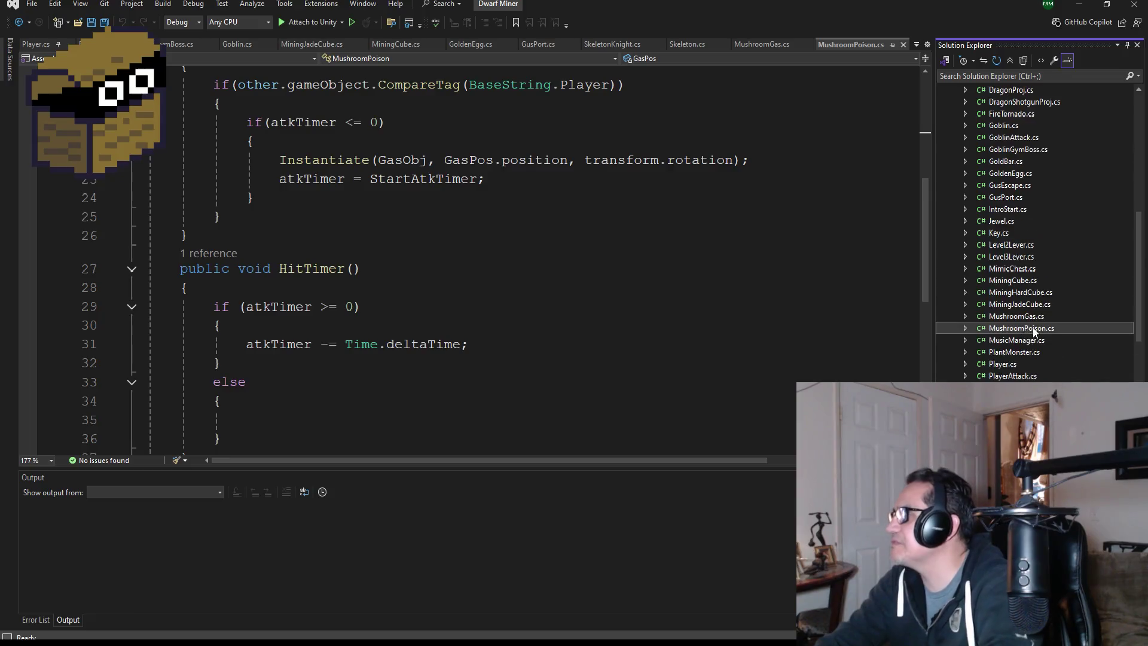
# Browse Solution Explorer, previewing the PlayerShoot, PortalManager and PlayerColliderAttack scripts.
pyautogui.scroll(3, 1018, 257)
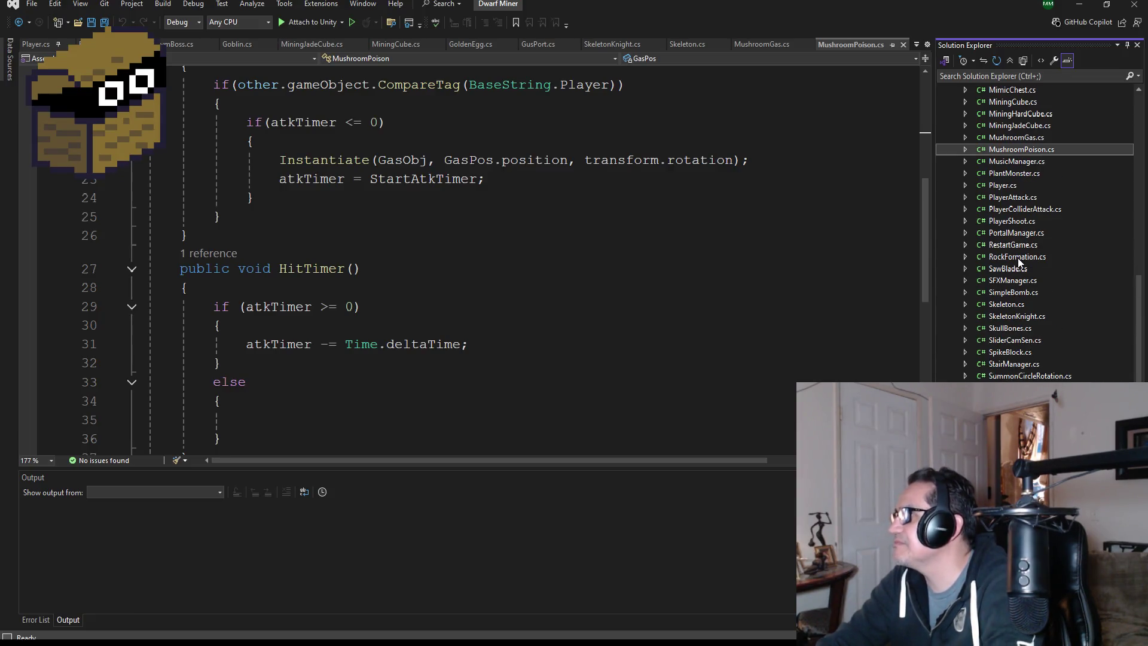
pyautogui.click(1021, 221)
pyautogui.click(1020, 235)
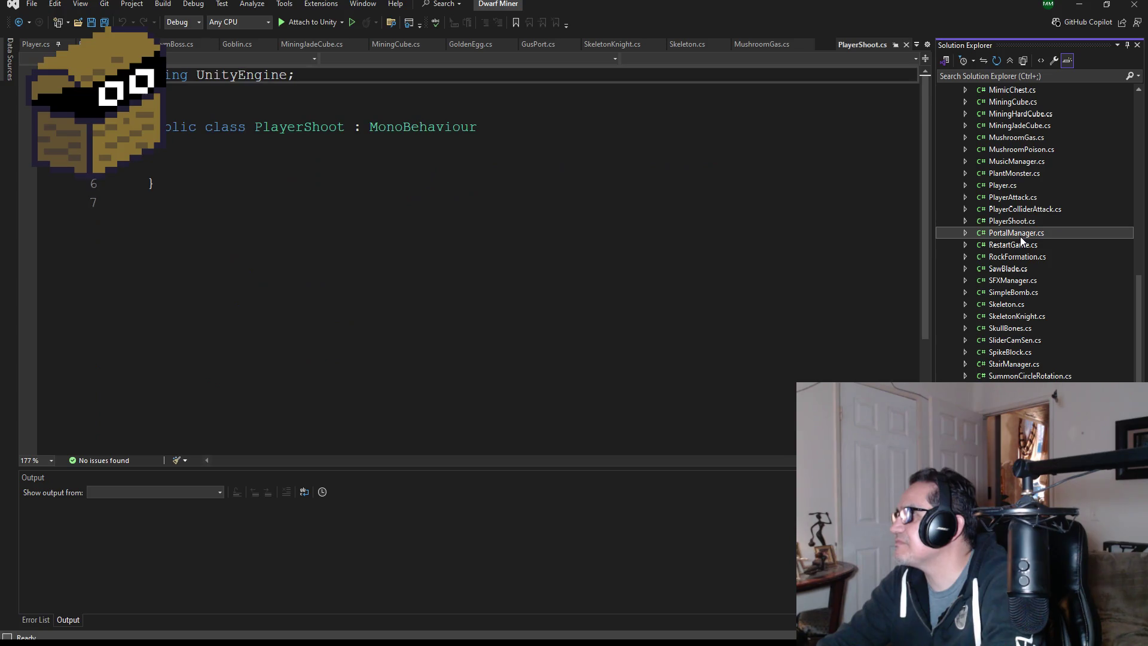
pyautogui.click(1015, 210)
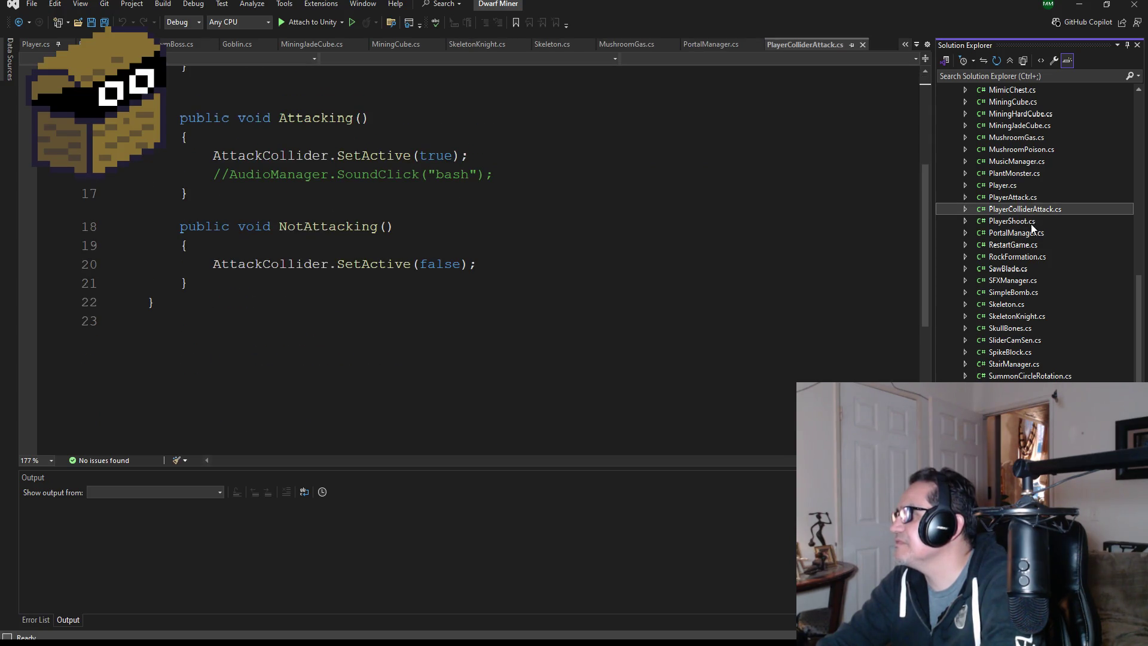
pyautogui.scroll(8, 1028, 239)
pyautogui.scroll(3, 1034, 248)
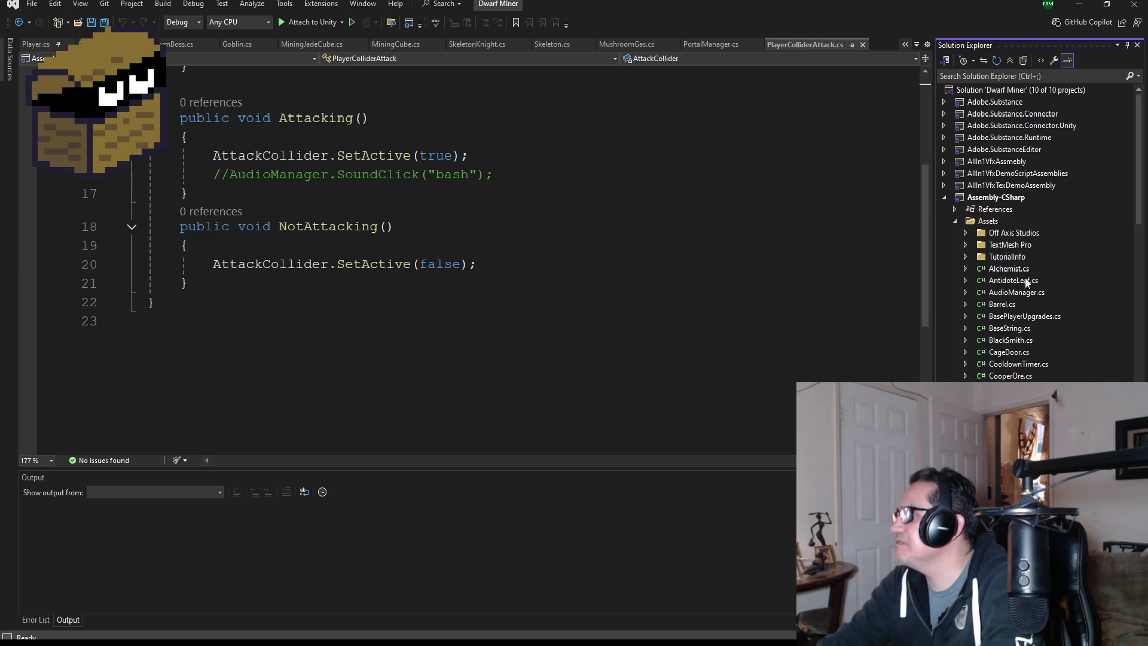
pyautogui.scroll(-4, 1020, 324)
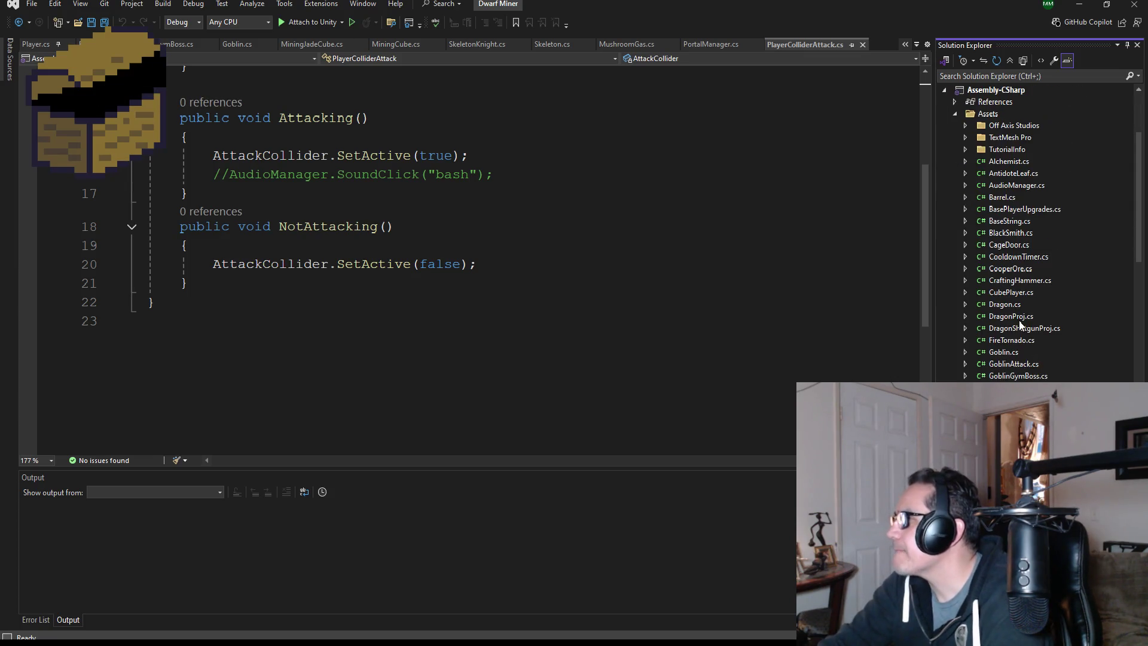
pyautogui.scroll(-1, 1012, 274)
pyautogui.scroll(-2, 1014, 314)
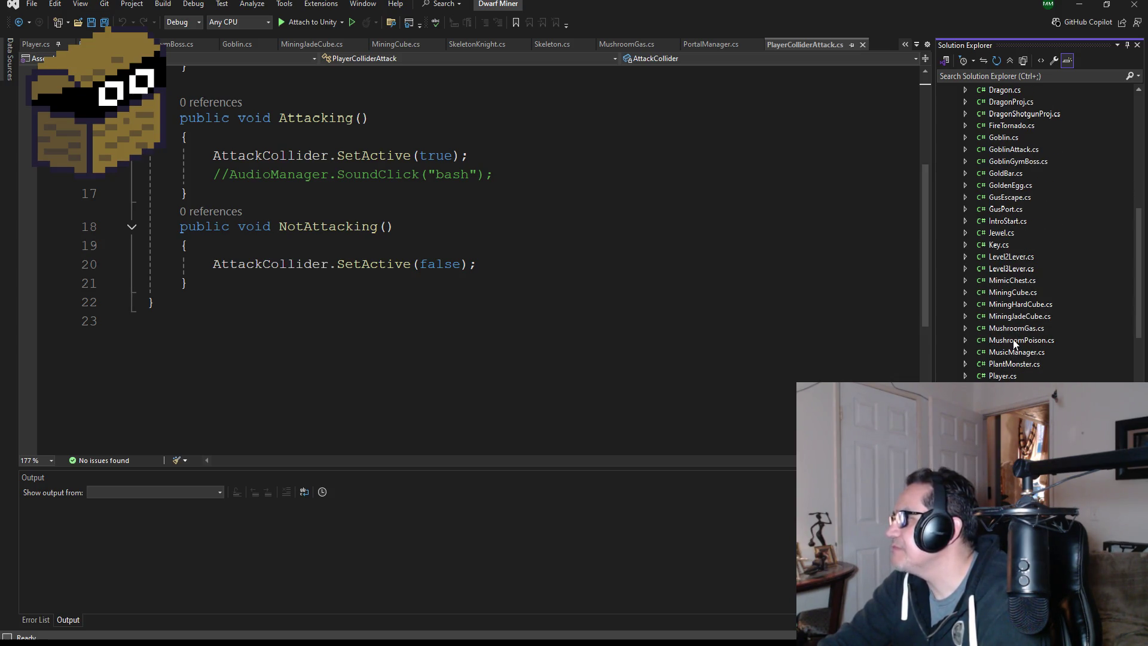
# Open MushroomPoison.cs, MushroomGas.cs and PlantMonster.cs as their own tabs.
pyautogui.doubleClick(1013, 340)
pyautogui.doubleClick(1016, 329)
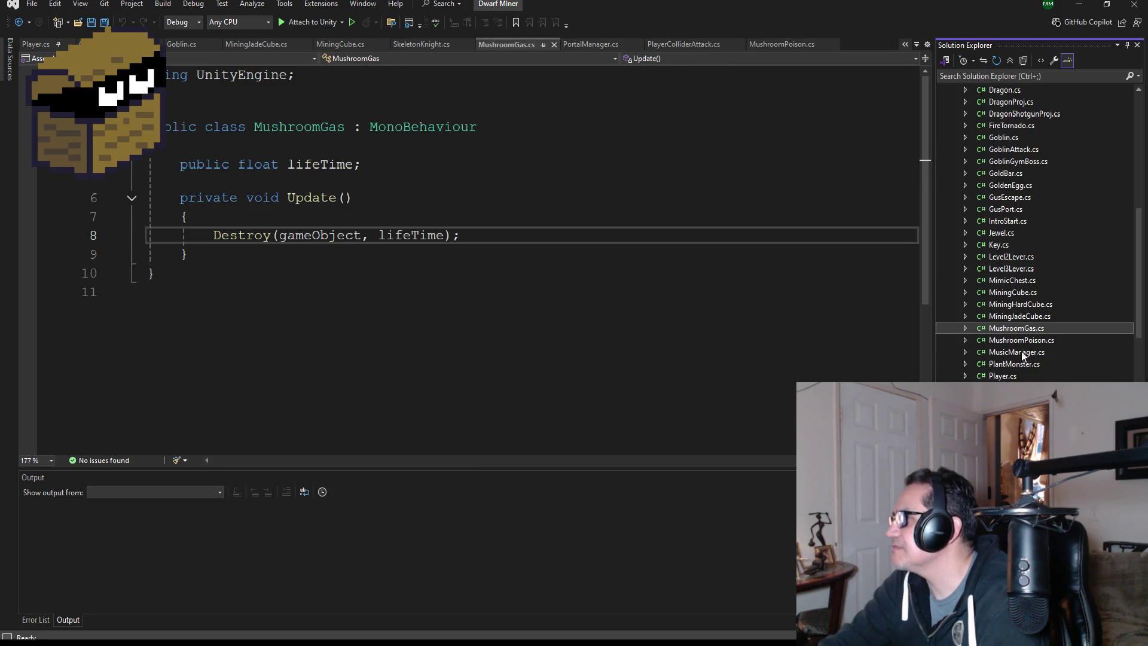
pyautogui.click(1021, 353)
pyautogui.click(1024, 367)
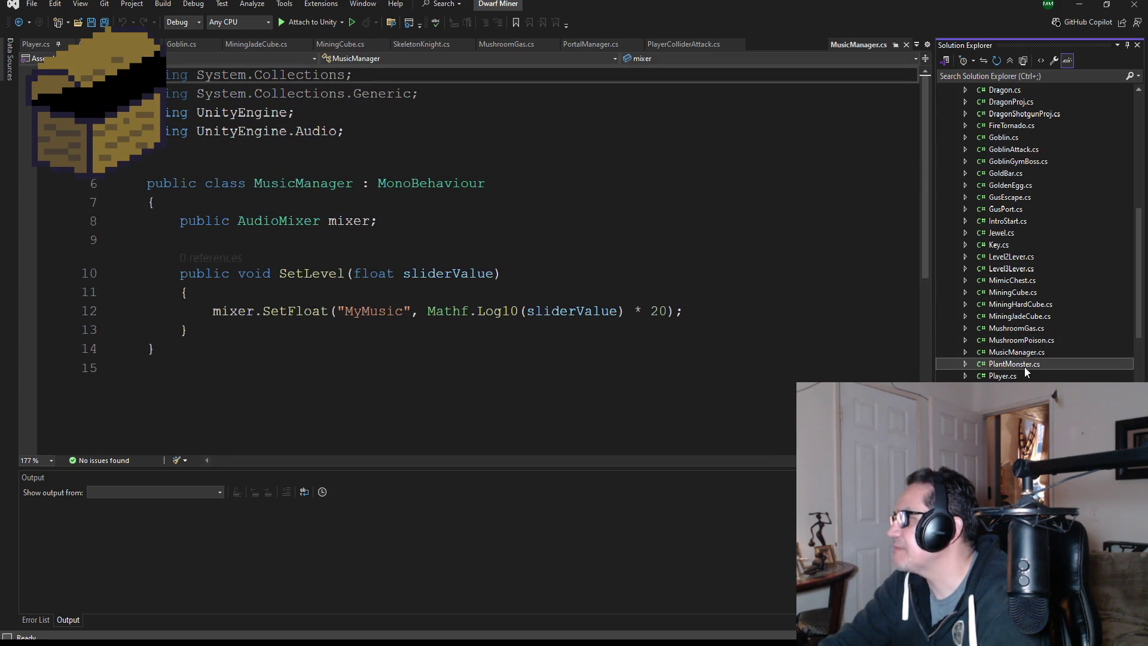
pyautogui.doubleClick(1024, 367)
pyautogui.scroll(5, 411, 255)
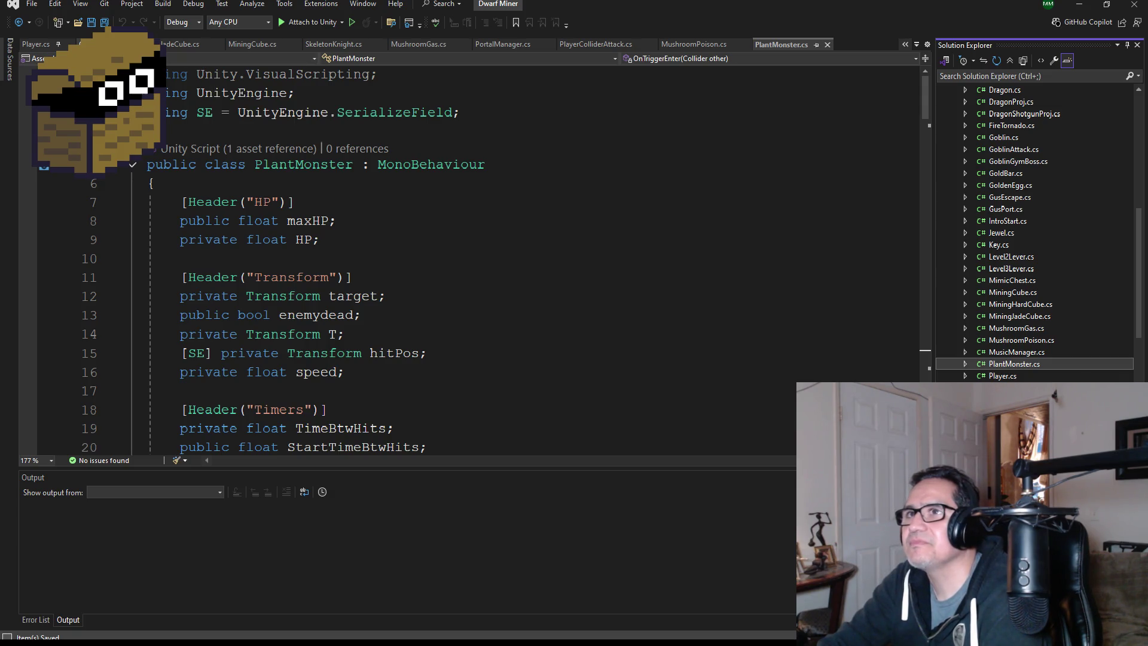
# In Goblin.cs, select the TimeKnockBack and StartTimeKnockBack declarations on lines 21–22.
pyautogui.hotkey('ctrl', 'Tab')
pyautogui.scroll(10, 403, 299)
pyautogui.scroll(20, 408, 289)
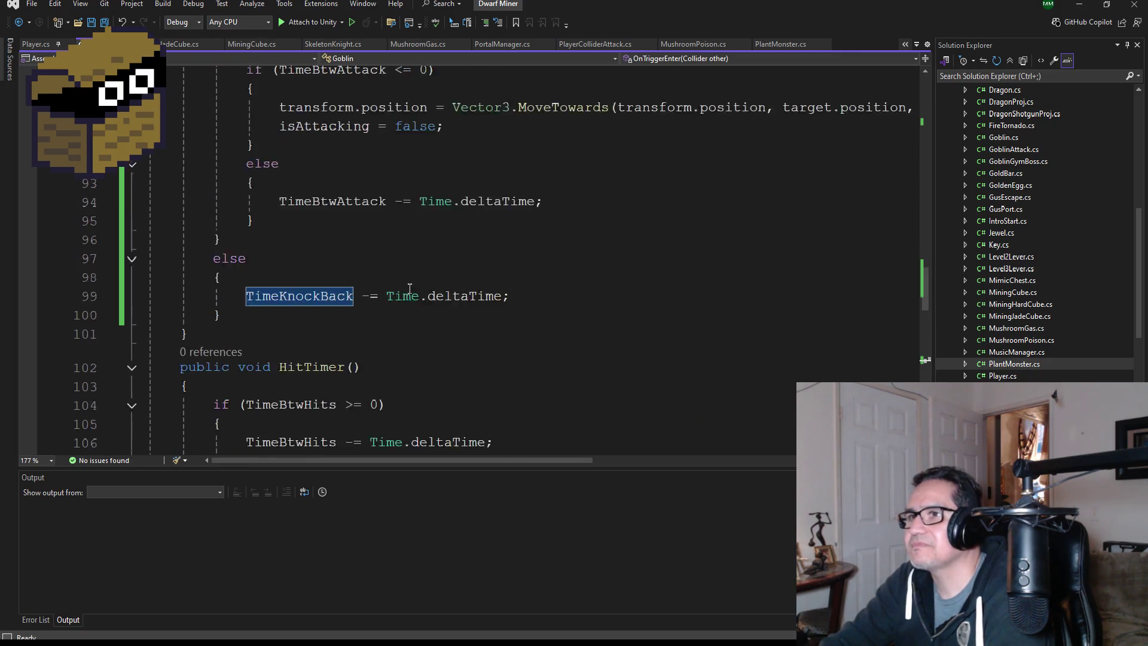
pyautogui.scroll(5, 389, 269)
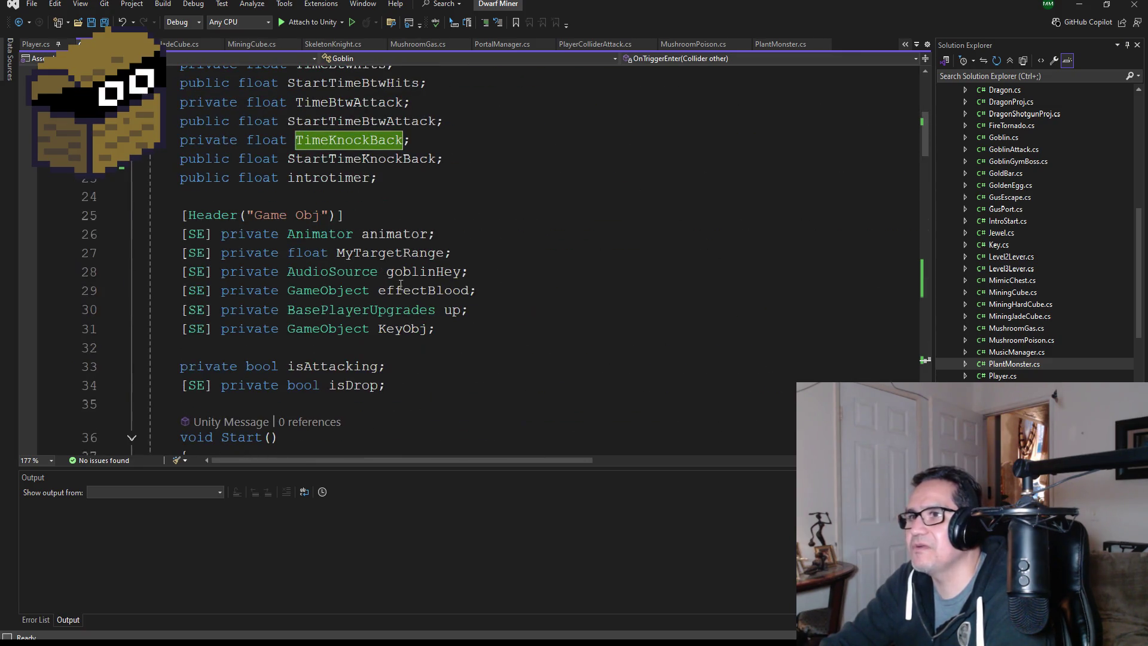
pyautogui.moveTo(459, 266)
pyautogui.mouseDown()
pyautogui.moveTo(471, 269)
pyautogui.moveTo(140, 257)
pyautogui.mouseUp()
pyautogui.hotkey('ctrl', 'c')
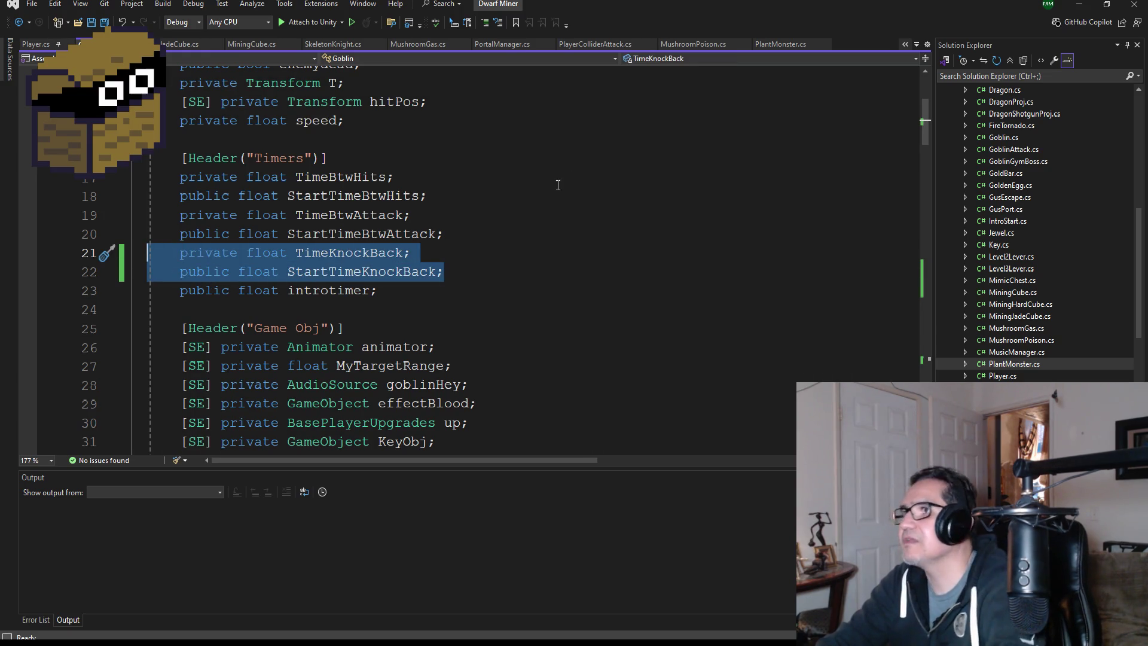
# Replace PlantMonster's refresh-attack timer declarations with the pasted knockback timers and save.
pyautogui.click(767, 46)
pyautogui.scroll(-3, 446, 239)
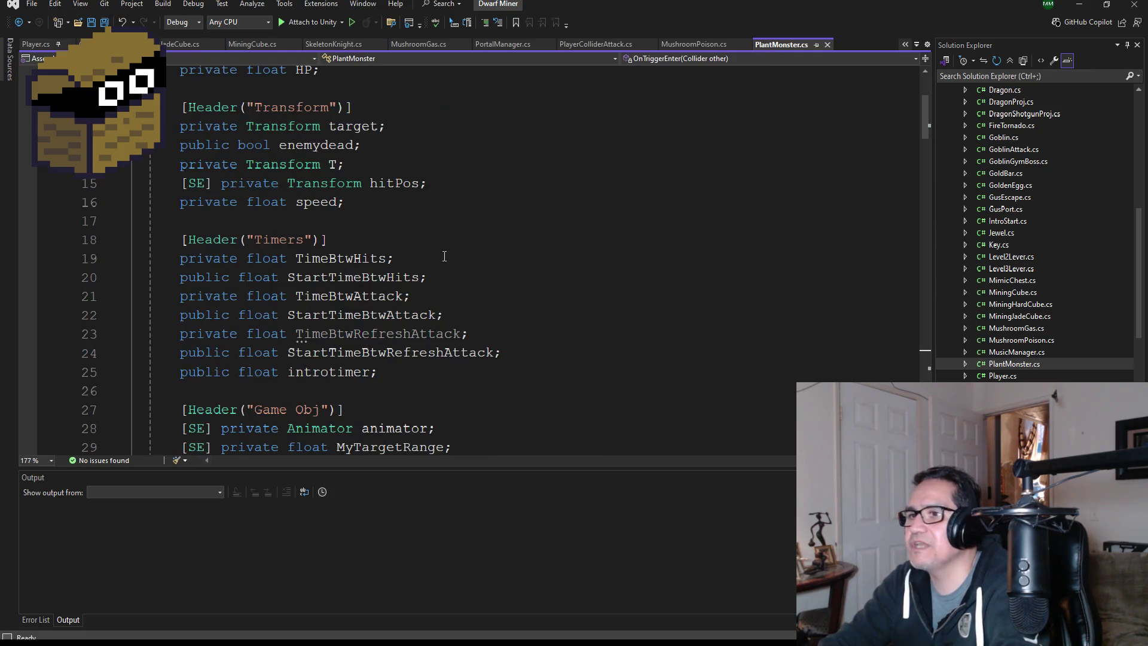
pyautogui.scroll(-1, 459, 311)
pyautogui.moveTo(501, 296); pyautogui.dragTo(131, 287)
pyautogui.press('BackSpace')
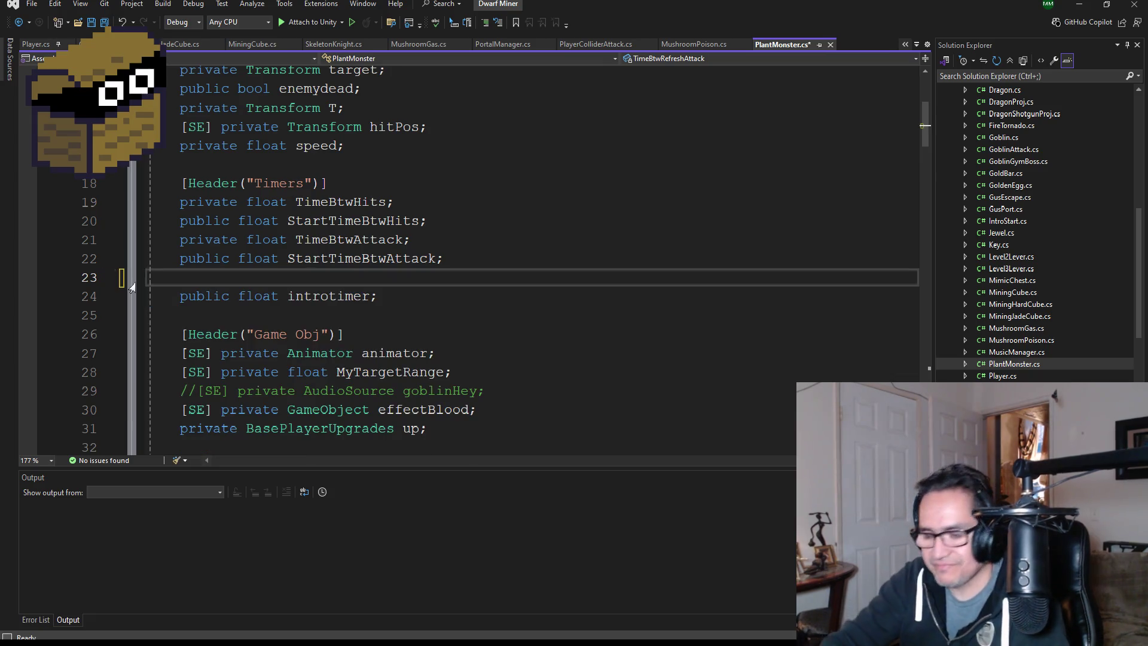
pyautogui.hotkey('ctrl', 'v')
pyautogui.hotkey('ctrl', 's')
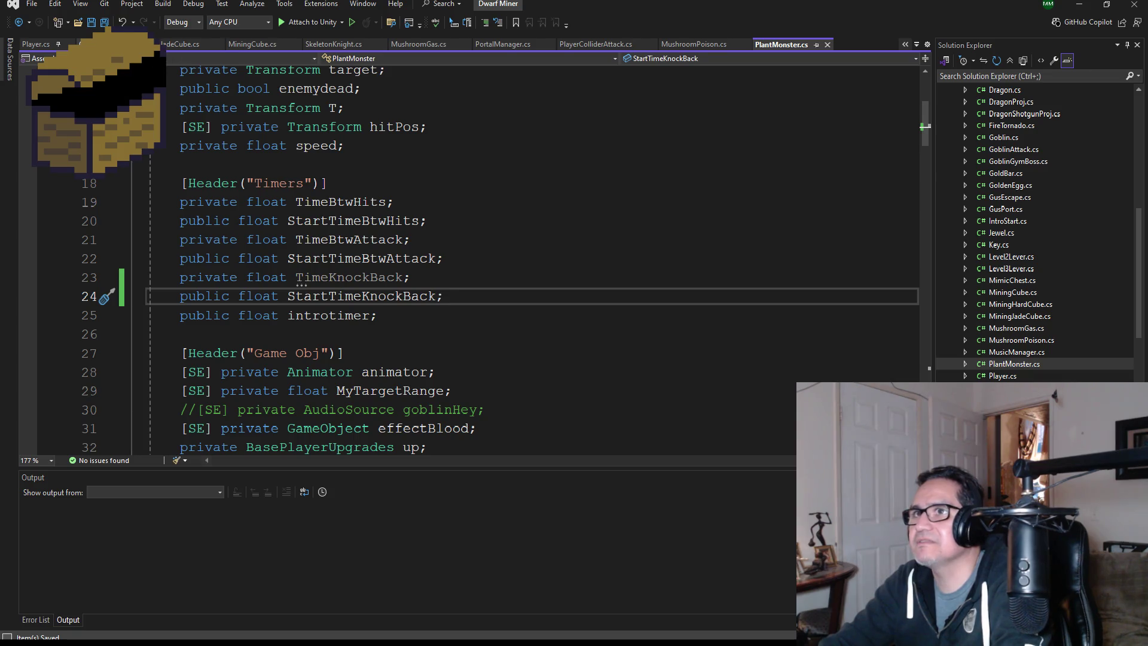
pyautogui.click(93, 44)
pyautogui.scroll(-8, 390, 298)
# Replace PlantMonster's ChaseAttack attack-timer block with Goblin's knockback-wrapped version and save.
pyautogui.scroll(-15, 389, 298)
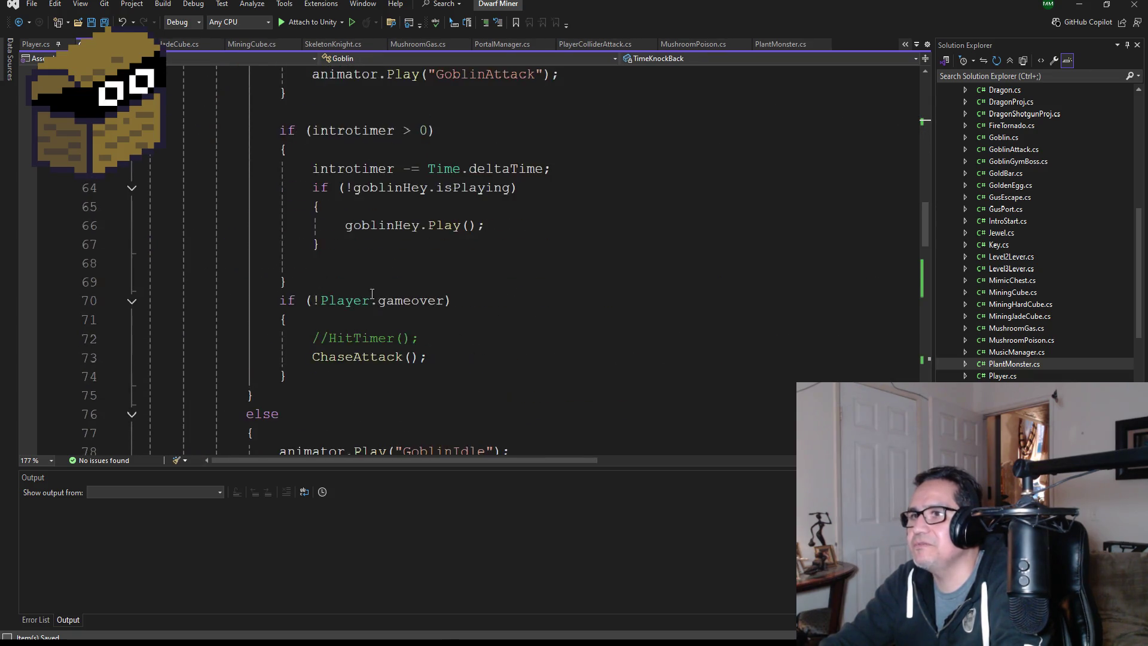
pyautogui.moveTo(249, 313)
pyautogui.mouseDown()
pyautogui.moveTo(150, 179)
pyautogui.moveTo(156, 66)
pyautogui.moveTo(155, 145)
pyautogui.mouseUp()
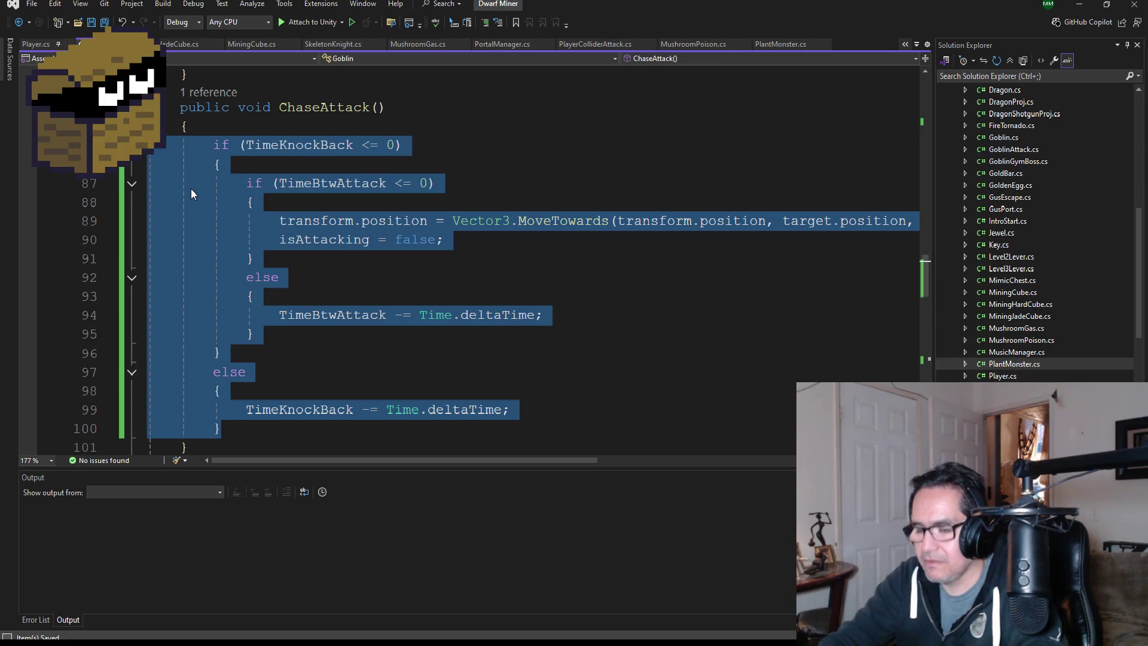
pyautogui.click(781, 44)
pyautogui.scroll(-13, 431, 310)
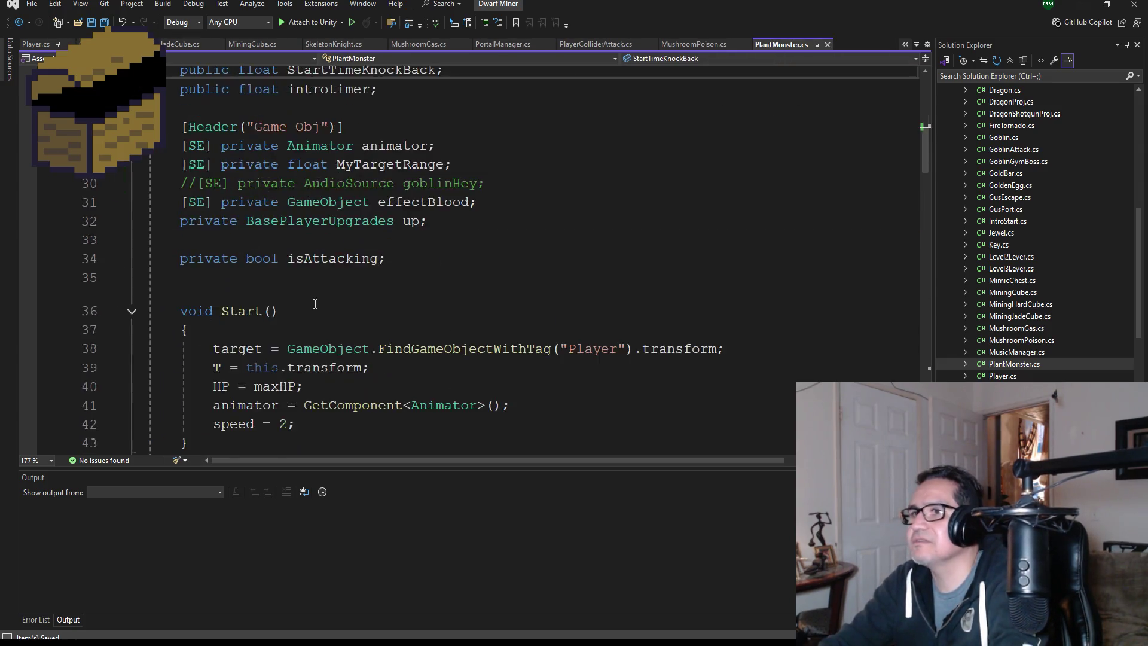
pyautogui.scroll(-11, 431, 310)
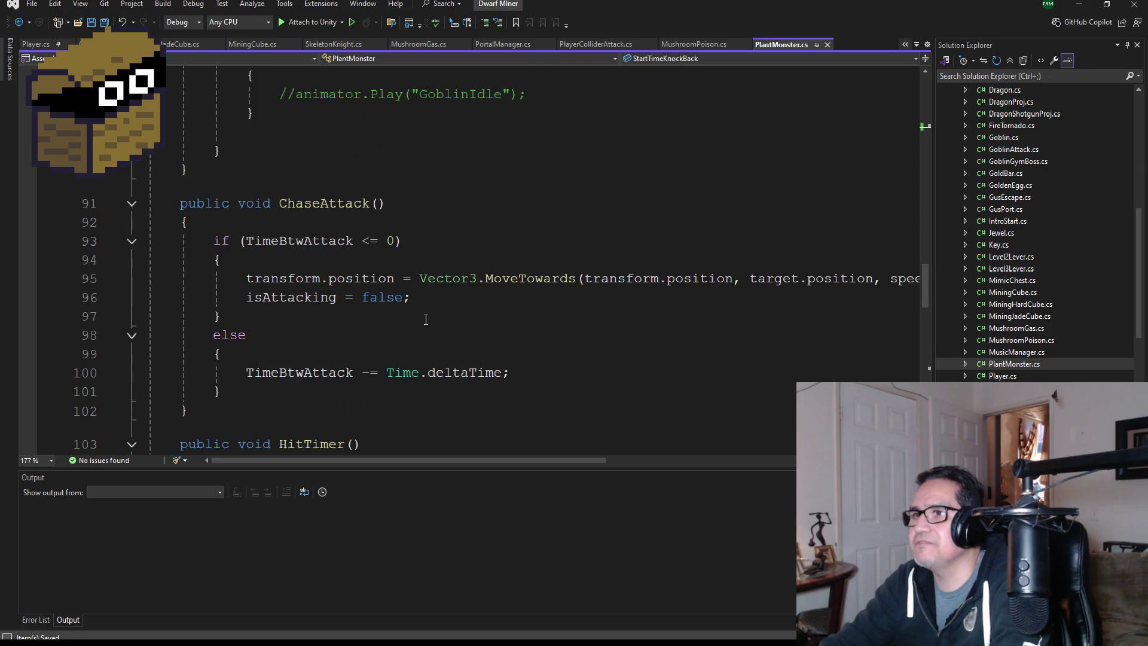
pyautogui.moveTo(239, 286); pyautogui.dragTo(166, 128)
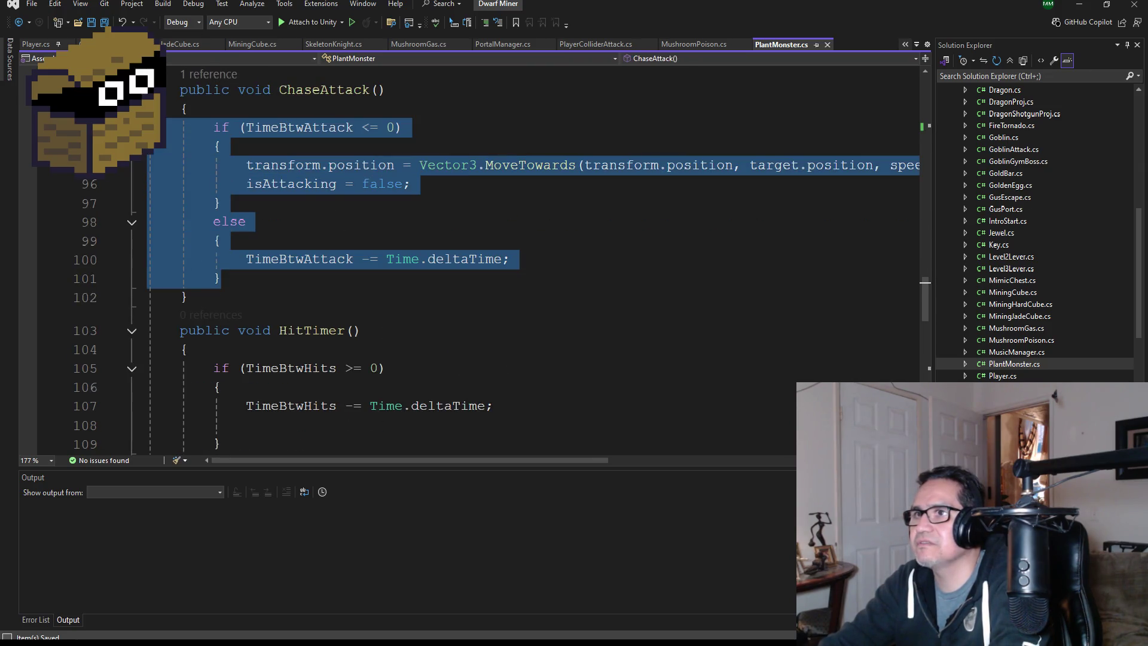
pyautogui.press('Delete')
pyautogui.press('Tab')
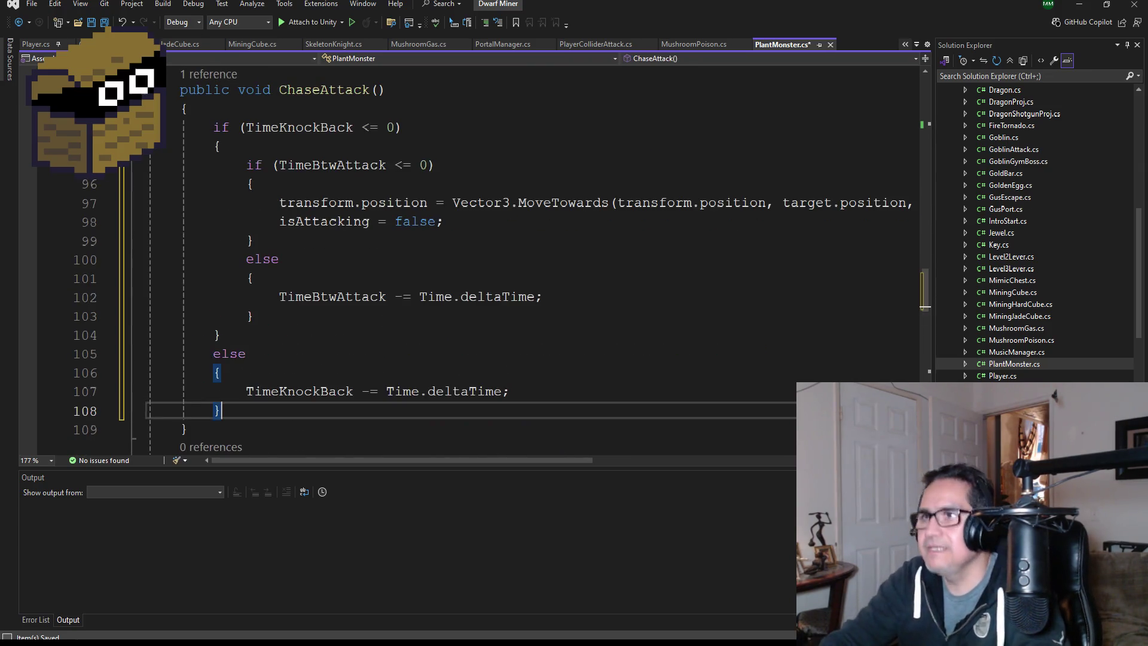
pyautogui.click(101, 24)
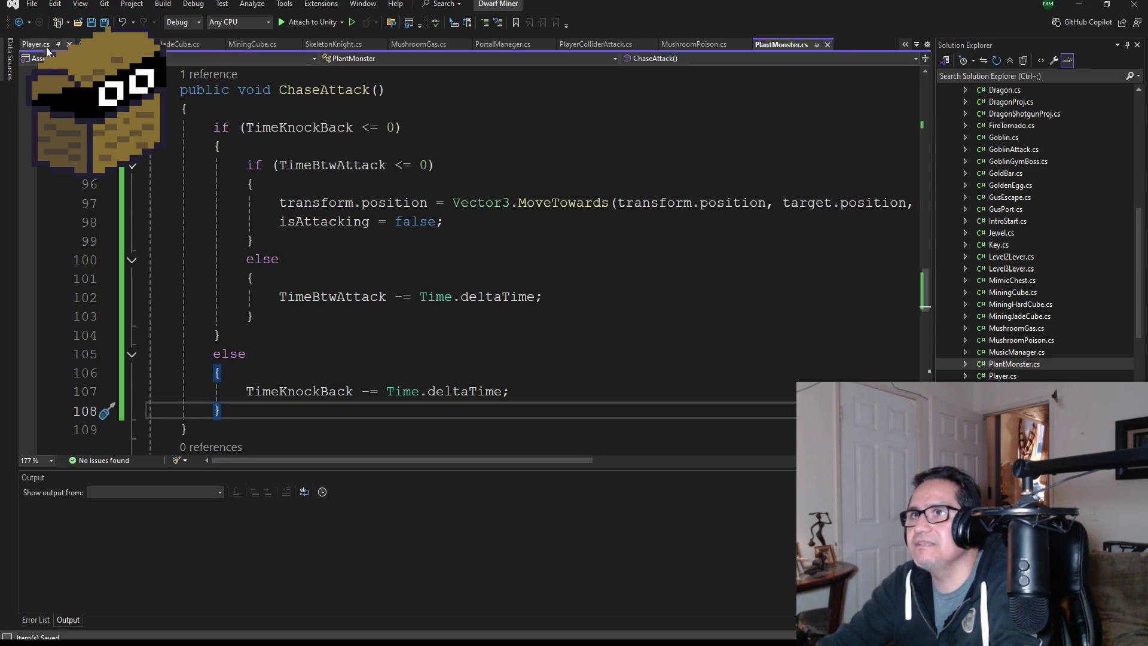
# Add the TimeKnockBack reset line after PlantMonster's HP damage line, save, and switch to Unity.
pyautogui.hotkey('ctrl', '-')
pyautogui.hotkey('ctrl', '-')
pyautogui.scroll(-4, 409, 345)
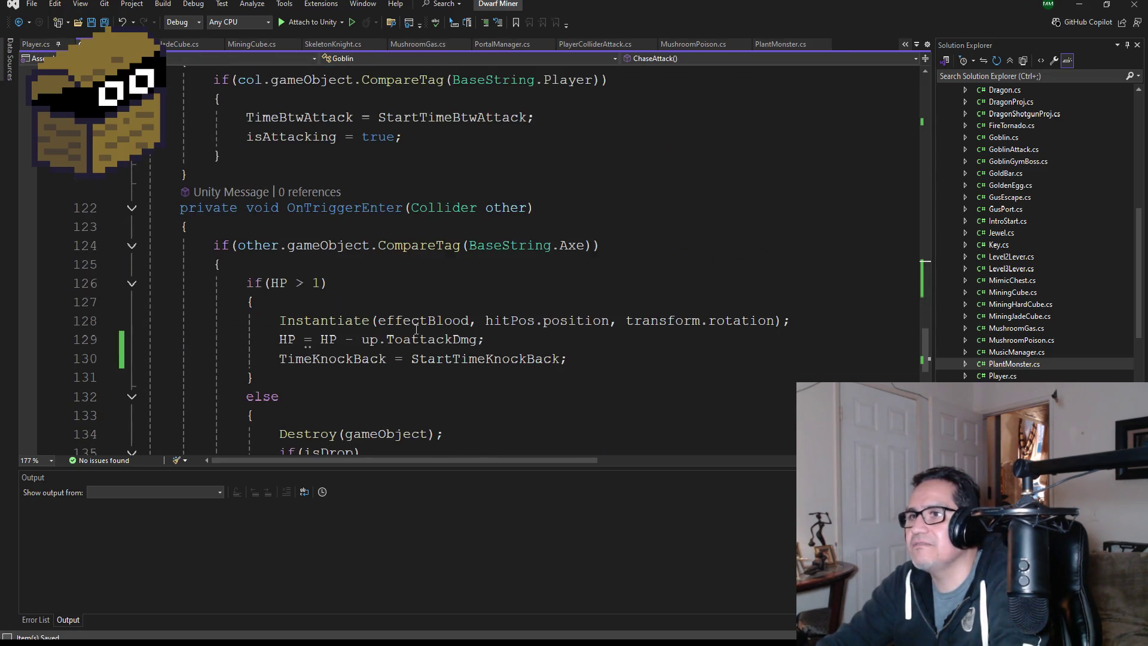
pyautogui.moveTo(562, 253); pyautogui.dragTo(260, 242)
pyautogui.hotkey('ctrl', 'c')
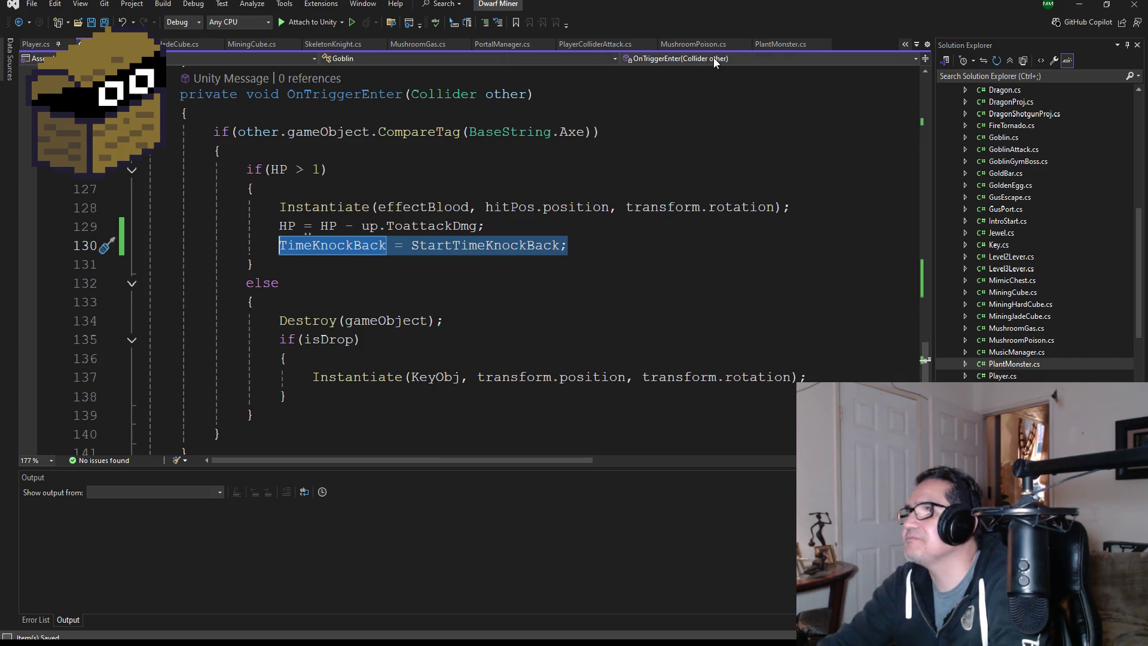
pyautogui.click(776, 44)
pyautogui.scroll(-8, 429, 287)
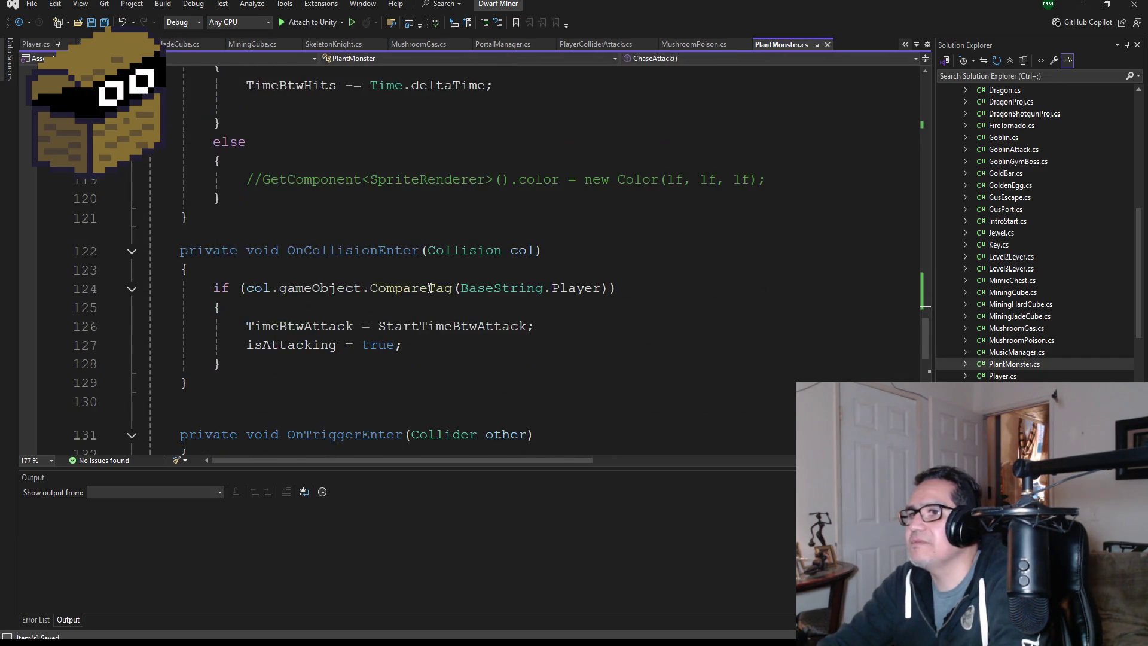
pyautogui.scroll(-2, 430, 286)
pyautogui.click(517, 235)
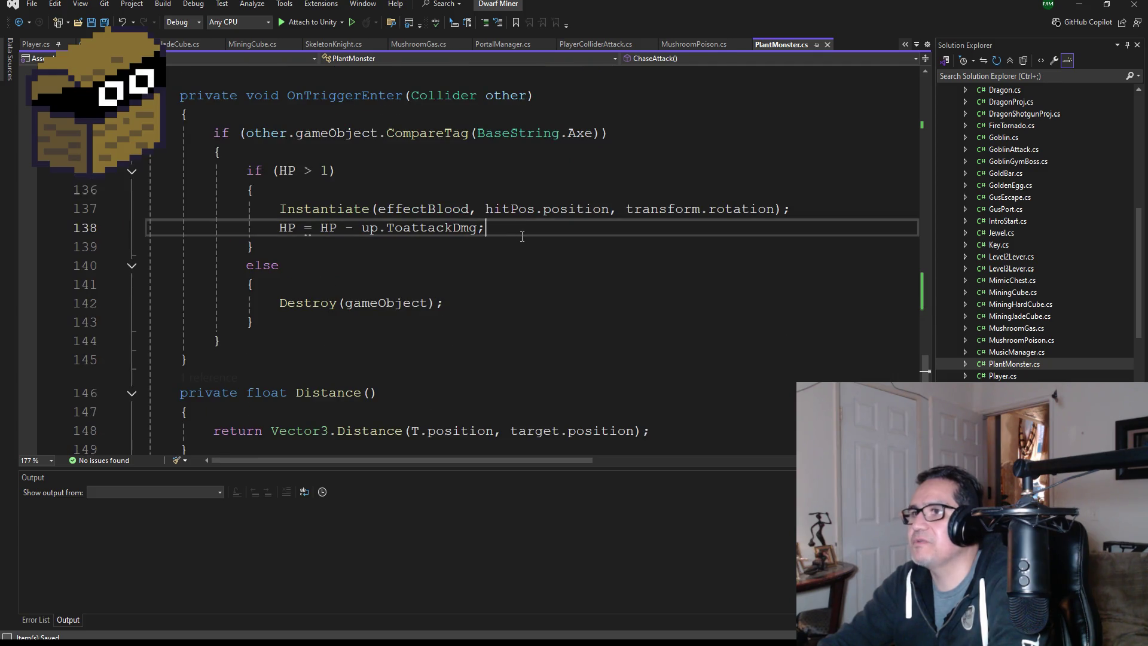
pyautogui.press('Return')
pyautogui.hotkey('ctrl', 'v')
pyautogui.hotkey('ctrl', 's')
pyautogui.hotkey('alt', 'Tab')
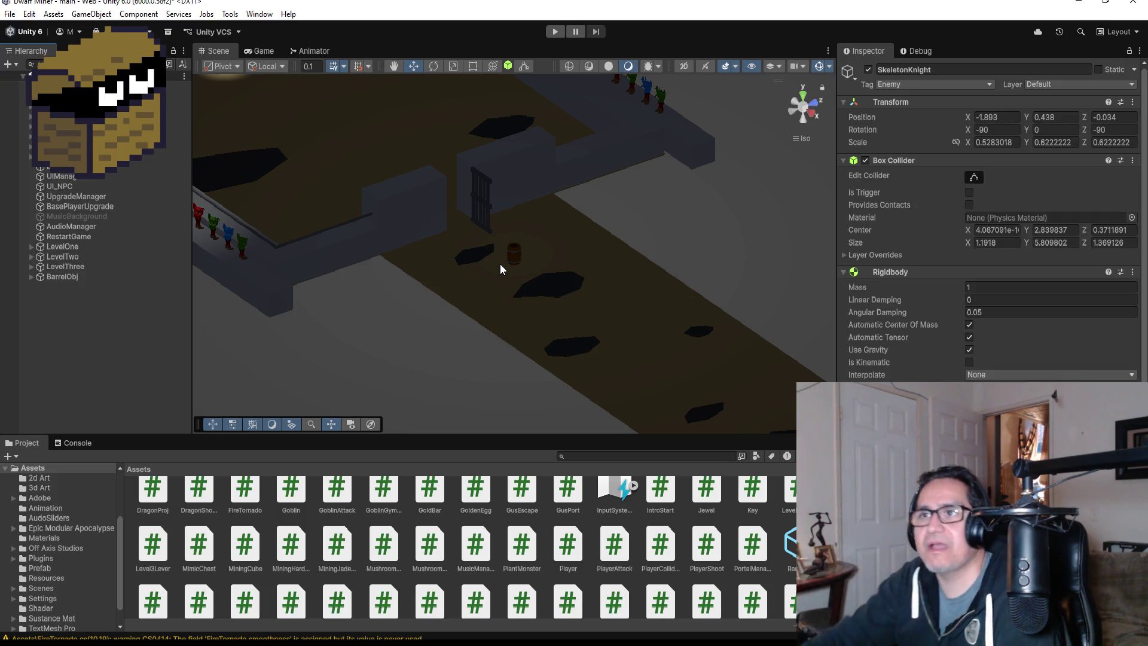
# Select DwarfMiner, review its Player (Script) component, and start Play mode.
pyautogui.click(90, 106)
pyautogui.scroll(-15, 873, 371)
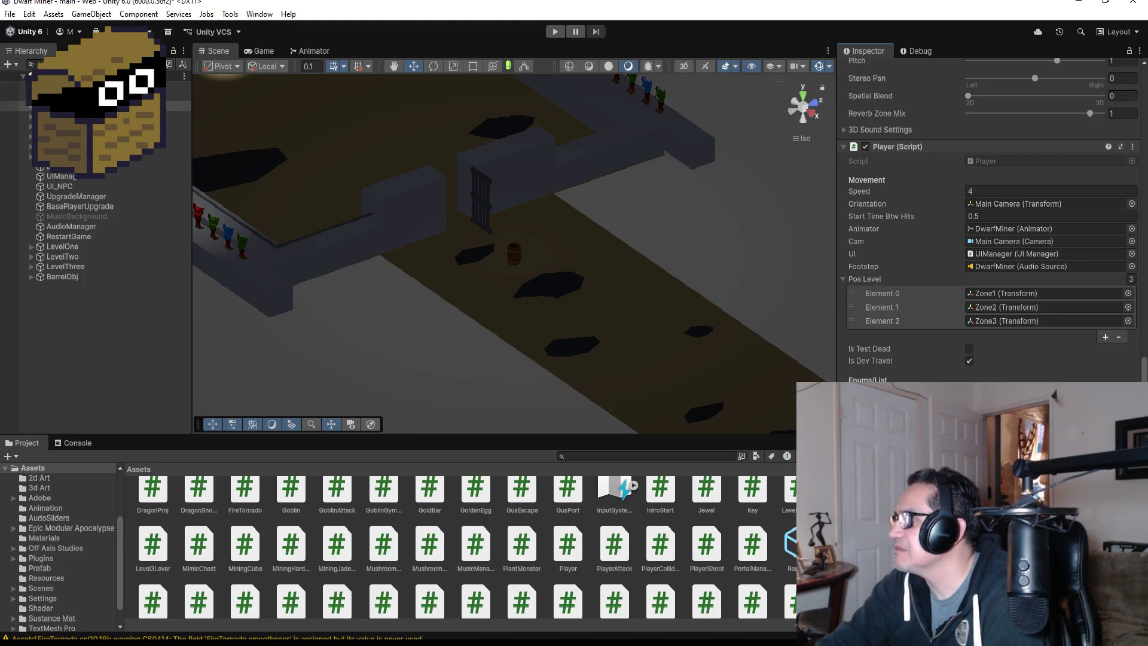
pyautogui.click(557, 36)
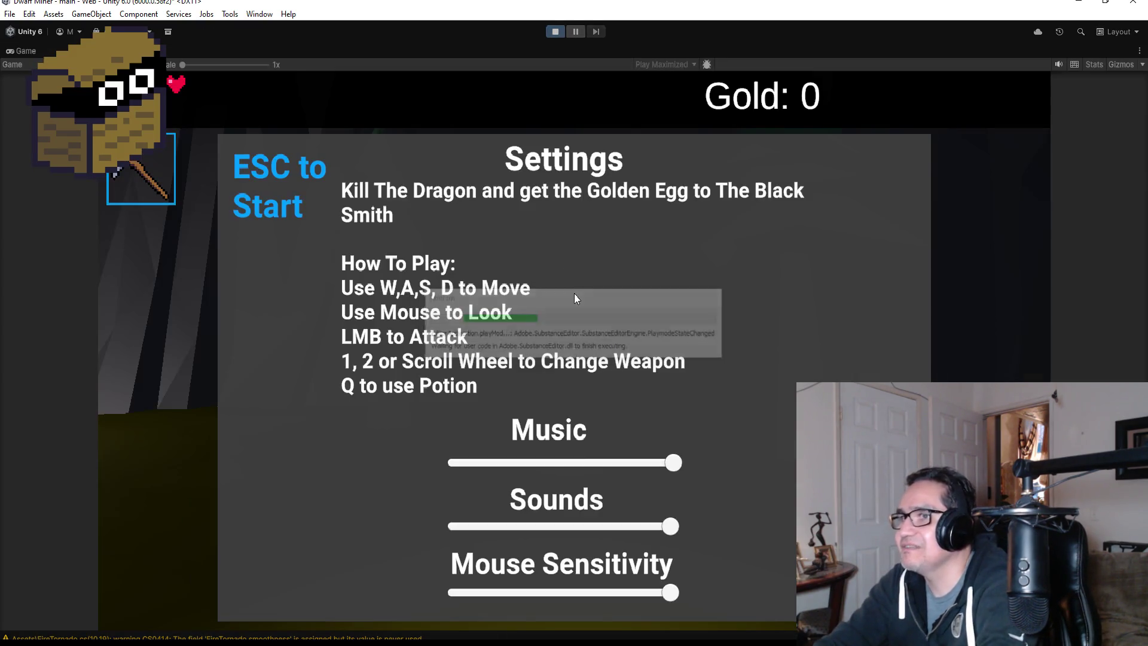
# Dismiss the start panel, fire the staff down the cave, and close the blacksmith shop.
pyautogui.press('Escape')
pyautogui.click(578, 311)
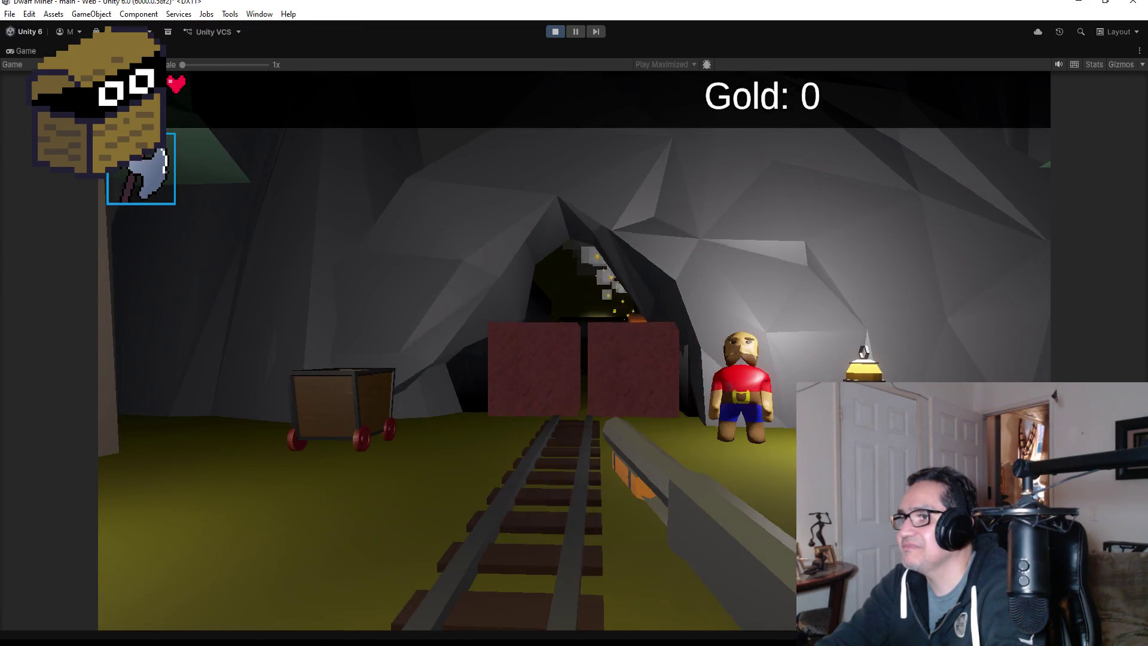
pyautogui.click(578, 310)
pyautogui.click(578, 310)
pyautogui.press('w')
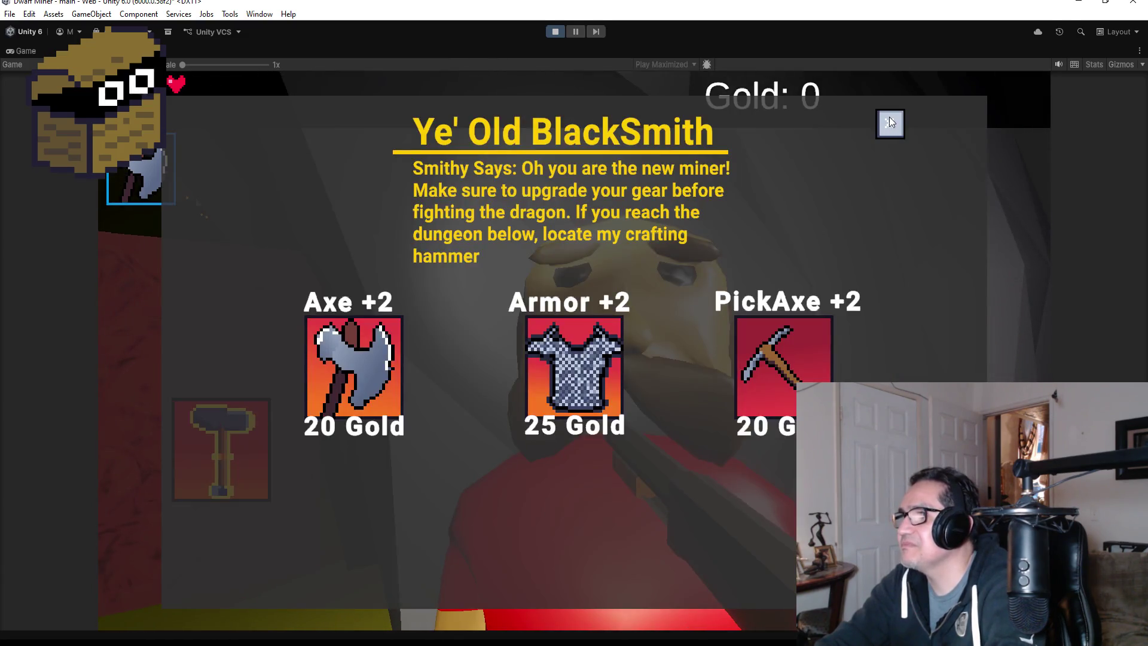
pyautogui.click(889, 123)
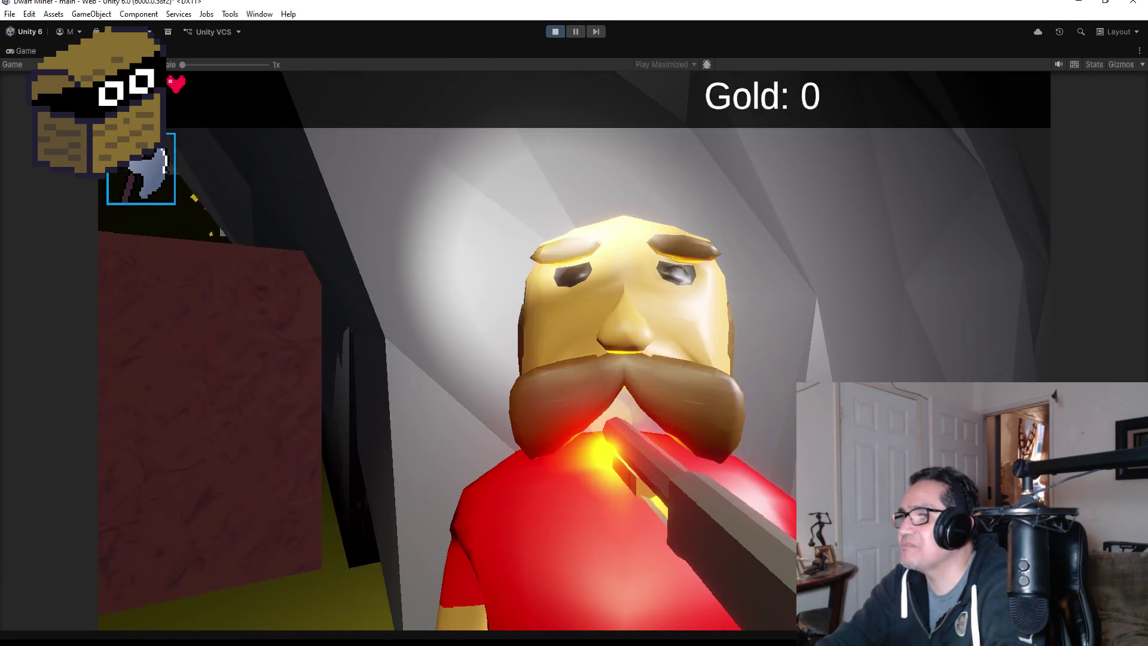
# Walk to the torch-lit corridor, equip the axe, and shoot down the goblin.
pyautogui.press('w')
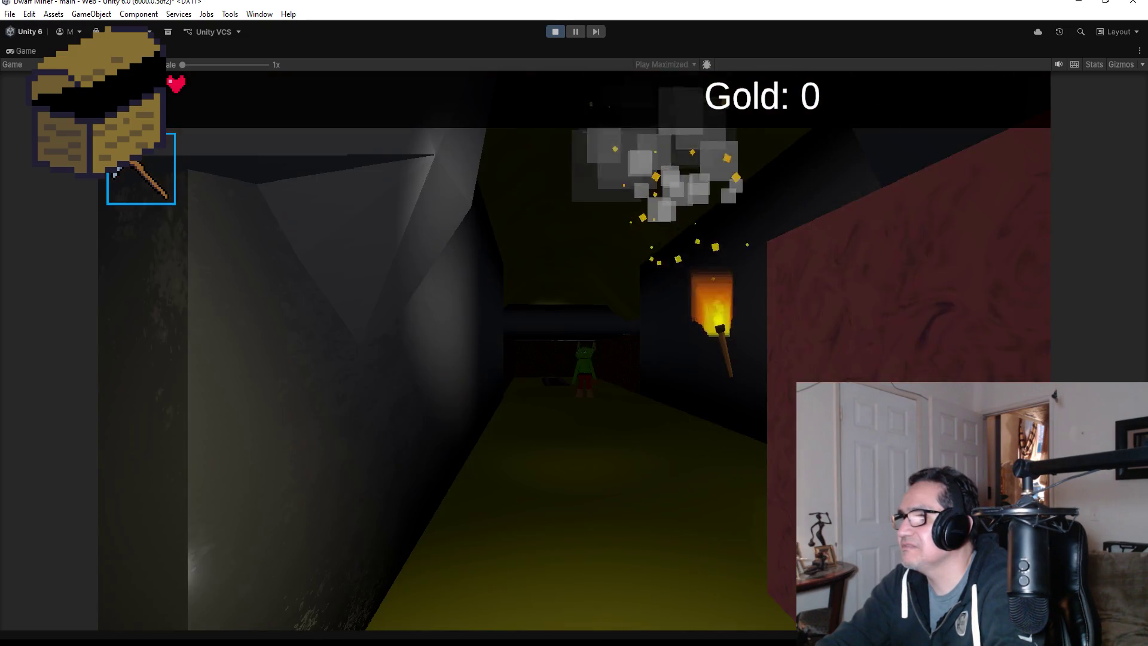
pyautogui.press('w')
pyautogui.press('2')
pyautogui.click(574, 350)
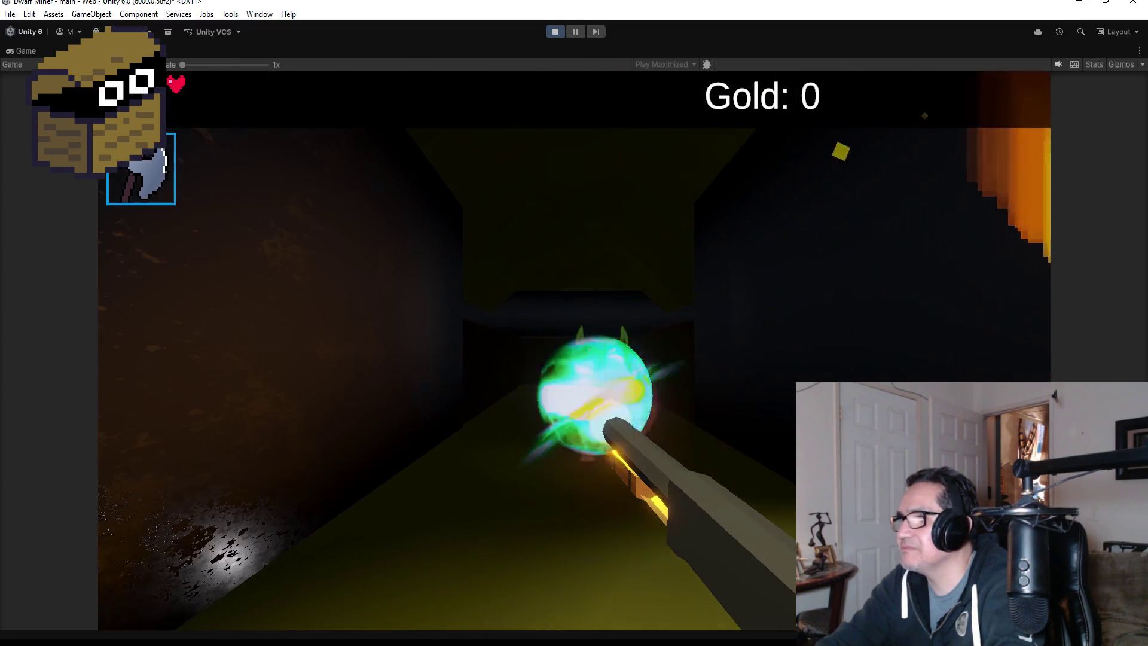
pyautogui.click(574, 350)
pyautogui.click(574, 350)
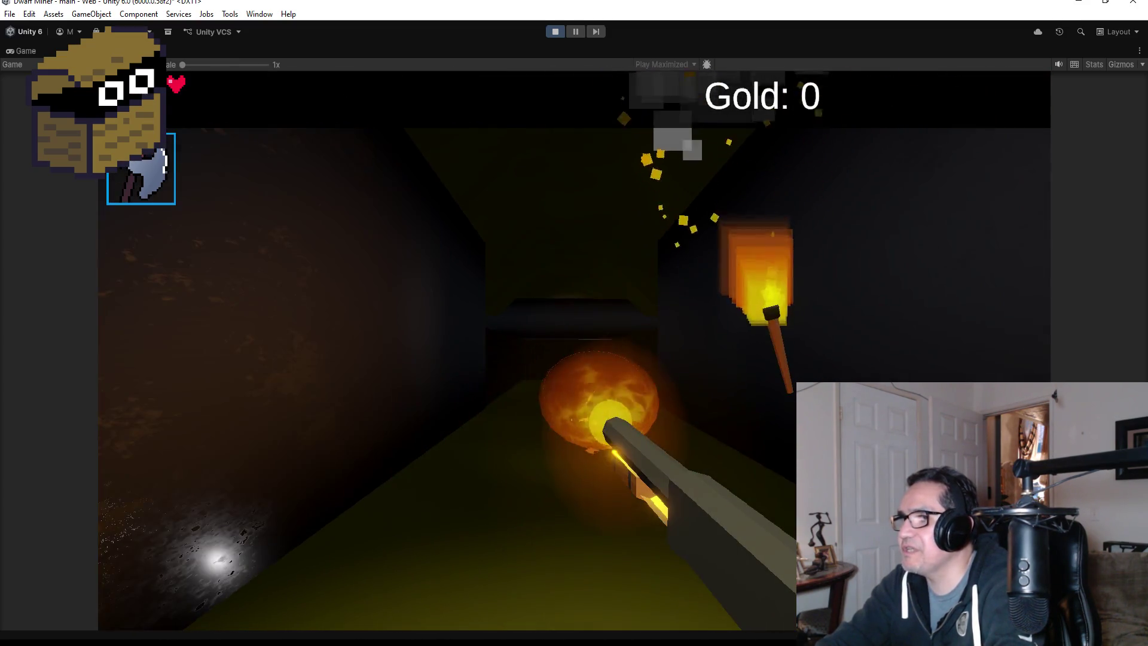
# Walk through the bat room to the chest and open it for its gold.
pyautogui.press('w')
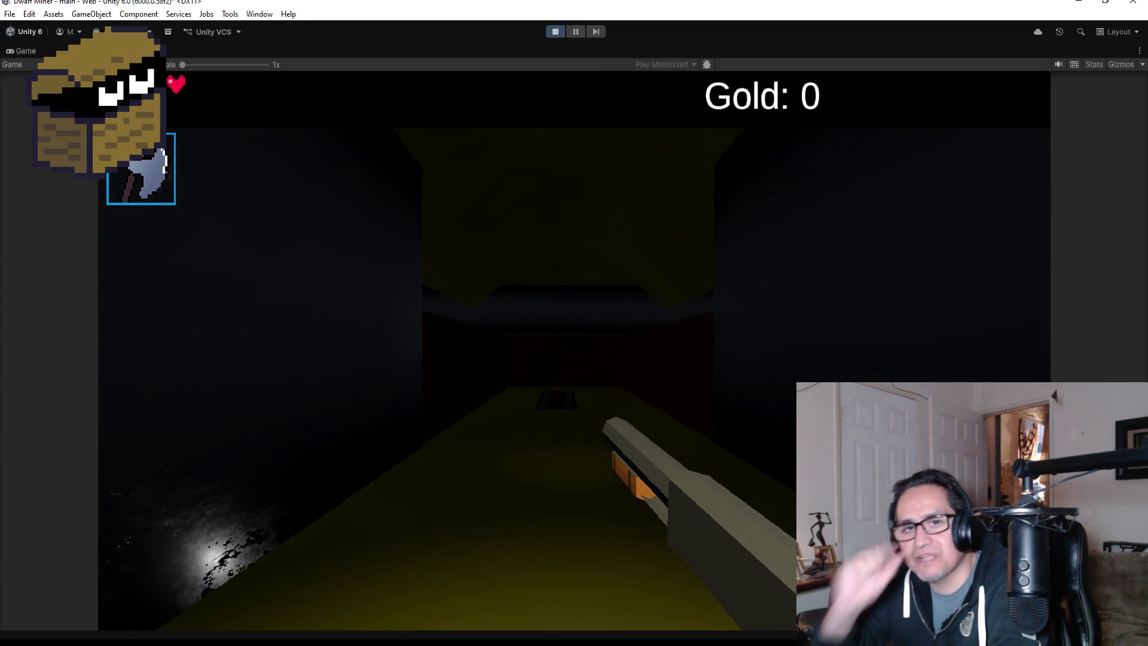
pyautogui.press('w')
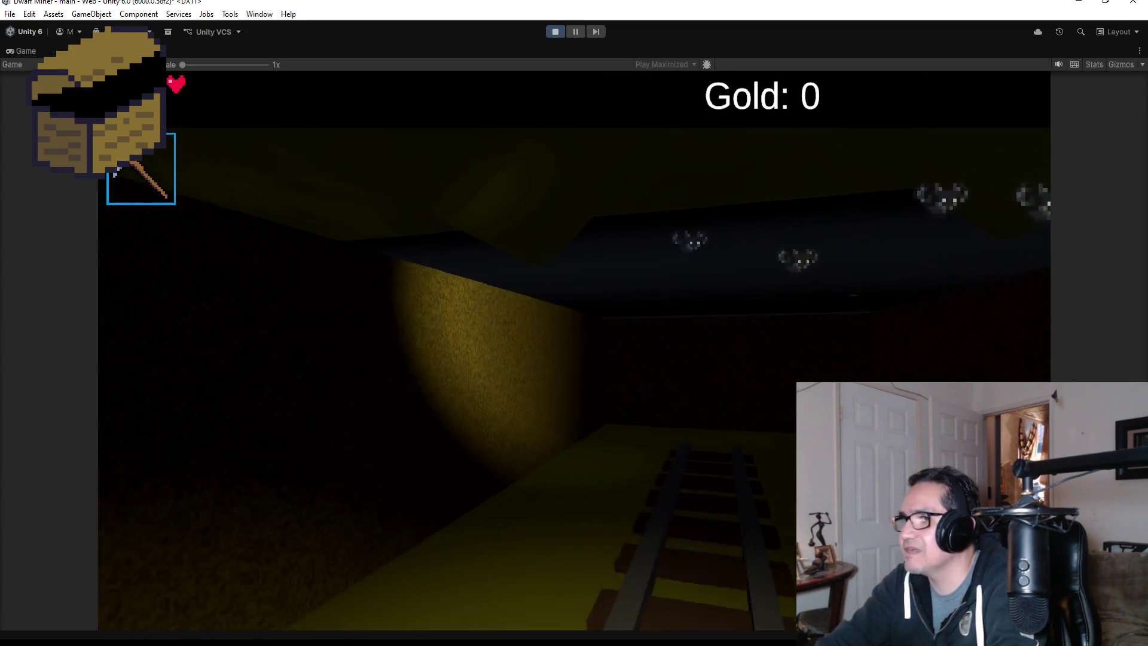
pyautogui.press('d')
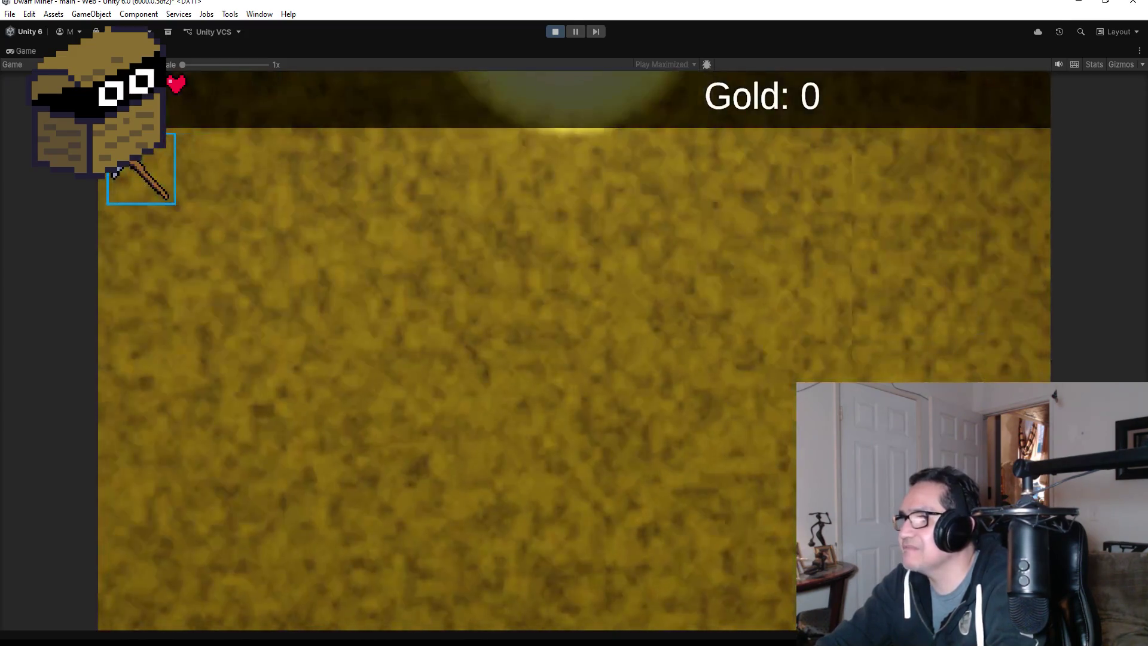
pyautogui.press('d')
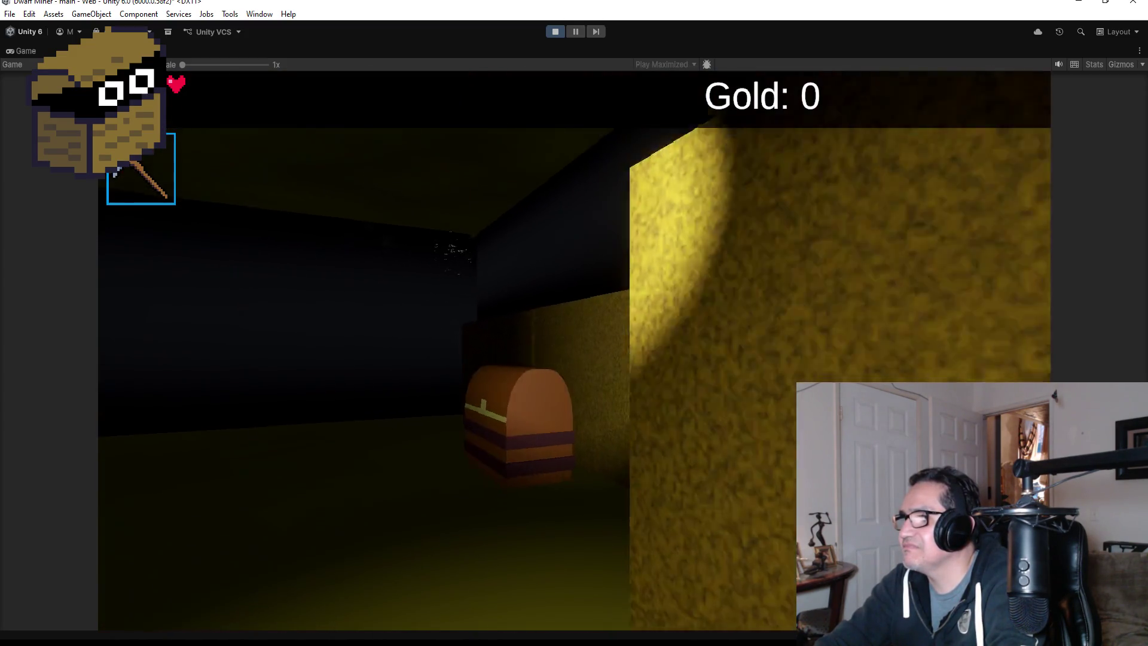
pyautogui.press('w')
pyautogui.press('s')
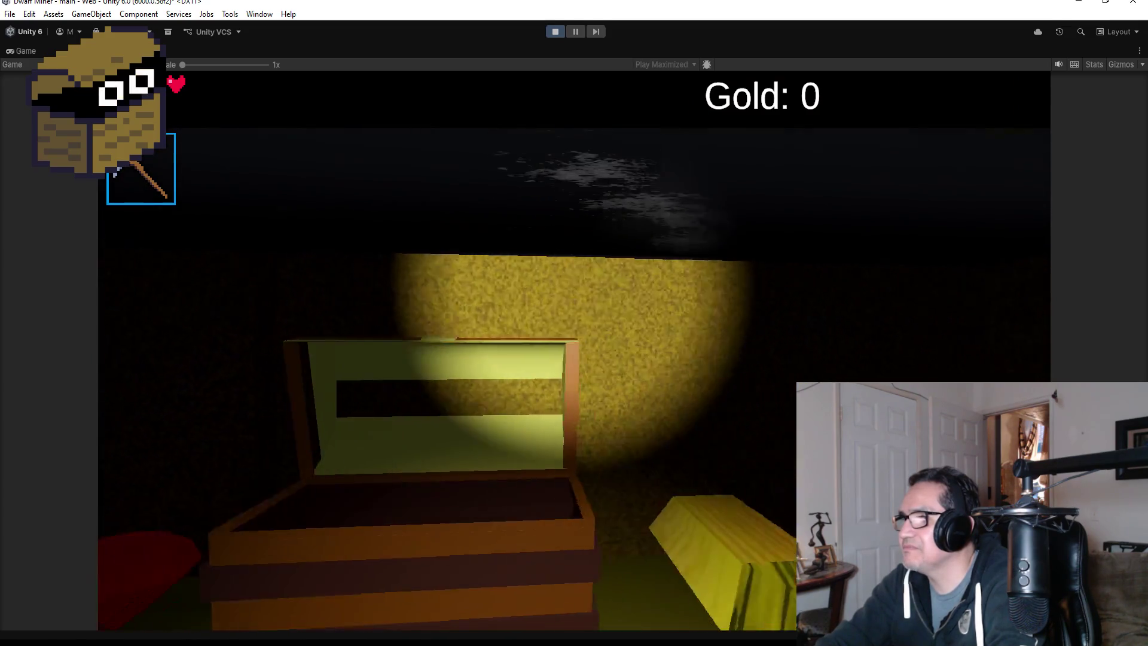
pyautogui.press('e')
pyautogui.press('a')
# Look around the yellow-walled room and collect its gold nuggets.
pyautogui.press('w')
pyautogui.press('s')
pyautogui.press('w')
pyautogui.press('d')
pyautogui.press('d')
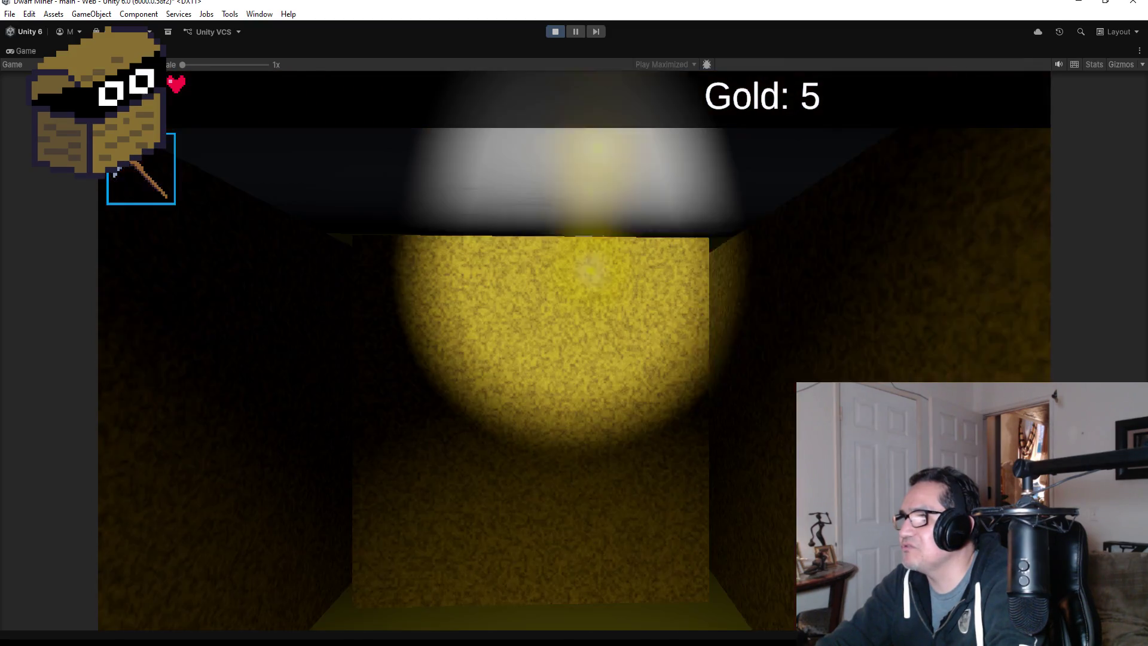
pyautogui.press('w')
pyautogui.press('d')
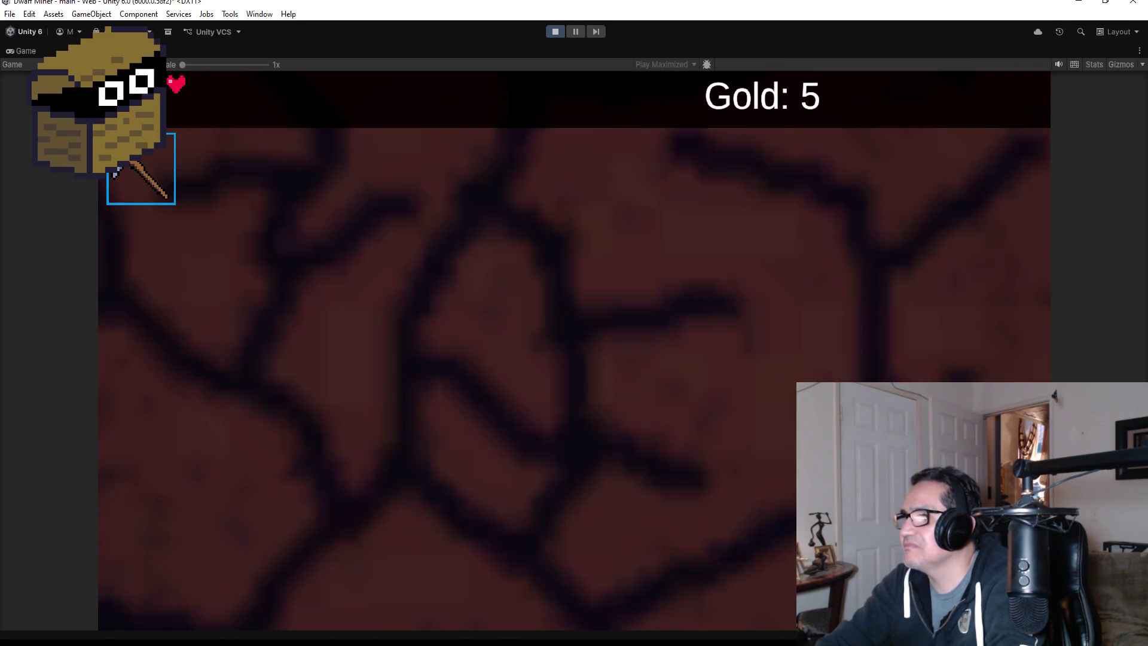
pyautogui.press('w')
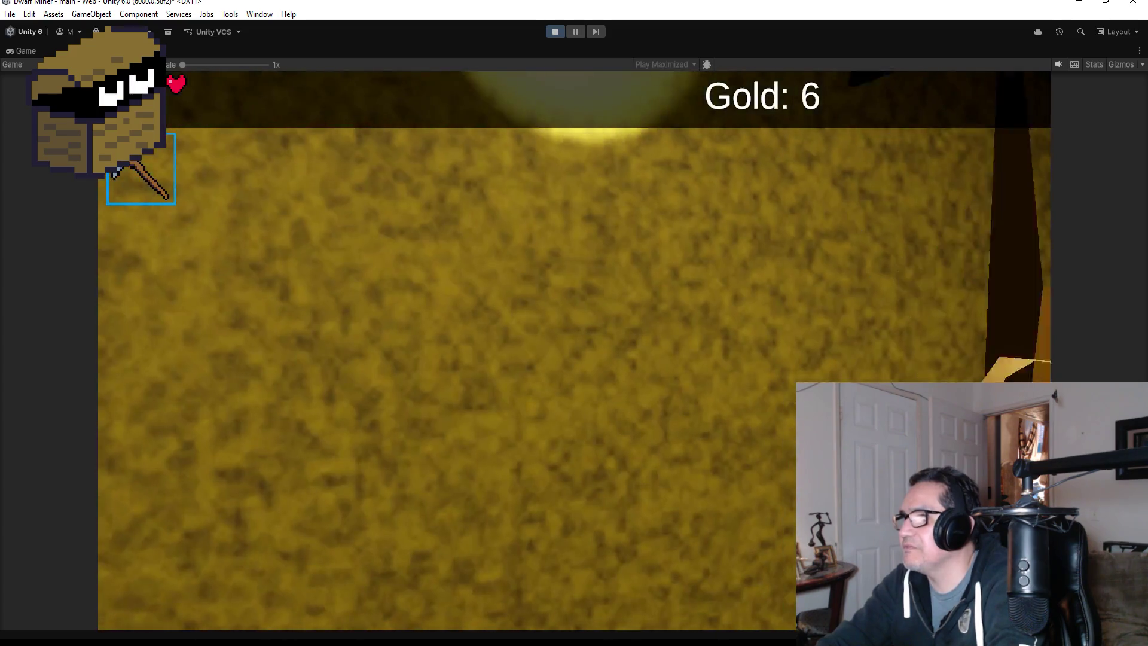
pyautogui.press('d')
pyautogui.press('w')
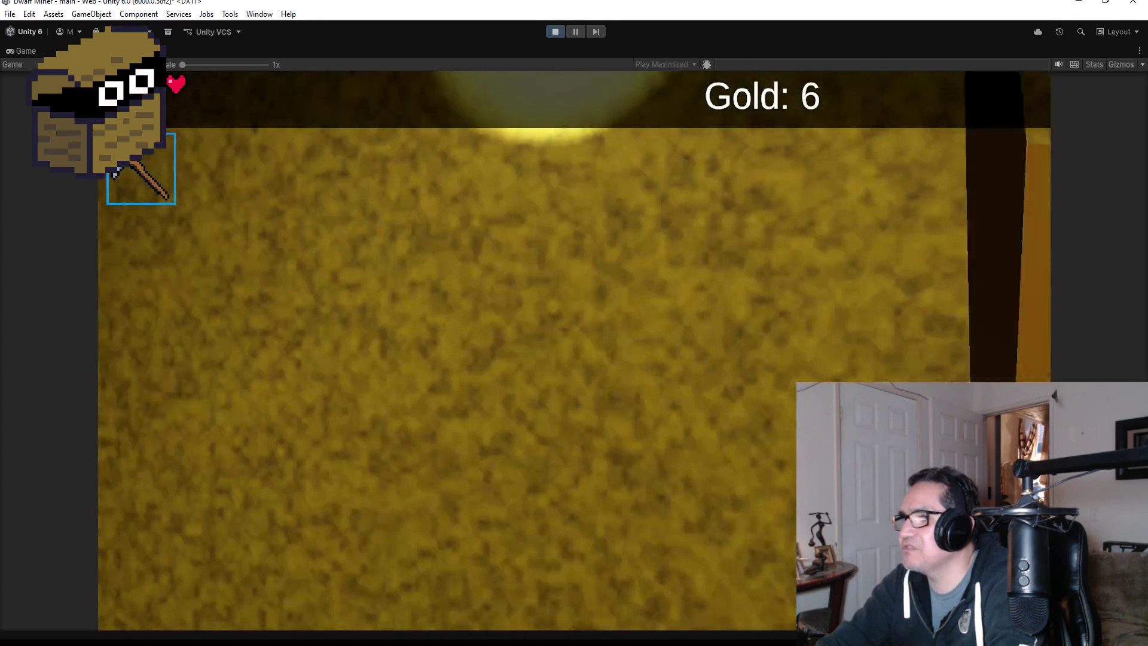
pyautogui.press('d')
pyautogui.press('w')
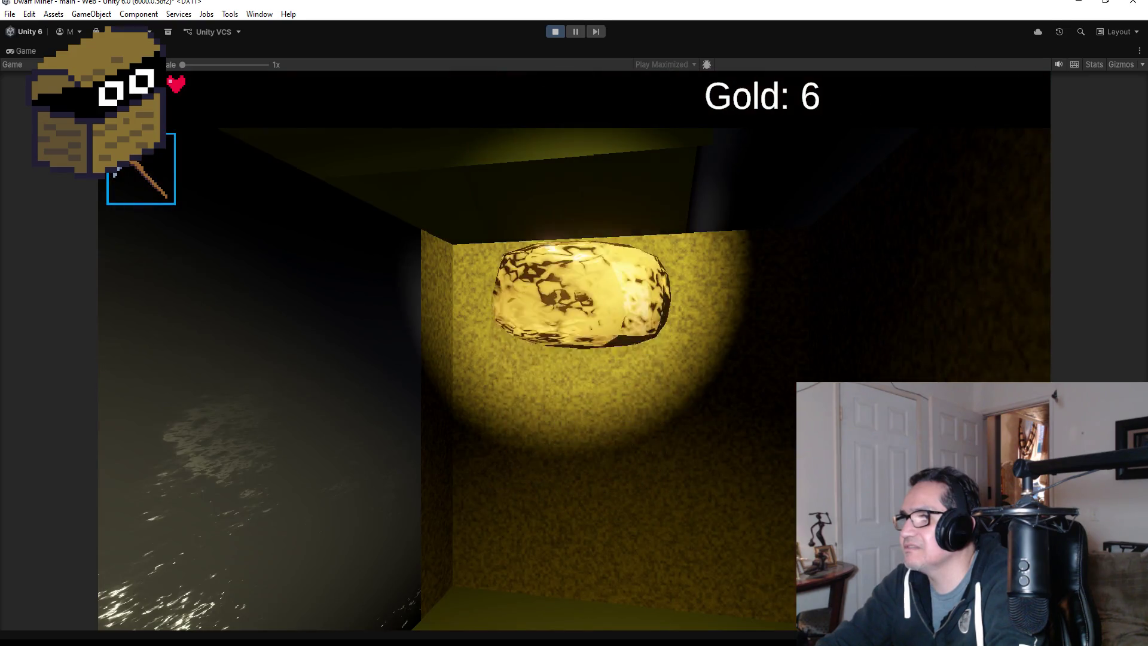
pyautogui.press('d')
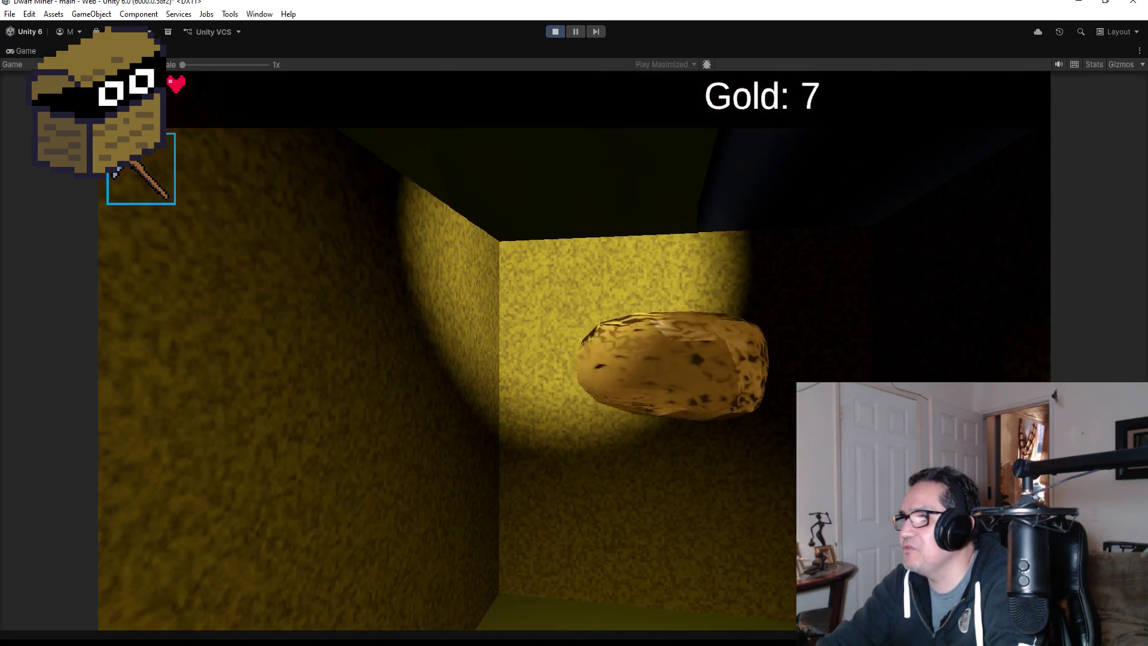
pyautogui.press('w')
pyautogui.press('d')
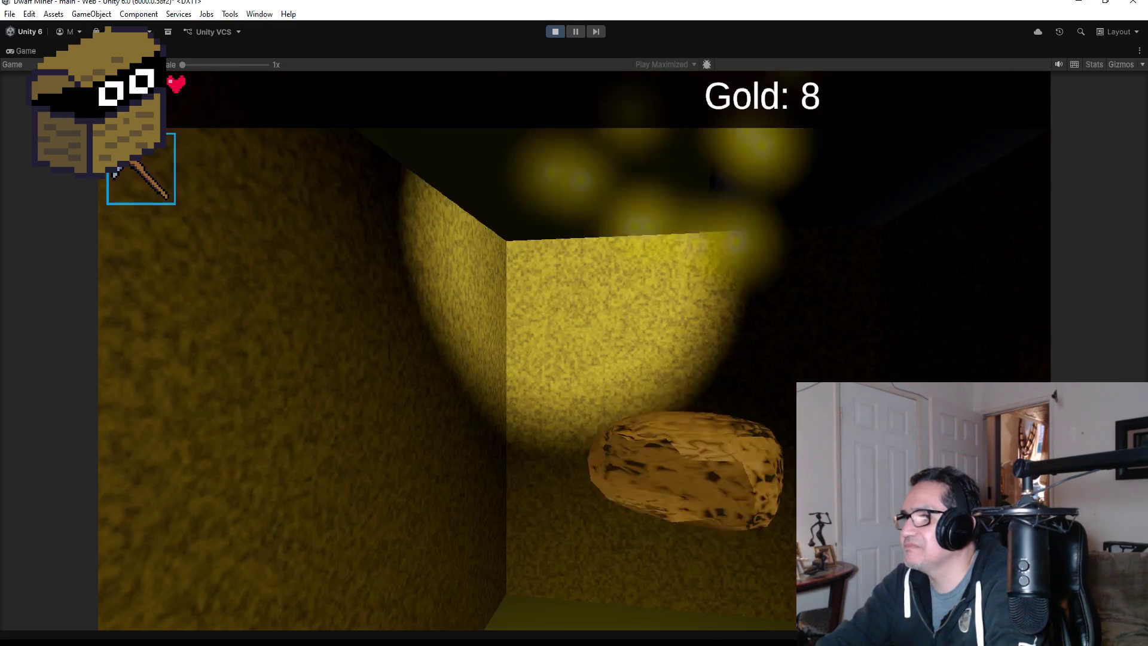
pyautogui.press('w')
pyautogui.press('d')
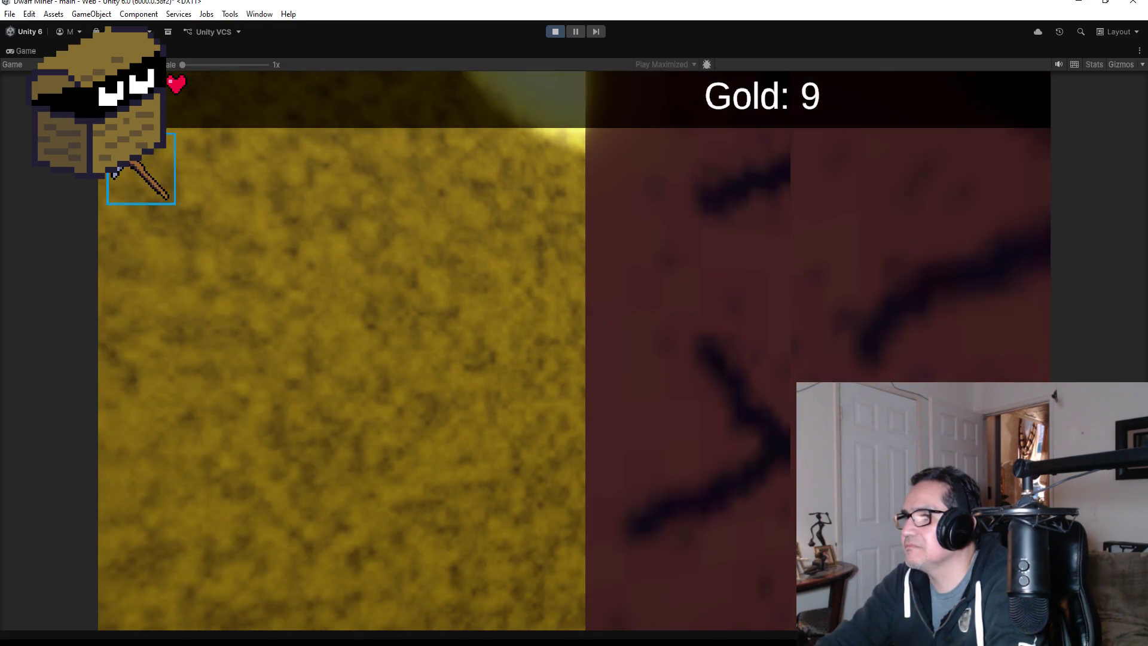
# Head down the yellow corridor, collecting more gold nuggets along the way.
pyautogui.press('a')
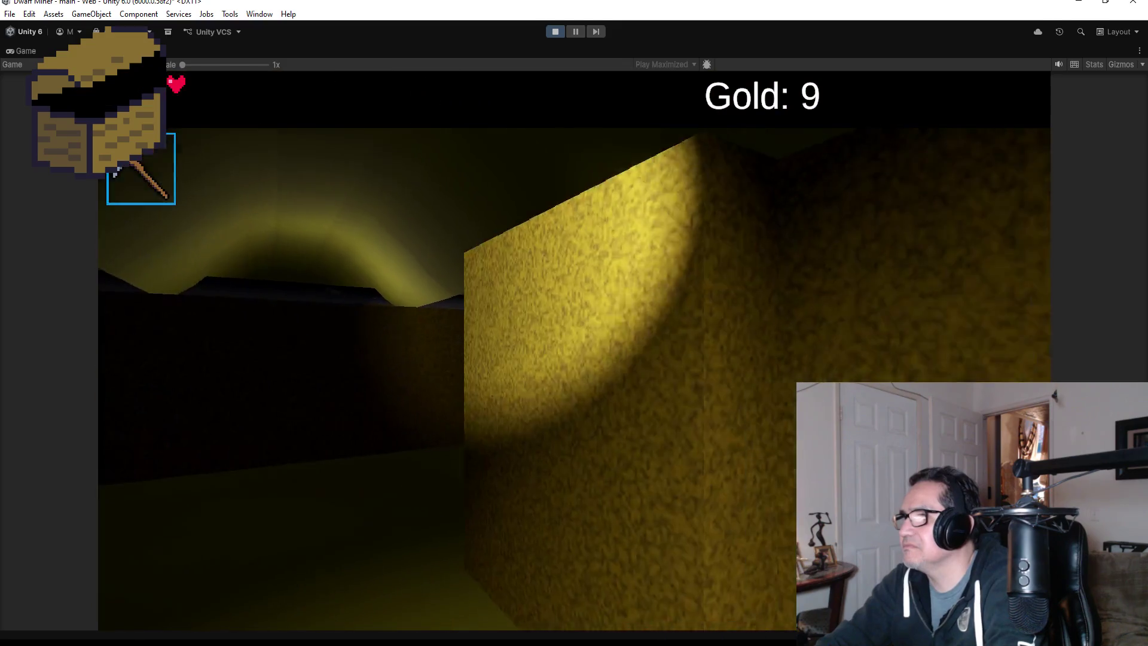
pyautogui.press('w')
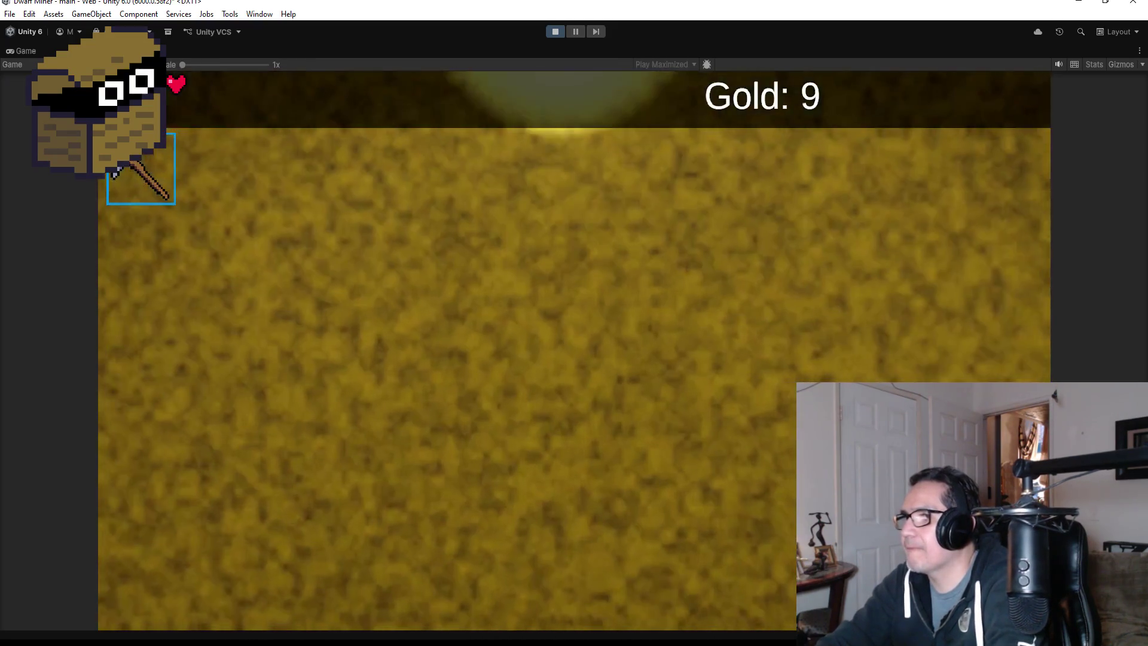
pyautogui.press('d')
pyautogui.press('w')
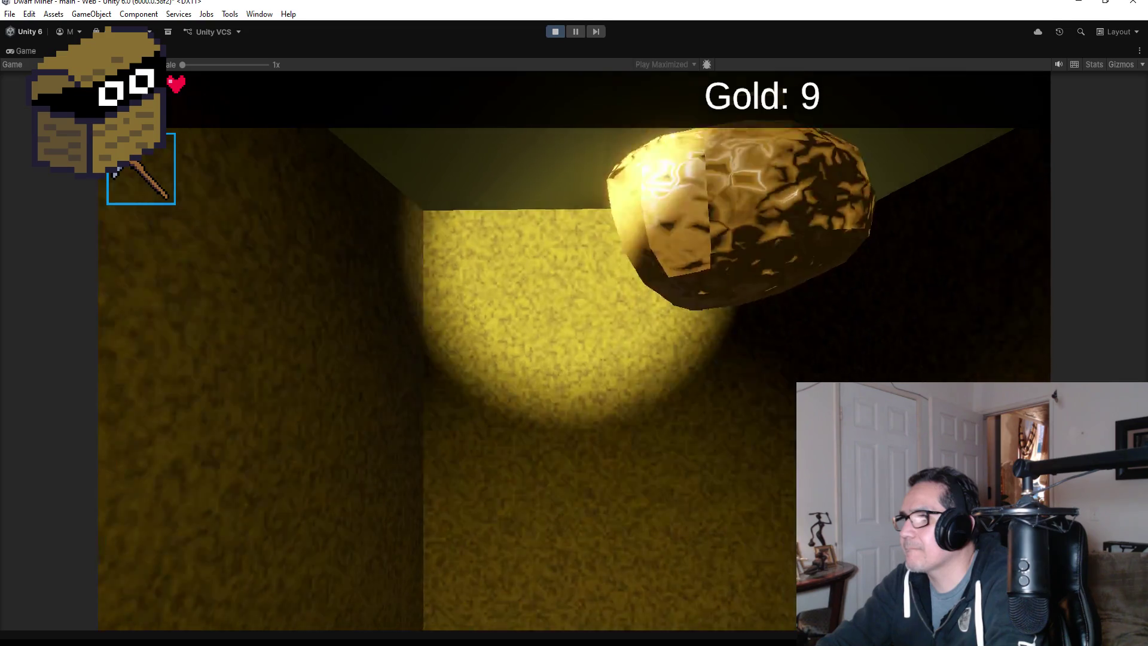
pyautogui.press('d')
pyautogui.press('a')
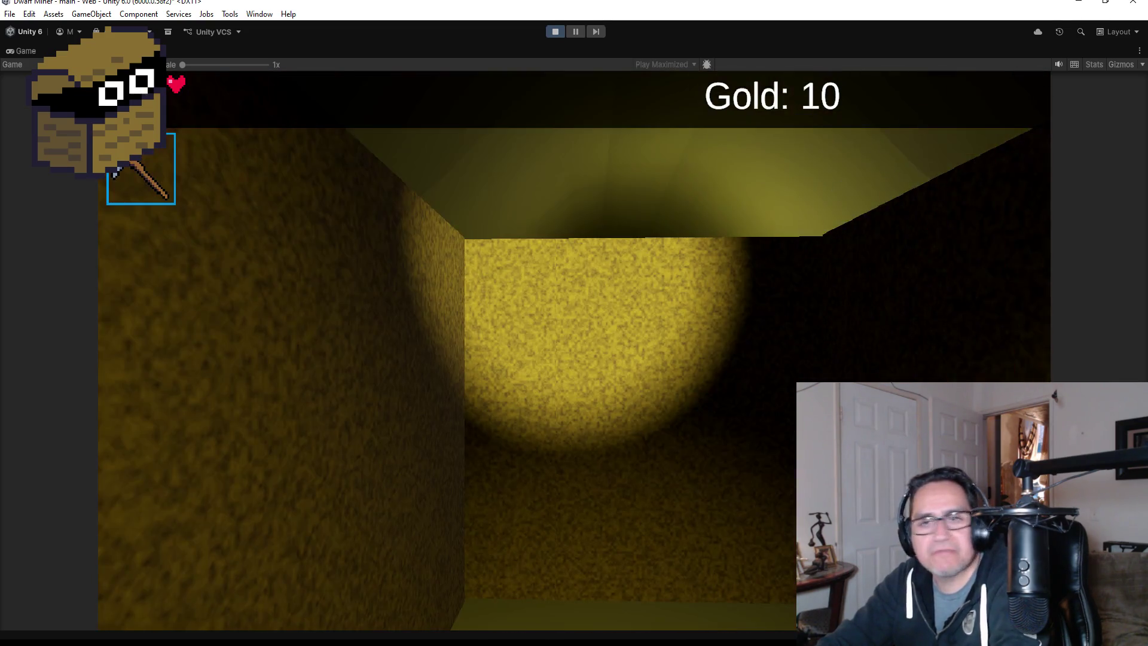
pyautogui.press('w')
pyautogui.press('d')
pyautogui.press('a')
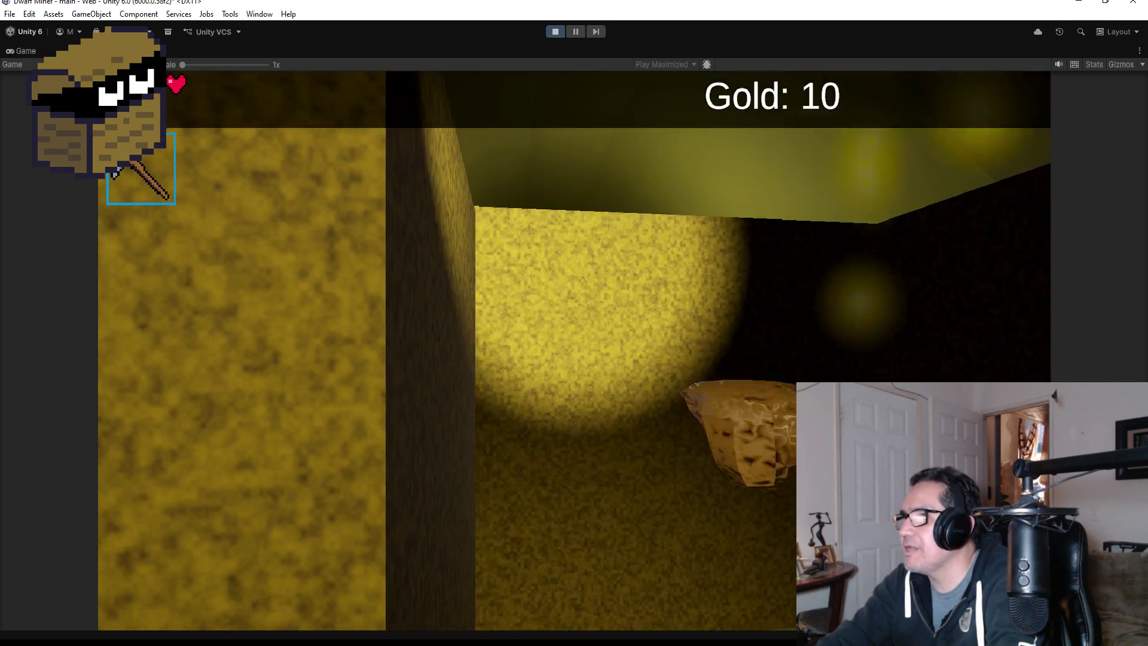
pyautogui.press('w')
pyautogui.press('d')
# Equip the axe and shoot the approaching goblin until it flees.
pyautogui.press('a')
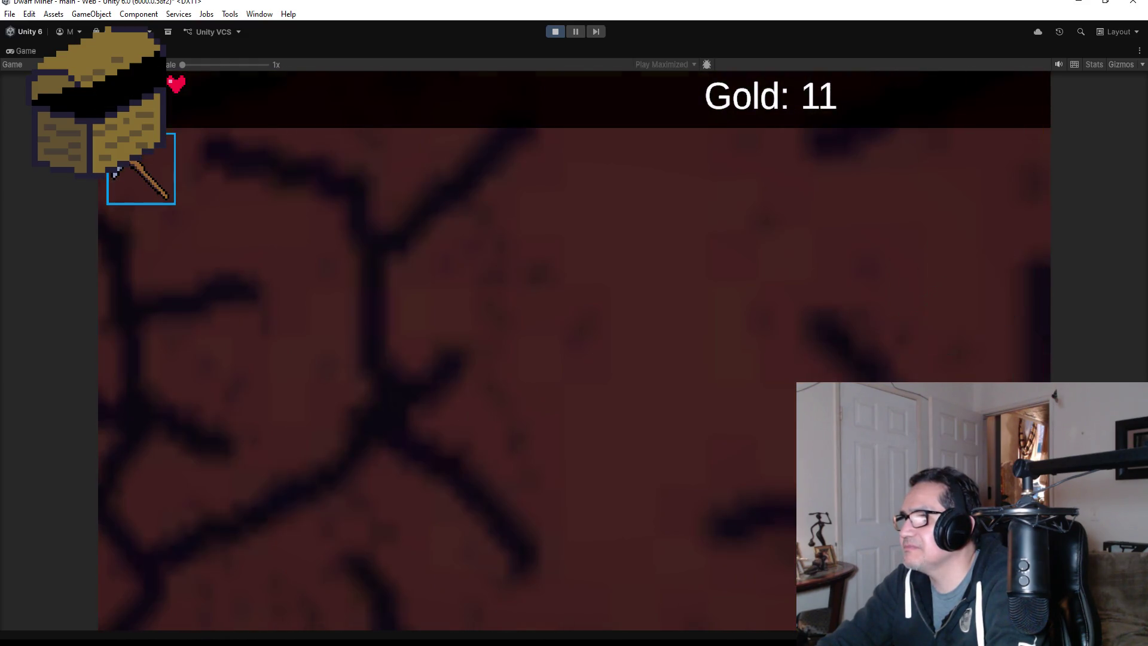
pyautogui.press('2')
pyautogui.press('s')
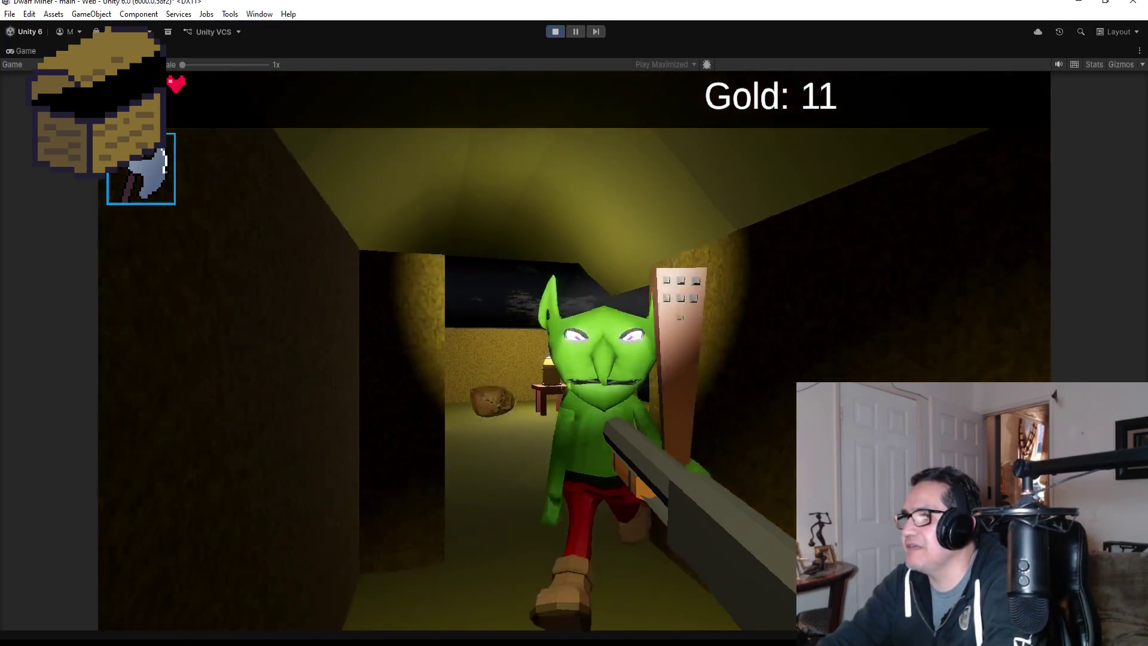
pyautogui.click(574, 323)
# Collect gold on the way to the lantern room, then end the play test.
pyautogui.press('w')
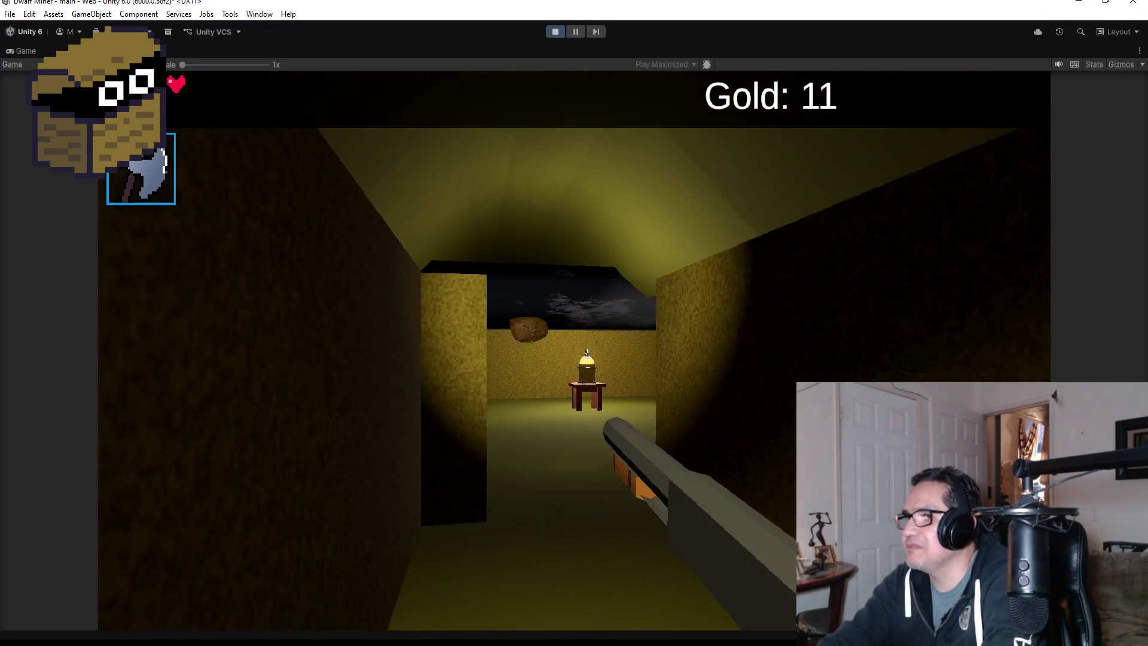
pyautogui.press('w')
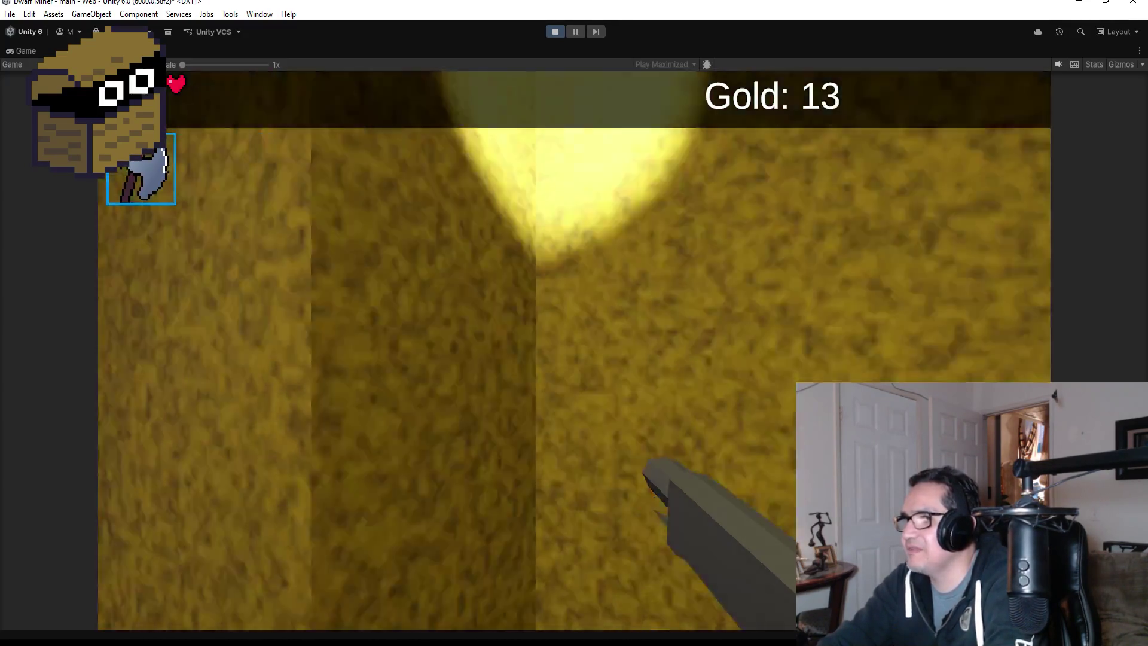
pyautogui.press('s')
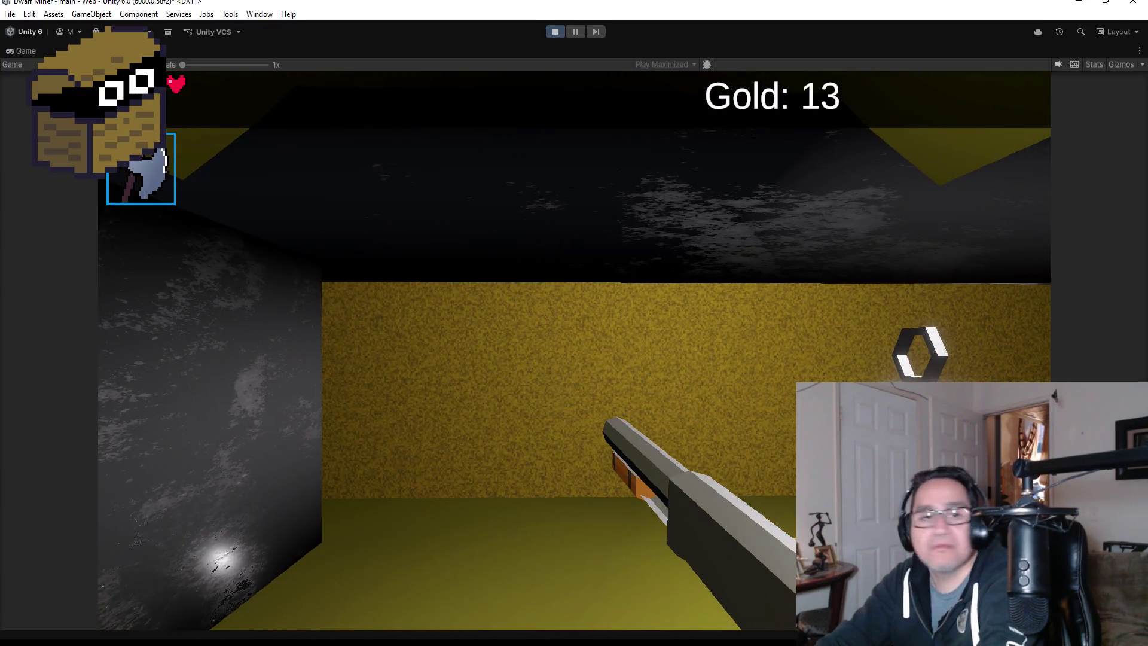
pyautogui.press('Escape')
pyautogui.click(554, 32)
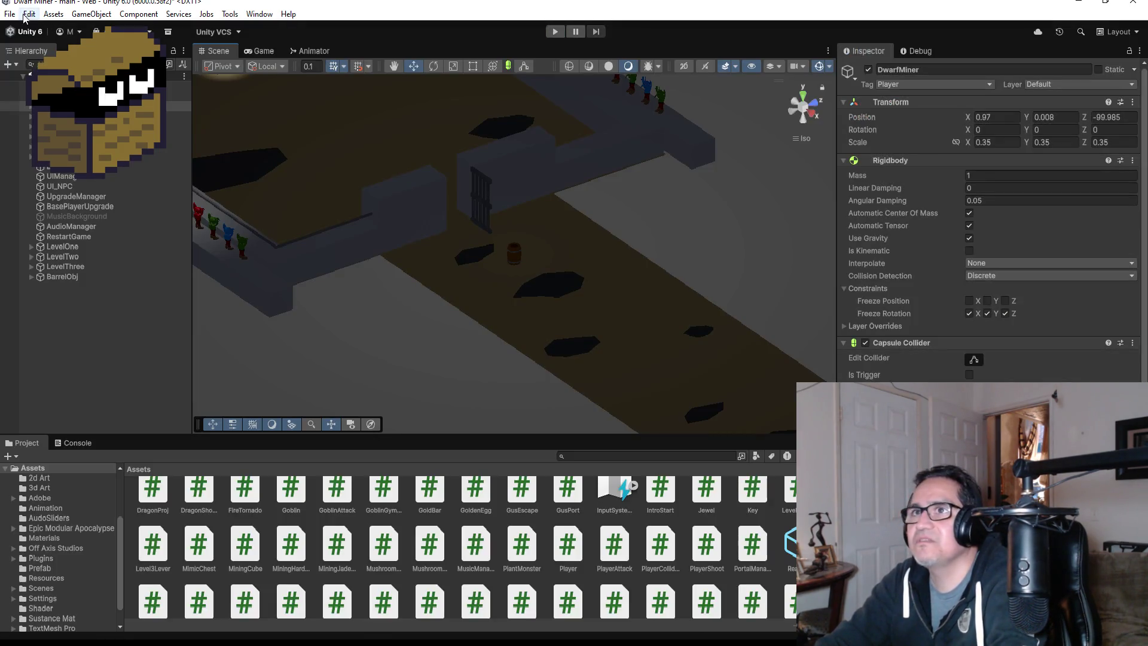
# Save the scene from the File menu, review the Player (Script) settings, and start Play mode again.
pyautogui.click(9, 15)
pyautogui.click(26, 73)
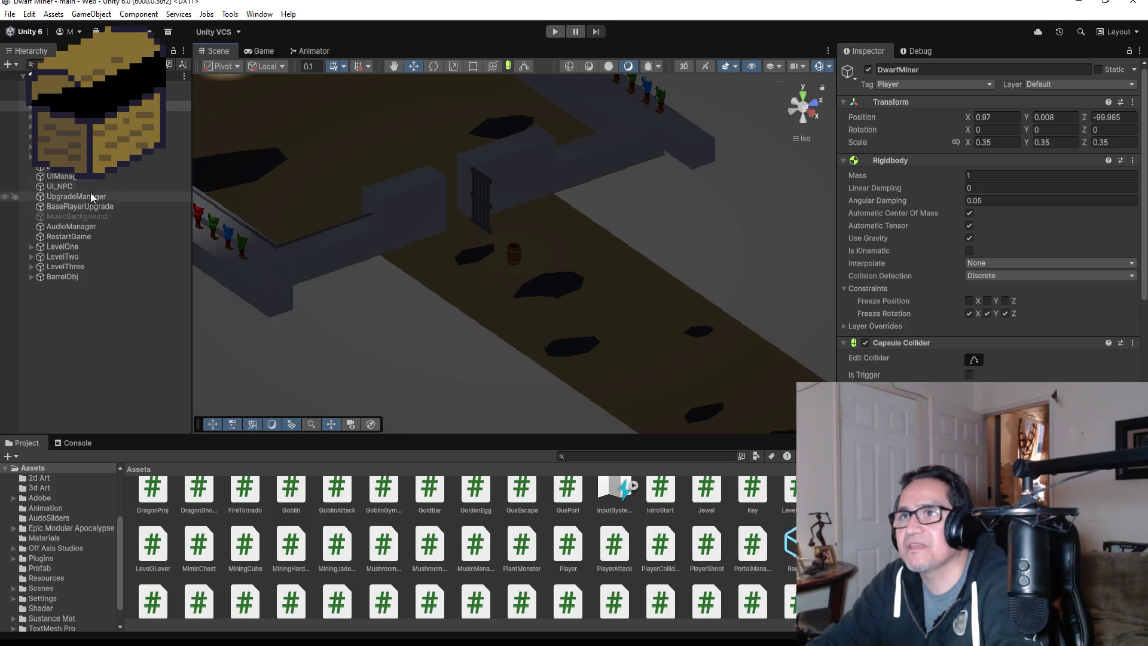
pyautogui.scroll(-10, 987, 240)
pyautogui.scroll(-10, 987, 239)
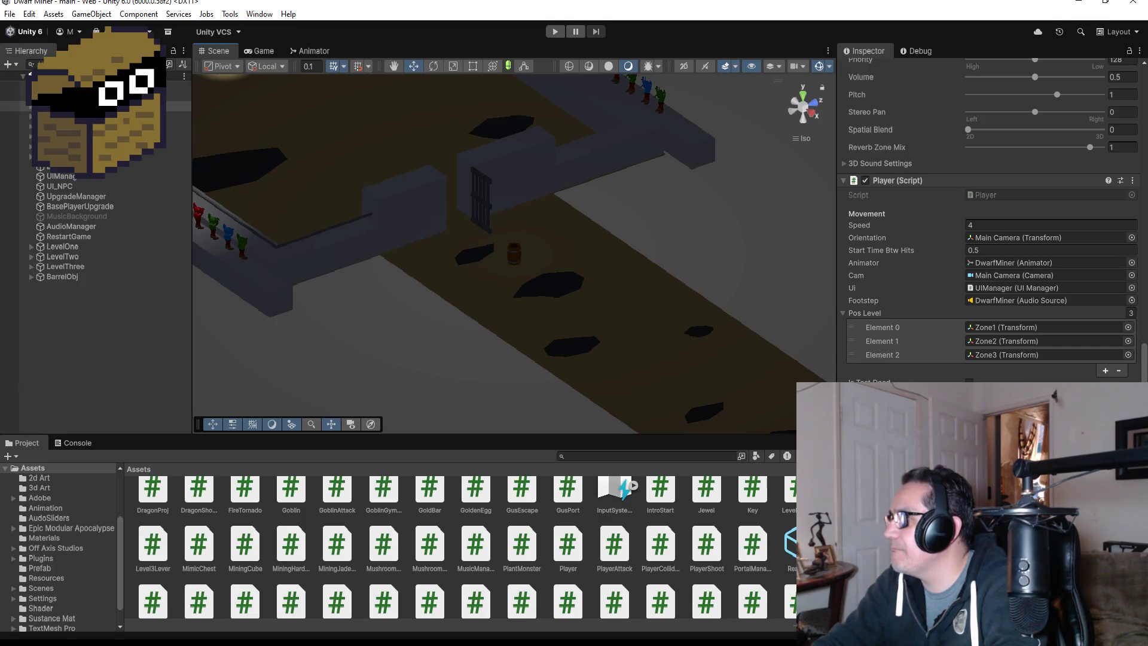
pyautogui.click(555, 32)
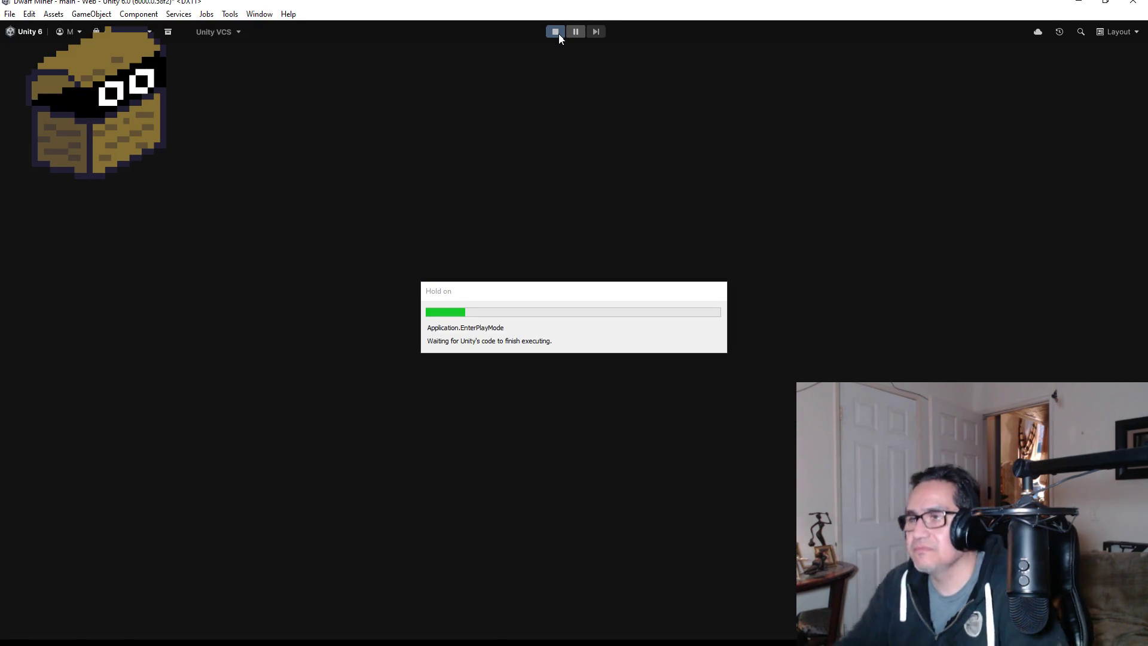
# Start playing and walk the dwarf down the torch-lit corridor with the gun equipped.
pyautogui.press('Escape')
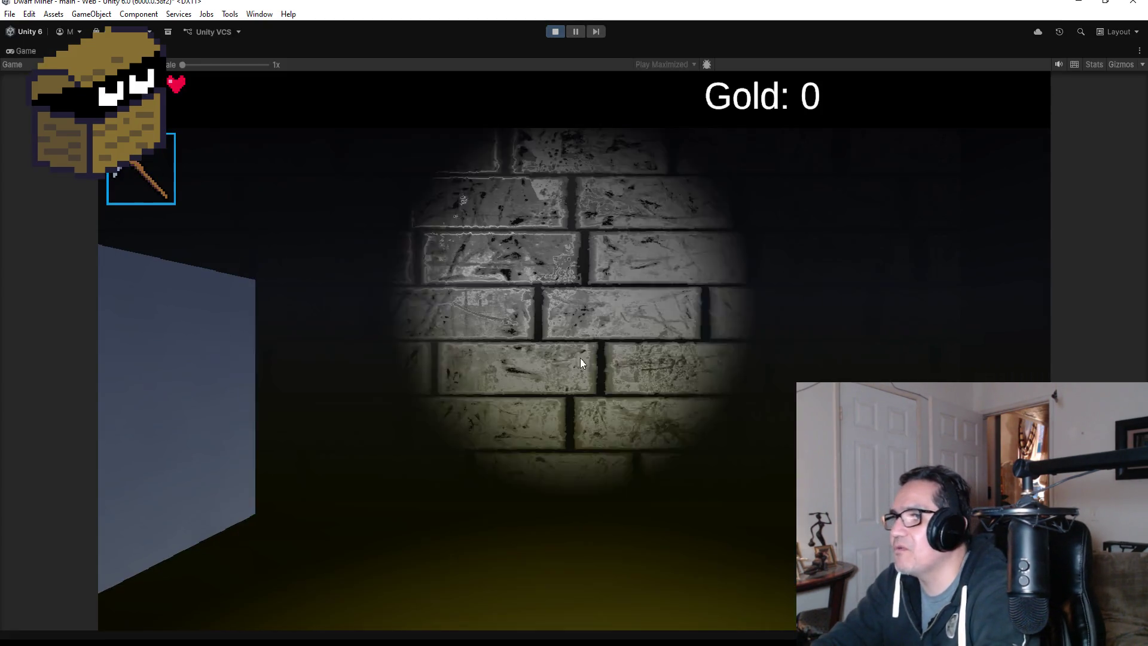
pyautogui.press('a')
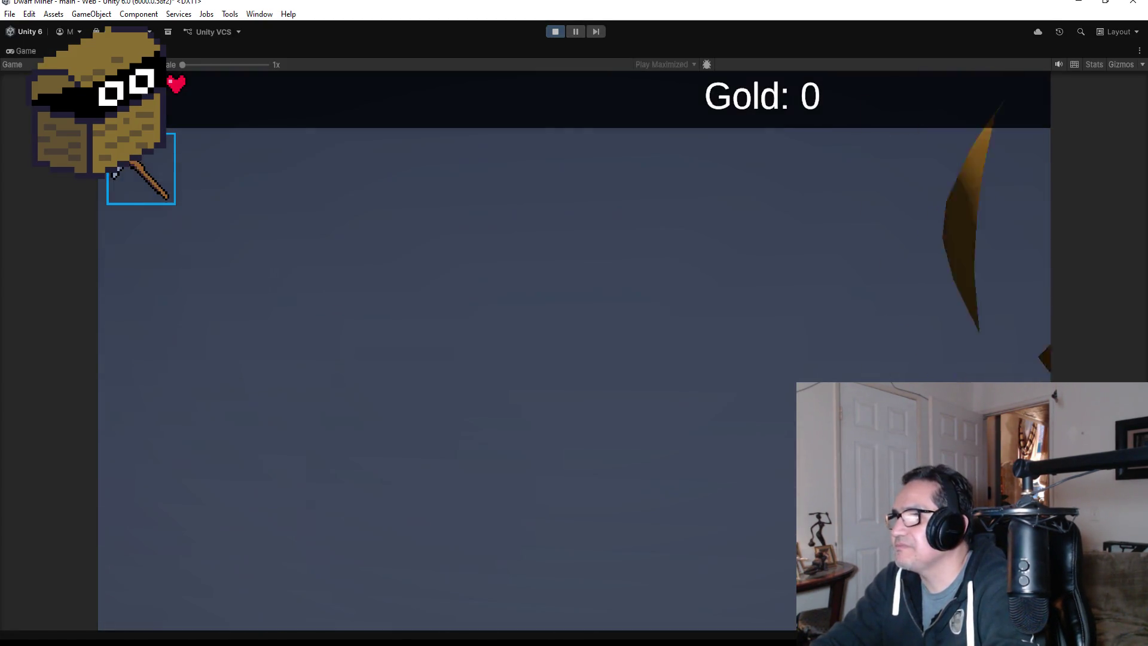
pyautogui.press('d')
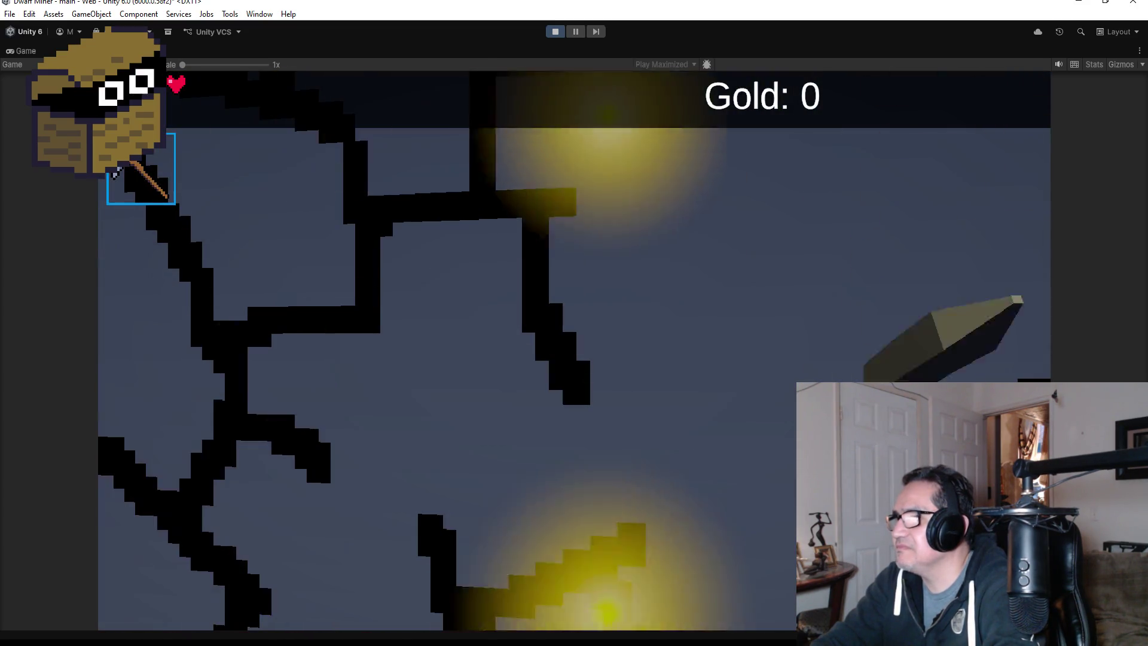
pyautogui.press('w')
pyautogui.press('2')
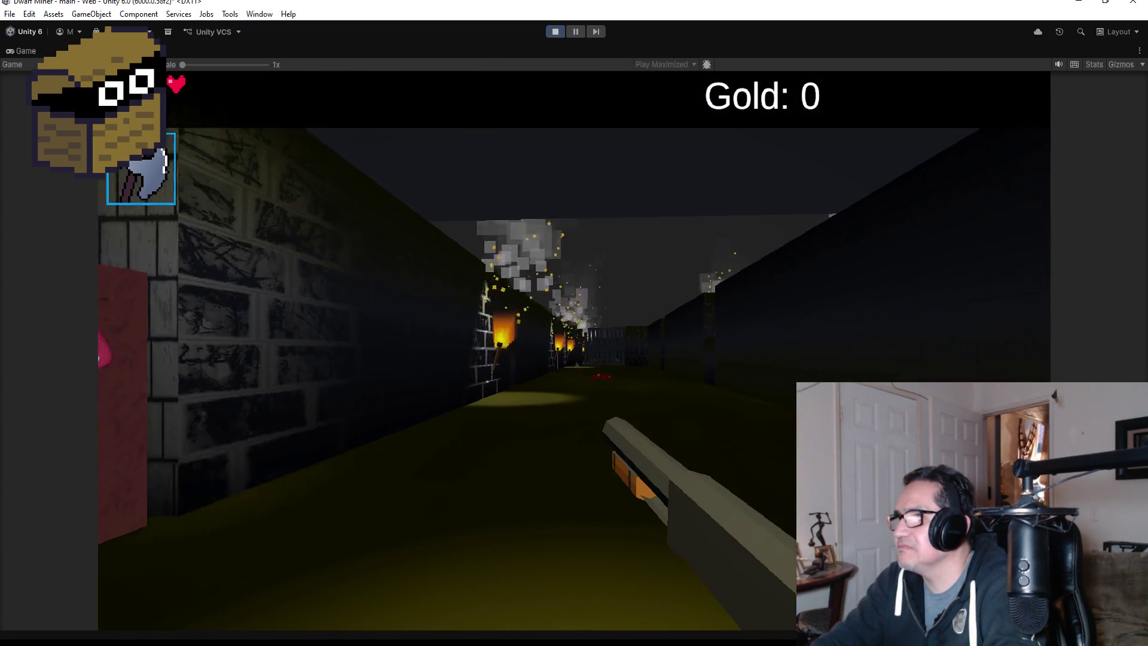
pyautogui.press('w')
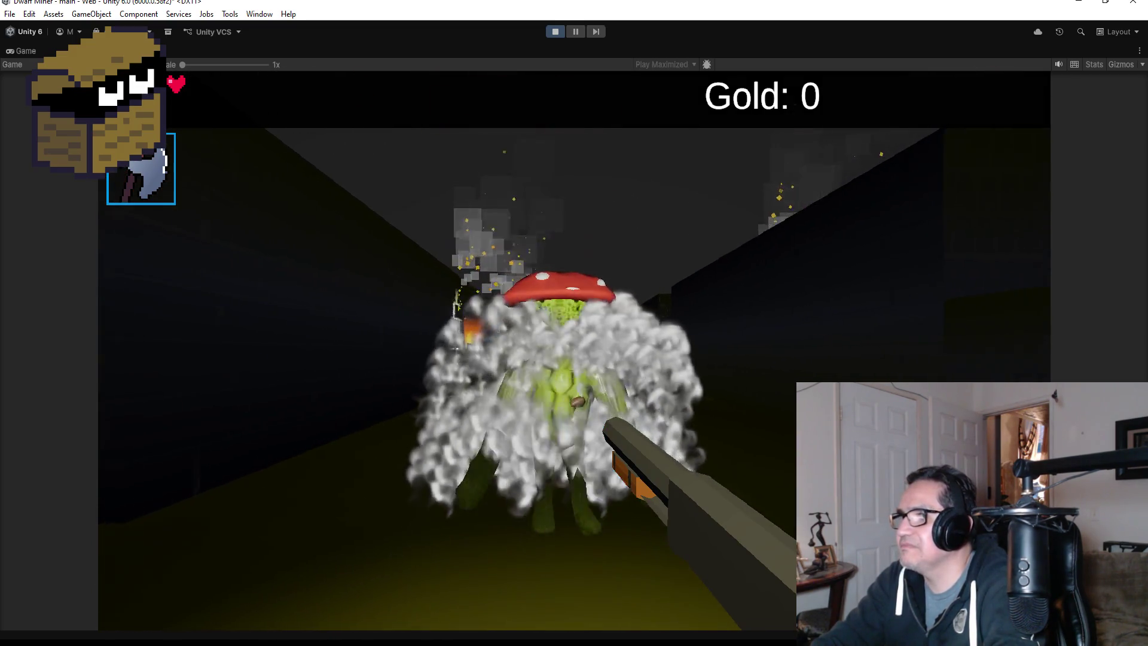
# Retreat from the mushroom monster, shoot at it, and stop the playtest.
pyautogui.press('s')
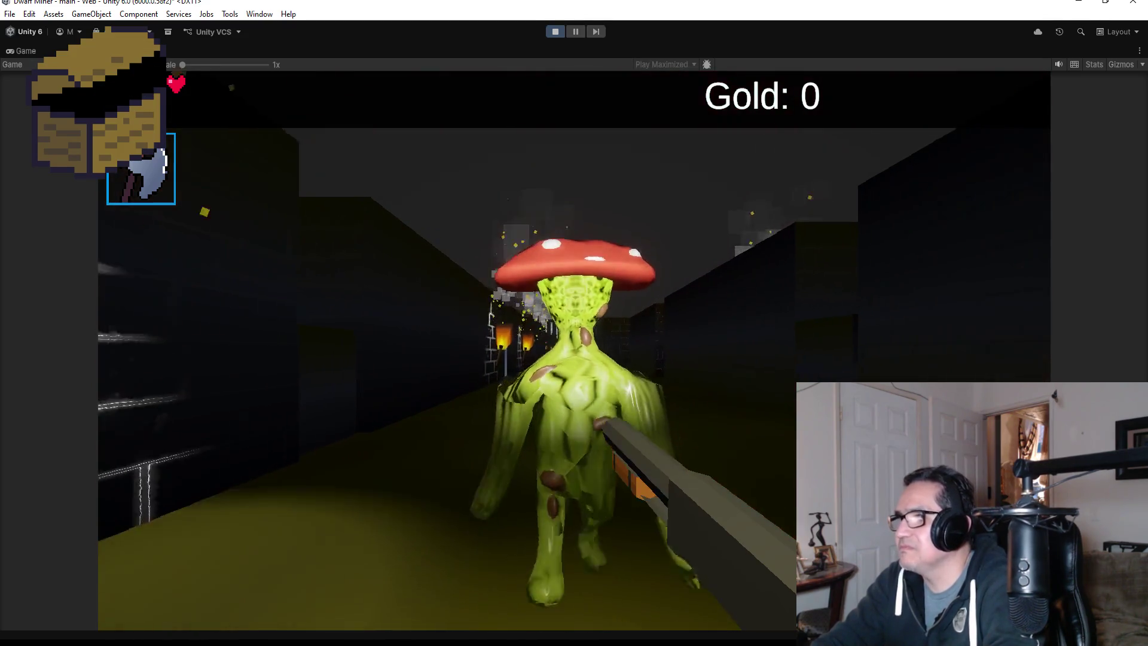
pyautogui.press('s')
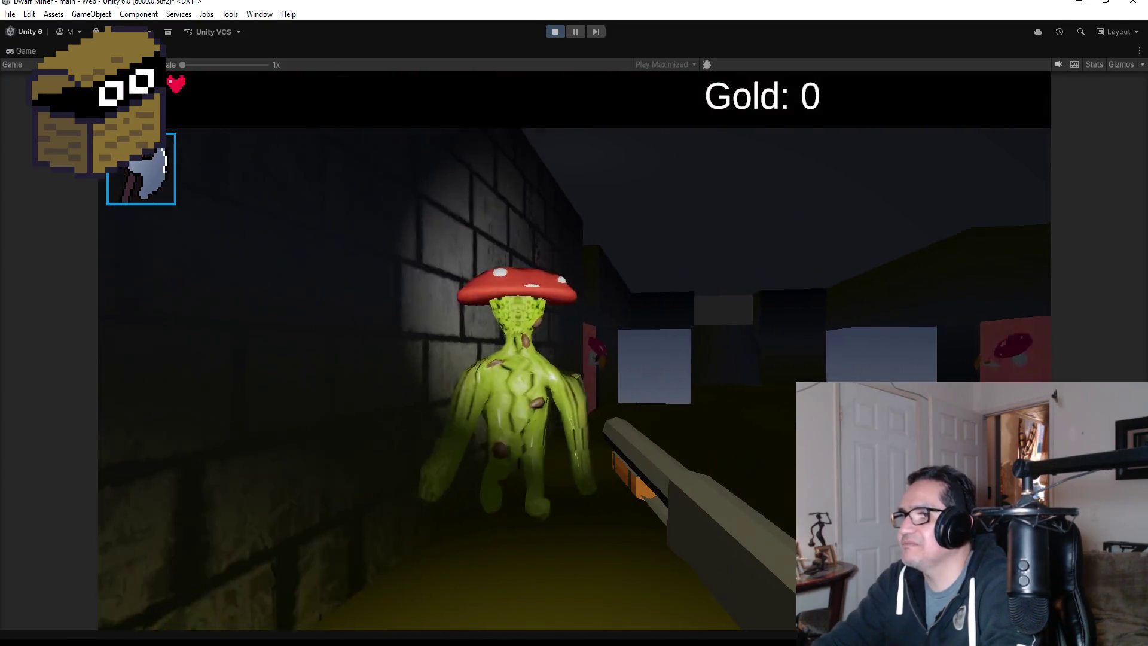
pyautogui.click(574, 350)
pyautogui.press('Escape')
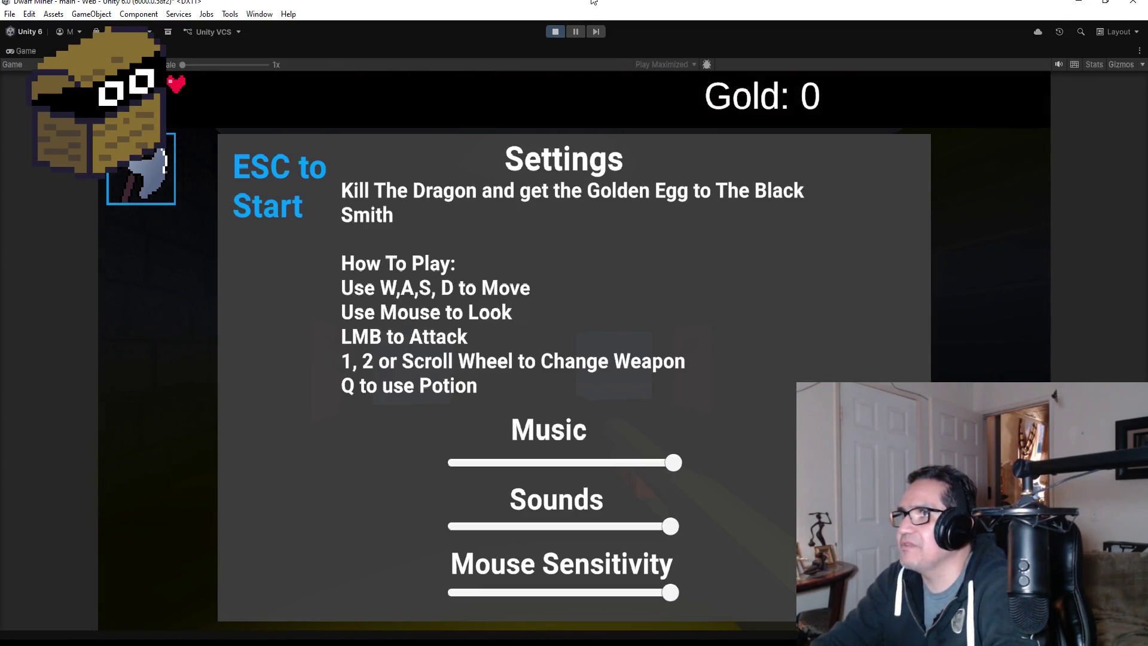
pyautogui.click(550, 30)
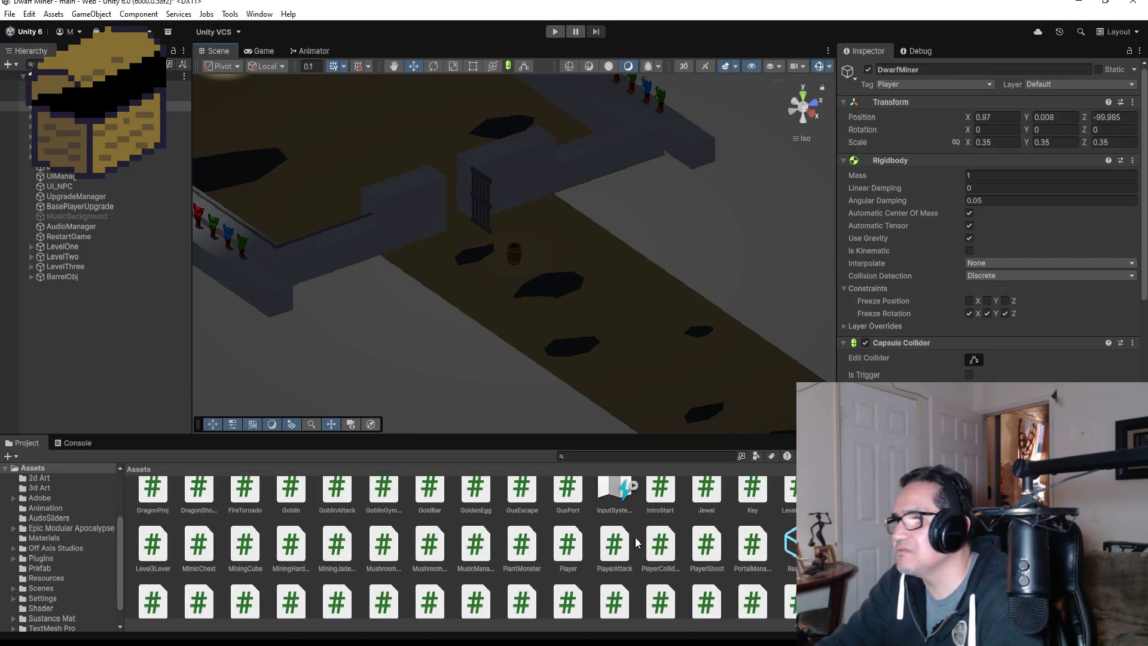
# Open the Prefab folder, view BodyPart_Skeleton in Prefab Mode, then return to the level.
pyautogui.scroll(3, 407, 510)
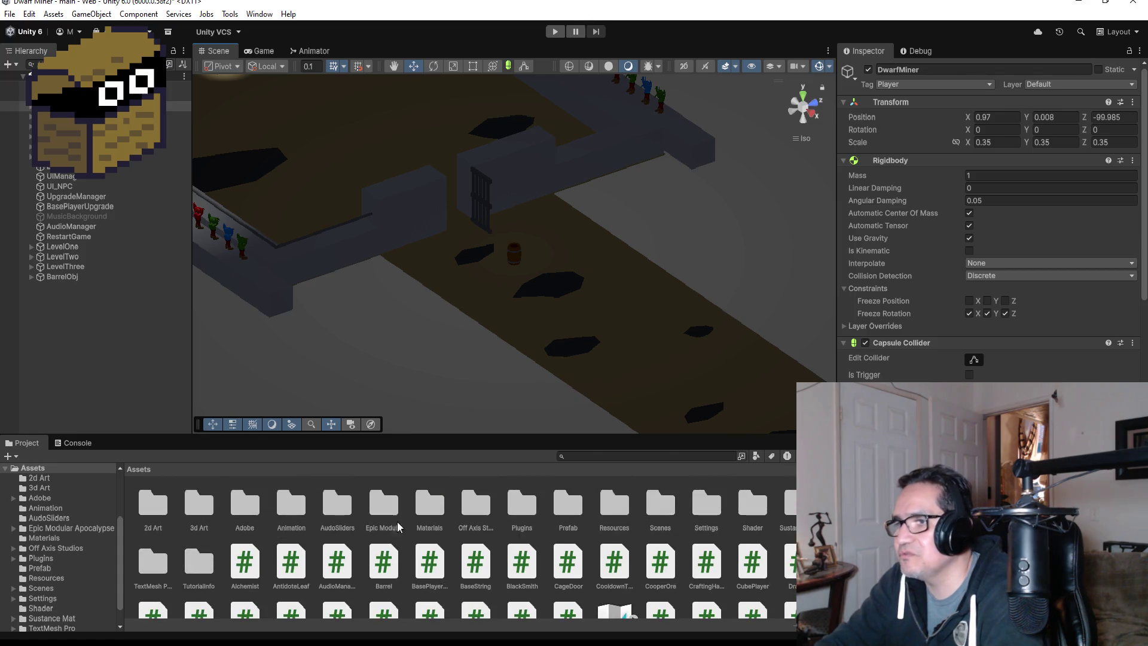
pyautogui.doubleClick(556, 504)
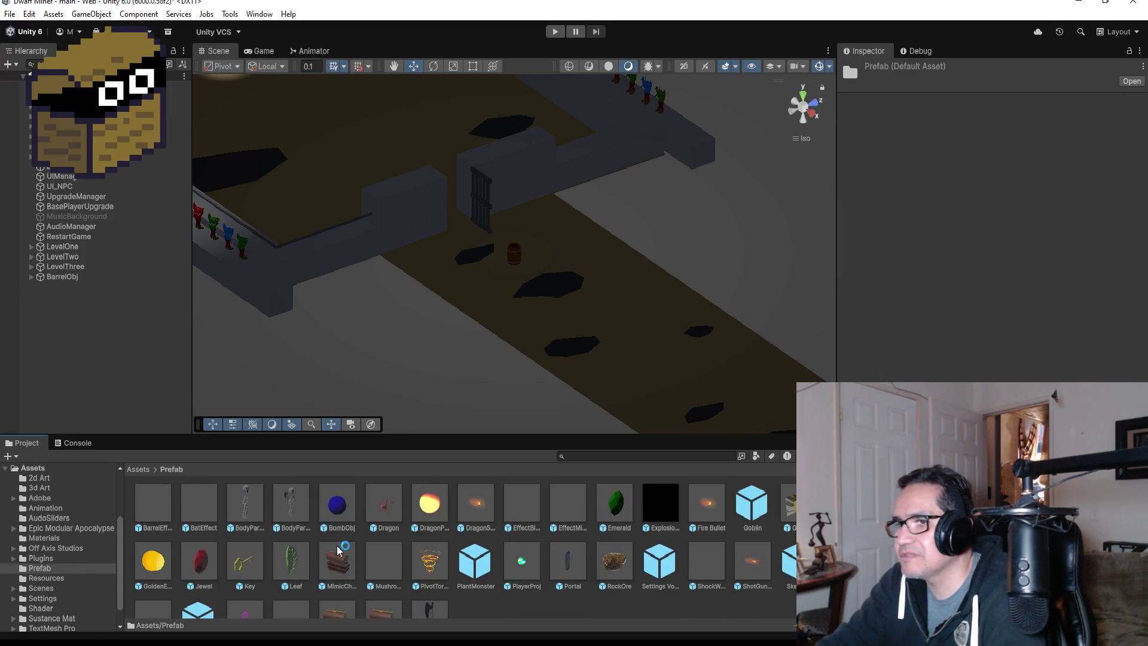
pyautogui.click(240, 504)
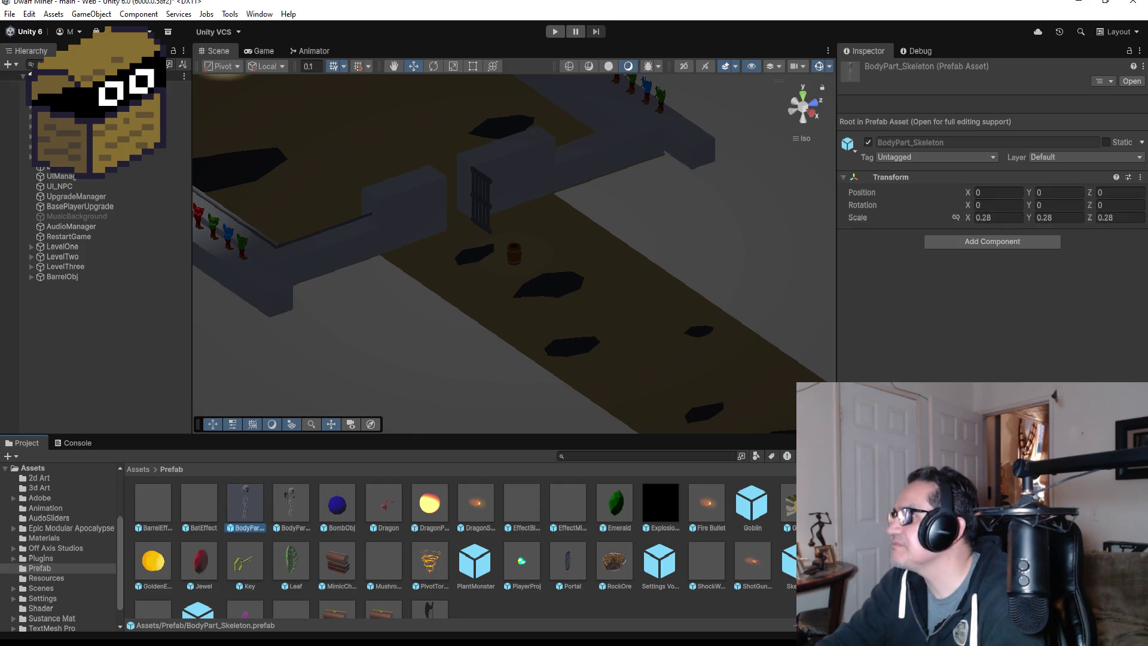
pyautogui.click(291, 507)
pyautogui.doubleClick(250, 508)
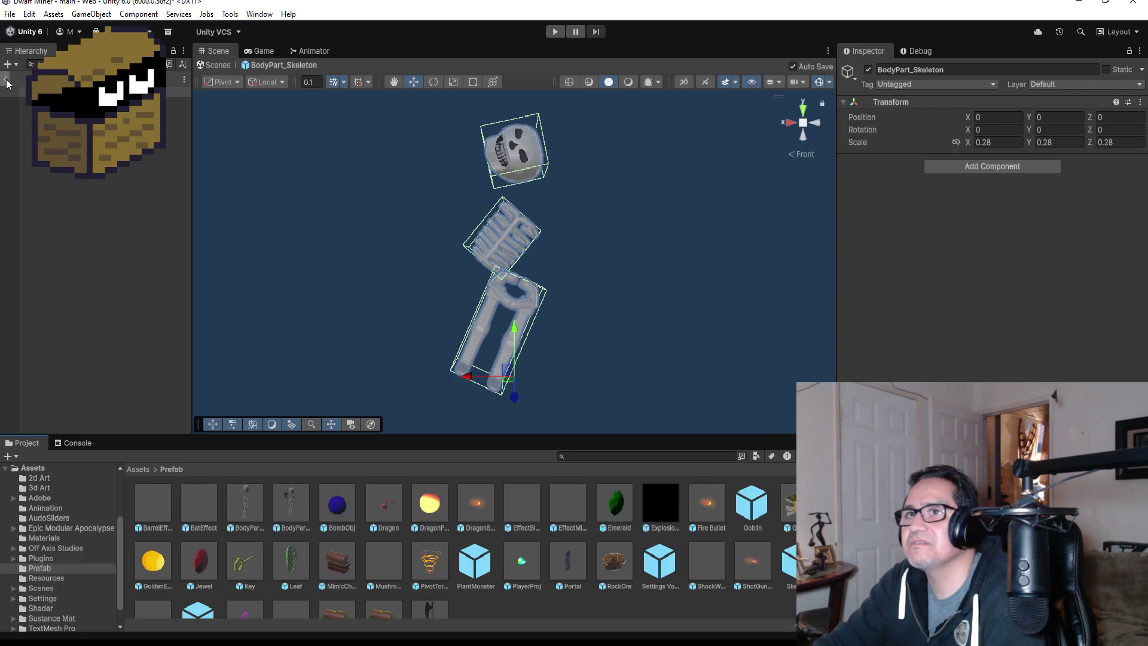
pyautogui.click(6, 78)
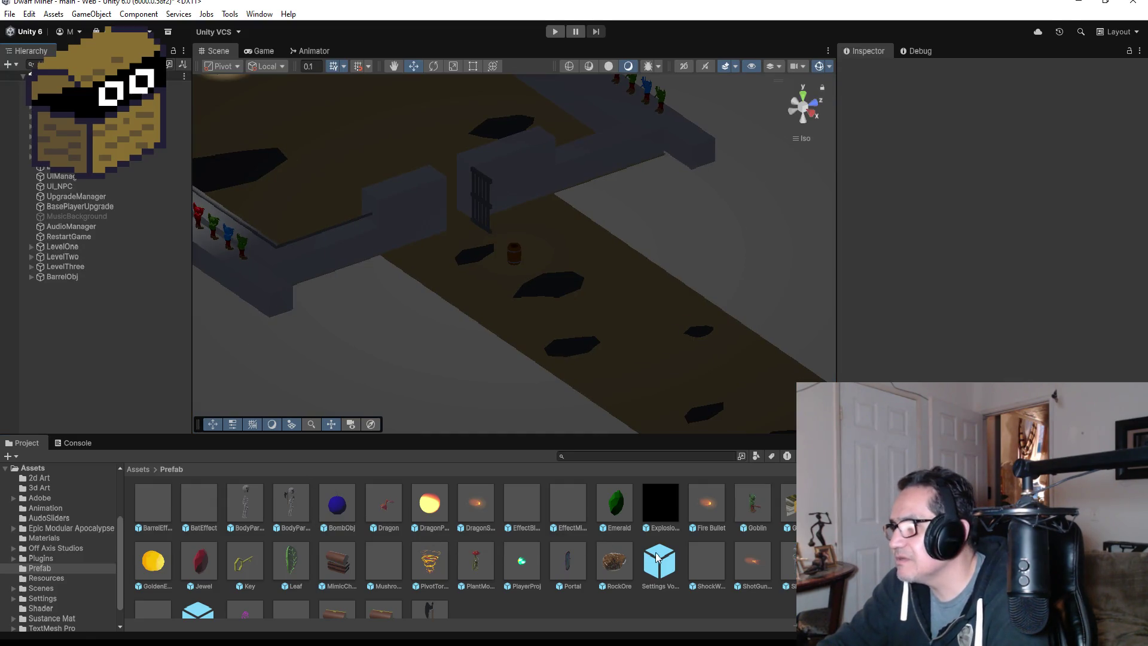
# Check the Audio Source on the Skeleton and PlantMonster prefabs, then return to the level.
pyautogui.click(789, 562)
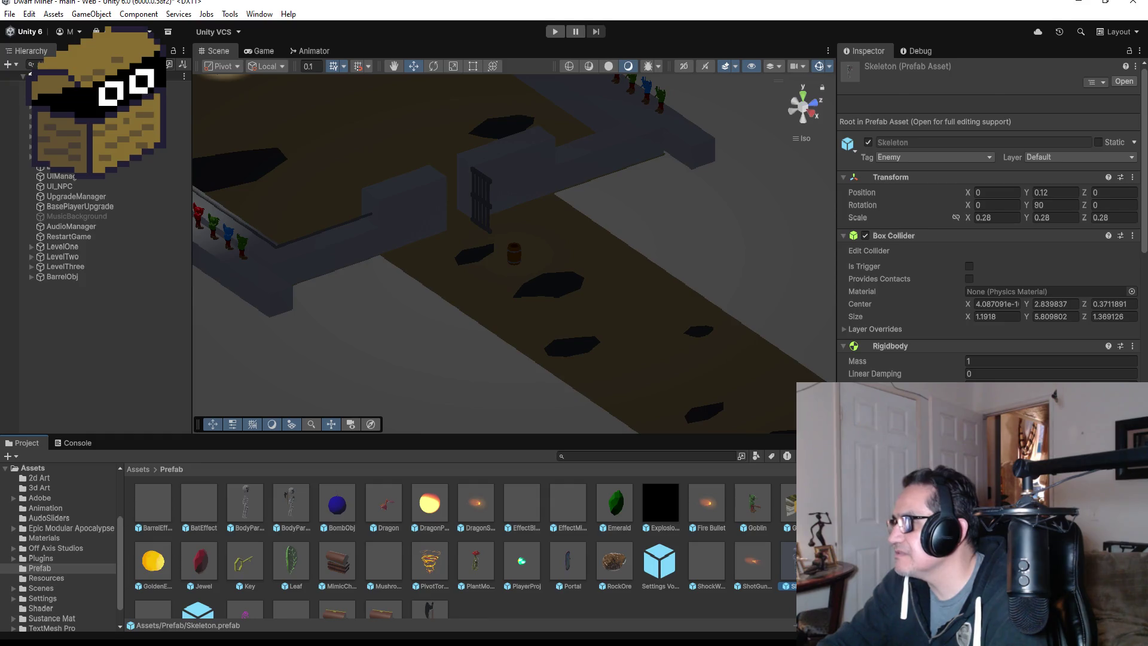
pyautogui.click(1124, 81)
pyautogui.scroll(-10, 987, 239)
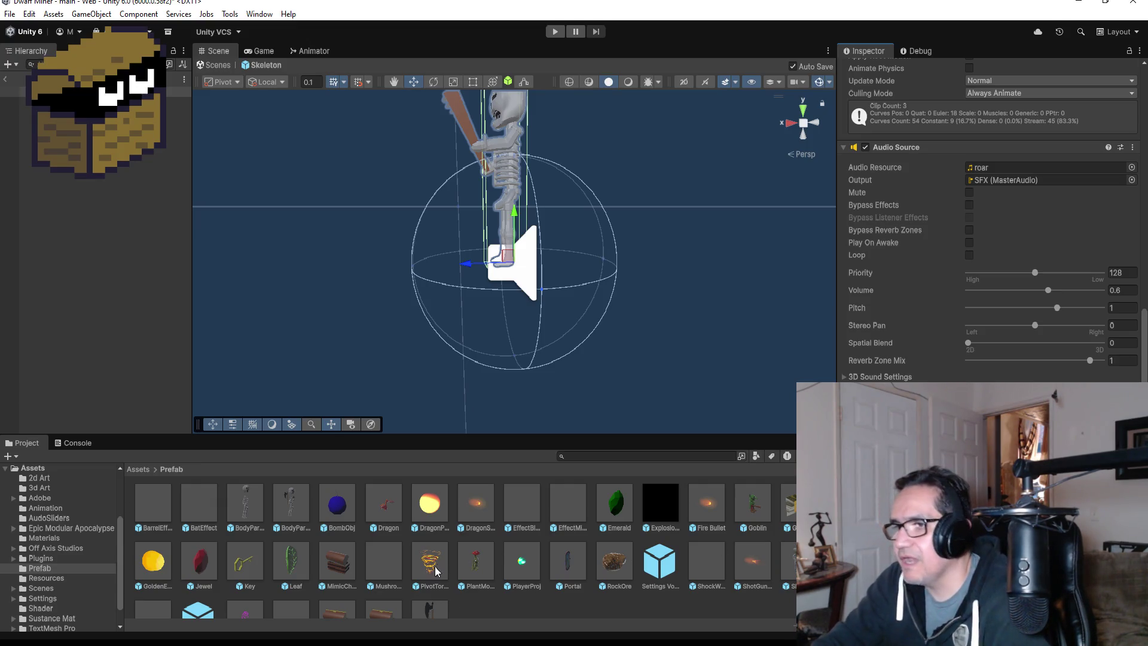
pyautogui.doubleClick(476, 562)
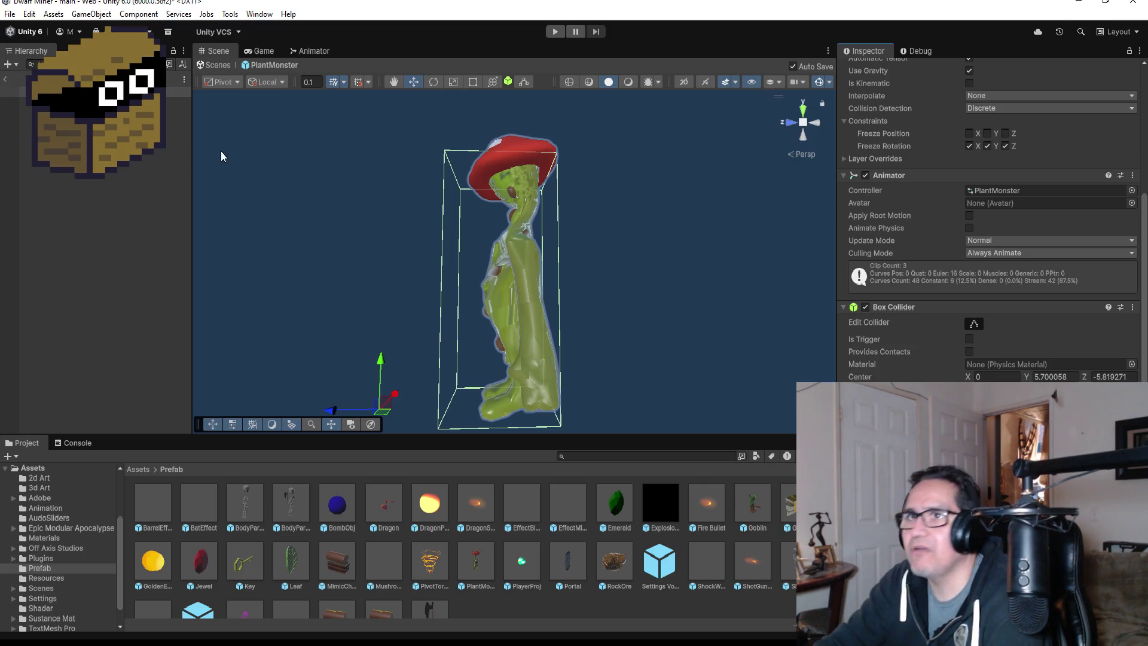
pyautogui.click(8, 79)
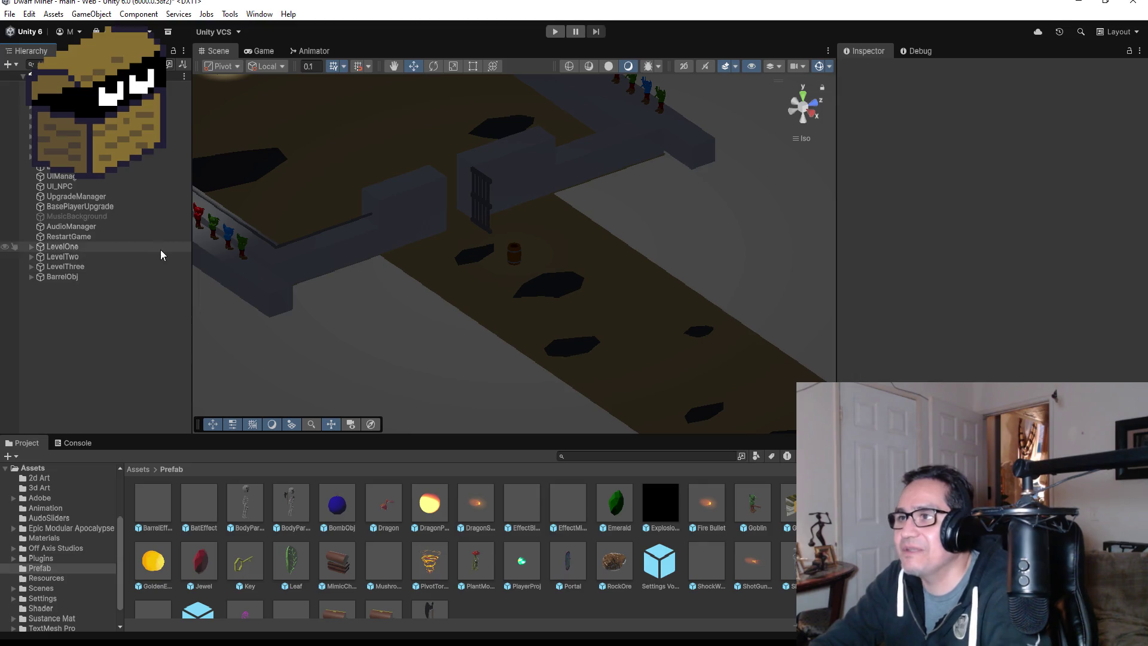
# Inspect DwarfMiner down to its Player script (Pp at Zone 2), then start another playtest.
pyautogui.scroll(-2, 439, 261)
pyautogui.scroll(-3, 439, 261)
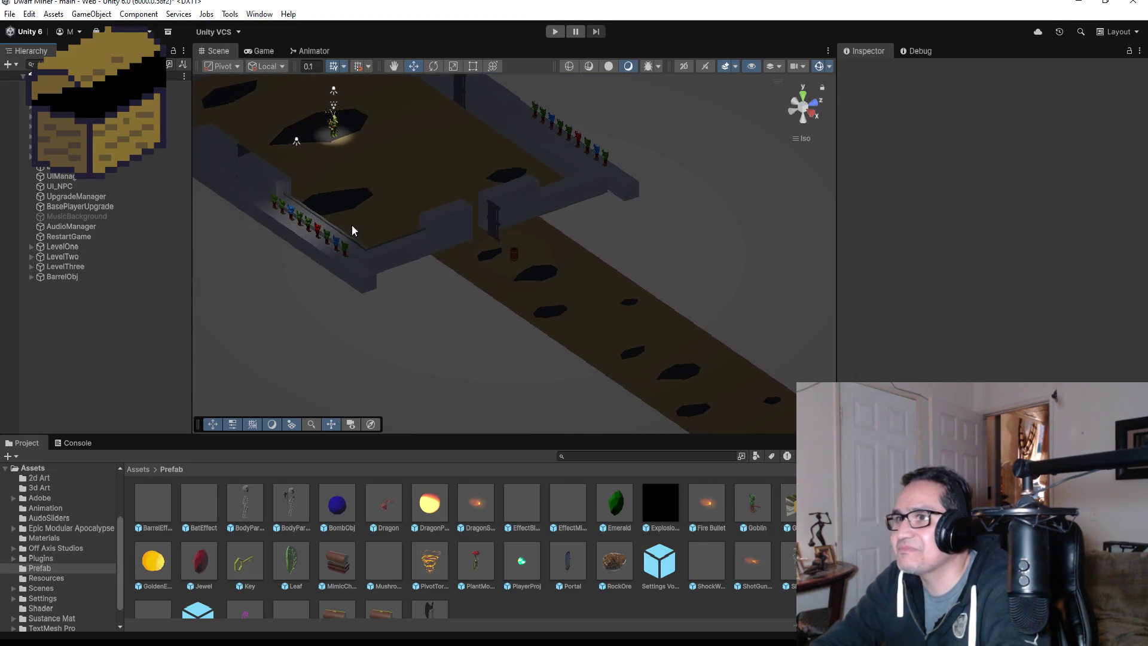
pyautogui.scroll(3, 445, 177)
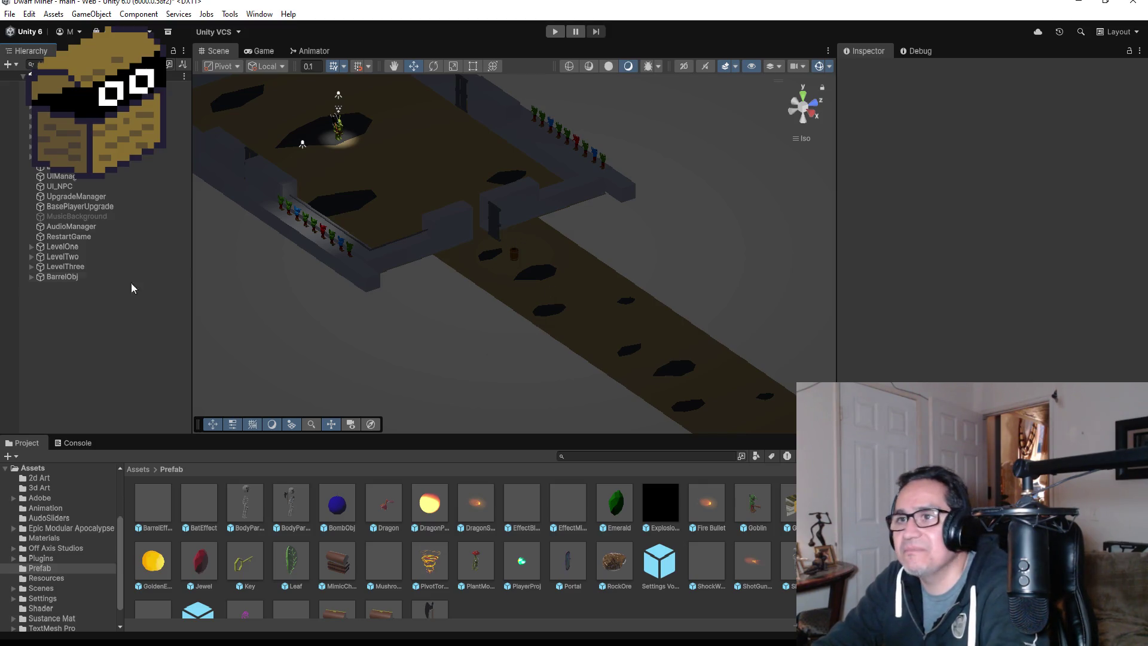
pyautogui.click(90, 105)
pyautogui.scroll(-5, 986, 228)
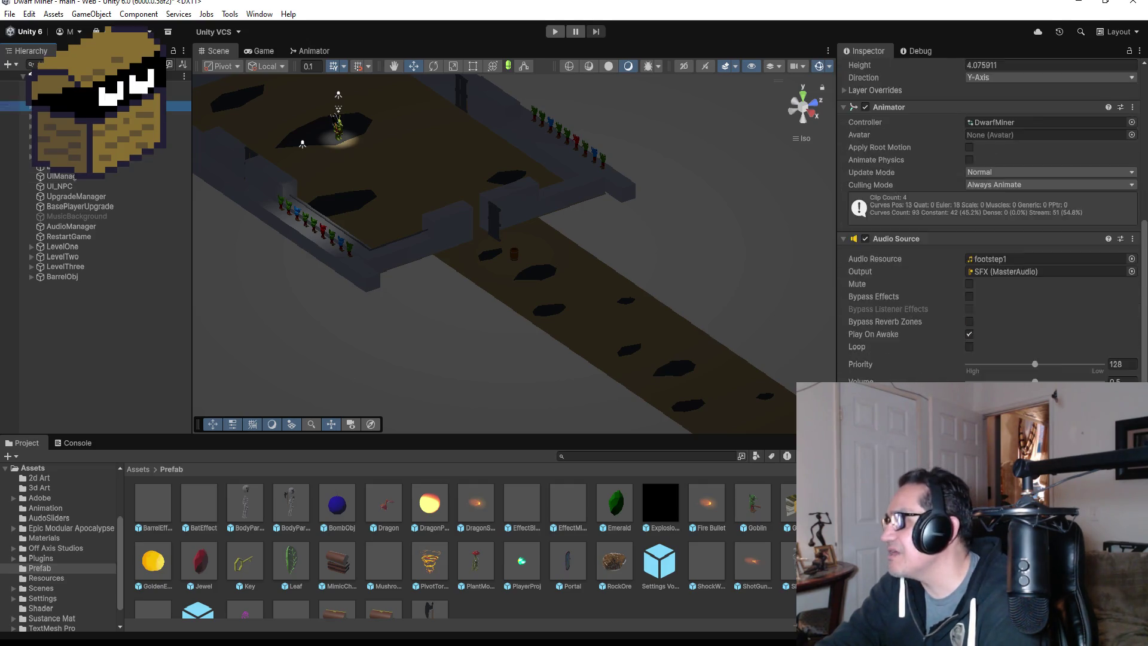
pyautogui.scroll(-5, 987, 227)
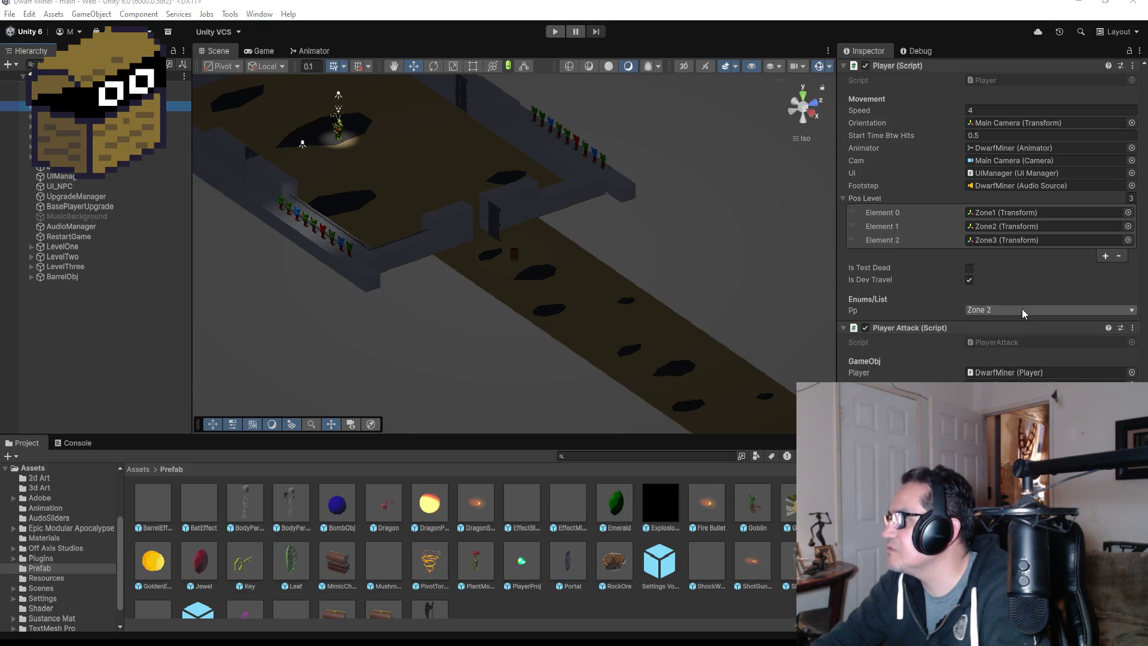
pyautogui.click(555, 31)
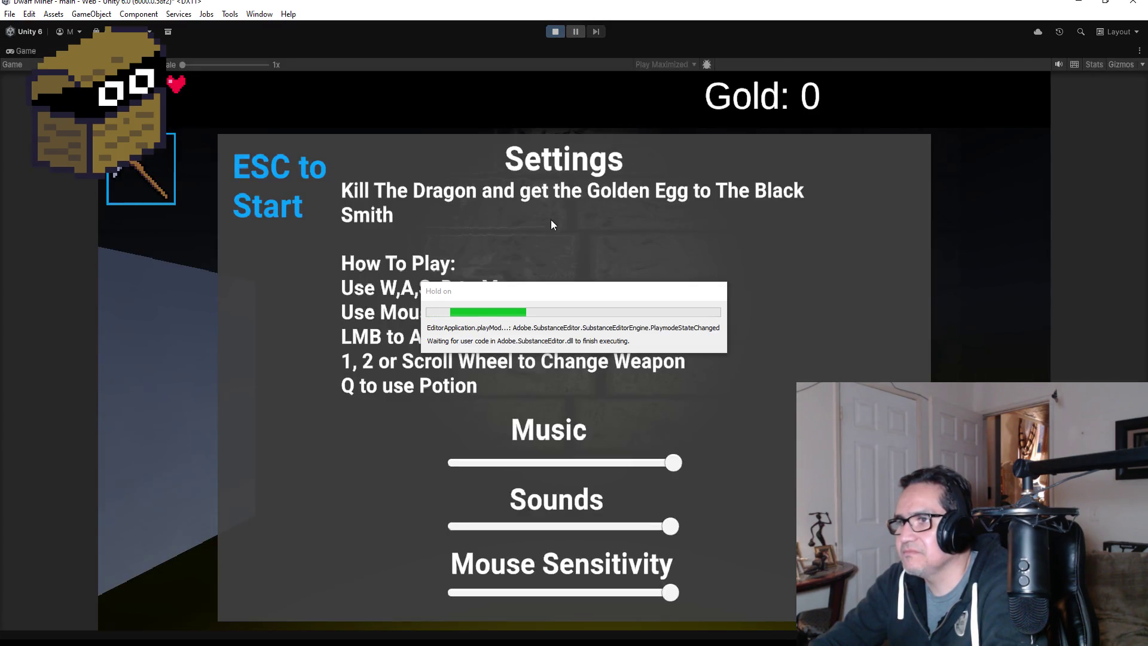
# Dismiss the settings screen and swing the pickaxe to crack the wall.
pyautogui.press('Escape')
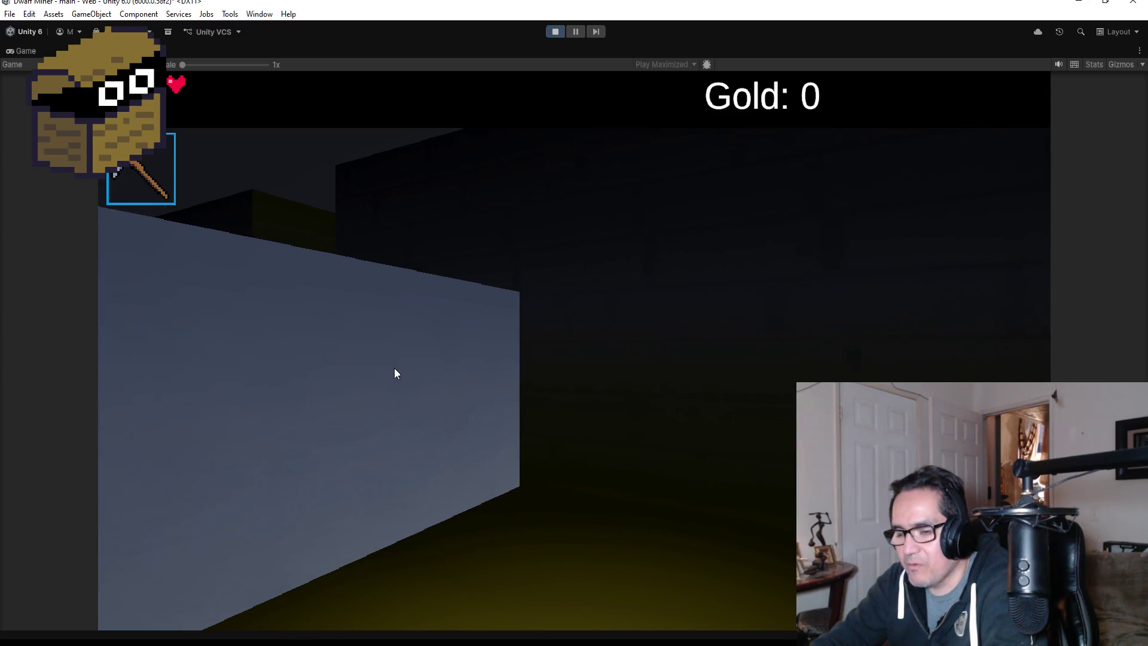
pyautogui.moveTo(204, 440)
pyautogui.moveTo(395, 495)
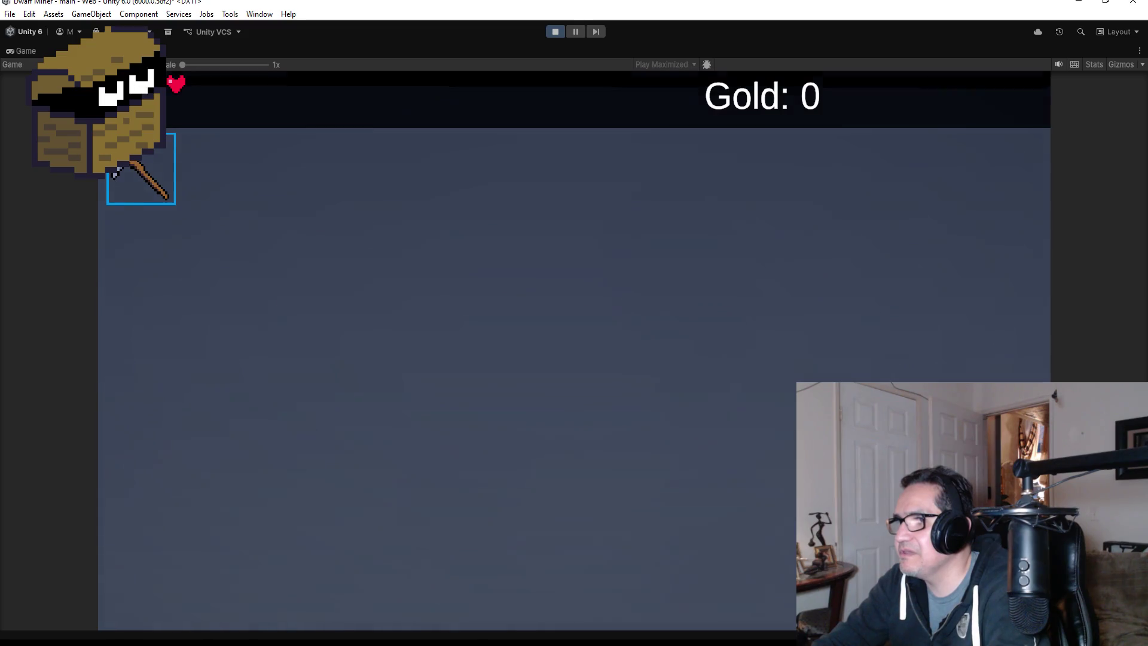
pyautogui.moveTo(574, 353)
pyautogui.moveTo(573, 322)
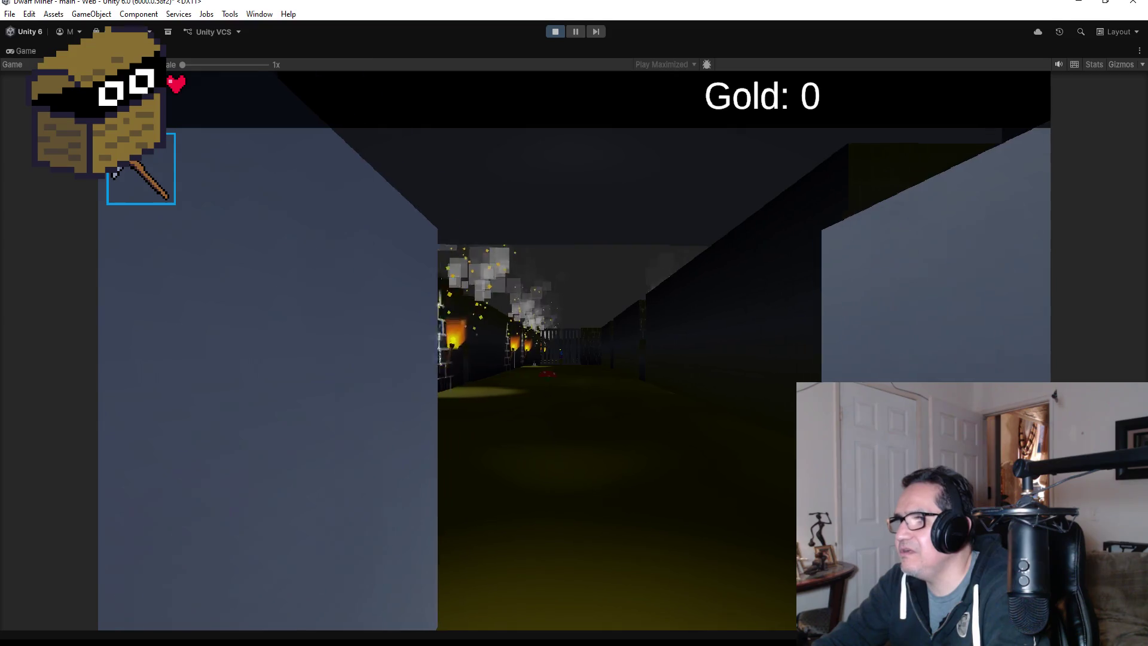
pyautogui.click(574, 351)
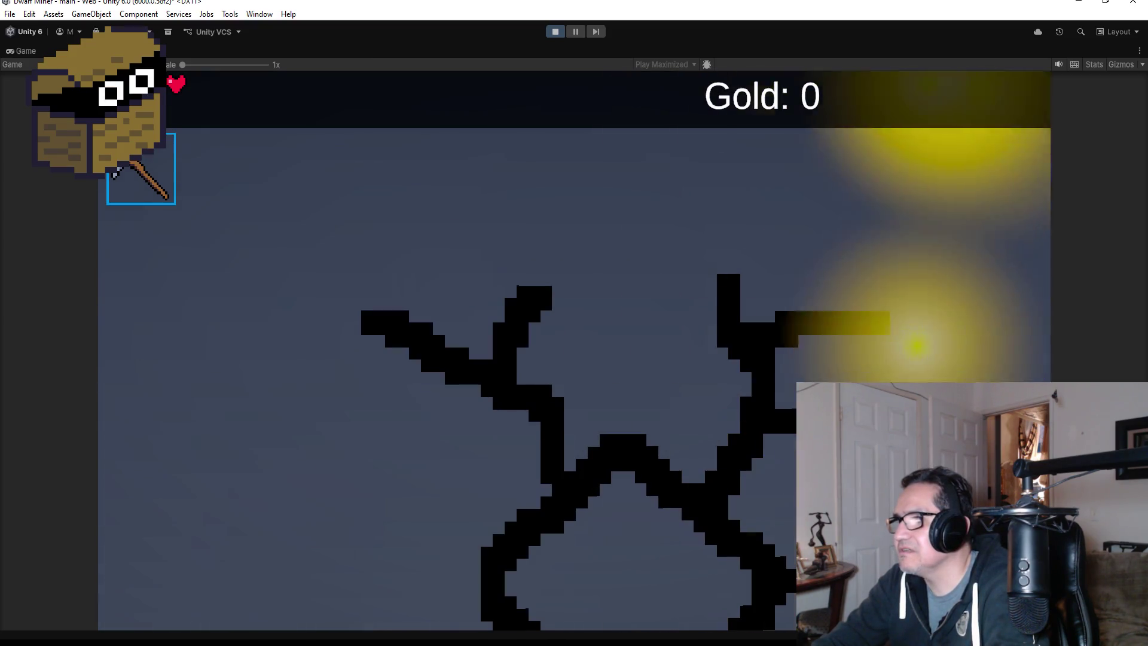
pyautogui.moveTo(574, 323)
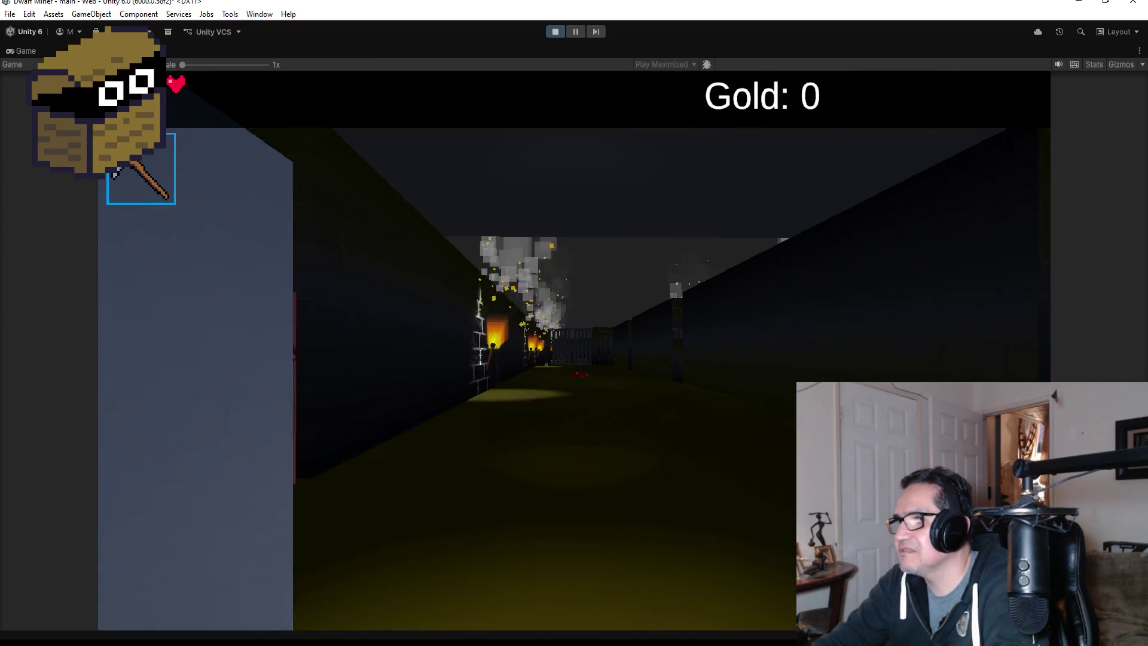
# Switch to the axe, walk down the corridor and kill the mushroom monster.
pyautogui.press('2')
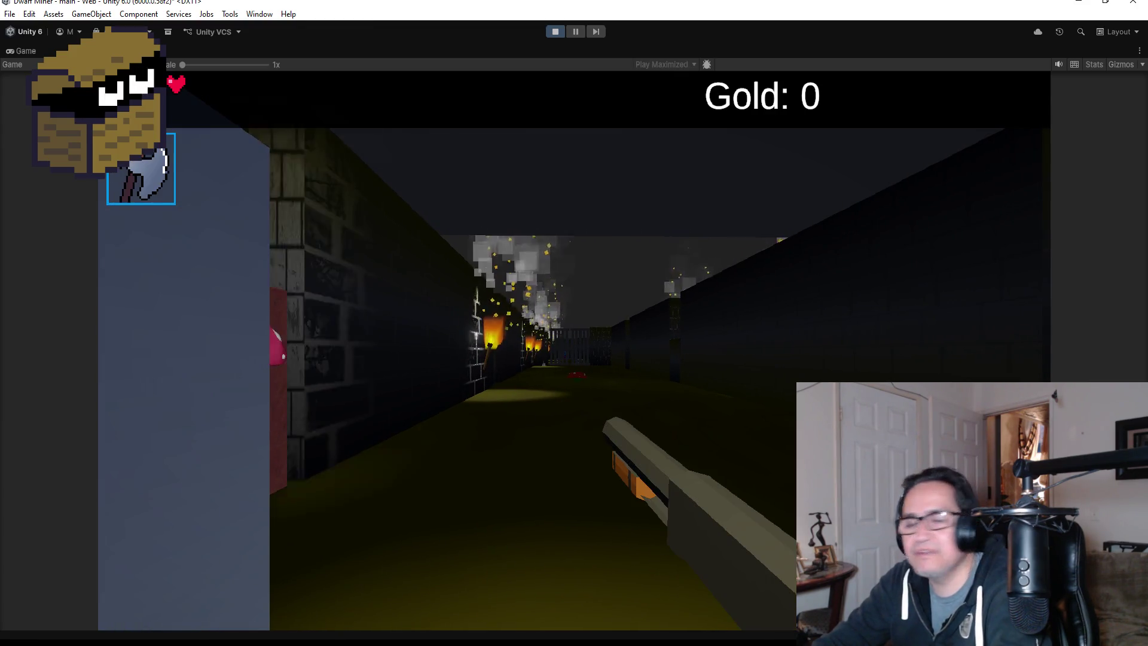
pyautogui.press('w')
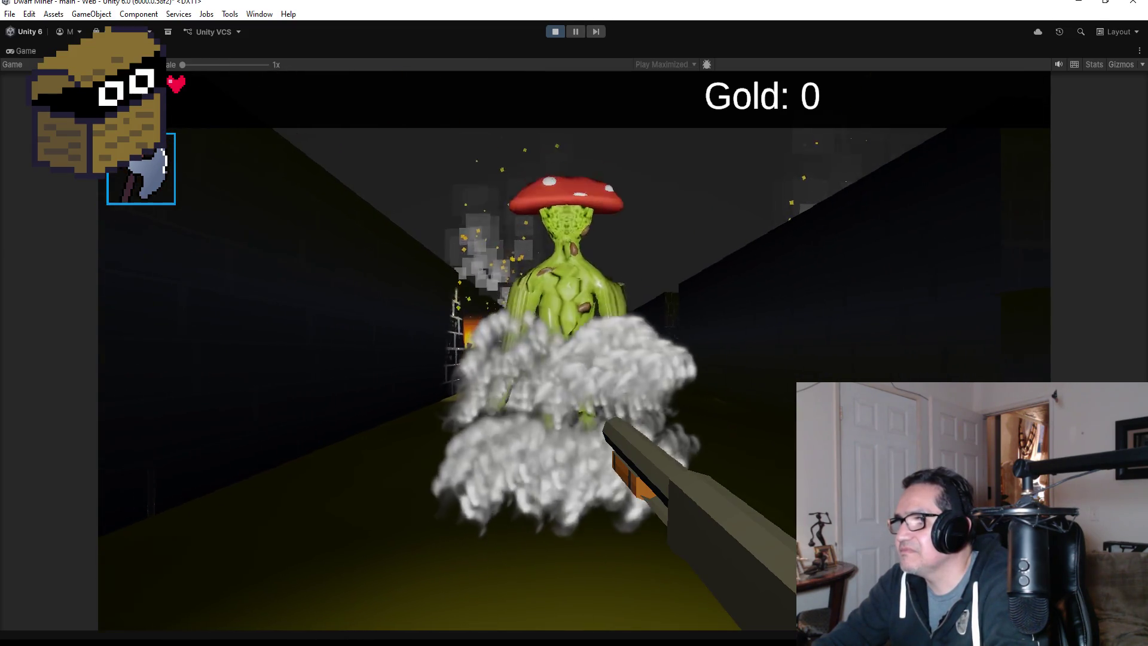
pyautogui.click(574, 323)
pyautogui.click(574, 323)
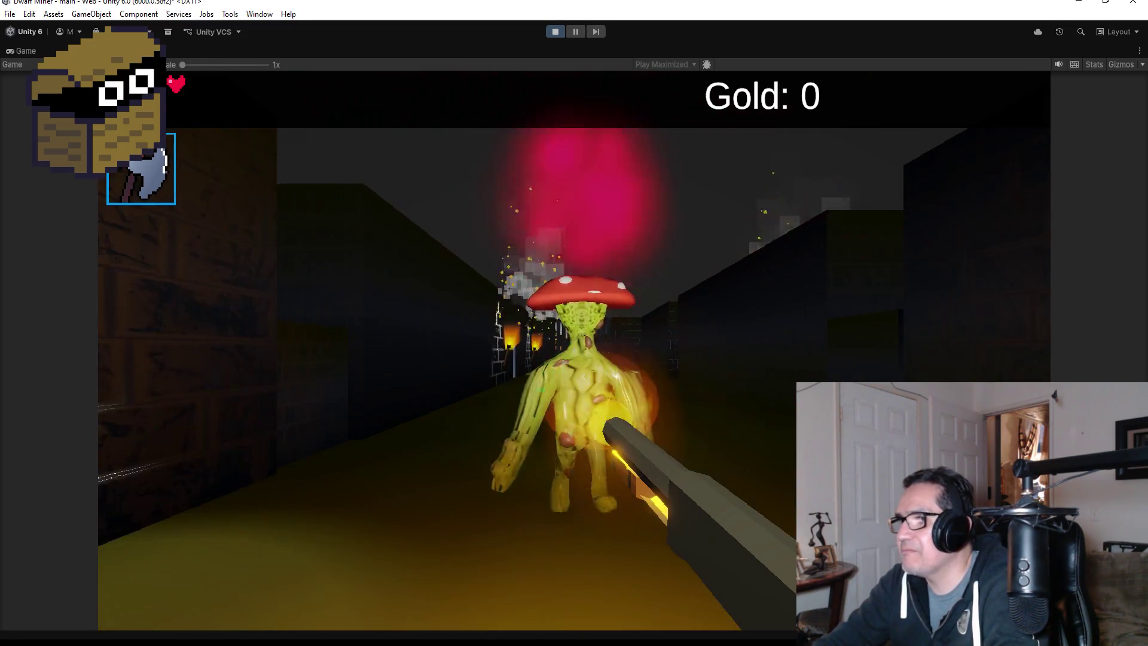
pyautogui.click(573, 323)
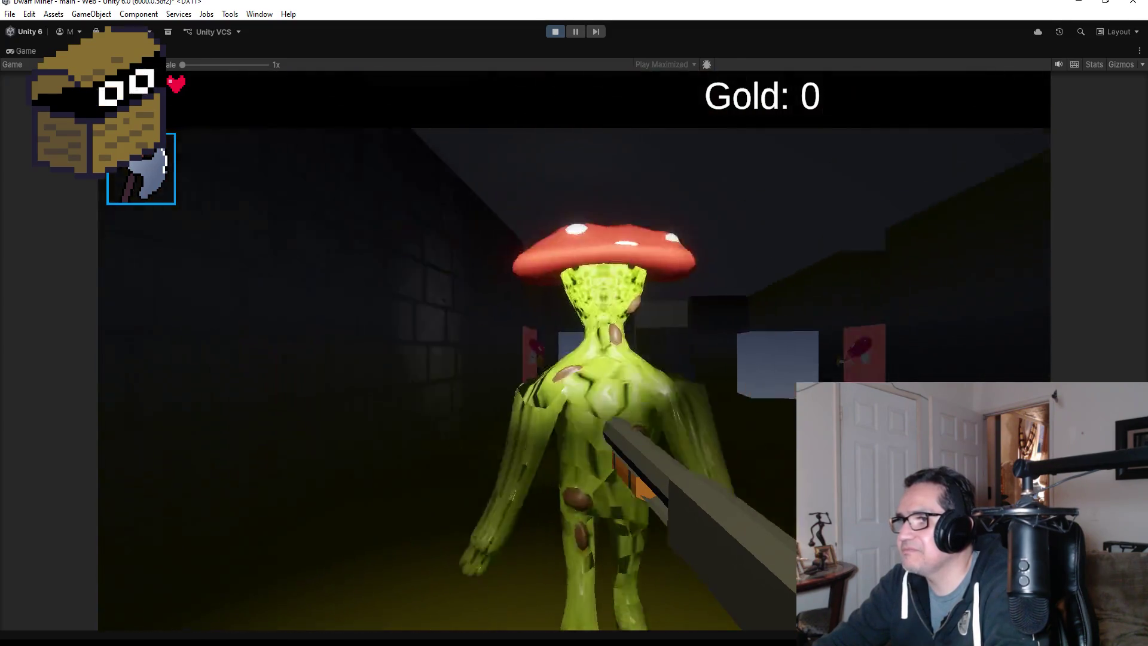
pyautogui.click(574, 323)
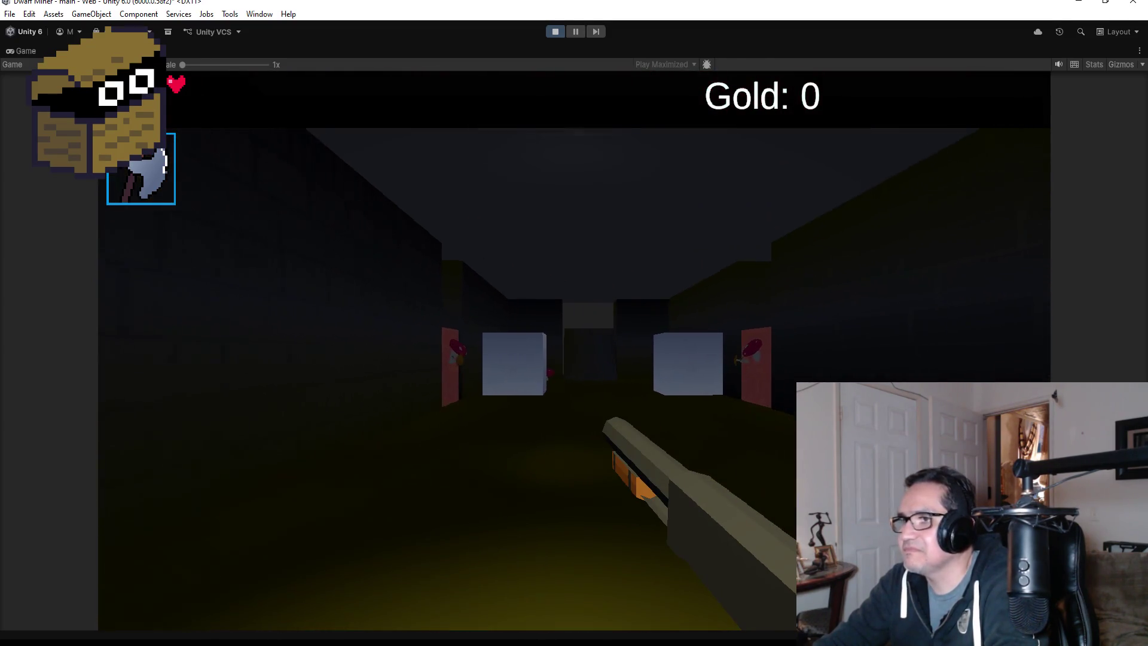
# Walk further down the corridor, open the settings panel and stop Play mode.
pyautogui.press('w')
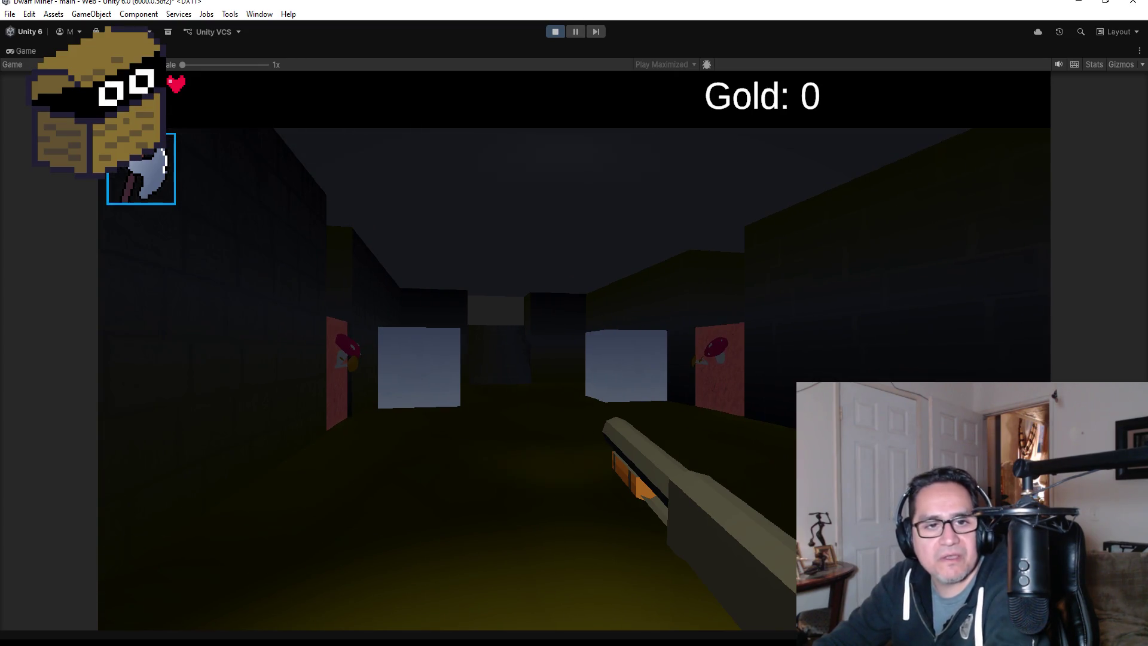
pyautogui.press('Escape')
pyautogui.click(556, 31)
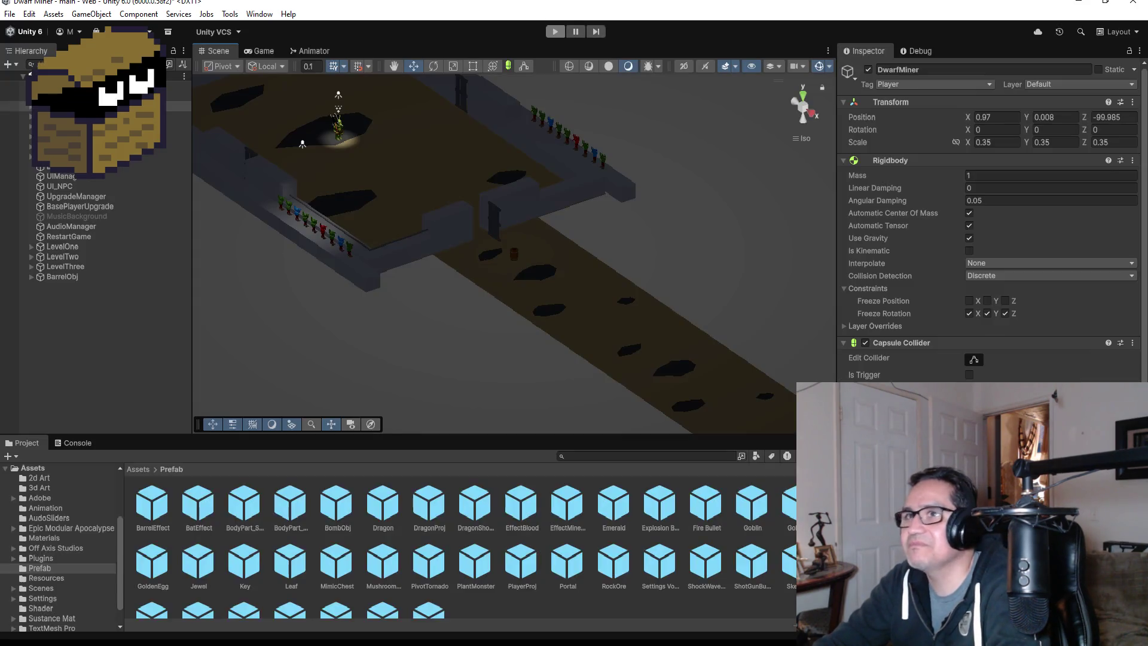
# Save the current scene with File > Save.
pyautogui.click(10, 14)
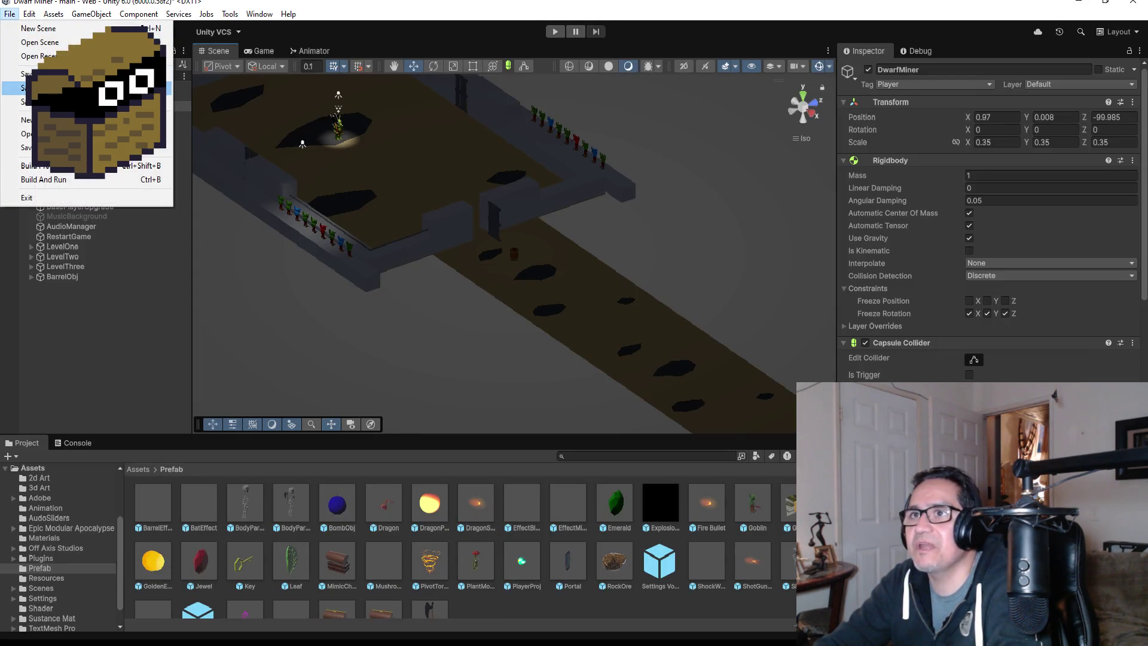
pyautogui.click(24, 78)
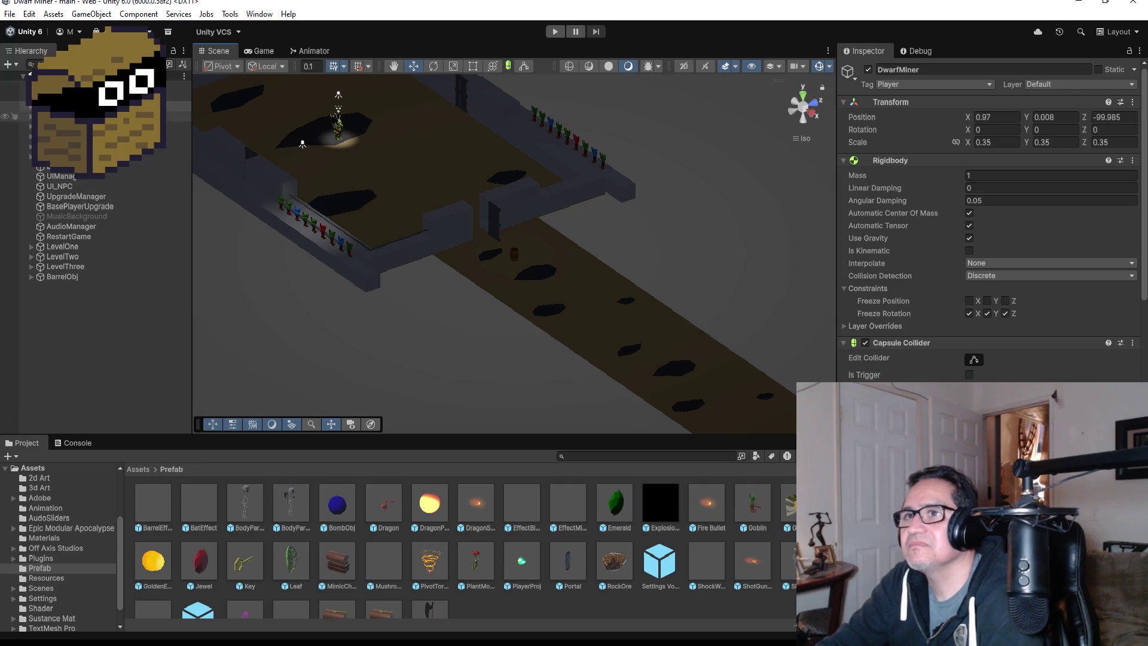
pyautogui.scroll(-10, 909, 303)
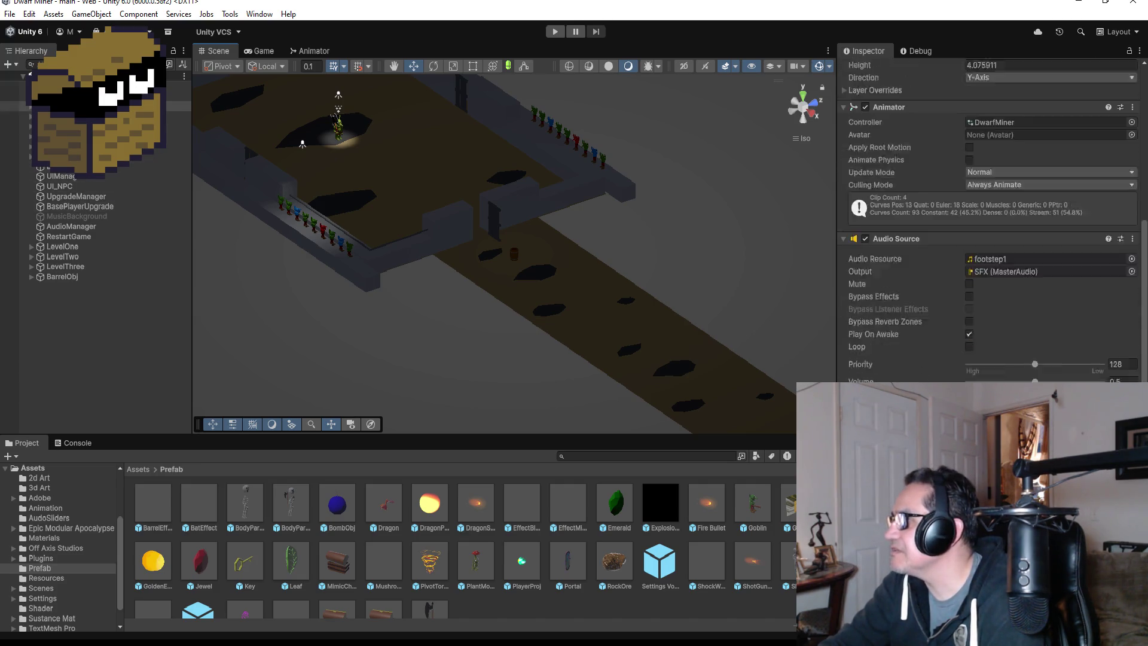
pyautogui.scroll(-3, 990, 227)
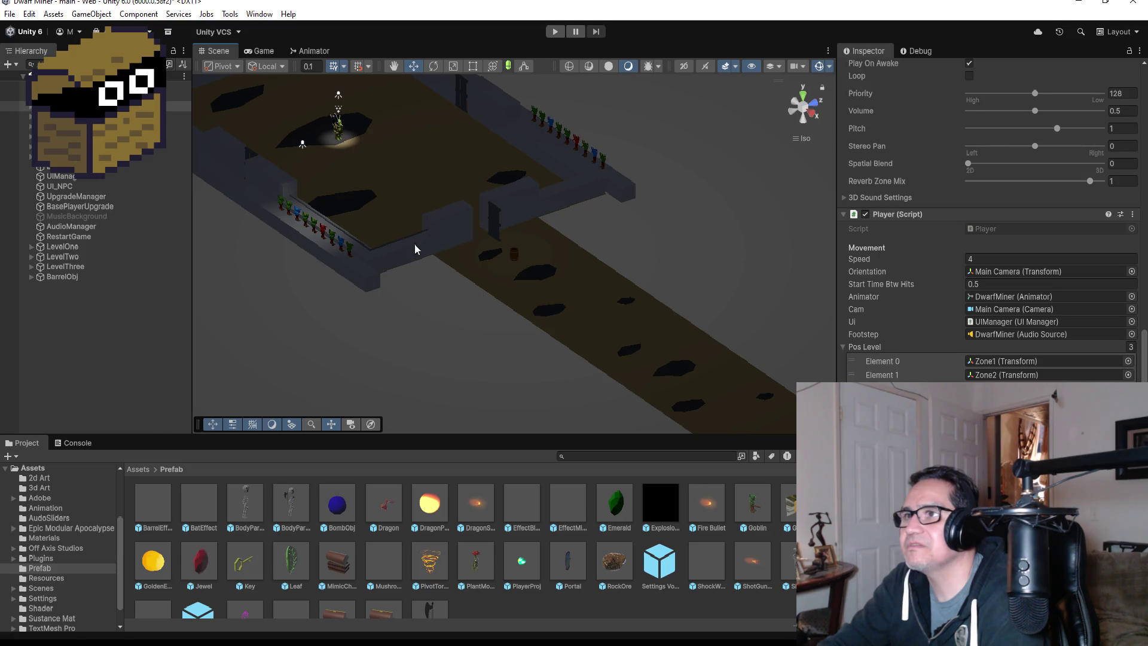
# Select GoblinGymBoss and frame it in the Scene view to inspect its GymGoblin Animator.
pyautogui.click(336, 126)
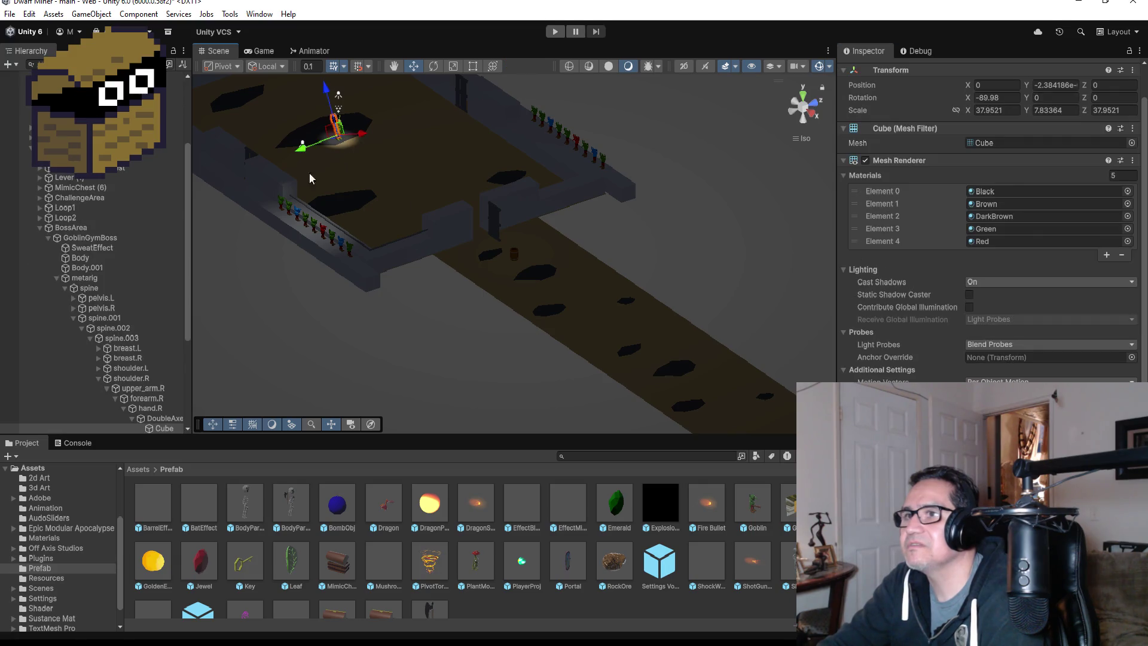
pyautogui.click(48, 239)
pyautogui.click(99, 356)
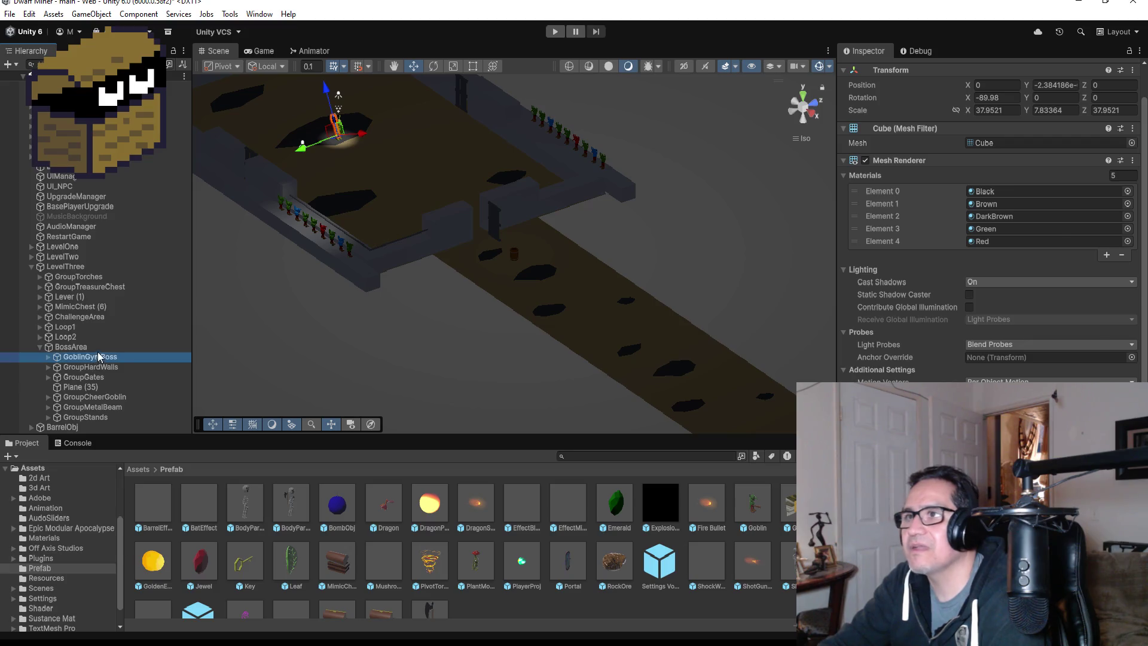
pyautogui.doubleClick(99, 356)
pyautogui.scroll(-2, 634, 275)
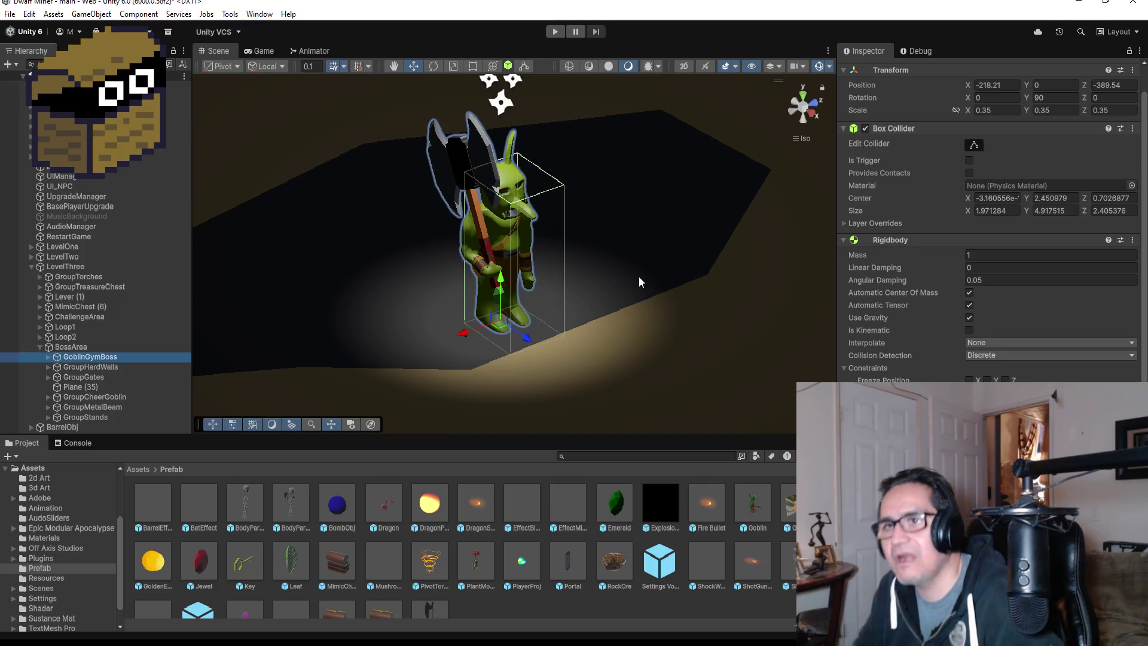
pyautogui.scroll(-5, 990, 227)
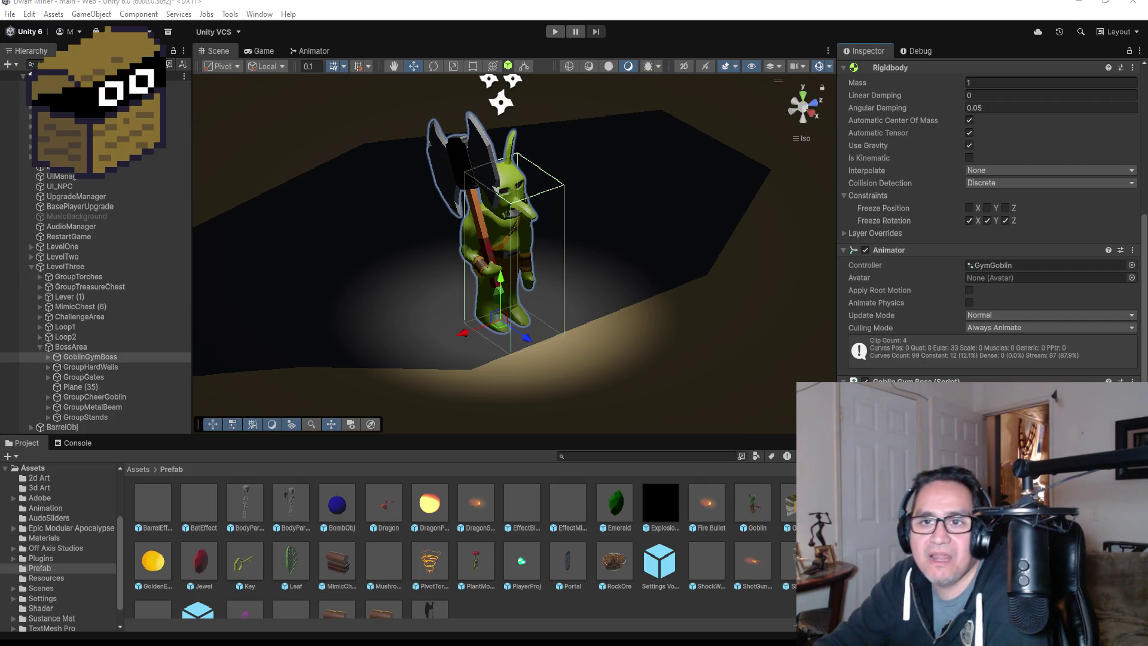
pyautogui.hotkey('alt', 'Tab')
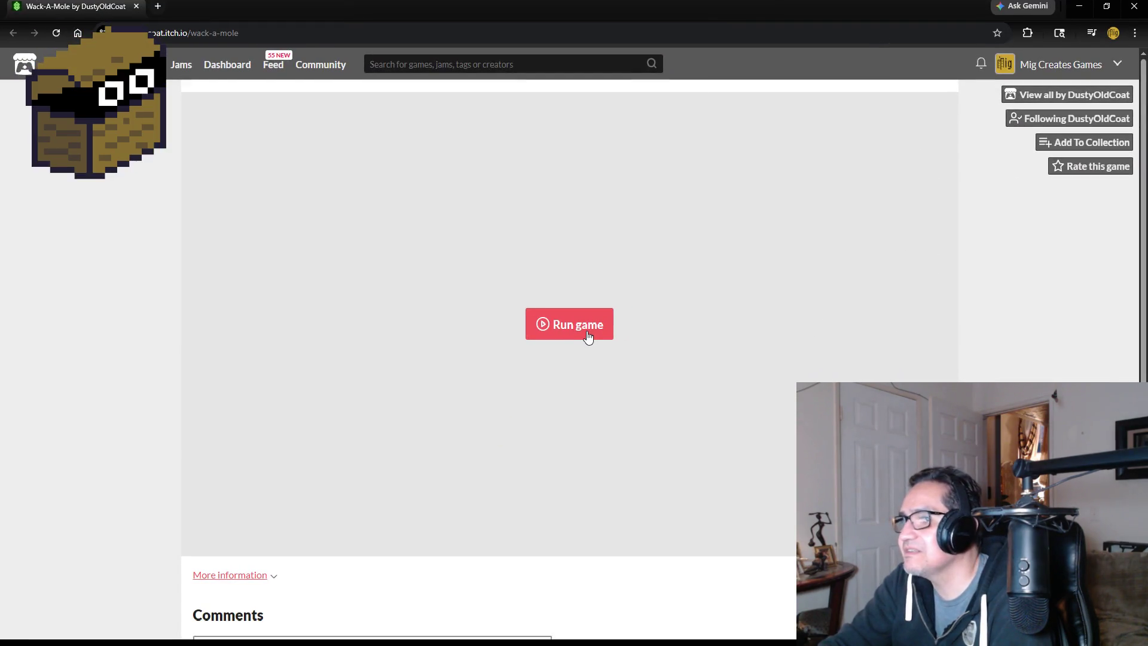
# Launch the Wack-A-Mole web game on its itch.io page.
pyautogui.scroll(-2, 261, 373)
pyautogui.scroll(2, 494, 363)
pyautogui.click(562, 328)
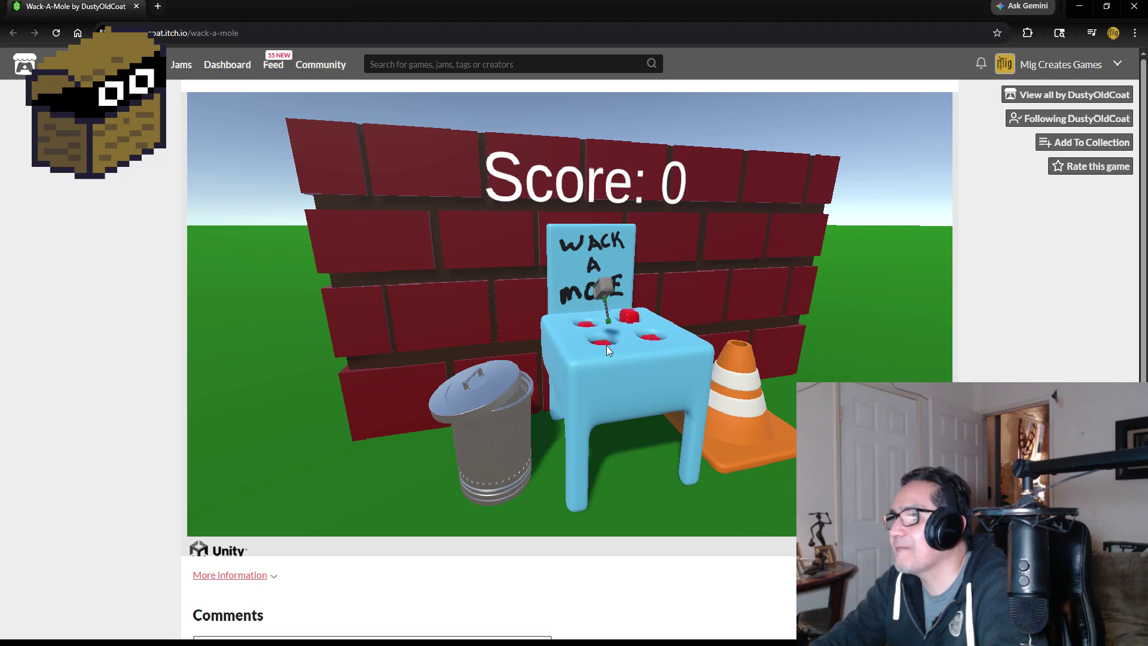
# Whack seven popping moles to raise the score from 0 to 6.
pyautogui.click(601, 317)
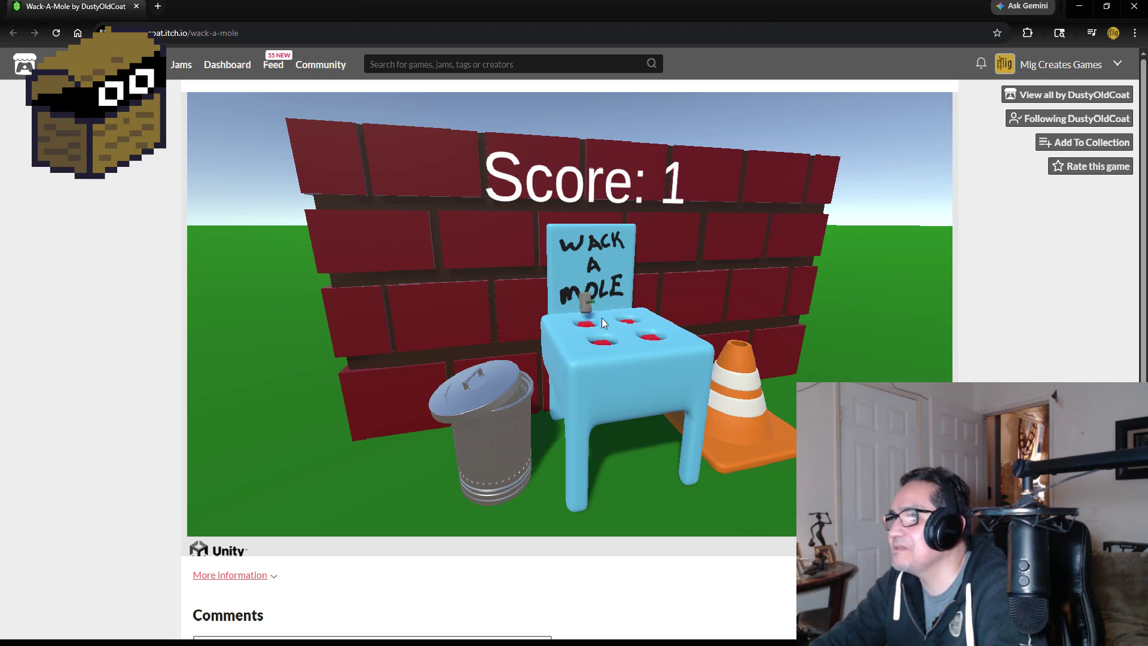
pyautogui.click(578, 326)
pyautogui.click(657, 365)
pyautogui.click(642, 364)
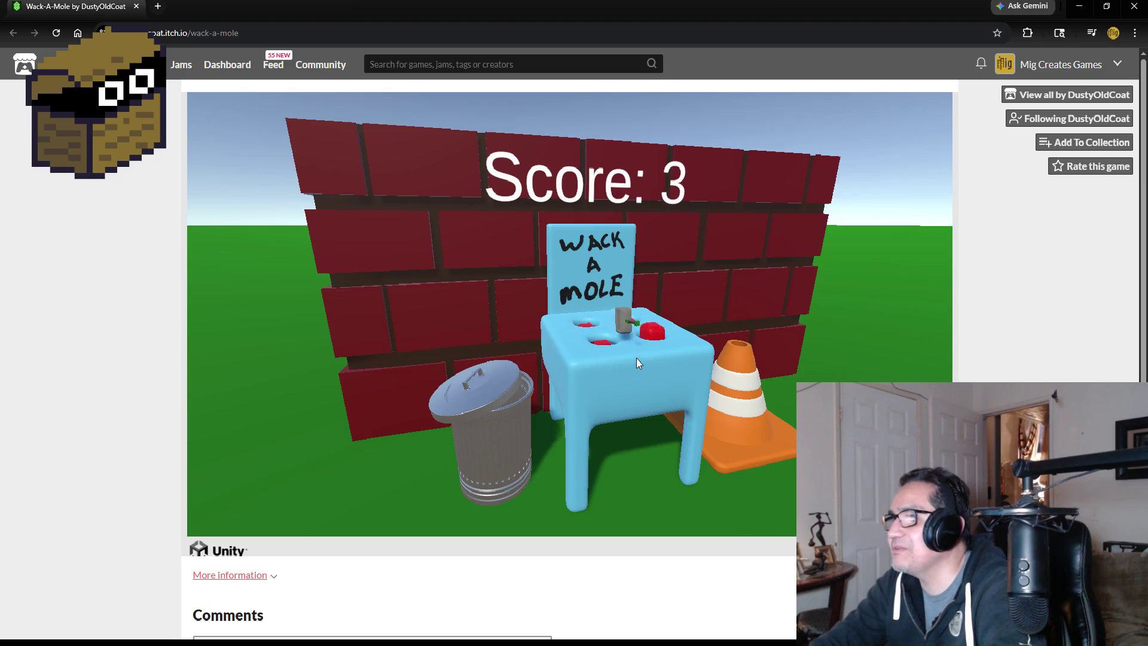
pyautogui.click(670, 334)
pyautogui.click(642, 317)
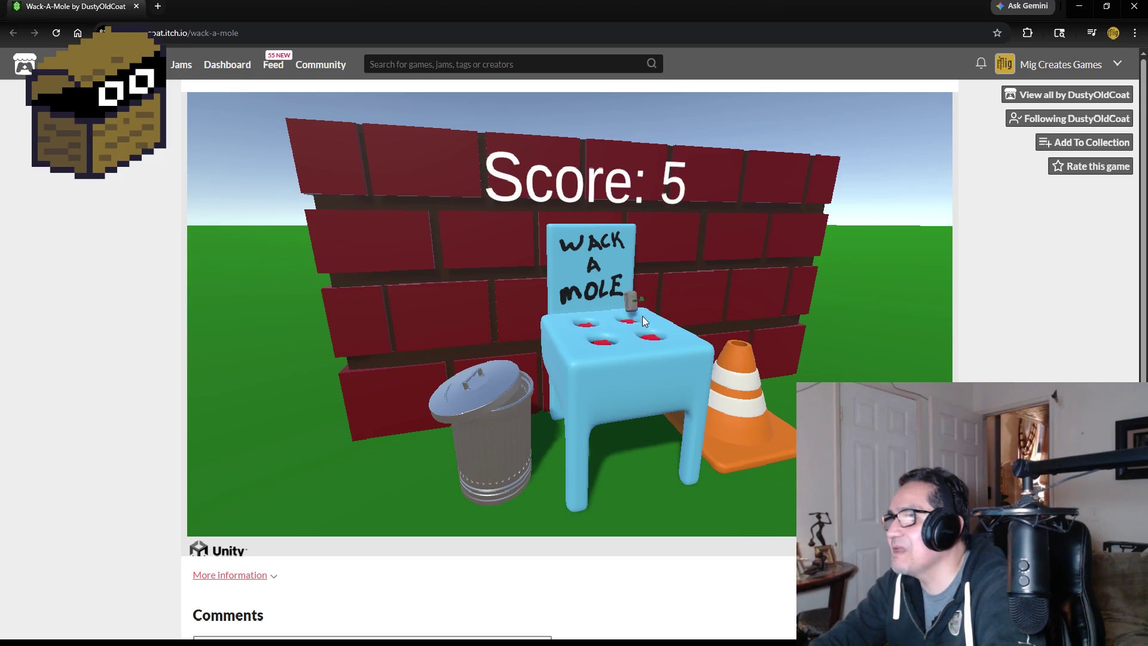
pyautogui.click(607, 347)
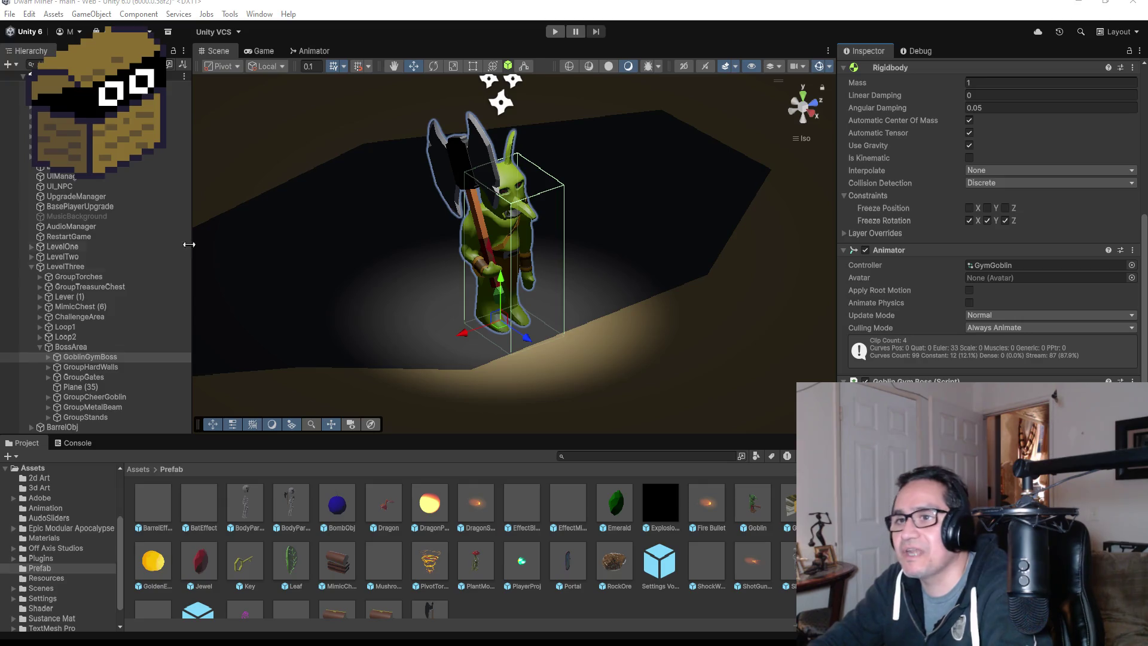
pyautogui.click(10, 13)
pyautogui.click(18, 73)
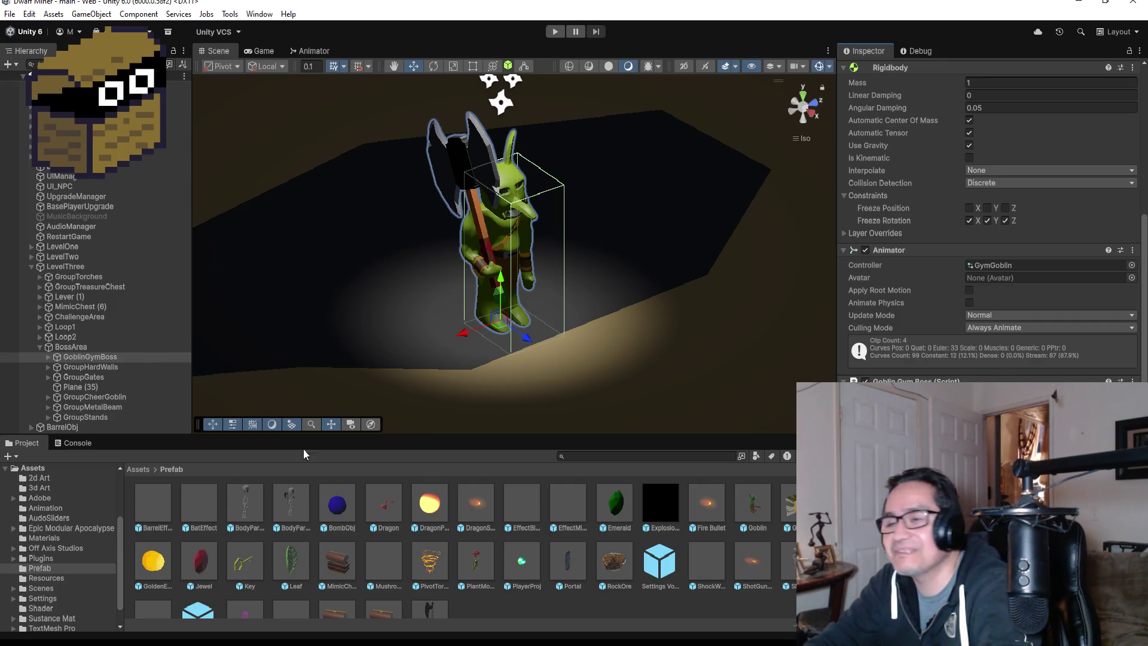
pyautogui.scroll(-5, 596, 188)
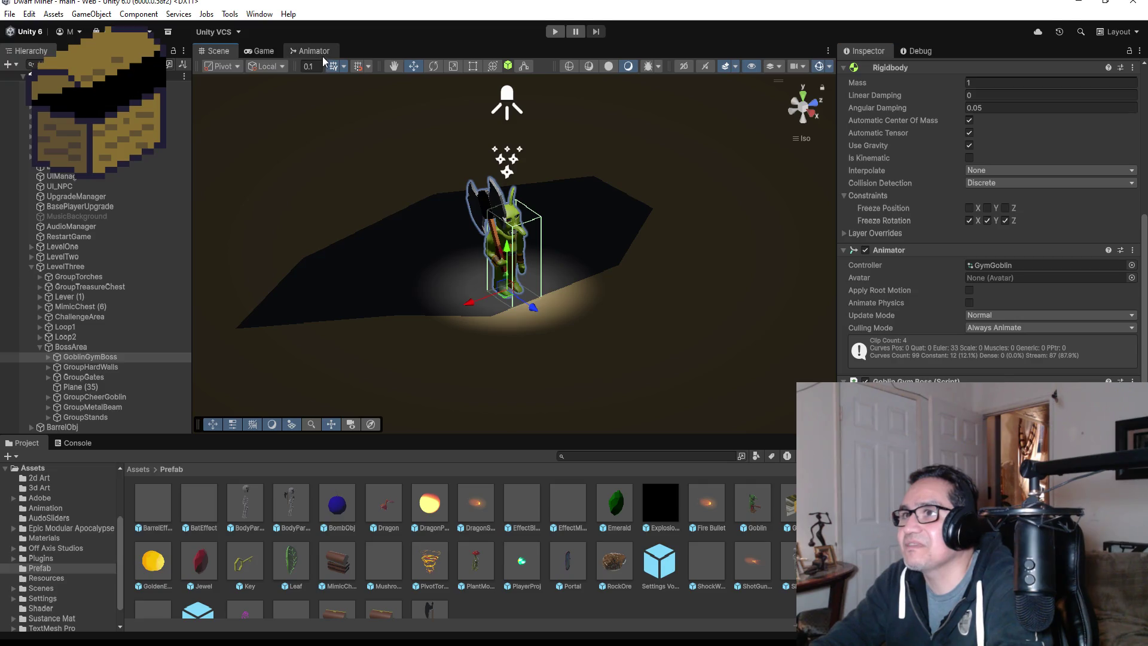
# Open the Animation window for the goblin and show its clip list.
pyautogui.click(258, 14)
pyautogui.moveTo(319, 258)
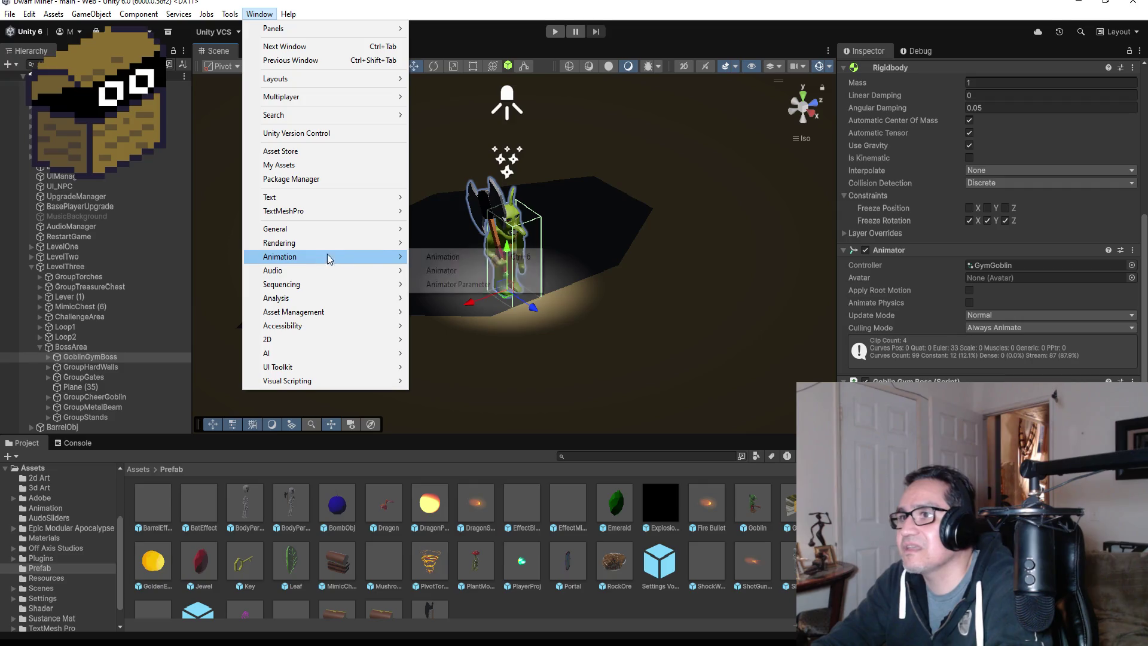
pyautogui.click(457, 258)
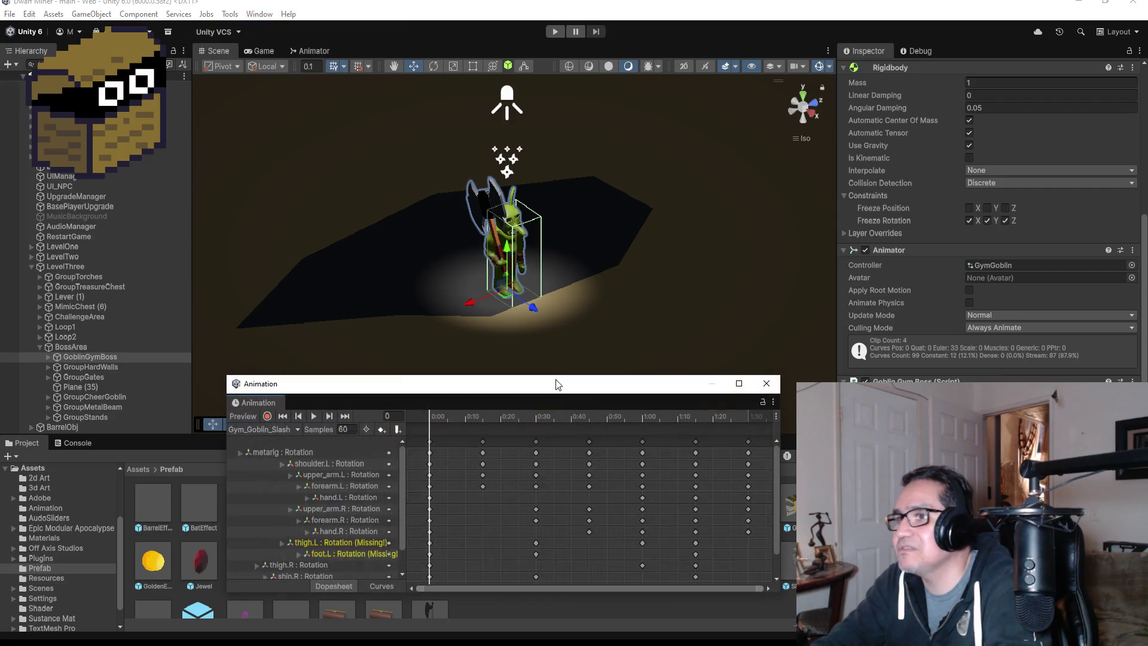
pyautogui.click(268, 429)
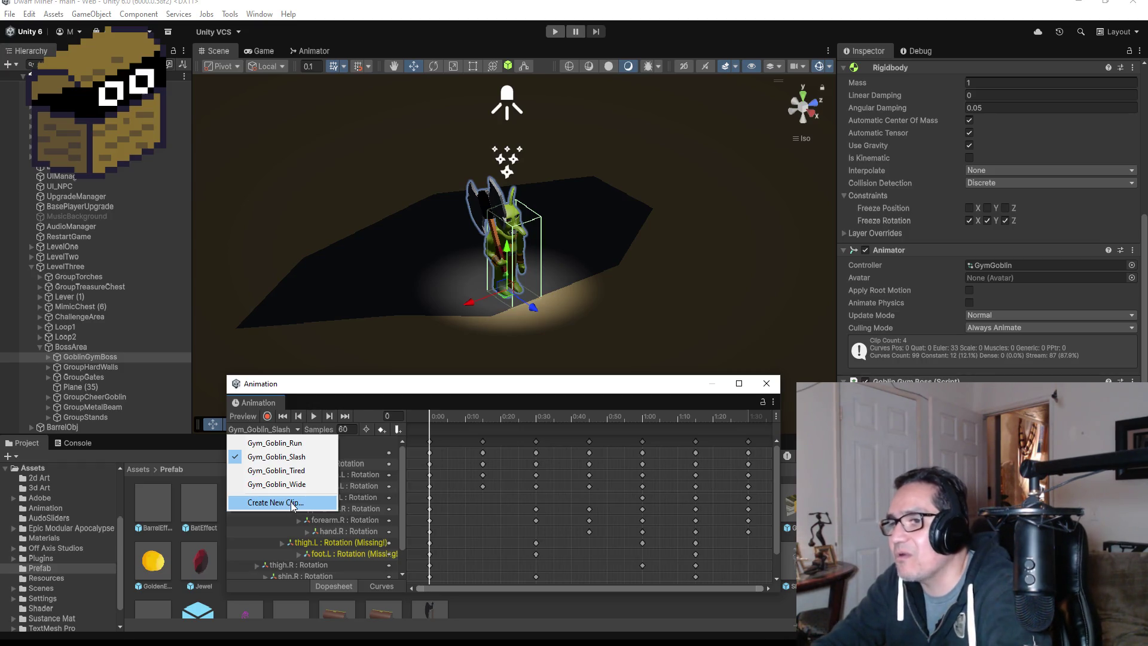
# Create a new clip named Gym_Goblin_Intro in the Assets Animation folder.
pyautogui.click(293, 503)
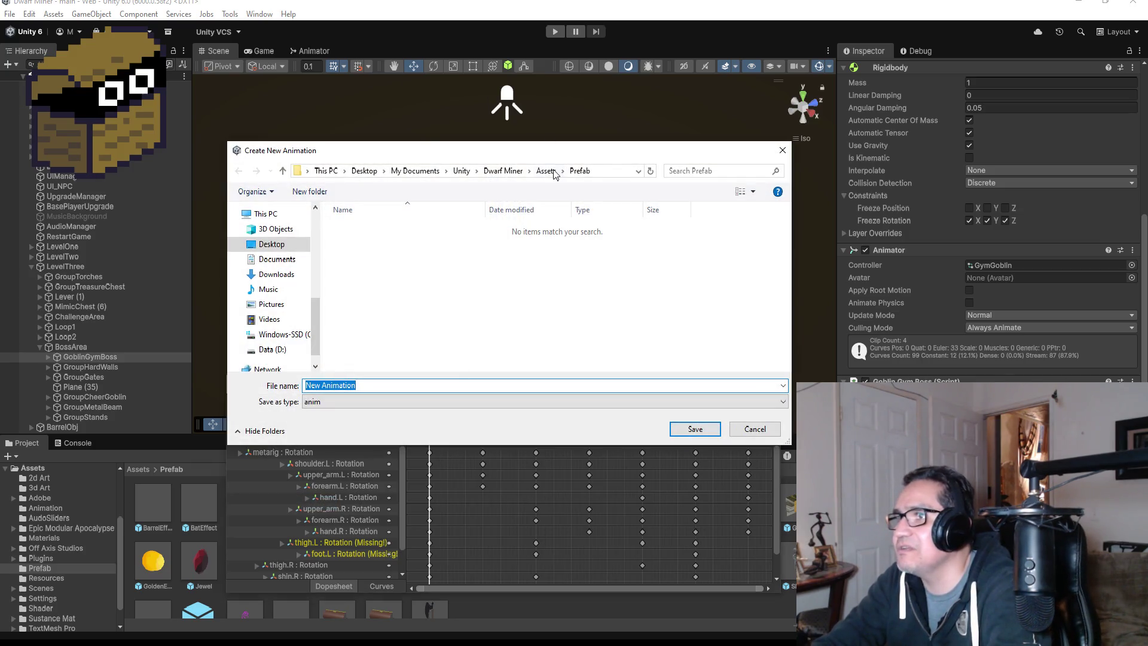
pyautogui.click(546, 171)
pyautogui.doubleClick(382, 267)
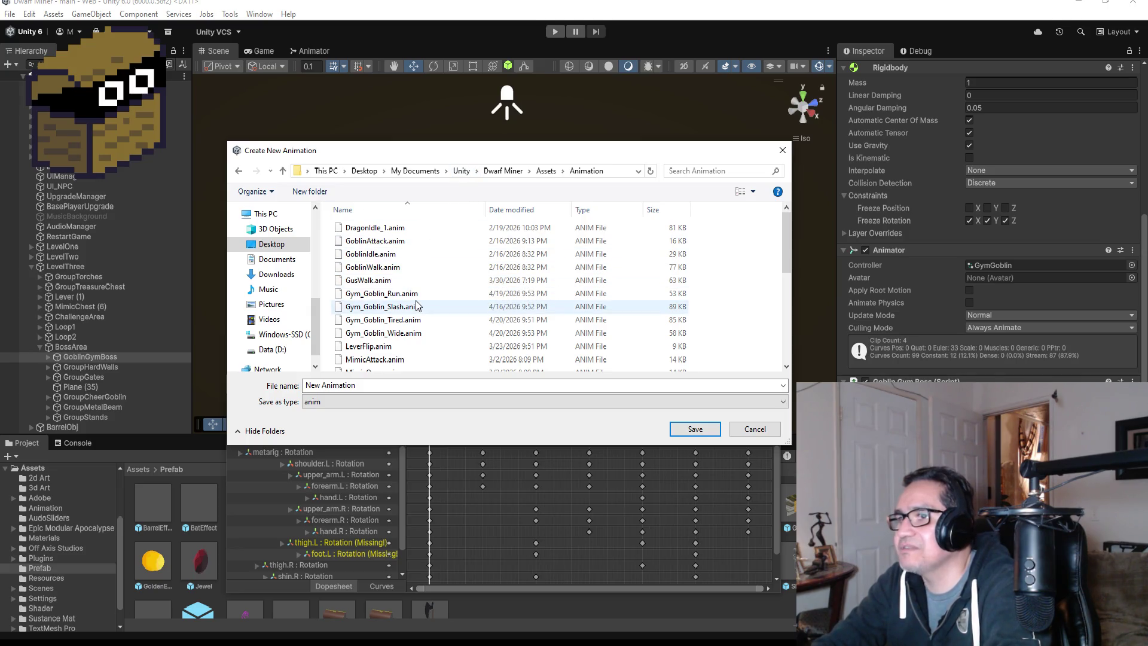
pyautogui.click(377, 384)
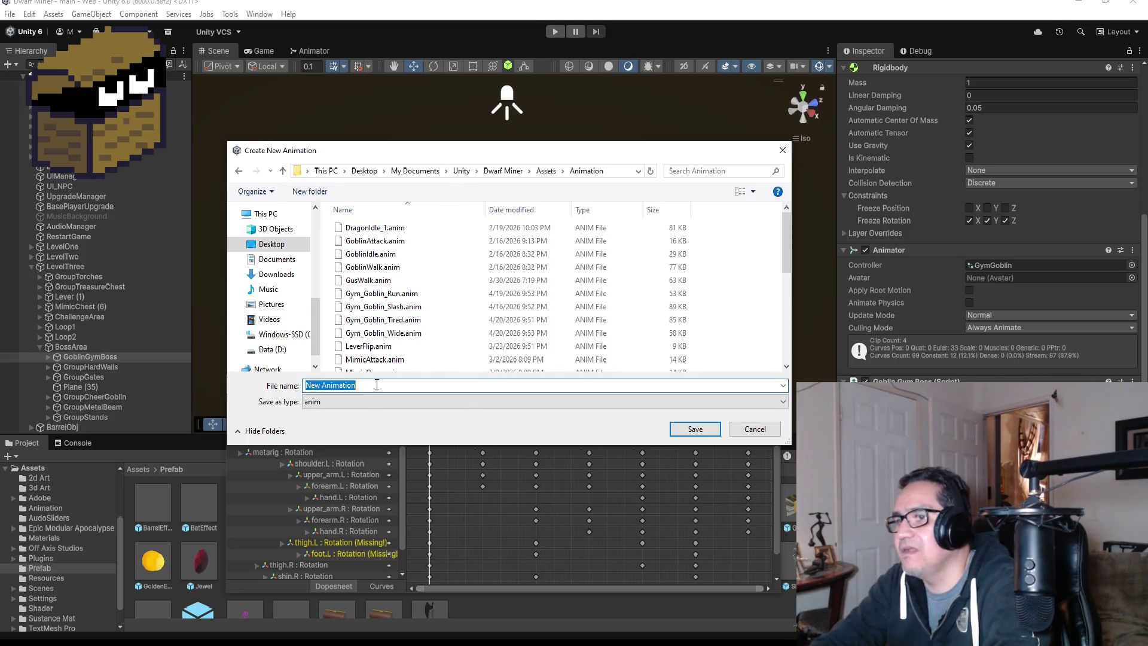
pyautogui.write('Gym')
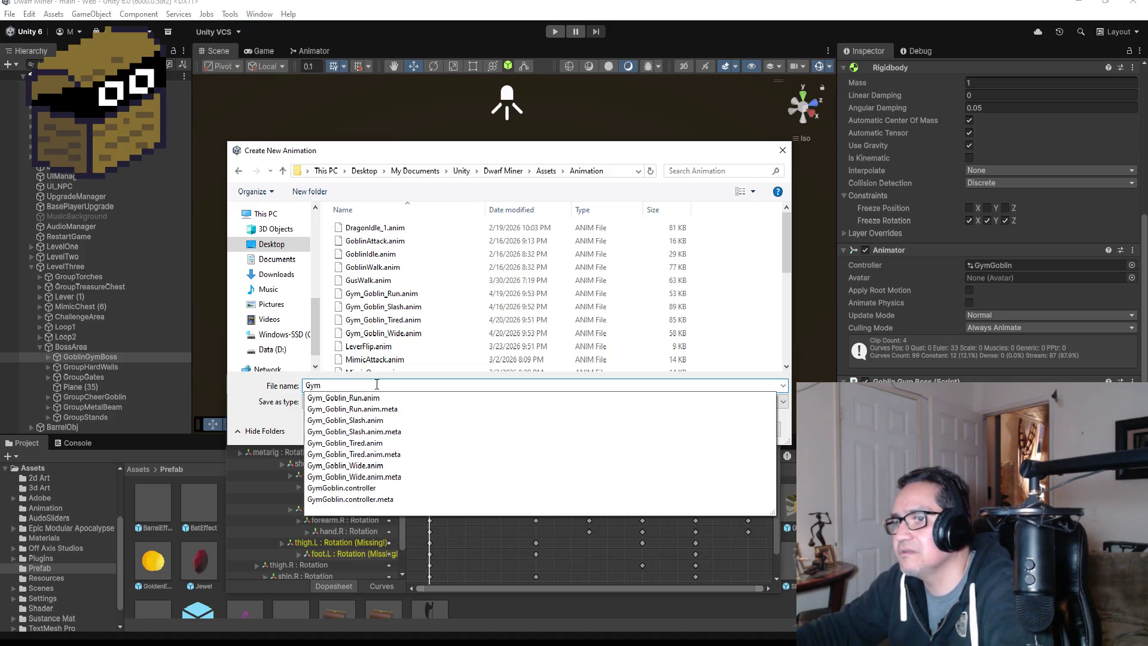
pyautogui.write('_Gobin')
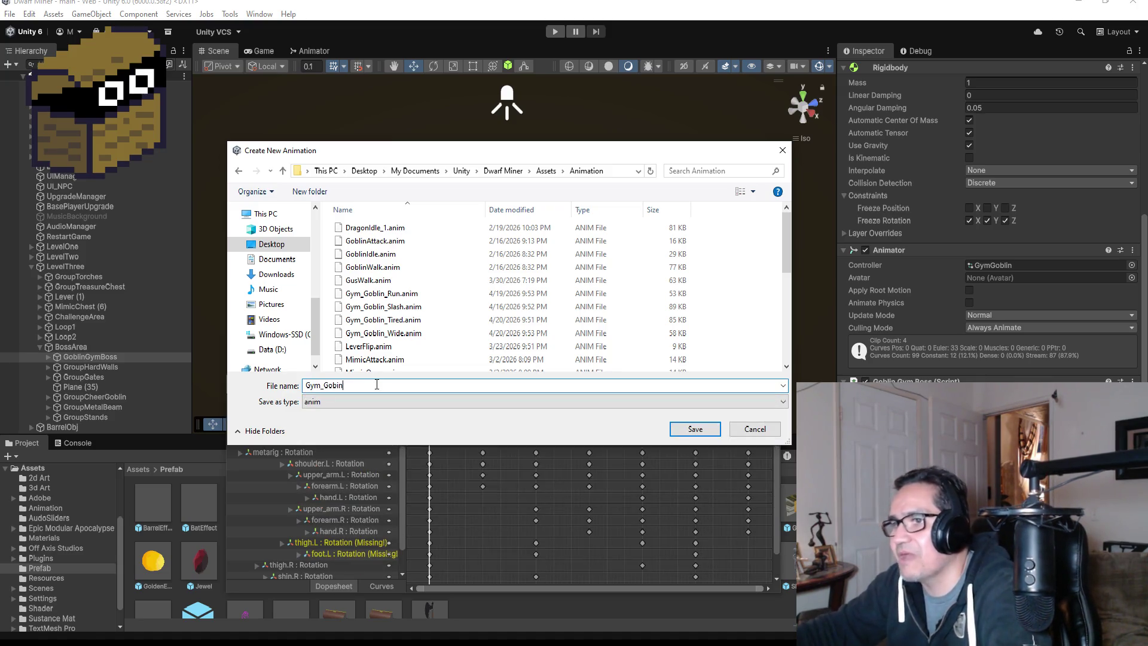
pyautogui.press('BackSpace')
pyautogui.press('BackSpace')
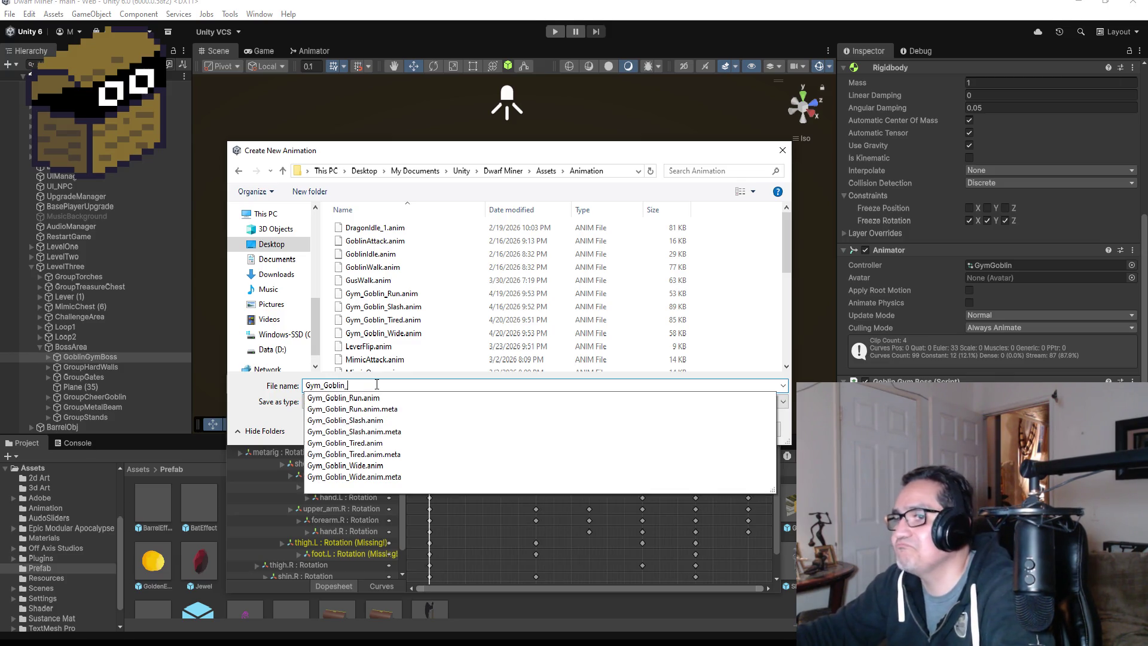
pyautogui.write('Intro')
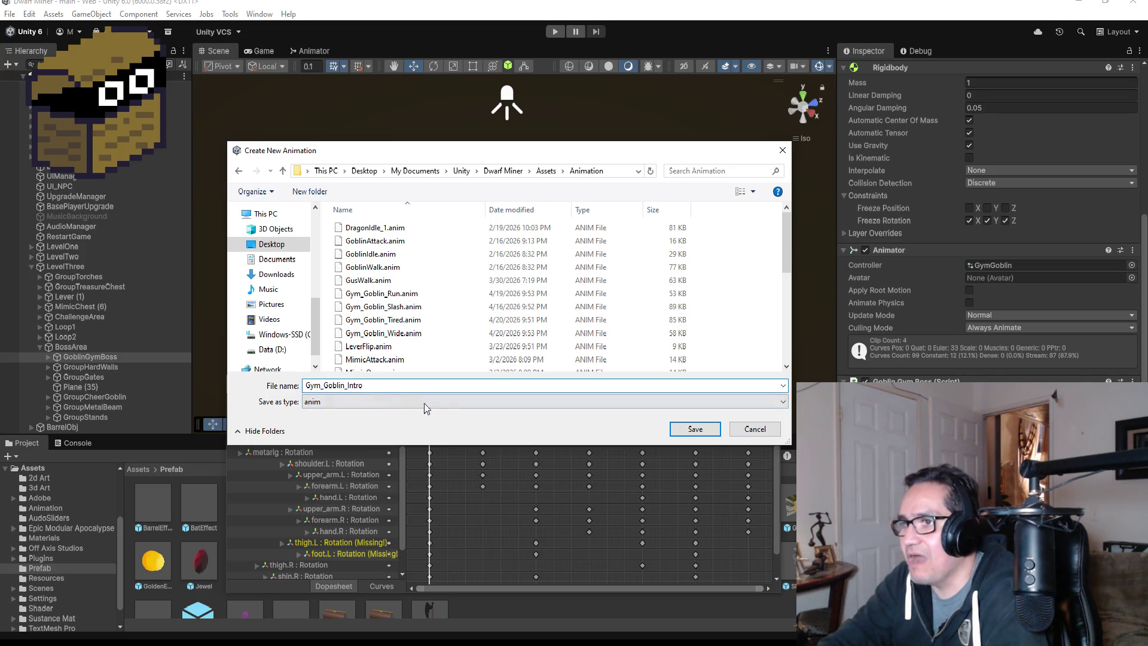
pyautogui.click(710, 433)
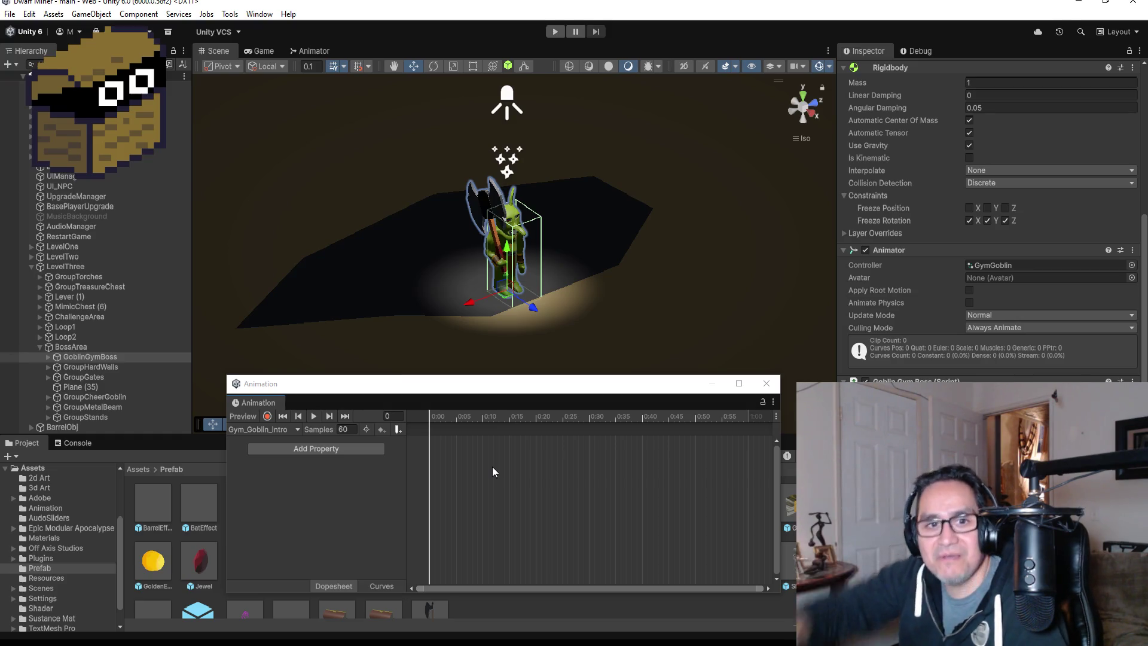
# Add a metarig Transform Rotation track to the clip.
pyautogui.click(318, 448)
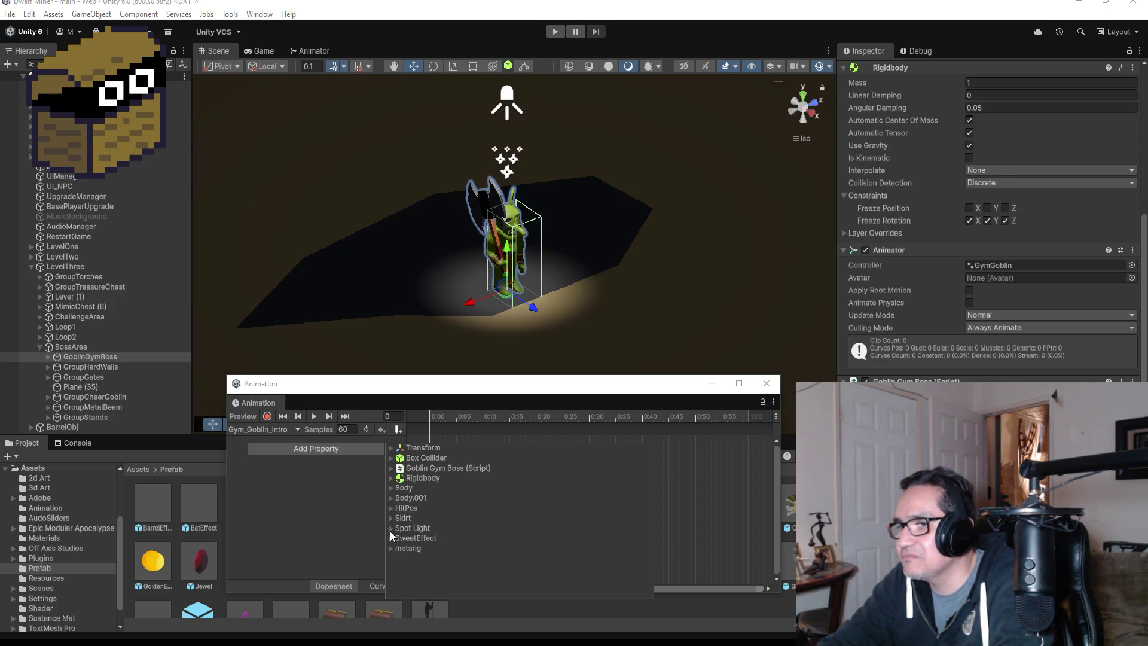
pyautogui.click(391, 549)
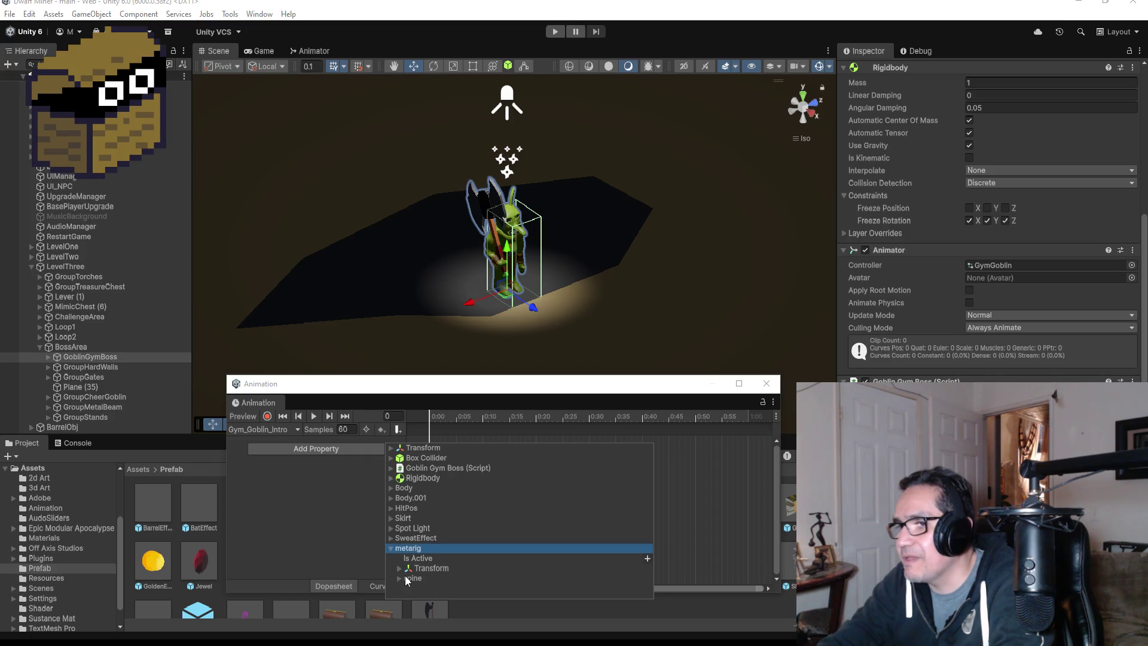
pyautogui.click(399, 567)
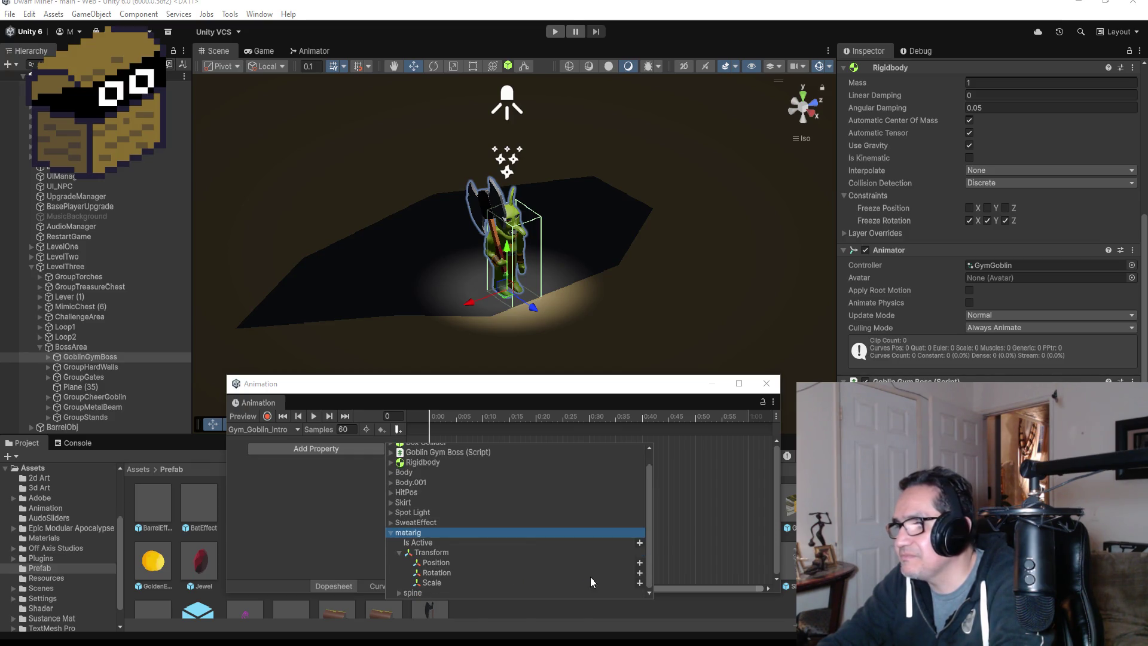
pyautogui.click(639, 572)
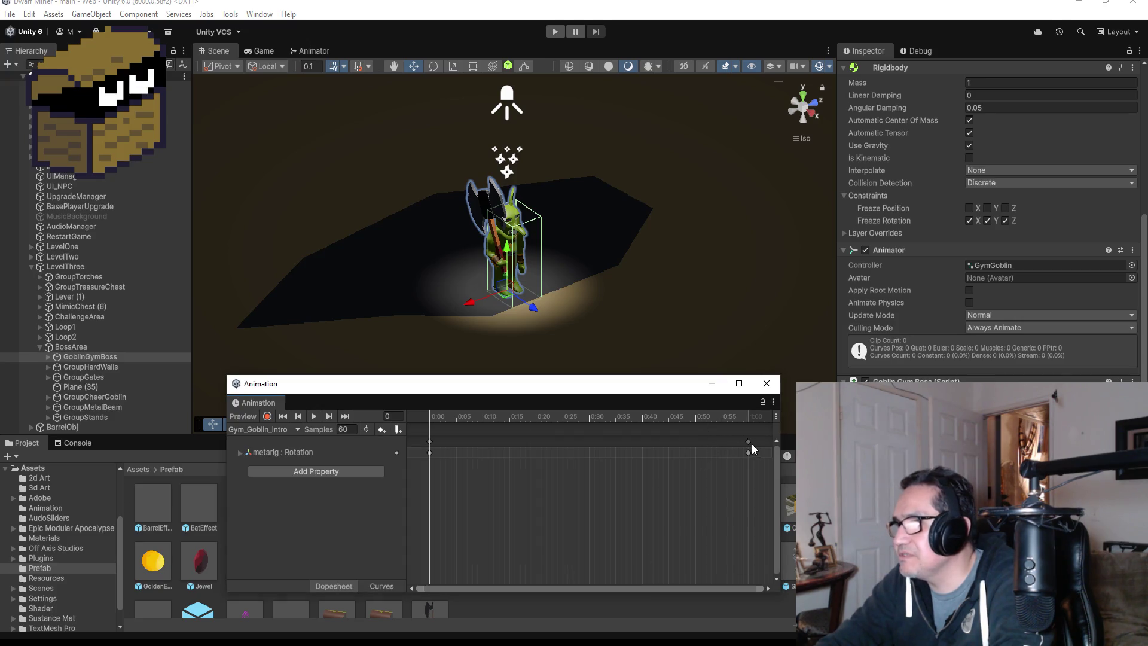
# Move the end keyframe to 0:15 and jump the playhead to frame 15.
pyautogui.moveTo(751, 445); pyautogui.dragTo(508, 441)
pyautogui.click(346, 417)
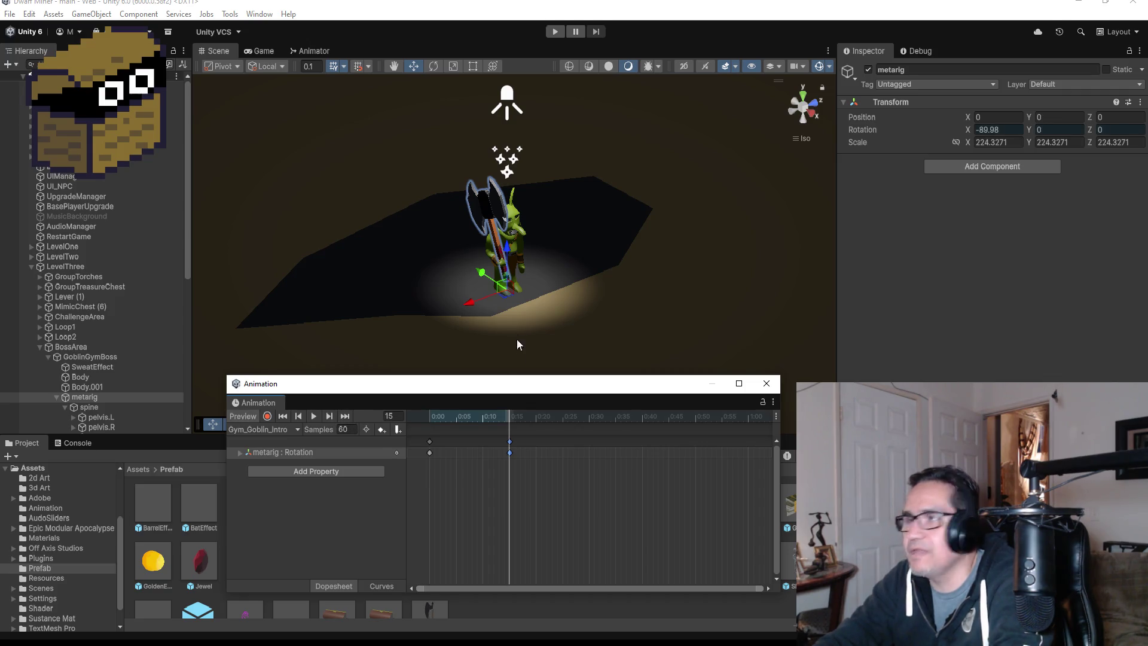
pyautogui.scroll(3, 670, 149)
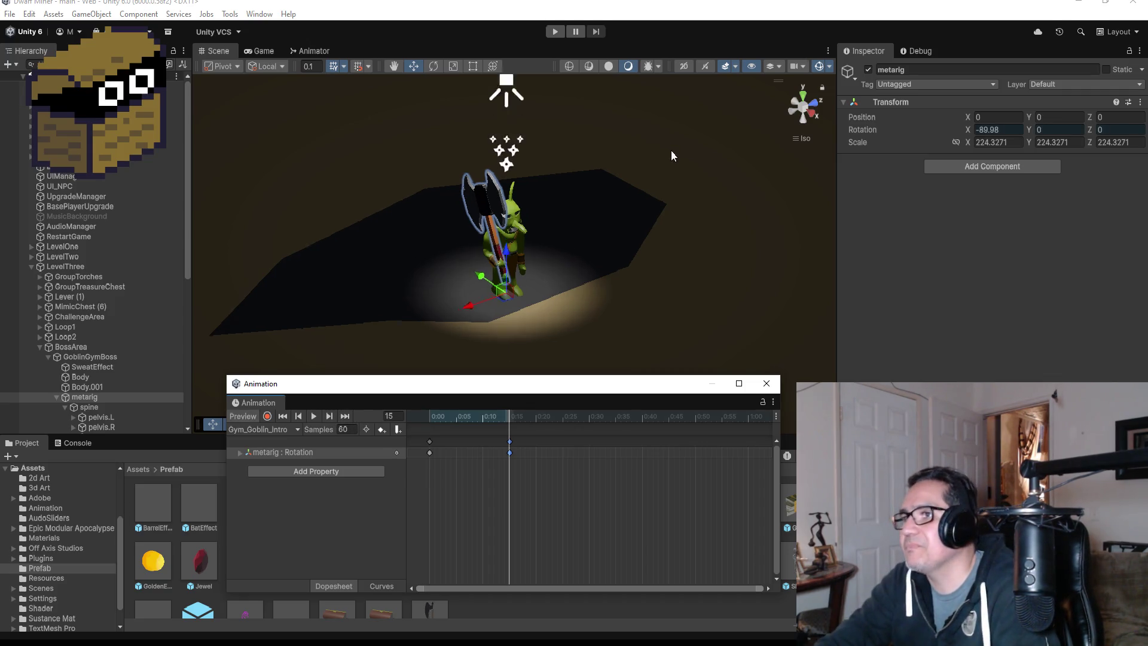
pyautogui.moveTo(625, 239)
pyautogui.mouseDown()
pyautogui.moveTo(583, 260)
pyautogui.moveTo(691, 199)
pyautogui.moveTo(704, 211)
pyautogui.mouseUp()
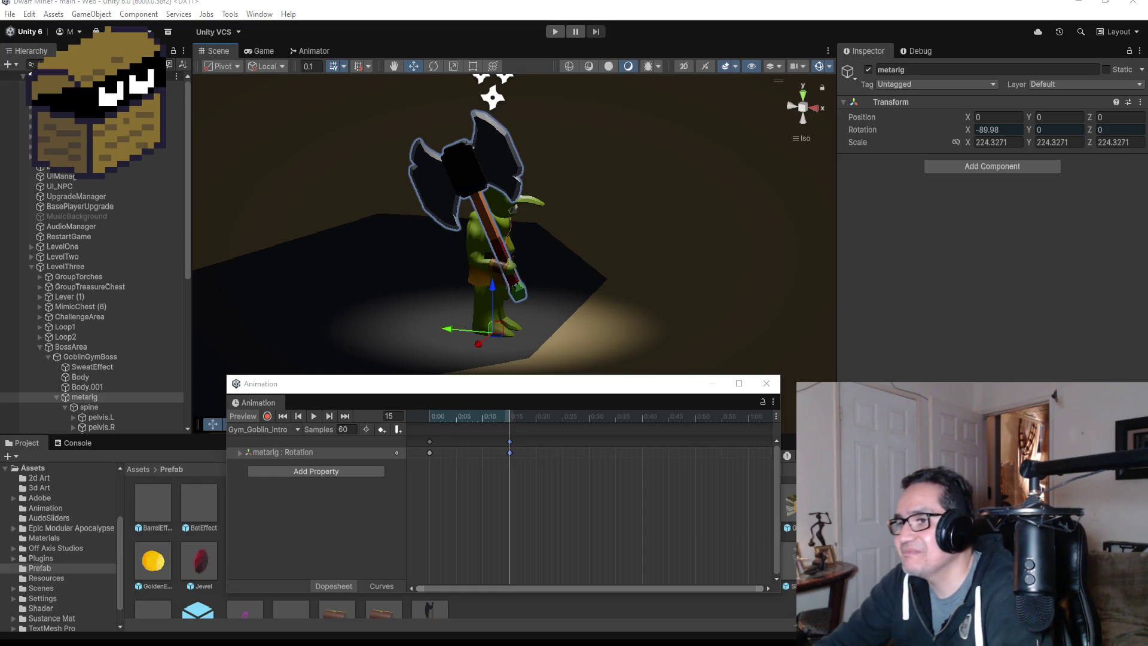
# Expand shoulder.R/L and upper_arm.R/L in the Hierarchy to reveal both forearm bones.
pyautogui.scroll(3, 517, 307)
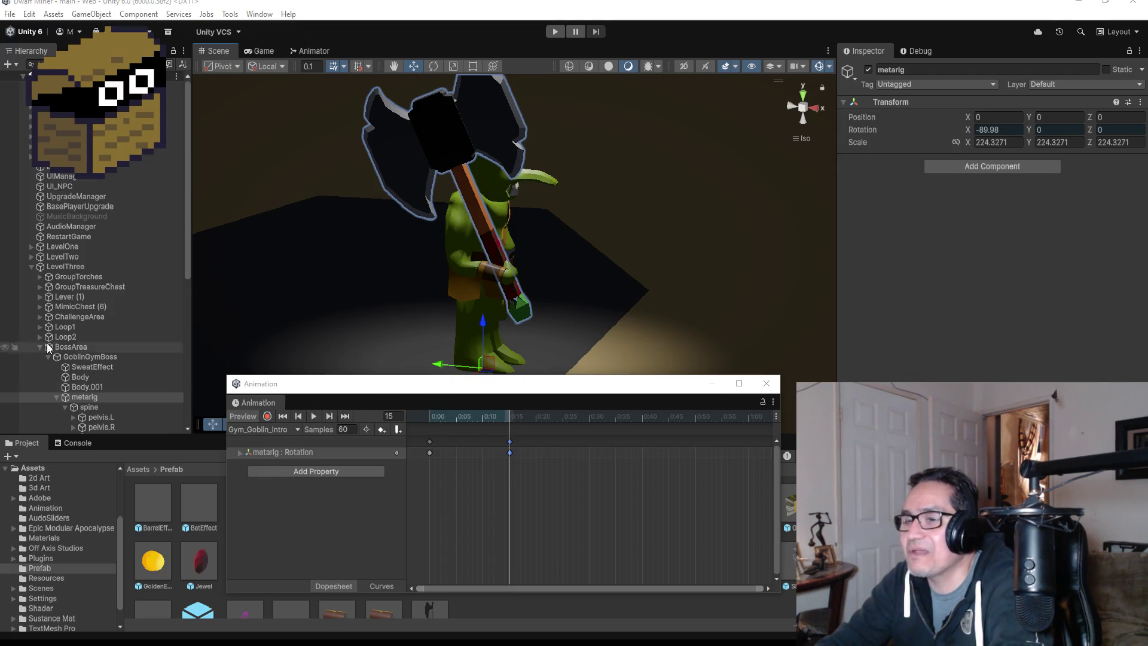
pyautogui.scroll(-6, 92, 317)
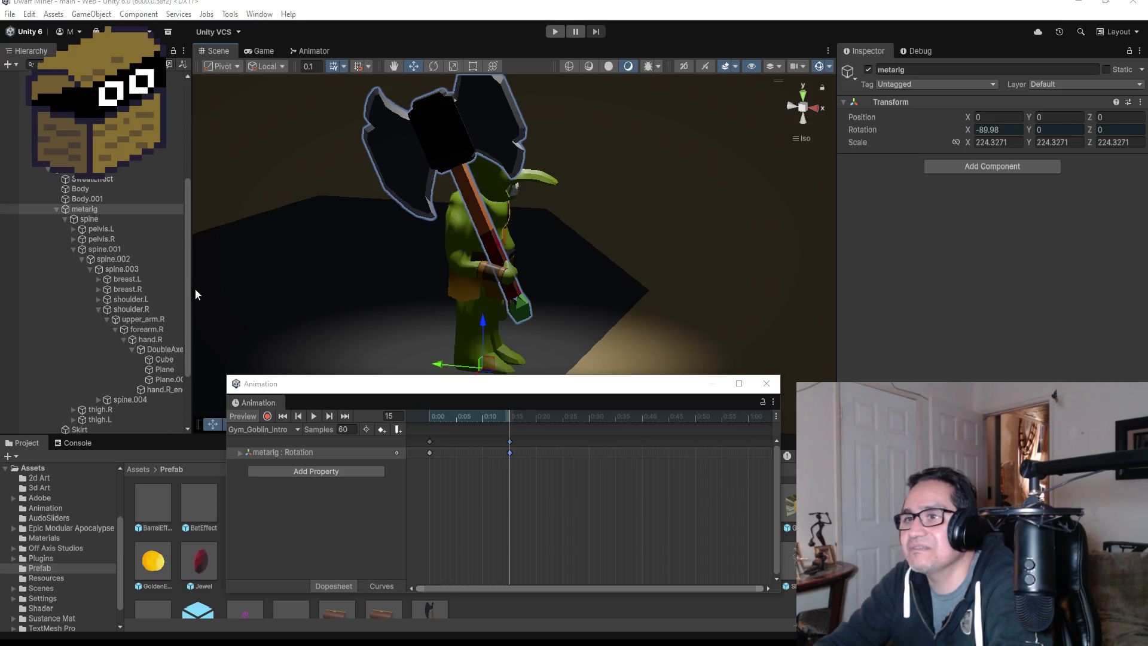
pyautogui.click(98, 309)
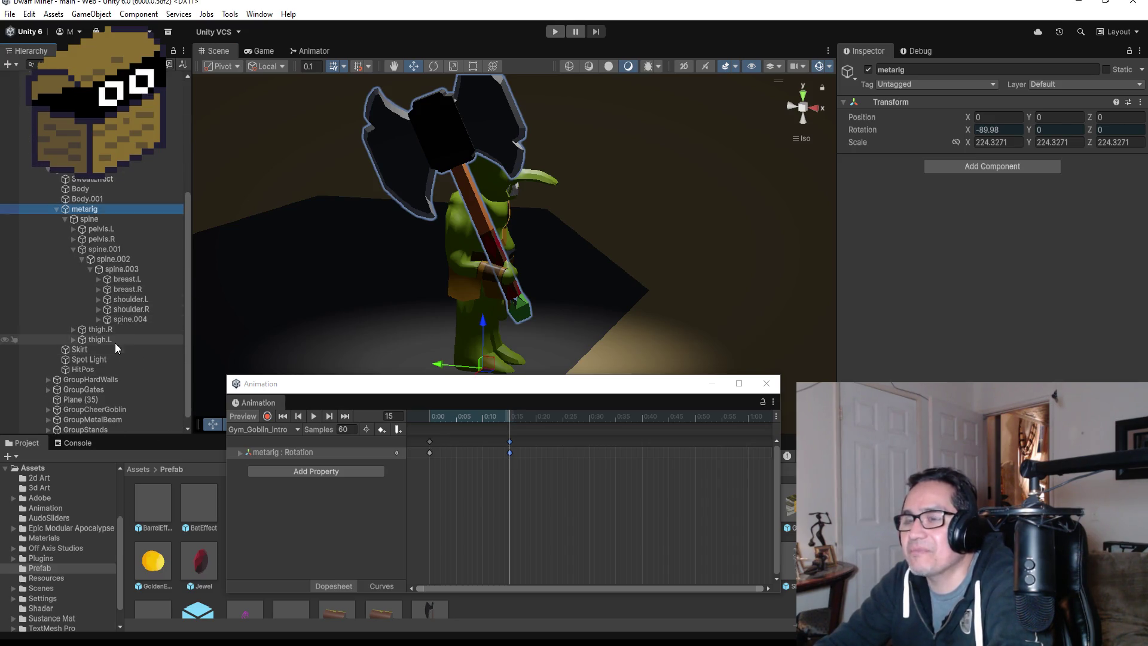
pyautogui.click(98, 309)
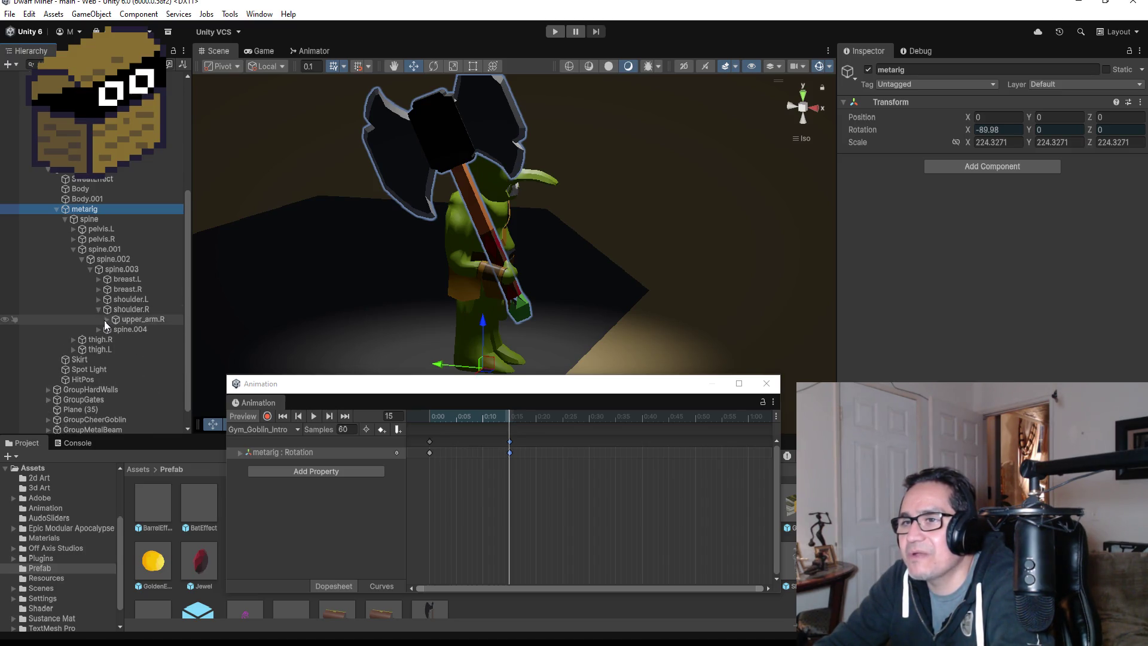
pyautogui.click(107, 321)
pyautogui.click(116, 330)
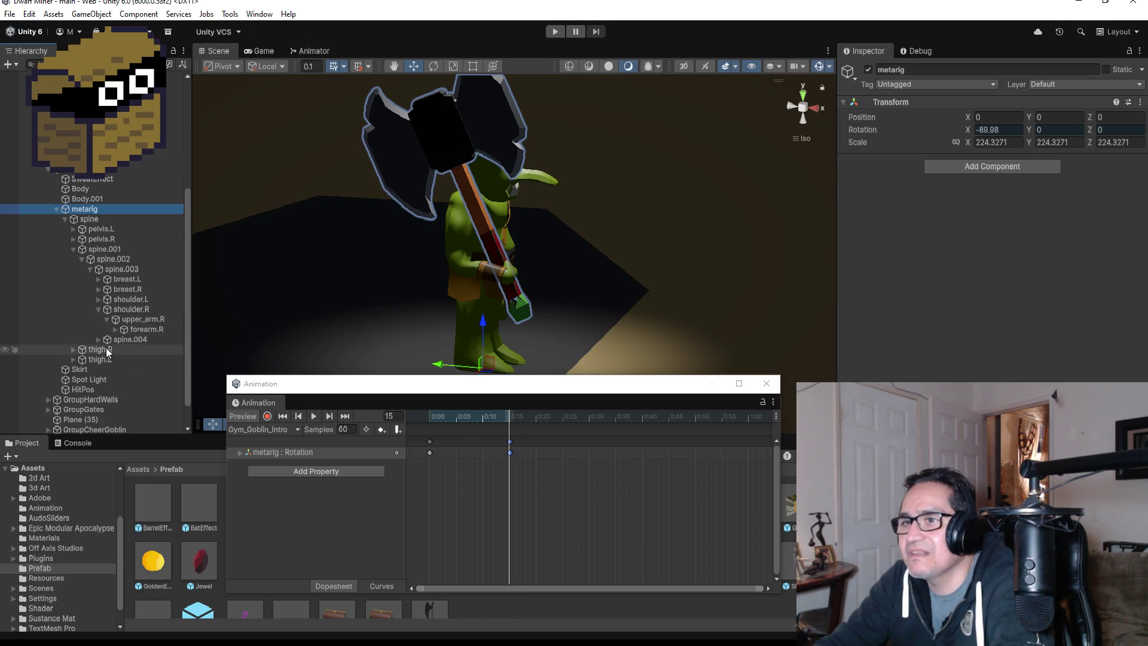
pyautogui.click(97, 298)
pyautogui.click(108, 310)
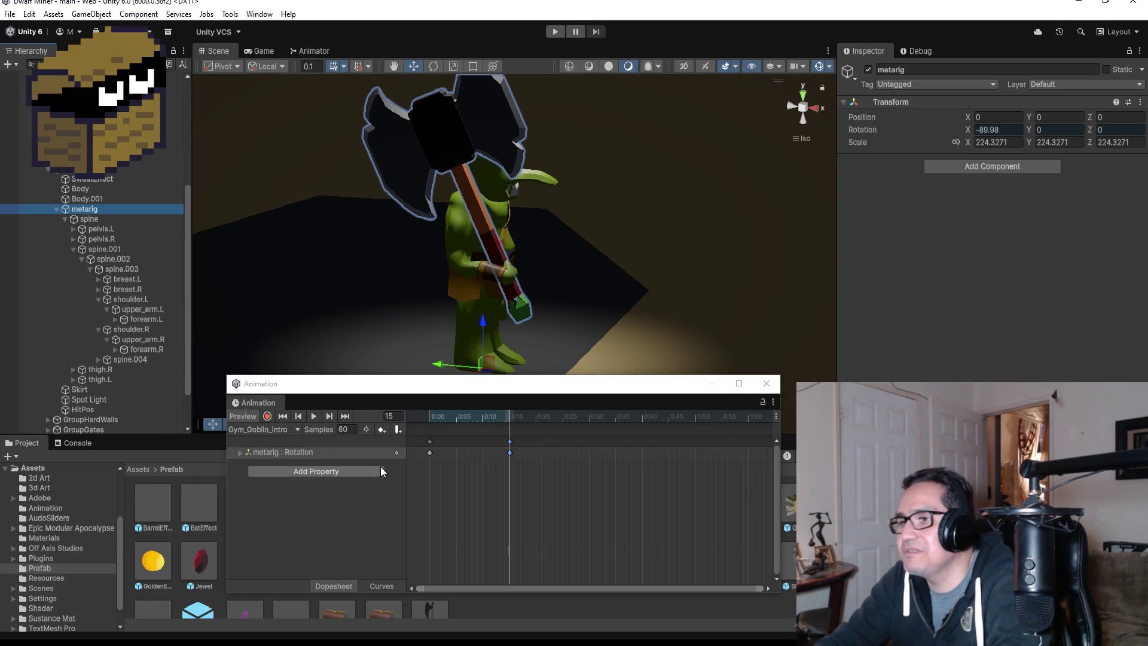
# Turn the Scene view to the goblin's back and enable keyframe recording.
pyautogui.click(792, 108)
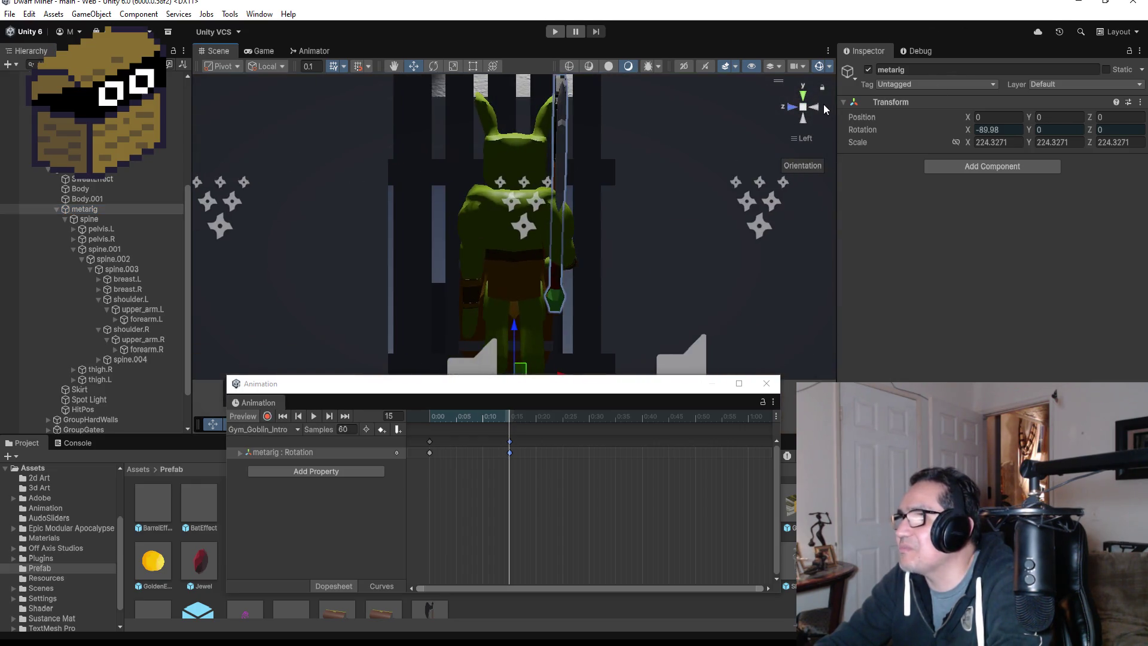
pyautogui.click(818, 107)
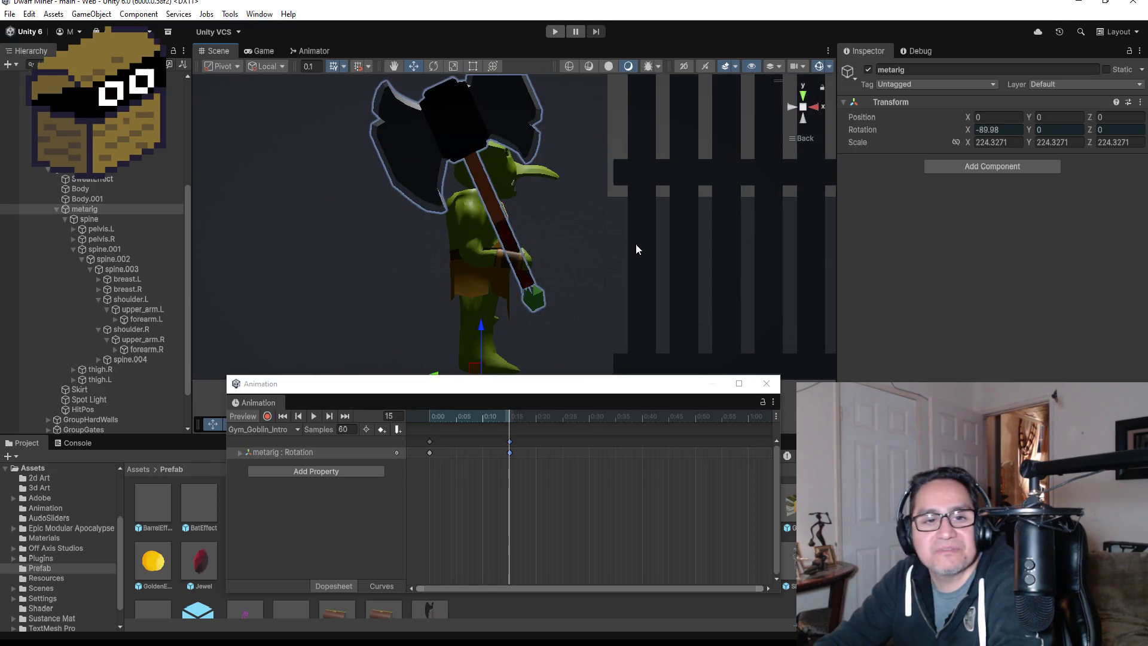
pyautogui.scroll(-3, 636, 243)
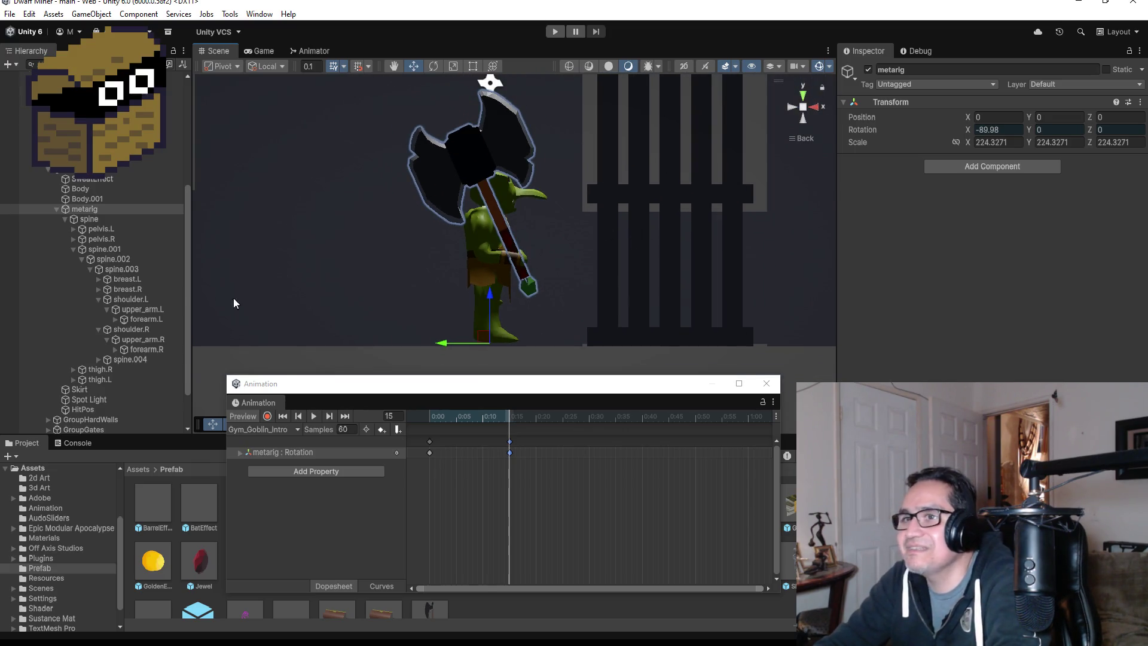
pyautogui.click(267, 416)
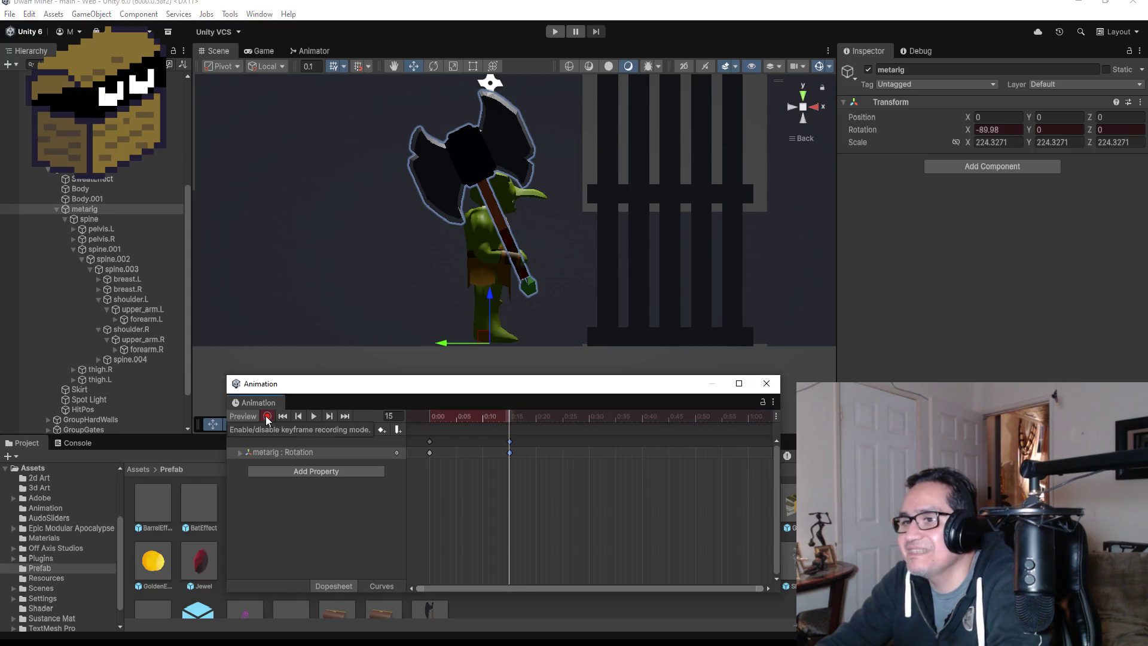
# Rotate upper_arm.R so the axe lies horizontal, undoing a trial forearm.R rotation.
pyautogui.click(149, 340)
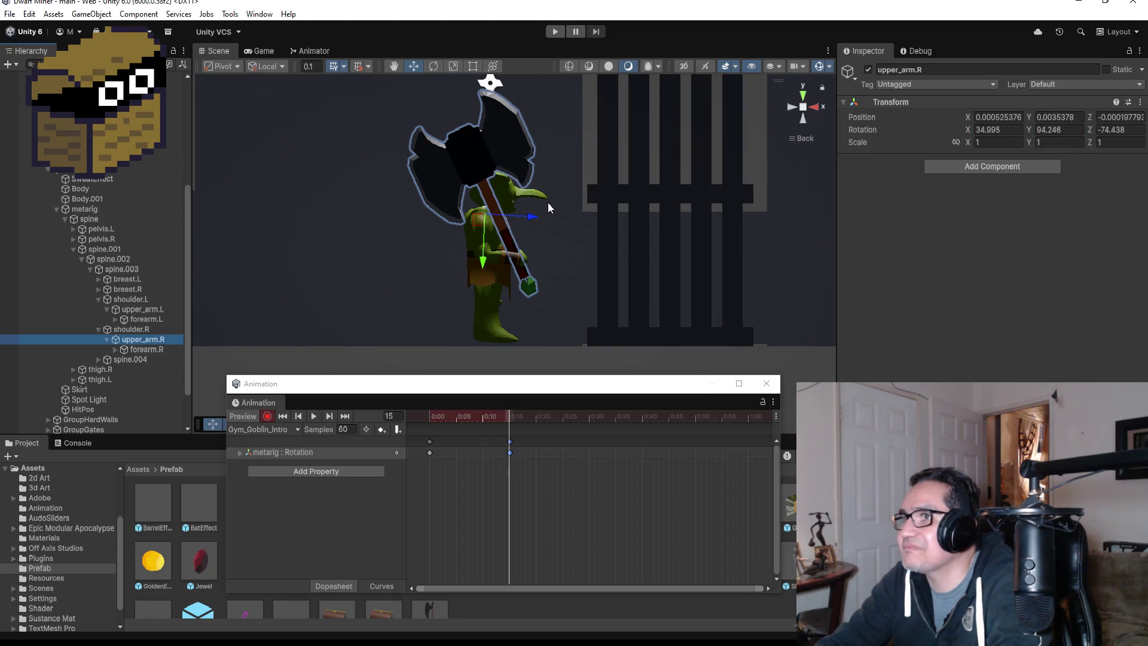
pyautogui.click(432, 66)
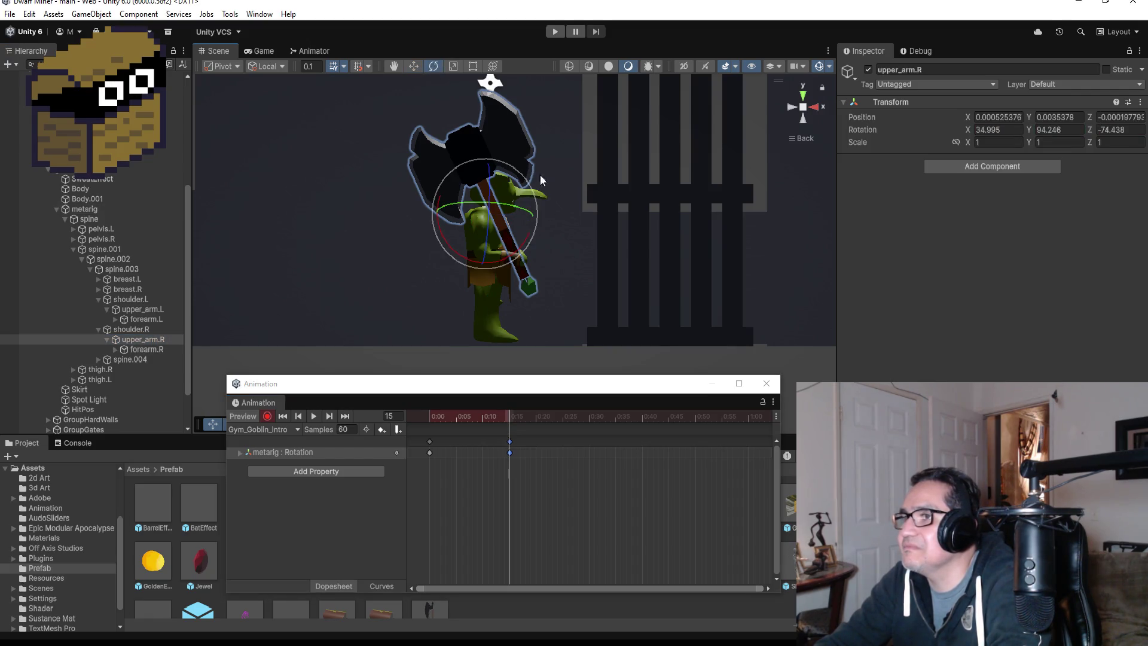
pyautogui.moveTo(533, 188)
pyautogui.mouseDown()
pyautogui.moveTo(515, 85)
pyautogui.moveTo(481, 18)
pyautogui.mouseUp()
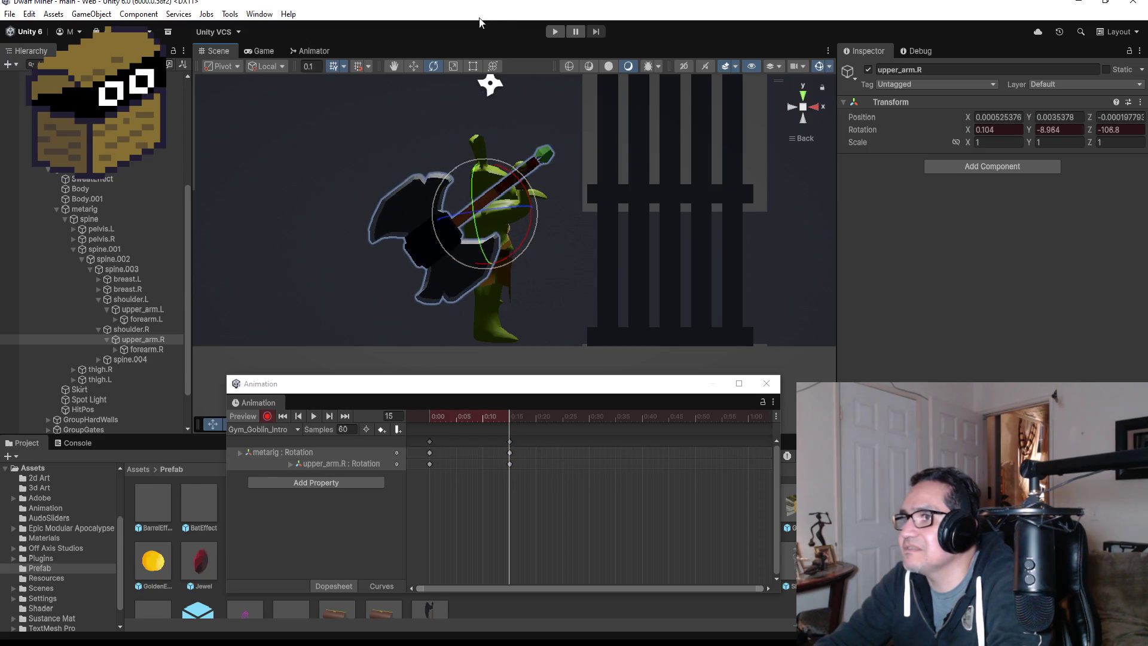
pyautogui.click(139, 349)
pyautogui.moveTo(542, 157)
pyautogui.mouseDown()
pyautogui.moveTo(630, 159)
pyautogui.moveTo(684, 215)
pyautogui.moveTo(686, 238)
pyautogui.mouseUp()
pyautogui.hotkey('ctrl', 'z')
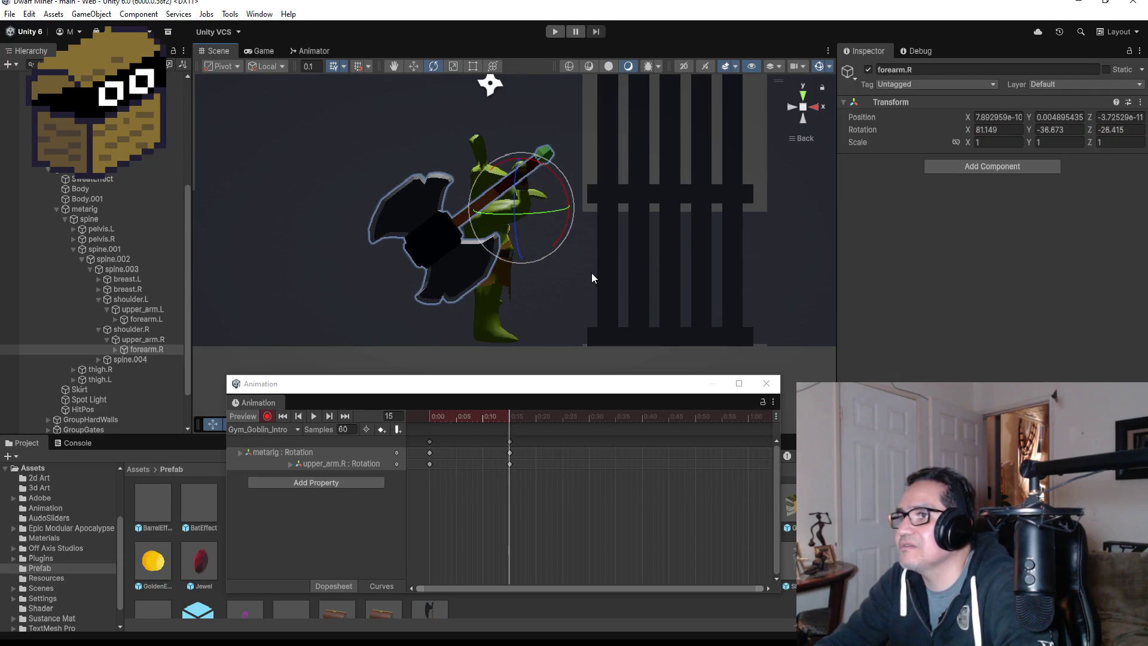
# Raise upper_arm.R and bend forearm.R to angle the axe, then stop recording.
pyautogui.click(140, 339)
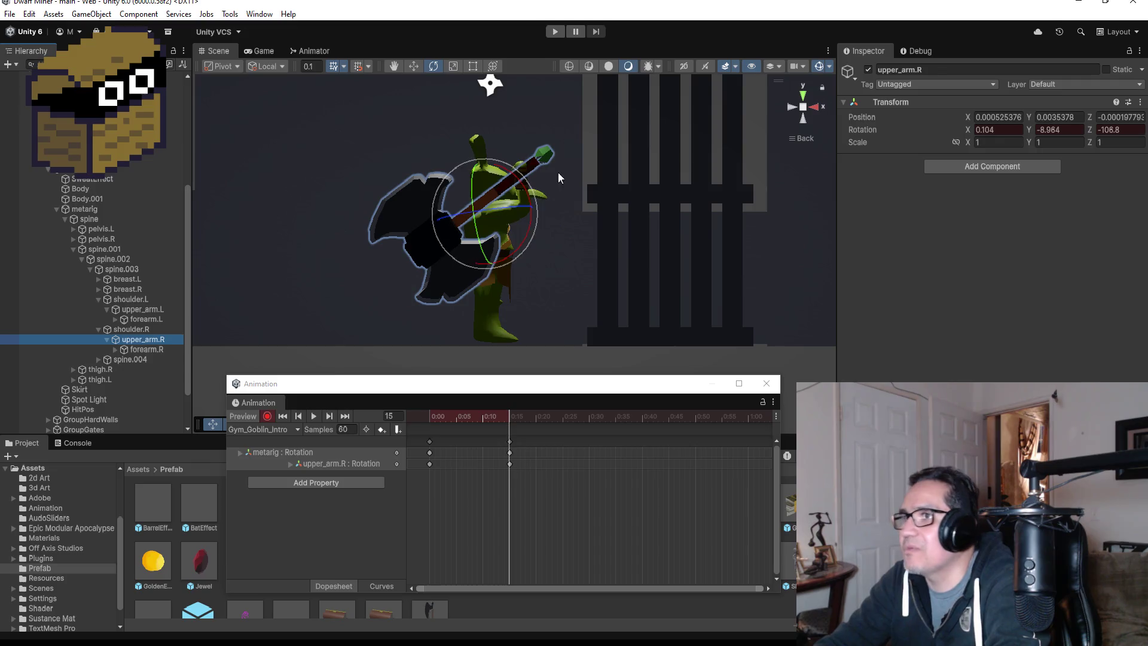
pyautogui.moveTo(521, 175); pyautogui.dragTo(476, 137)
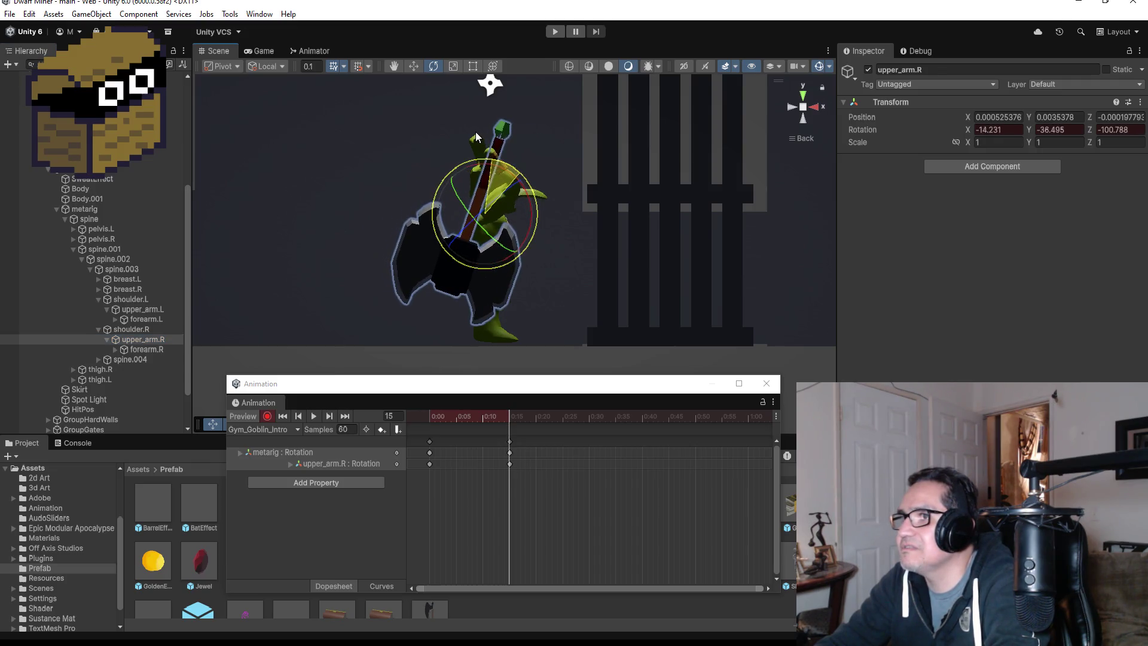
pyautogui.click(146, 349)
pyautogui.moveTo(532, 140)
pyautogui.mouseDown()
pyautogui.moveTo(619, 144)
pyautogui.moveTo(667, 181)
pyautogui.moveTo(713, 249)
pyautogui.mouseUp()
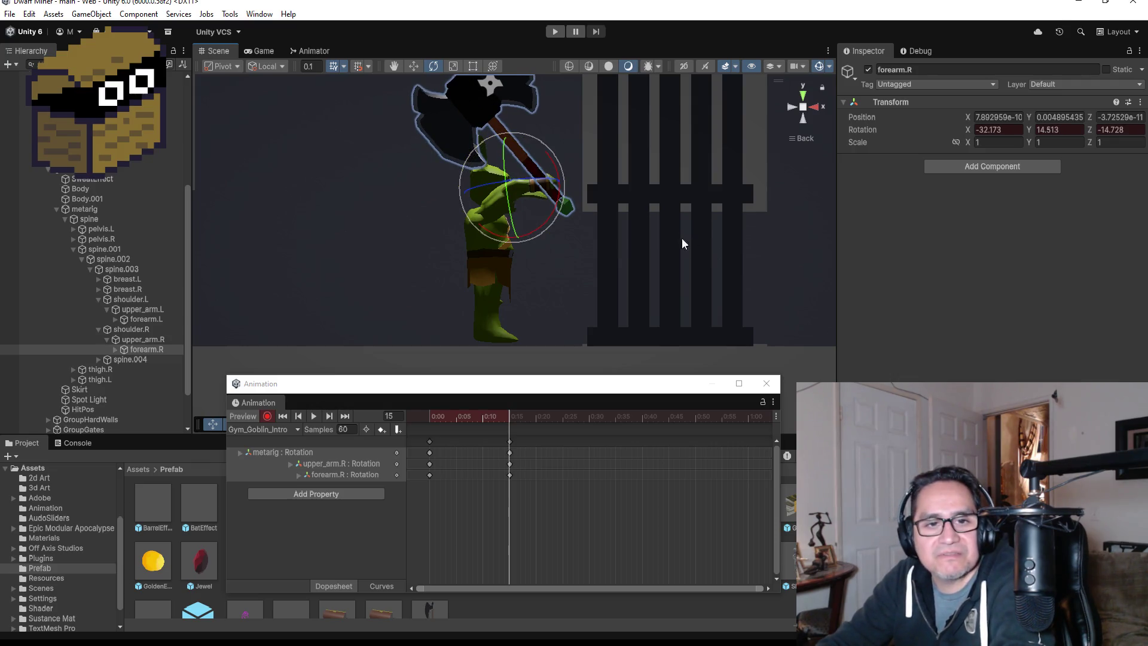
pyautogui.moveTo(546, 148); pyautogui.dragTo(528, 102)
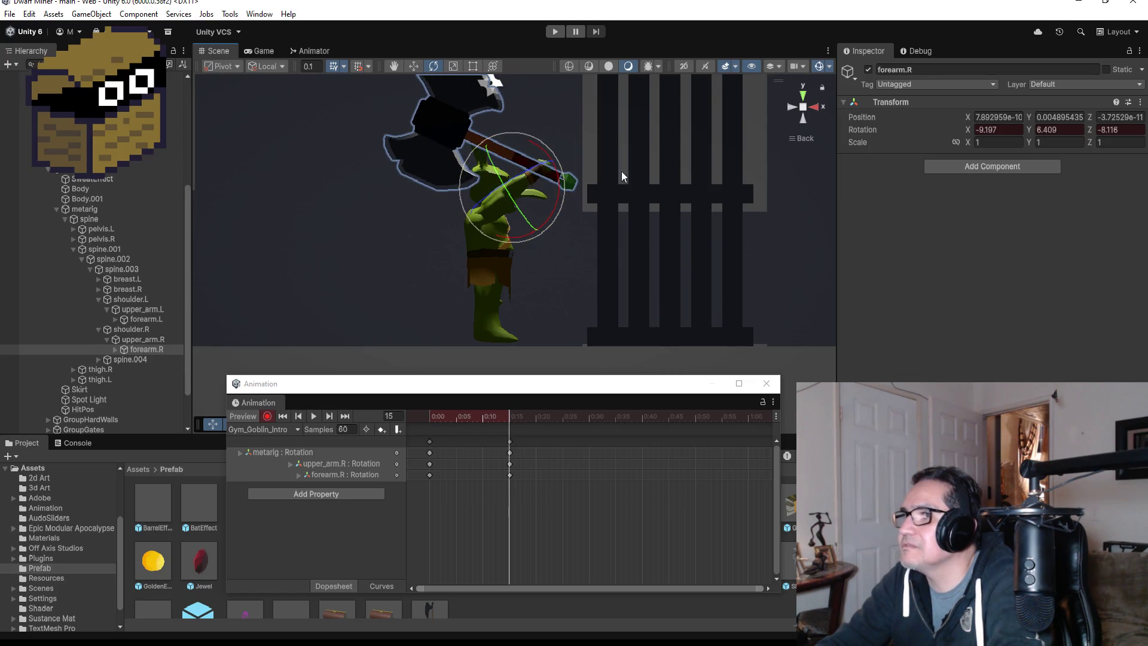
pyautogui.moveTo(680, 170)
pyautogui.mouseDown()
pyautogui.moveTo(366, 225)
pyautogui.moveTo(525, 222)
pyautogui.mouseUp()
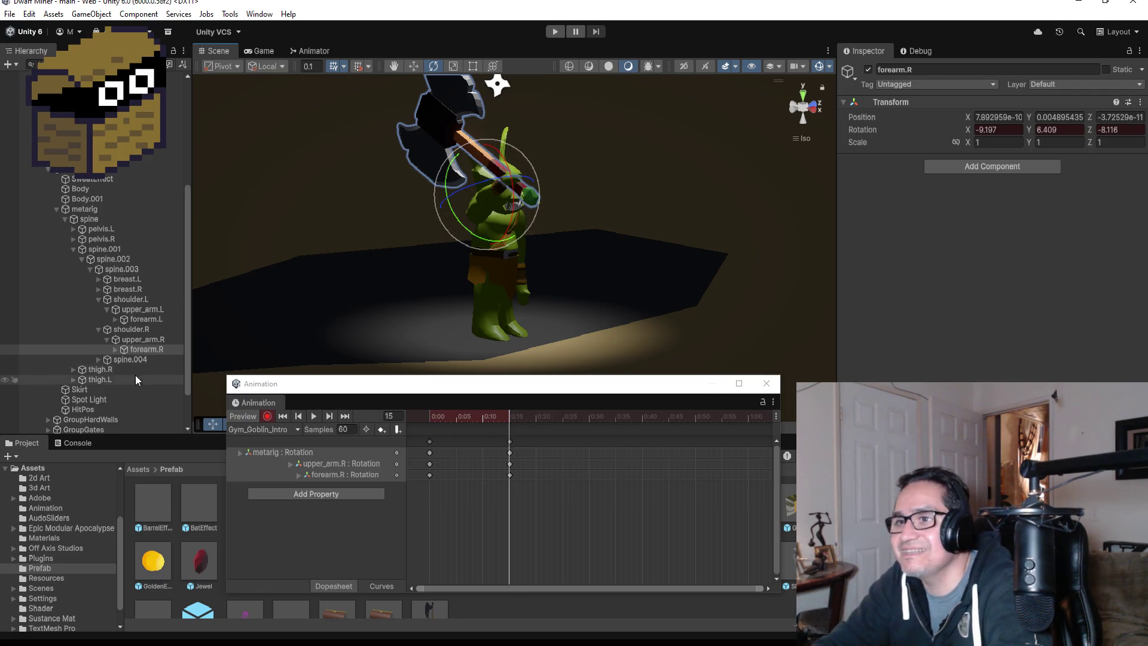
pyautogui.click(267, 417)
# Shift the arm-swing keys later to about 0:43, preview the clip, and close the Animation window.
pyautogui.click(316, 418)
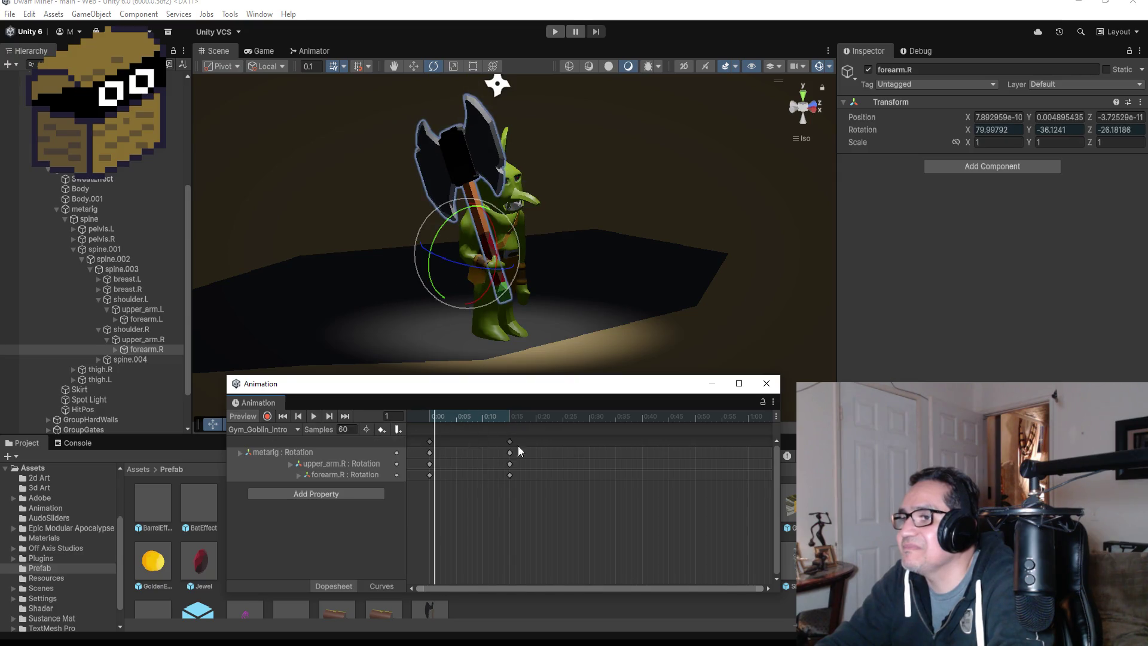
pyautogui.moveTo(511, 443); pyautogui.dragTo(670, 449)
pyautogui.click(314, 417)
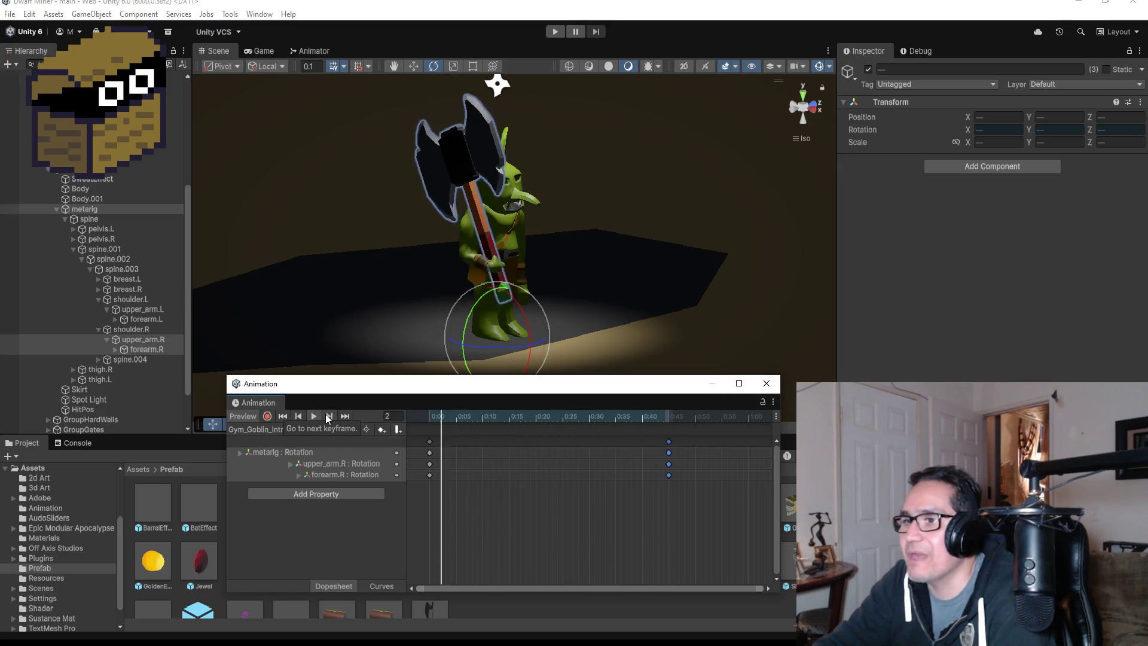
pyautogui.click(317, 416)
pyautogui.click(317, 416)
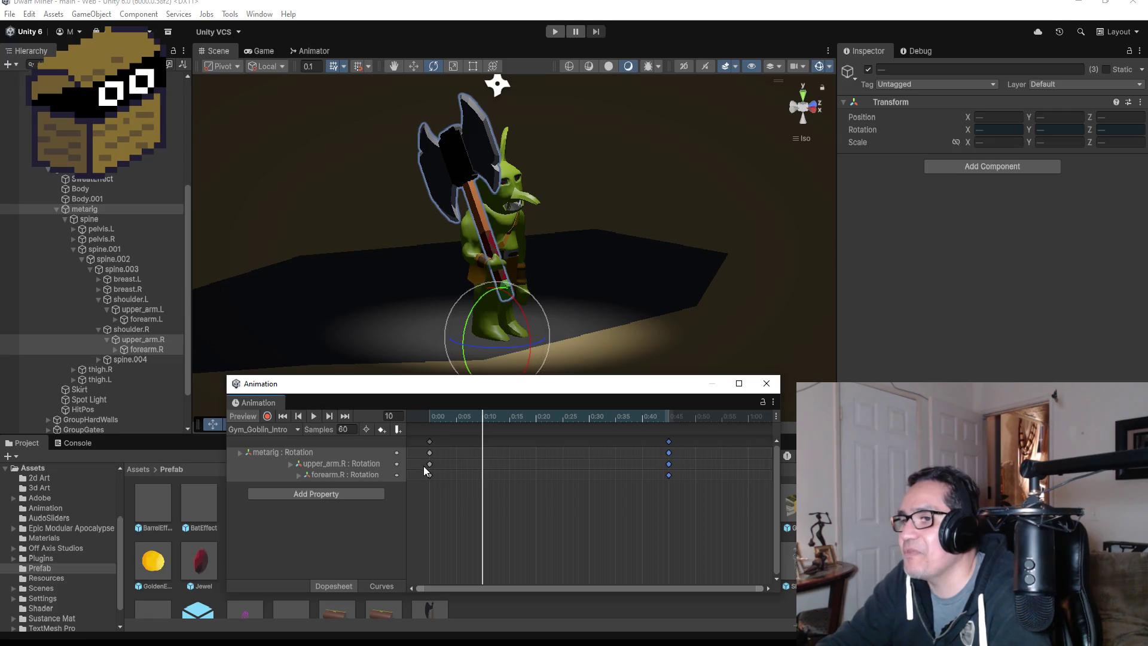
pyautogui.click(767, 383)
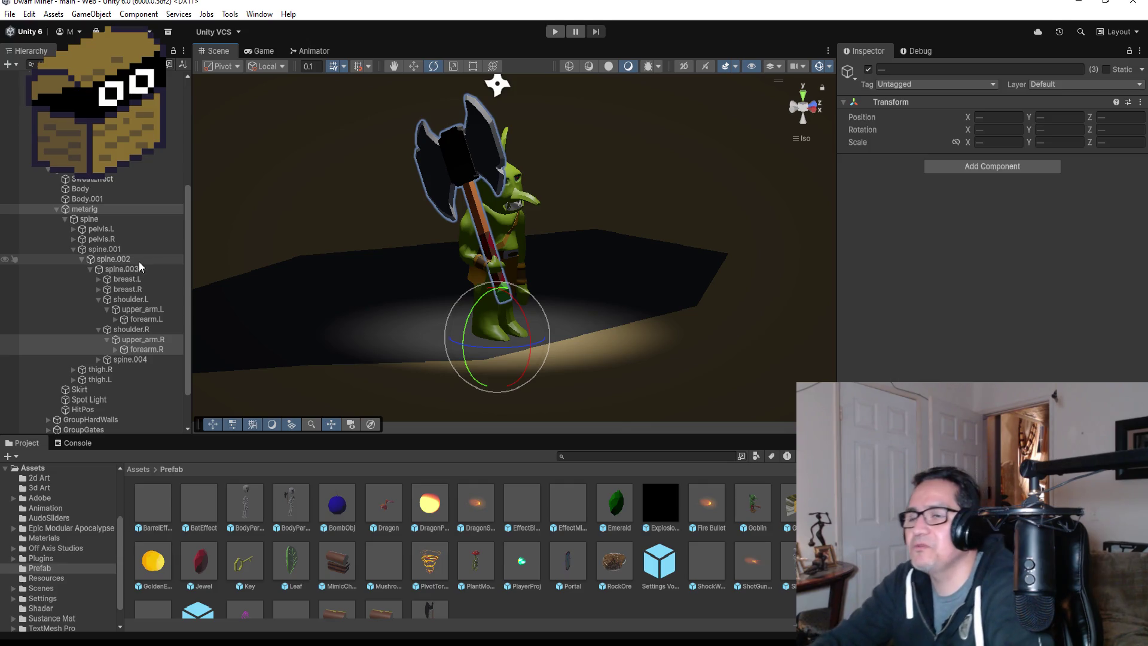
# Orbit to look down on the level, collapse metarig, and select GoblinGymBoss.
pyautogui.scroll(-10, 651, 277)
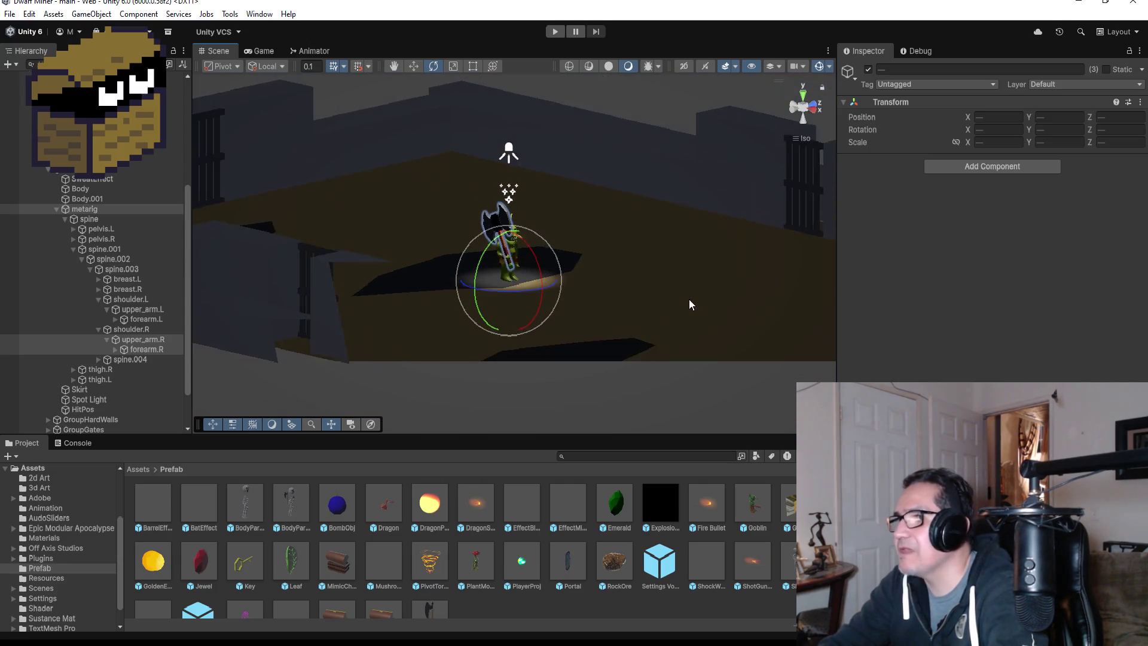
pyautogui.moveTo(779, 252)
pyautogui.mouseDown()
pyautogui.moveTo(592, 353)
pyautogui.moveTo(557, 395)
pyautogui.mouseUp()
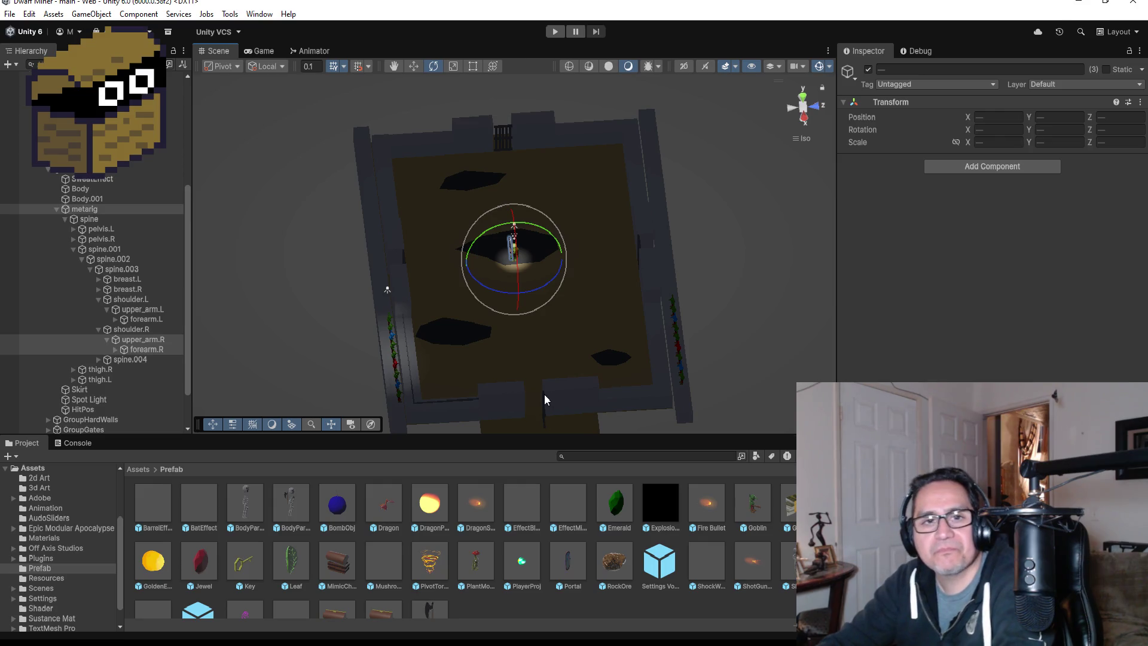
pyautogui.click(56, 210)
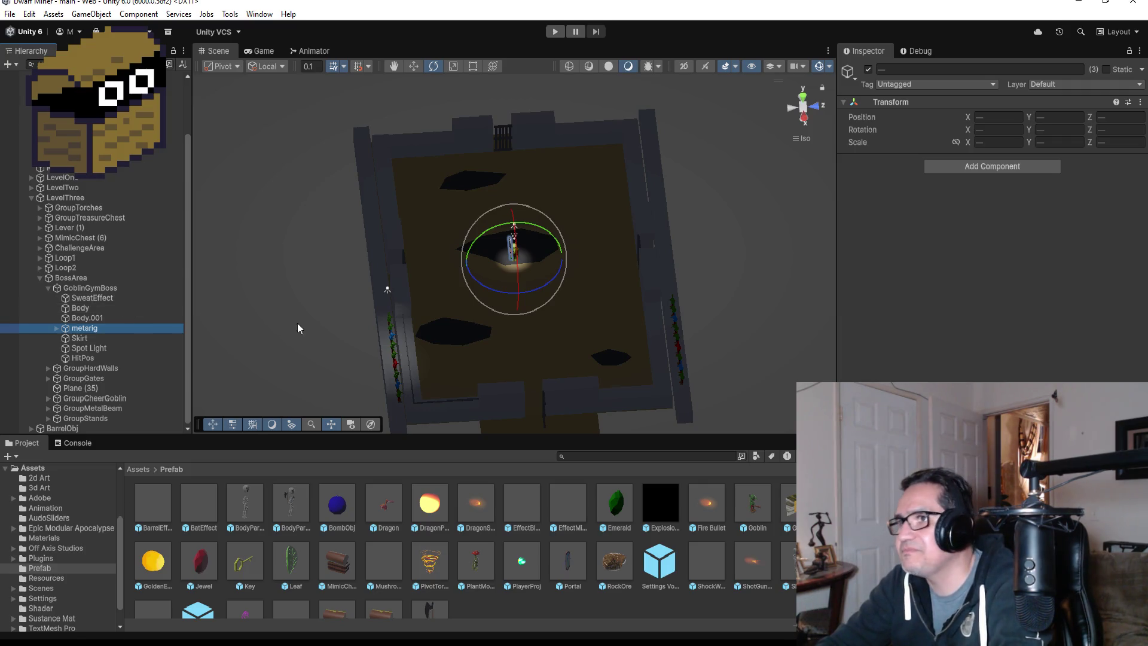
pyautogui.click(94, 289)
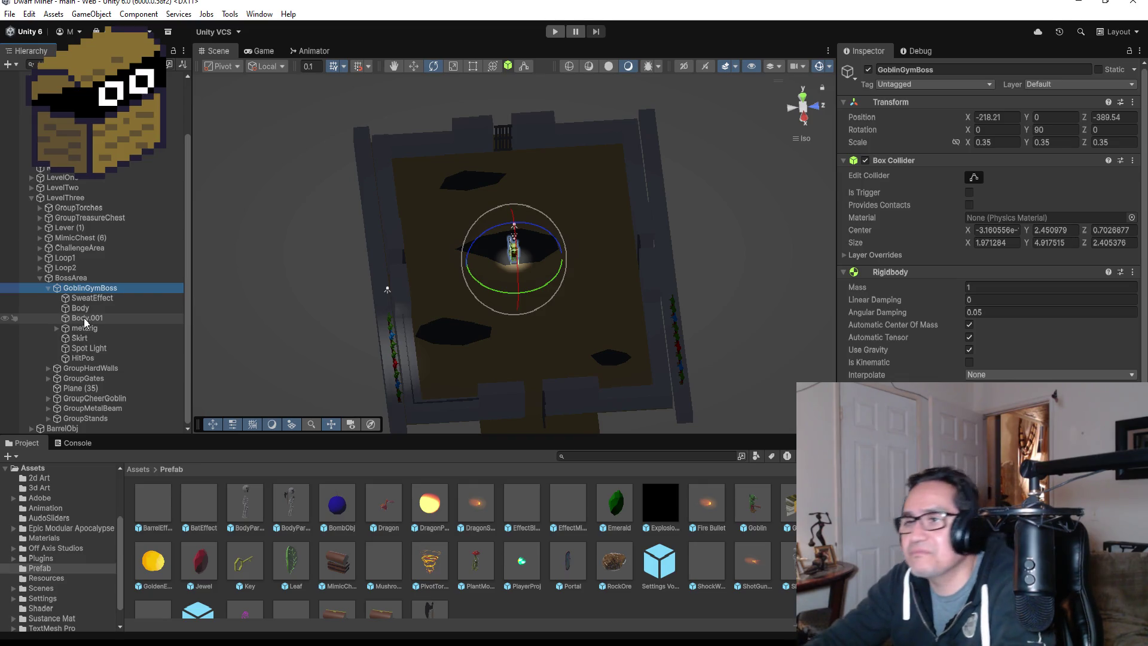
pyautogui.scroll(3, 76, 254)
pyautogui.scroll(2, 267, 249)
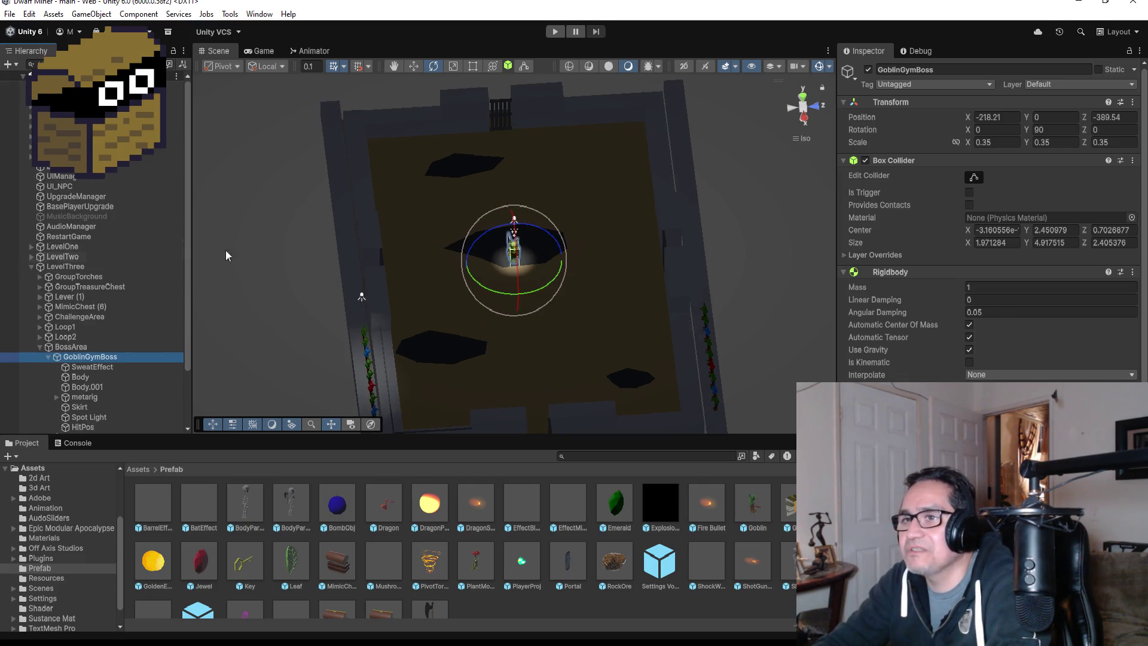
pyautogui.scroll(3, 411, 274)
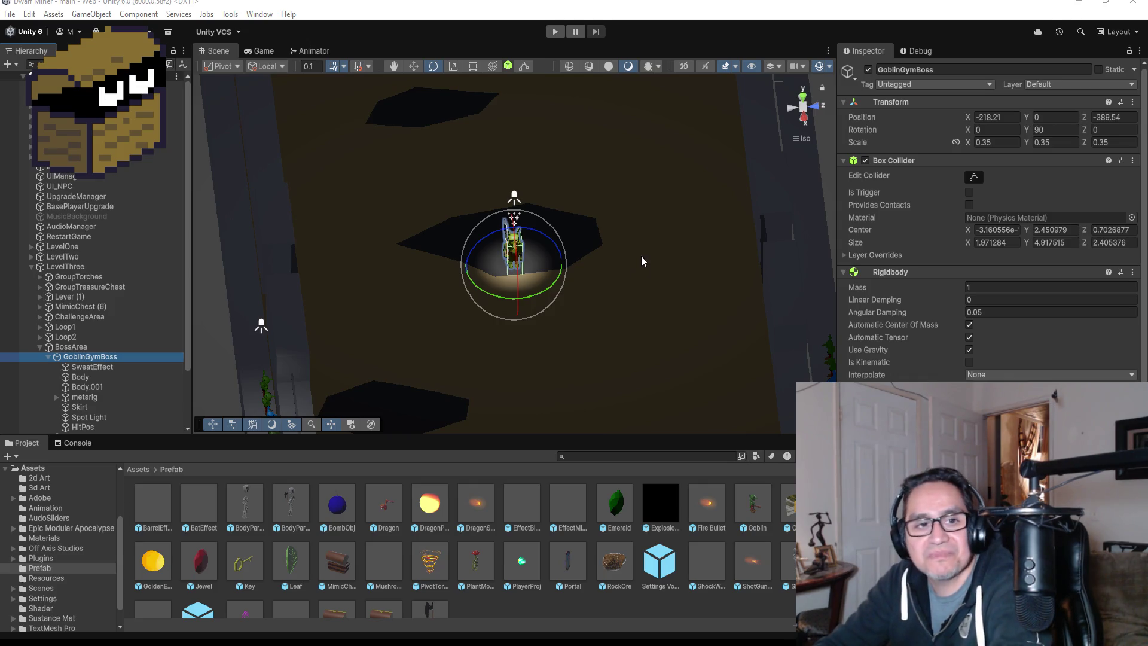
pyautogui.press('f')
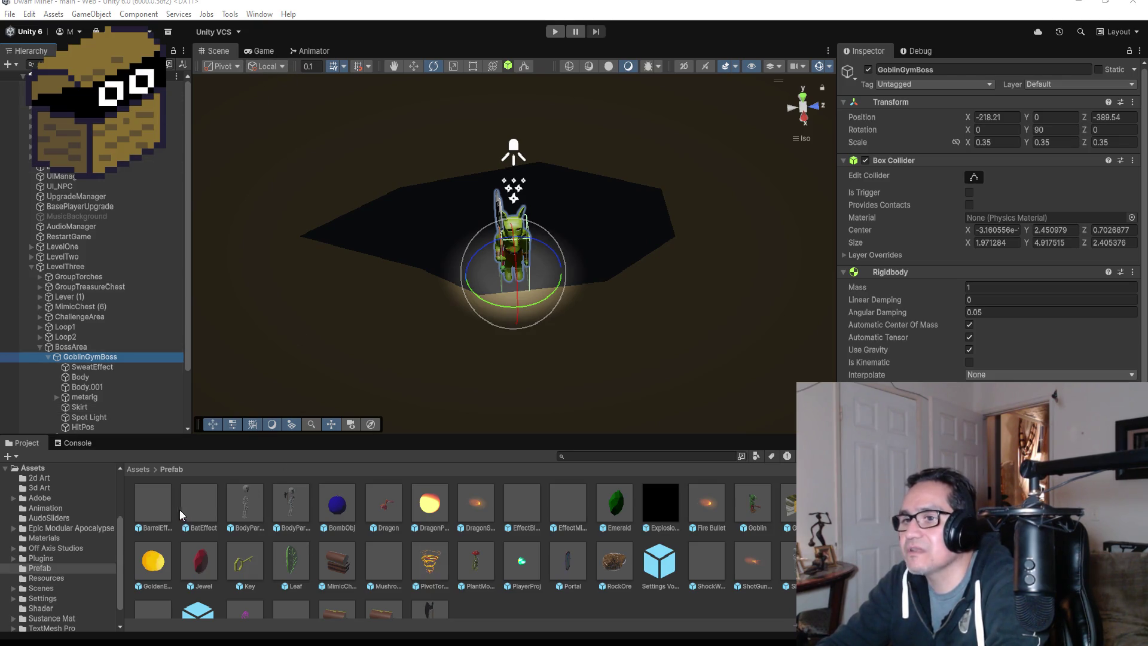
pyautogui.click(140, 471)
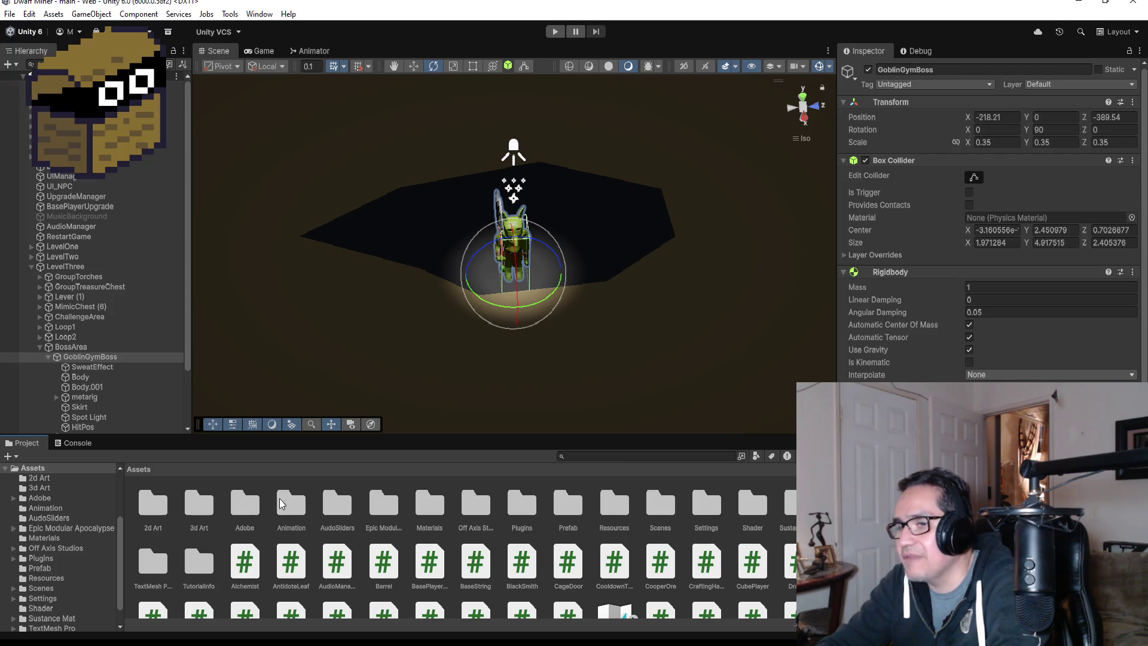
# Turn off Loop Time for the Gym_Goblin_Intro clip in Assets > Animation.
pyautogui.doubleClick(291, 504)
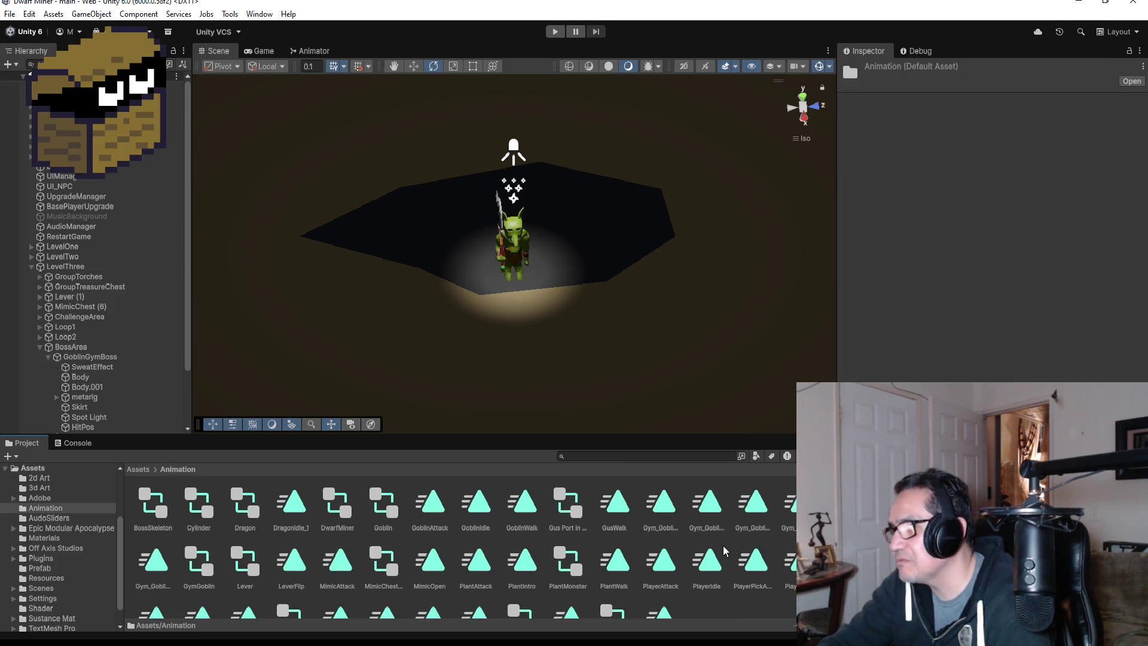
pyautogui.click(664, 504)
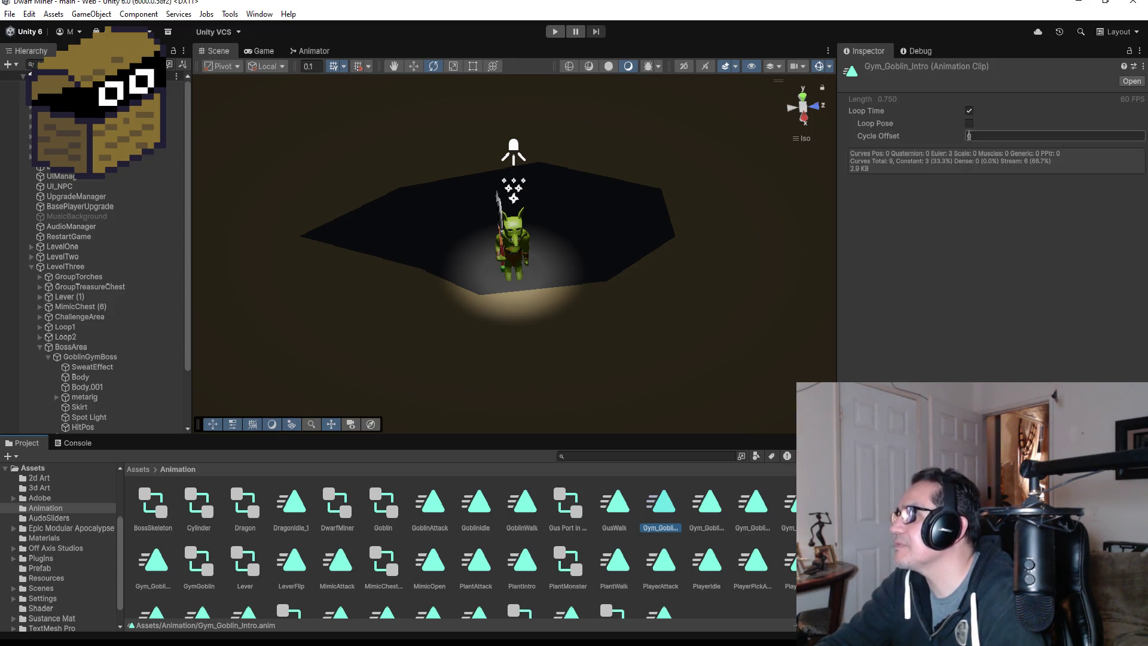
pyautogui.click(969, 112)
pyautogui.click(970, 112)
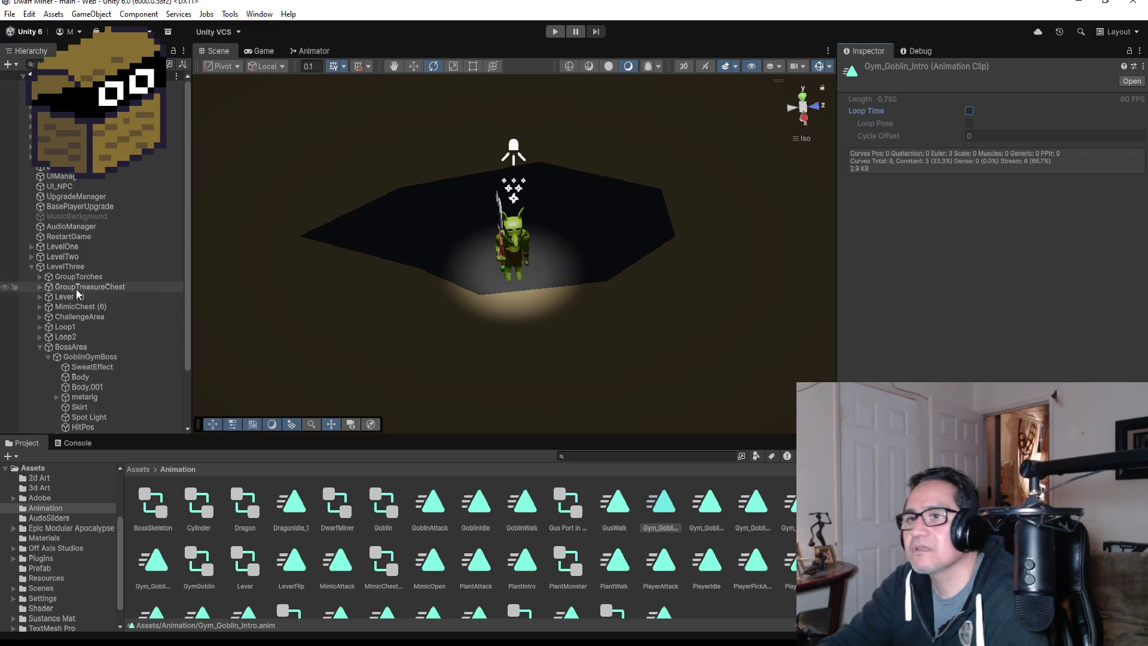
# Collapse the LevelThree group, switch the scene to a top-down view, and open the Start menu.
pyautogui.scroll(-3, 522, 329)
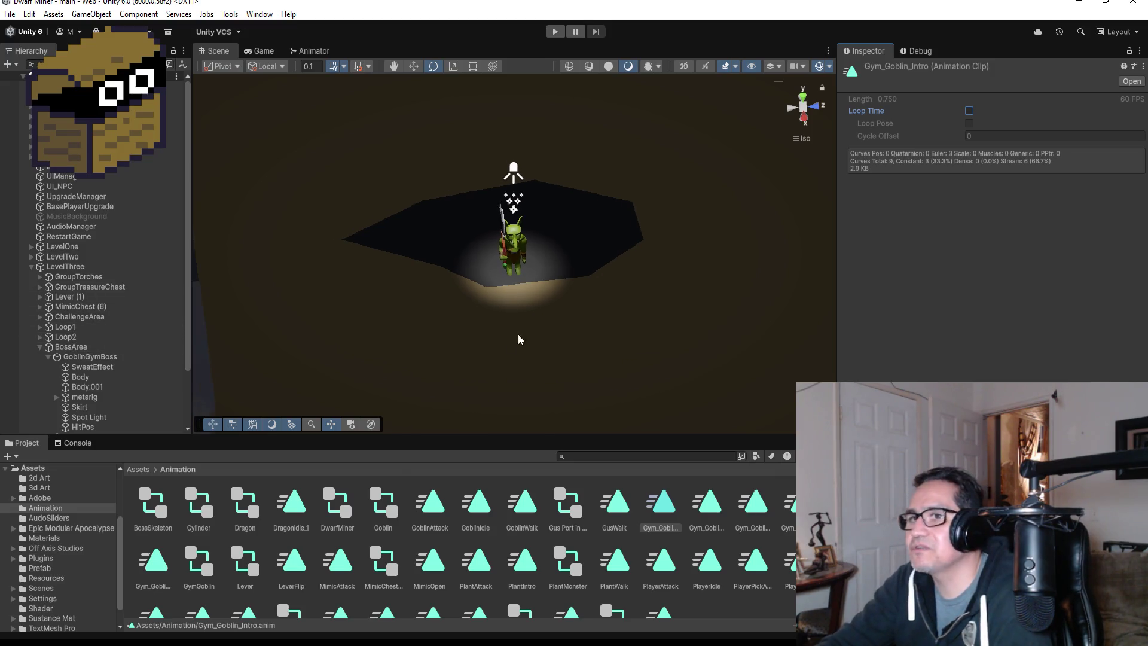
pyautogui.click(32, 267)
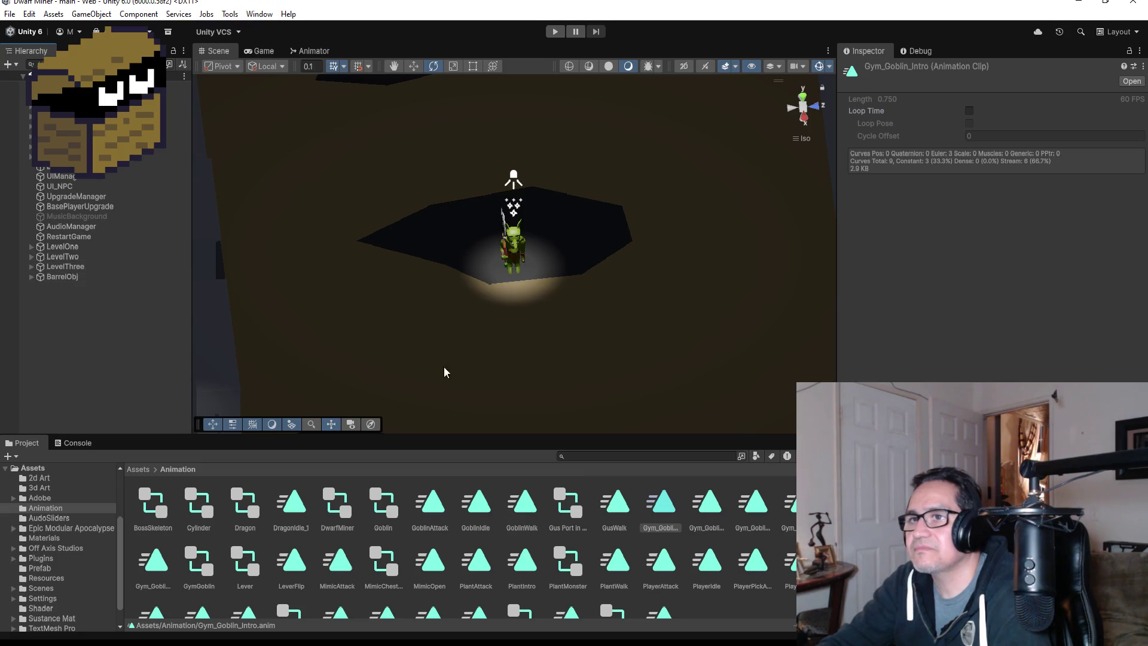
pyautogui.scroll(-5, 440, 367)
pyautogui.moveTo(626, 339)
pyautogui.mouseDown()
pyautogui.moveTo(663, 326)
pyautogui.moveTo(734, 236)
pyautogui.mouseUp()
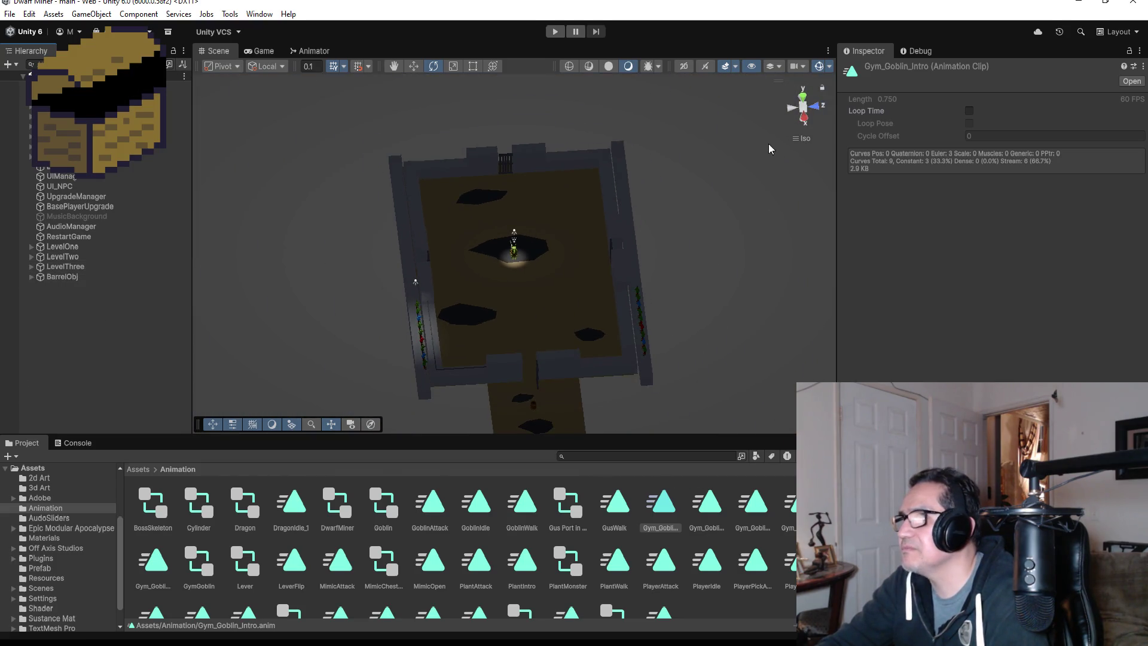
pyautogui.click(804, 100)
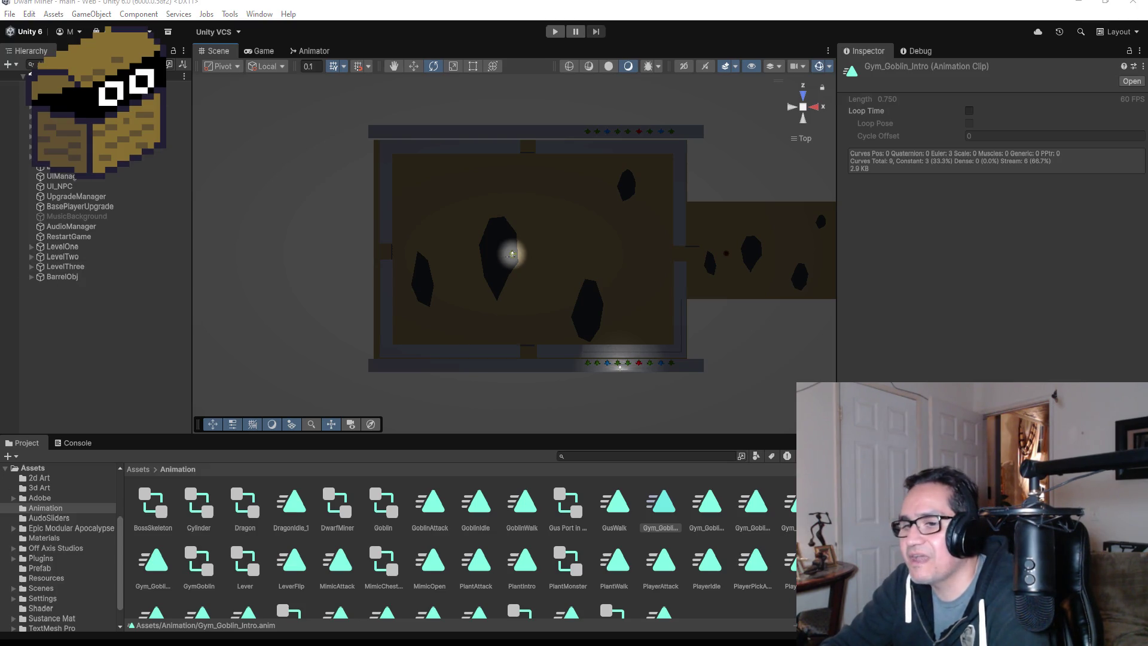
pyautogui.press('super')
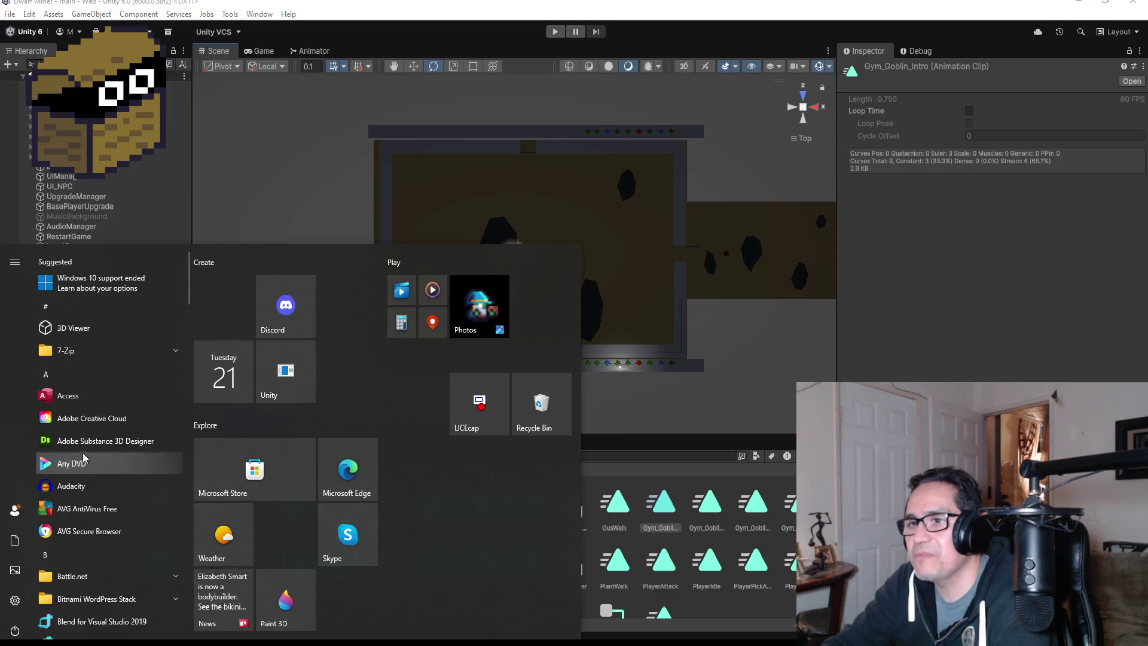
# Launch Audacity, skip the 3.7.7 update notice, and close the Welcome screen.
pyautogui.click(88, 489)
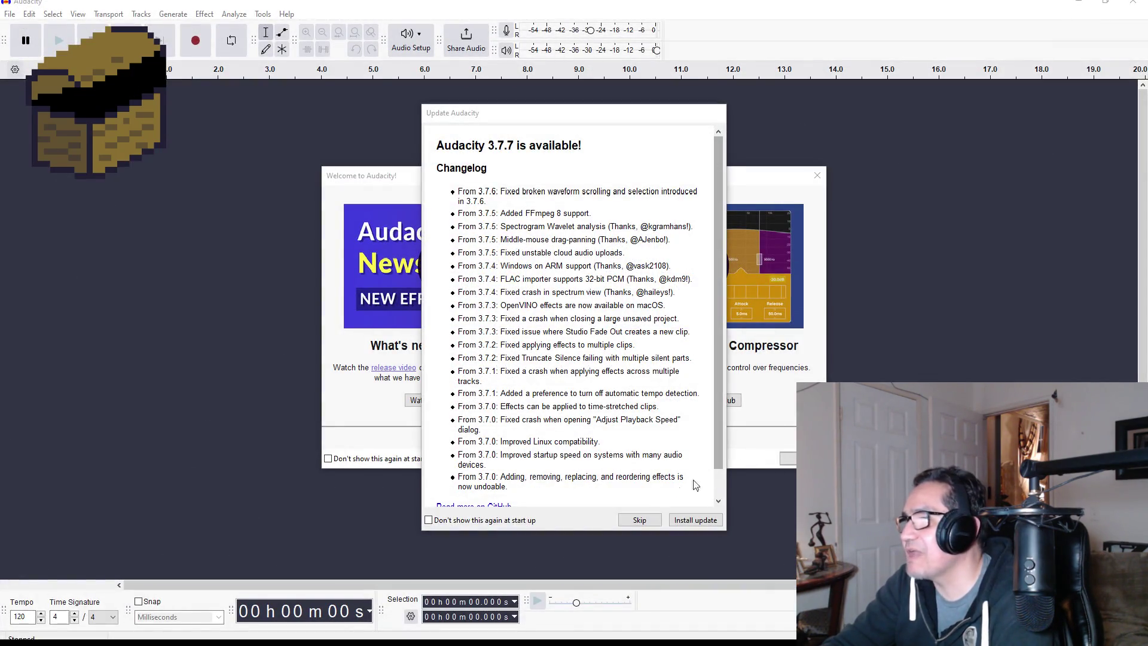
pyautogui.click(630, 522)
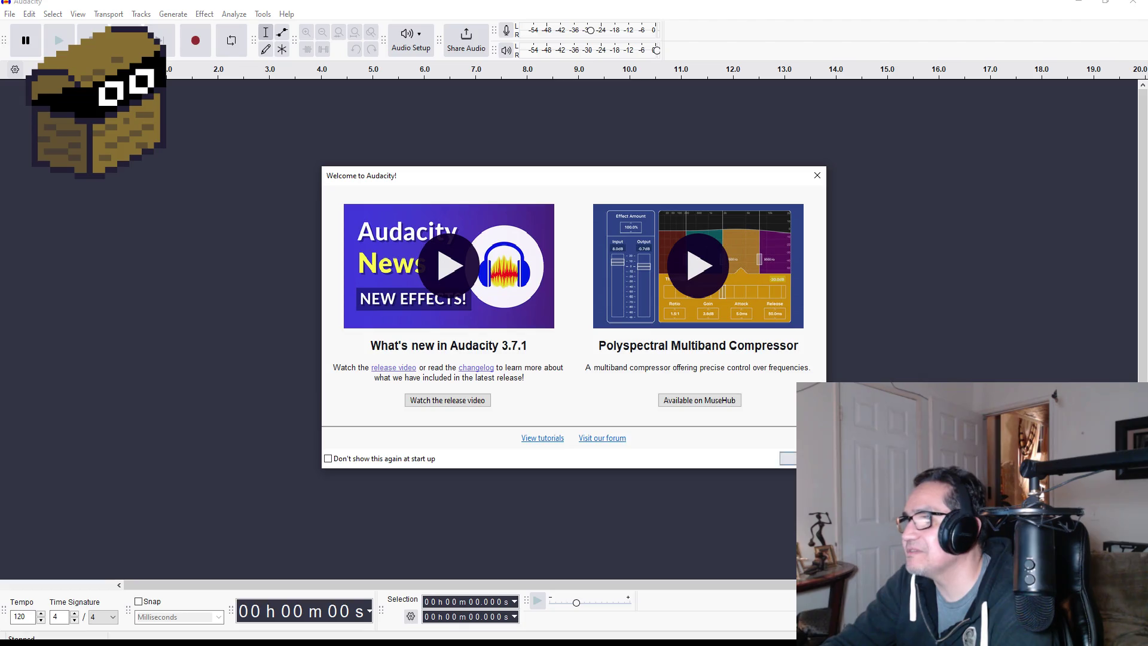
pyautogui.click(788, 458)
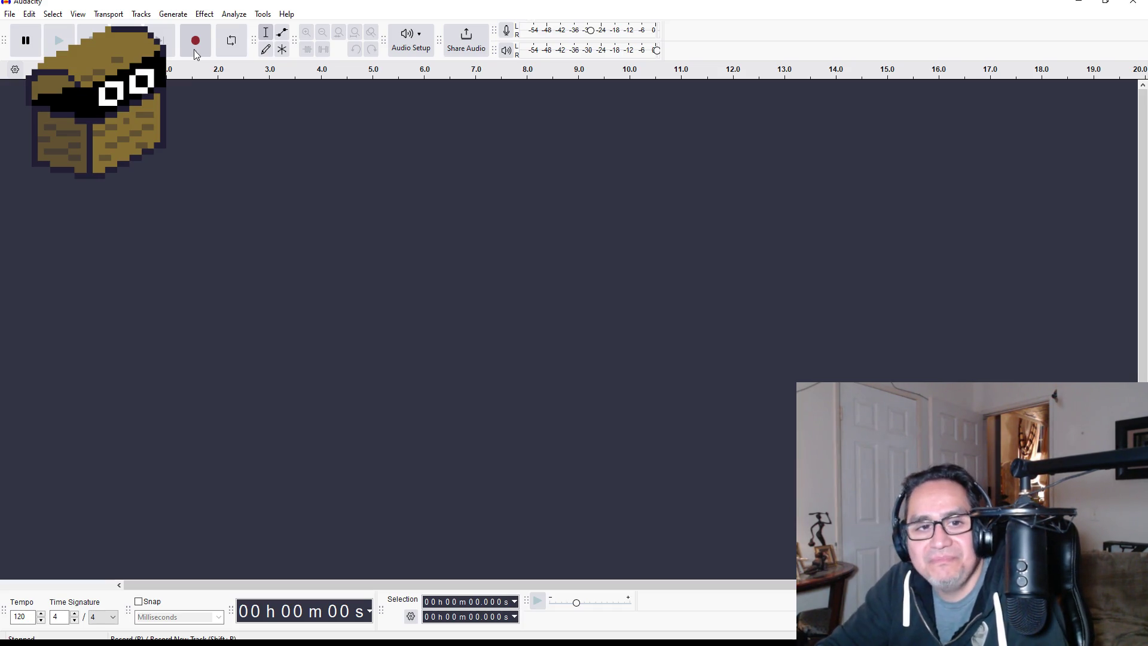
# Record a voice take, delete it, then record a new take and play it back.
pyautogui.click(195, 52)
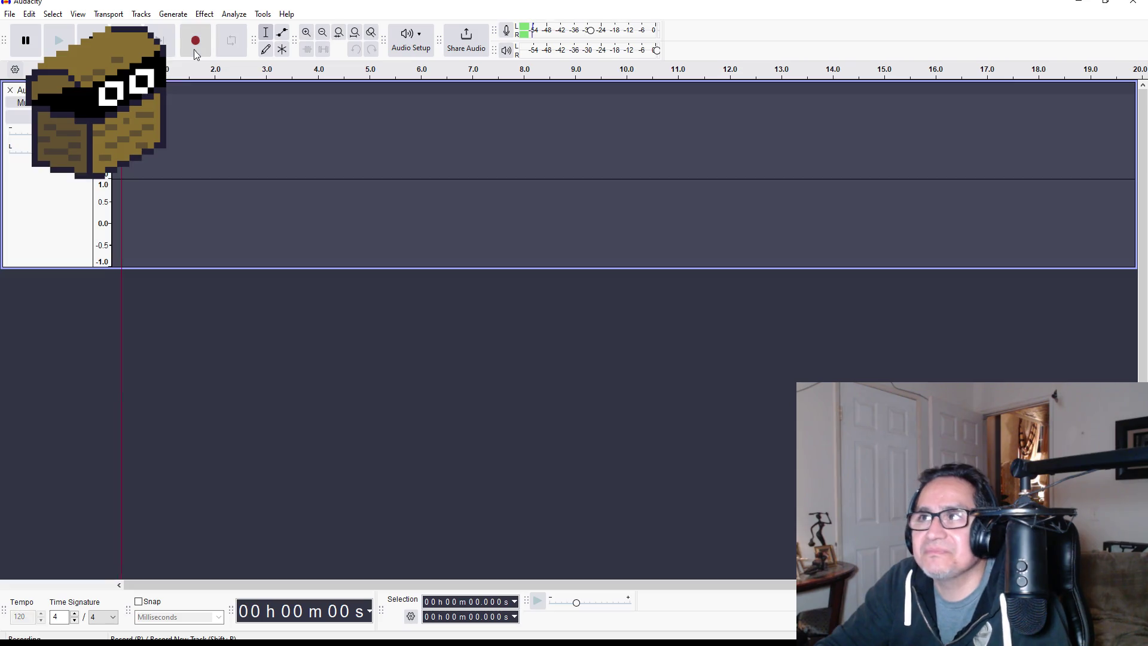
pyautogui.click(92, 40)
pyautogui.moveTo(219, 97); pyautogui.dragTo(50, 103)
pyautogui.press('Delete')
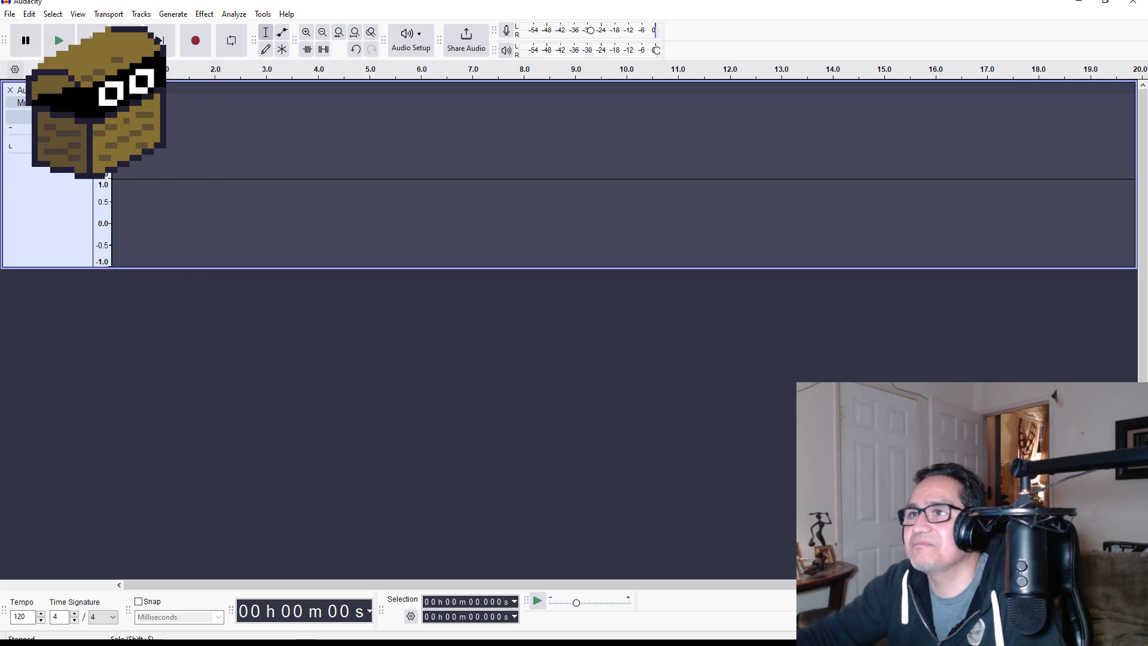
pyautogui.click(203, 51)
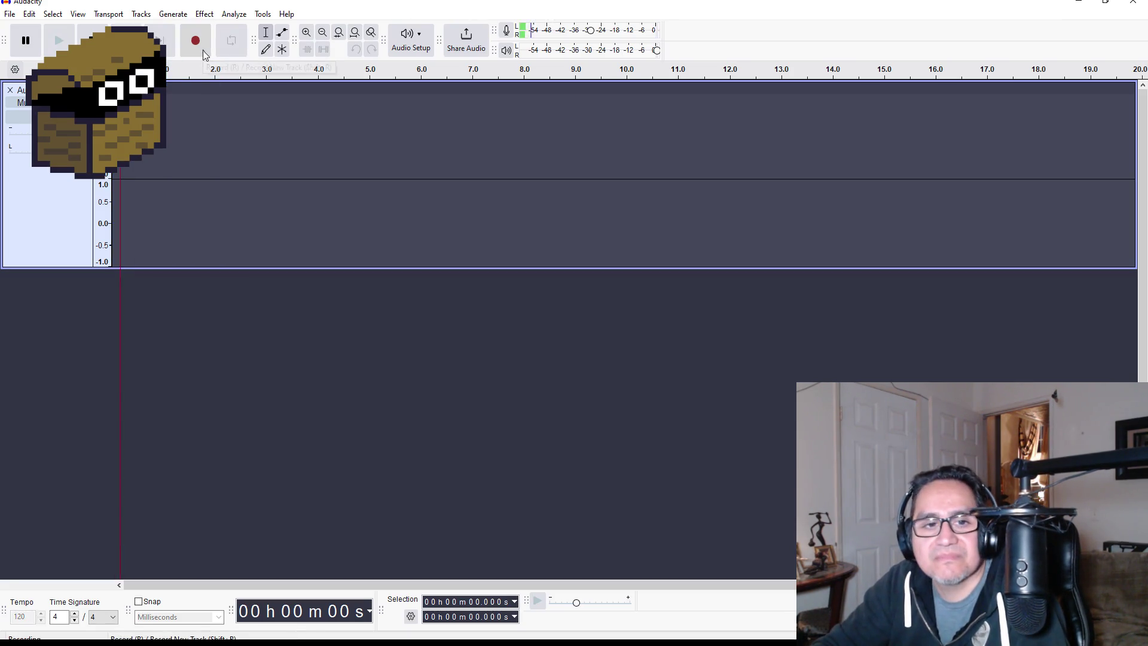
pyautogui.click(93, 40)
pyautogui.click(60, 42)
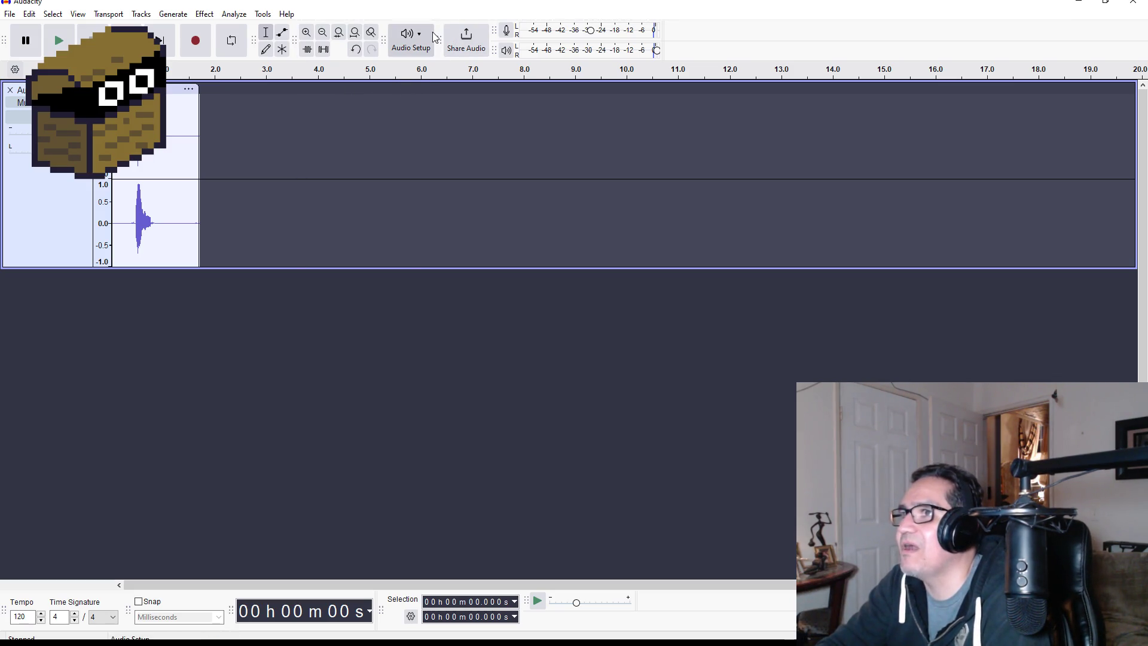
# Check the audio device options, replay the clip, and trim the silence before the voice.
pyautogui.click(411, 40)
pyautogui.moveTo(448, 86)
pyautogui.moveTo(463, 105)
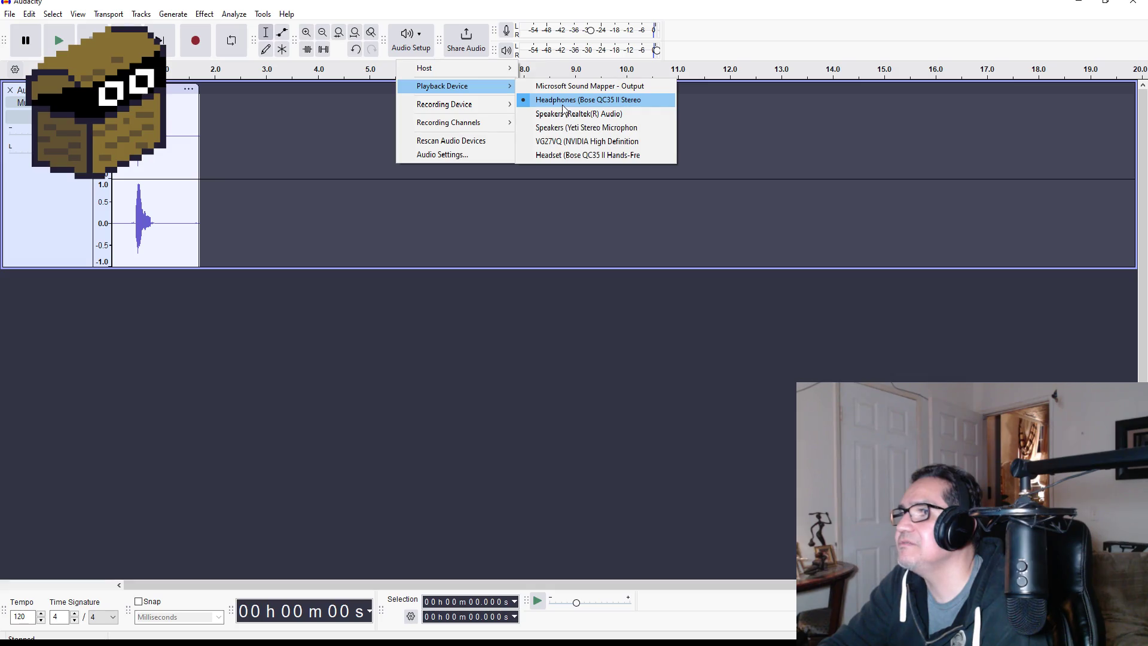
pyautogui.click(357, 345)
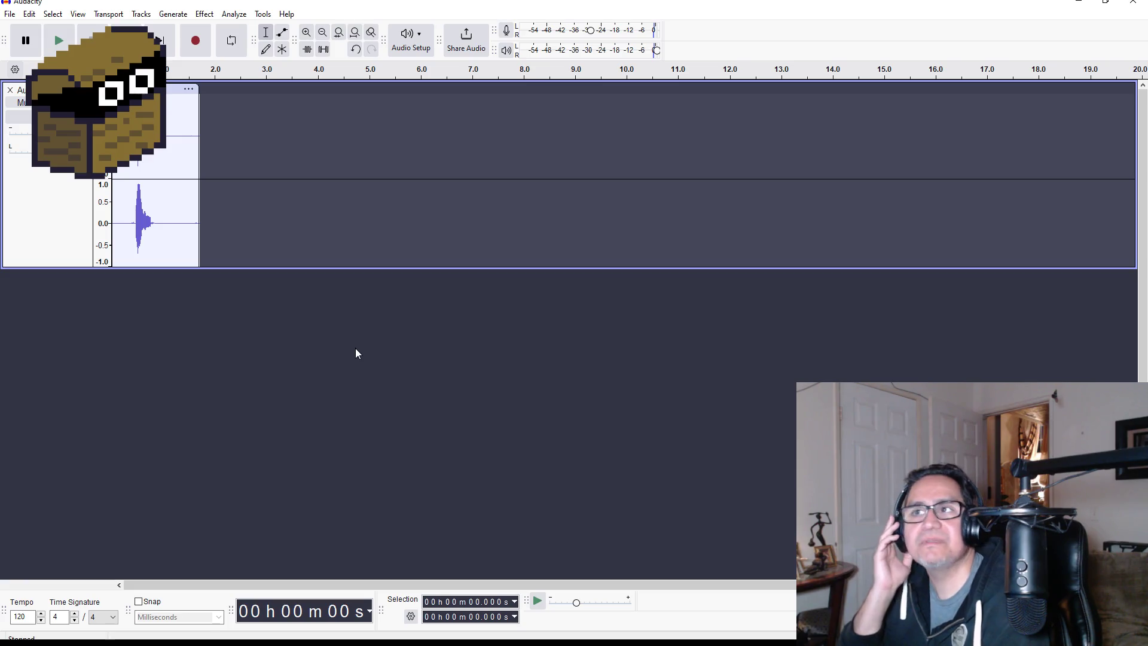
pyautogui.click(65, 45)
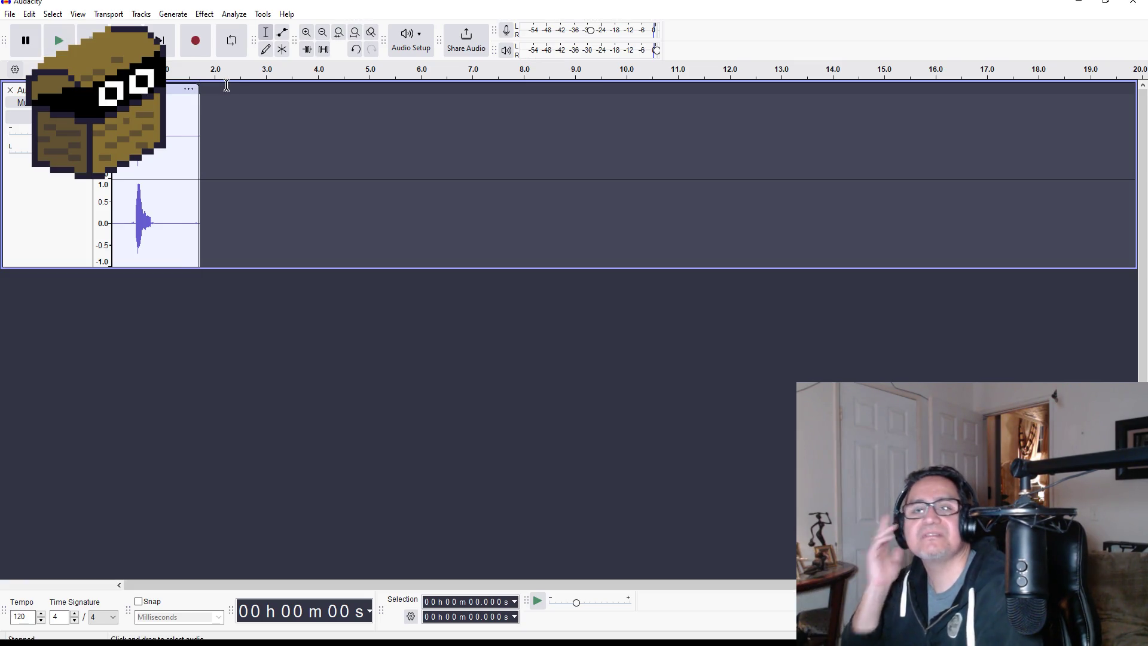
pyautogui.click(73, 40)
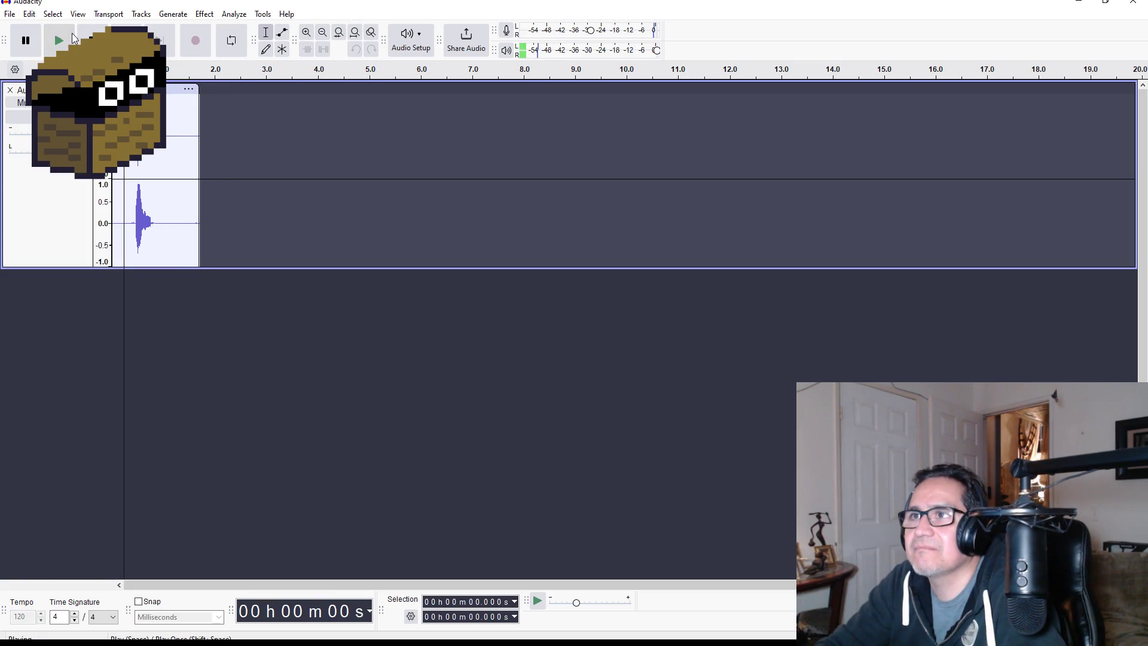
pyautogui.click(60, 119)
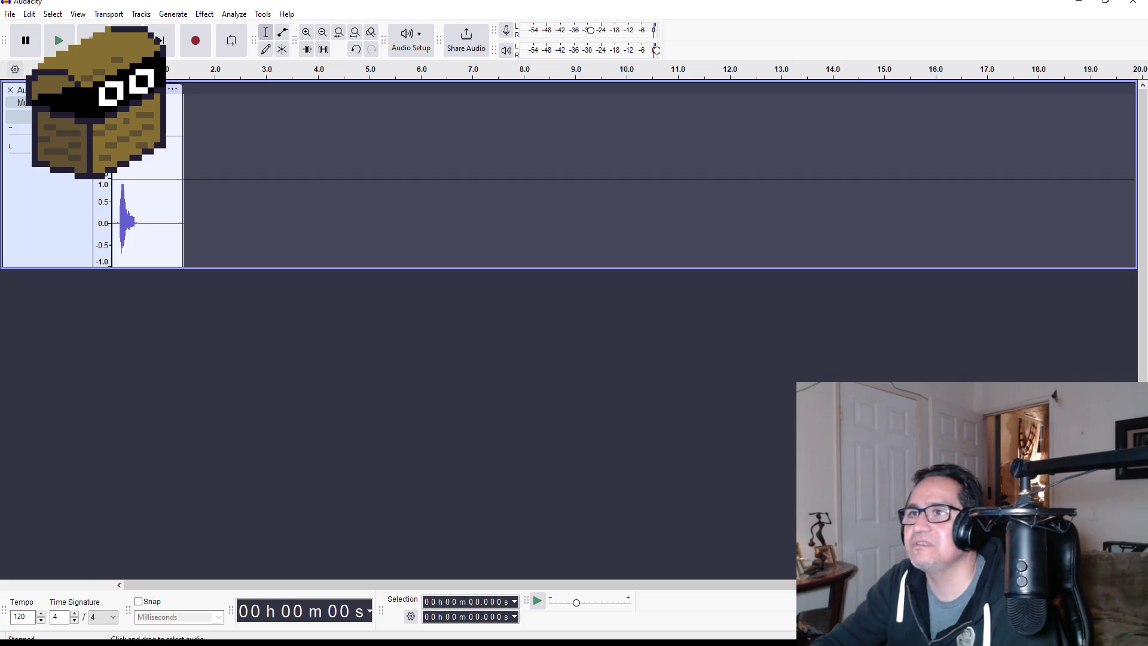
# Delete the silent tail after the sound, replay the trimmed clip, and select the whole clip.
pyautogui.moveTo(152, 209); pyautogui.dragTo(156, 209)
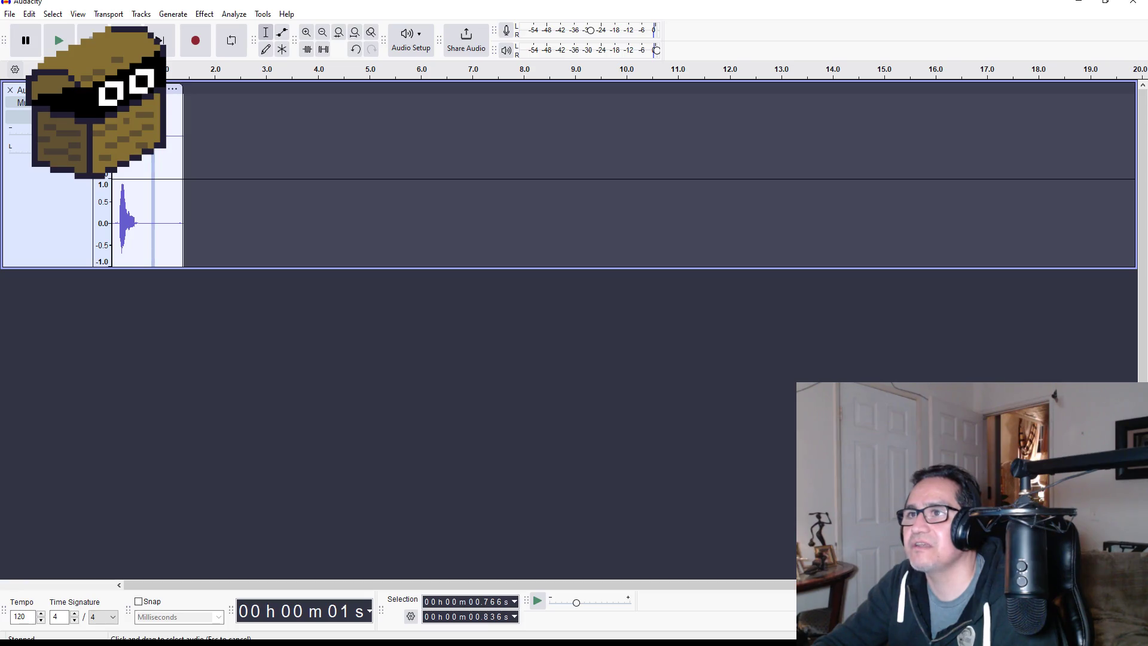
pyautogui.moveTo(148, 106); pyautogui.dragTo(209, 106)
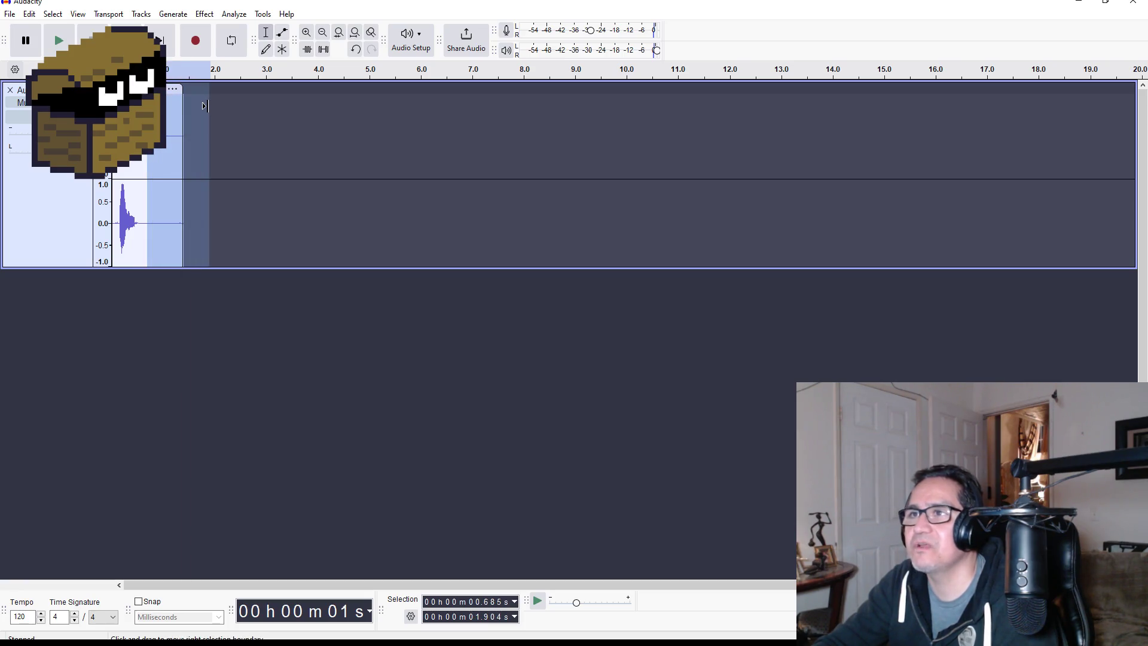
pyautogui.press('Delete')
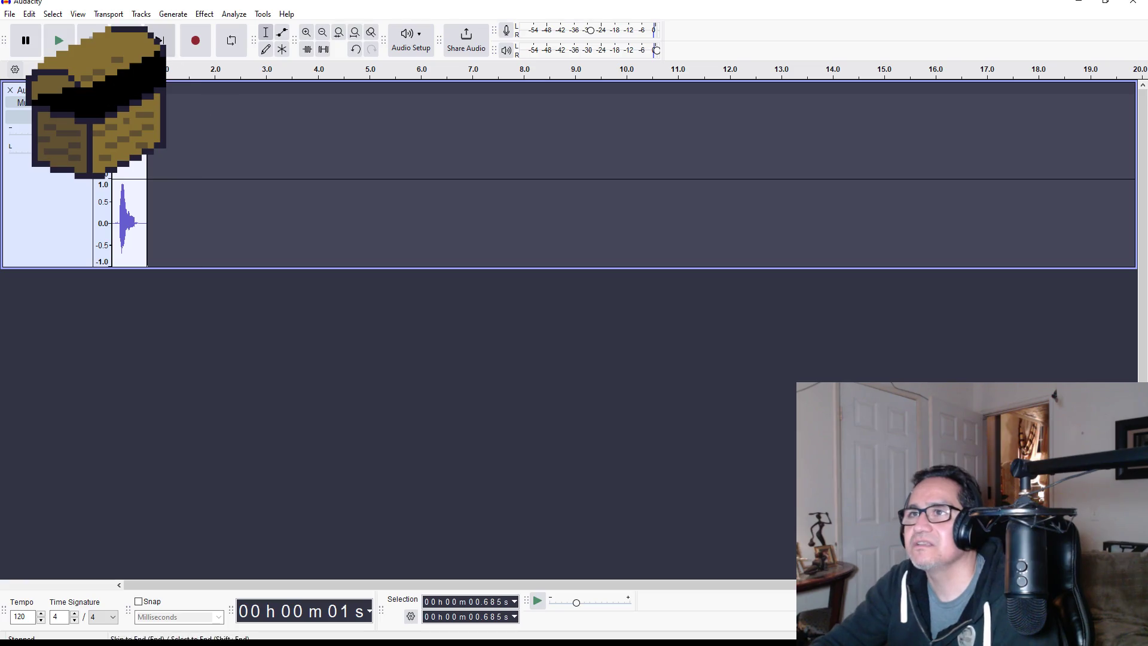
pyautogui.click(64, 43)
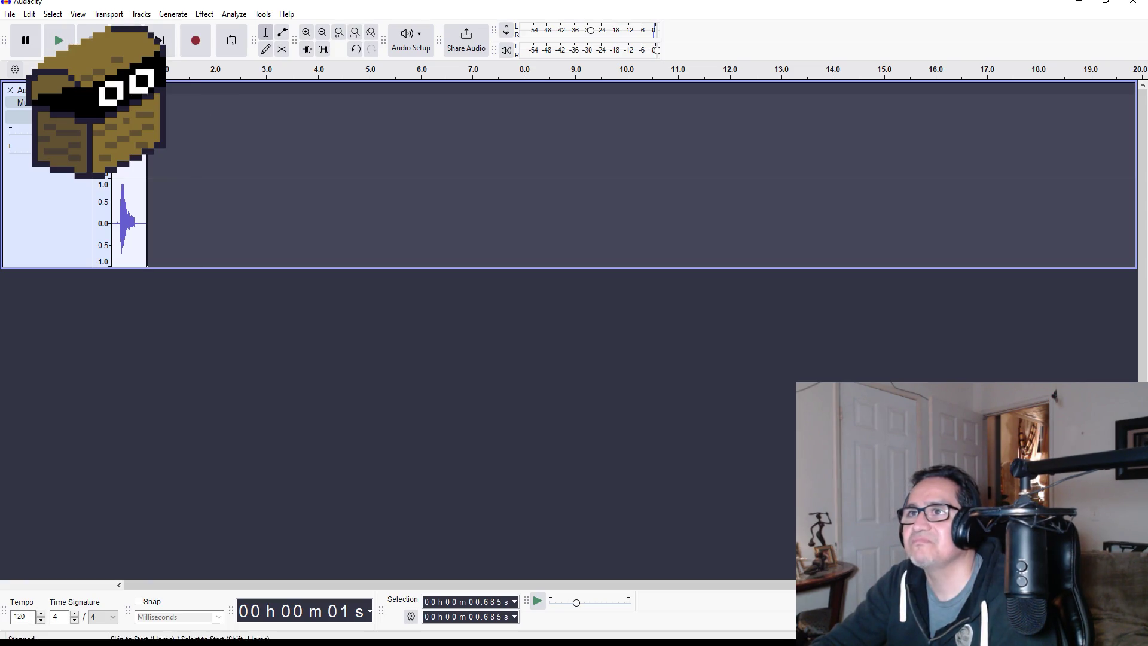
pyautogui.click(51, 40)
pyautogui.press('Home')
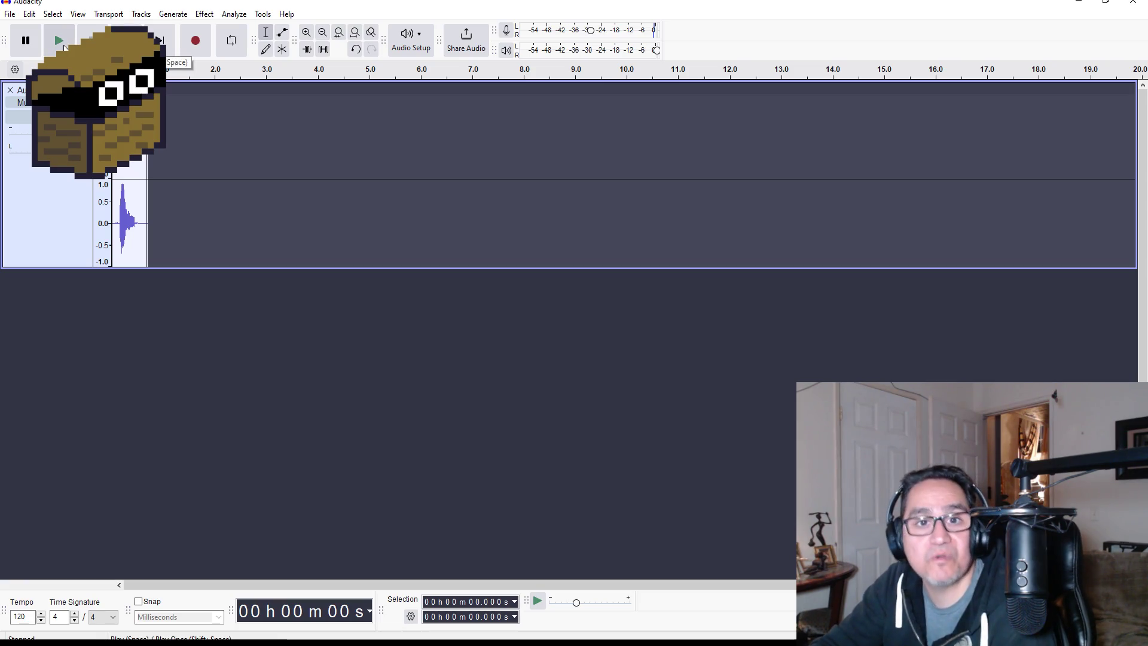
pyautogui.click(60, 41)
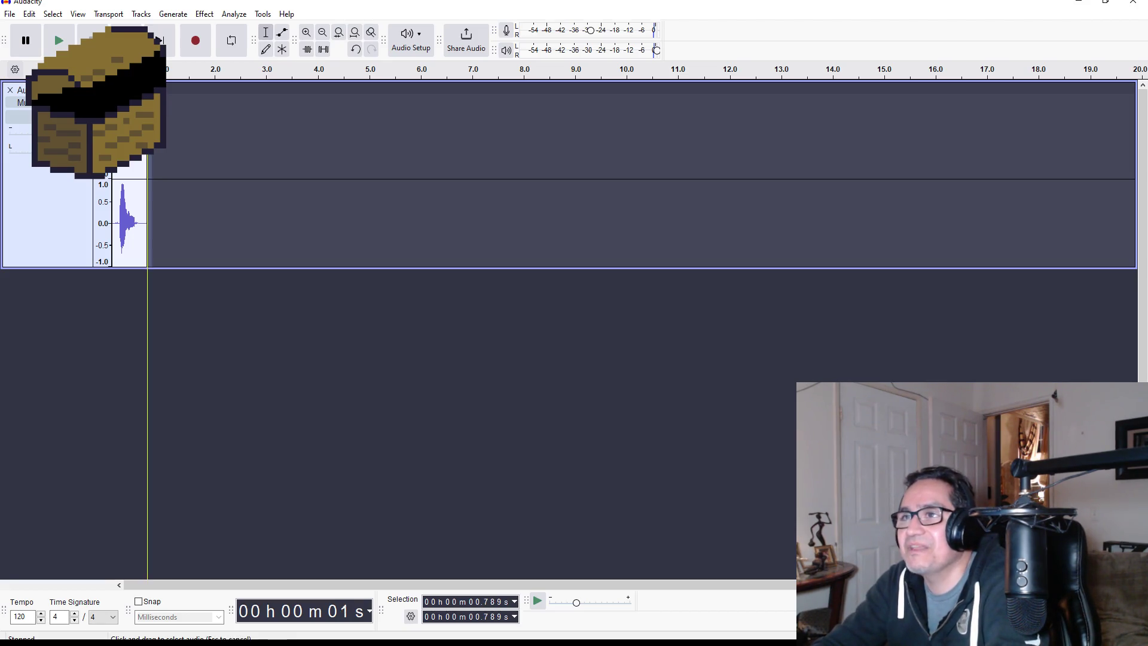
pyautogui.doubleClick(129, 168)
pyautogui.click(234, 15)
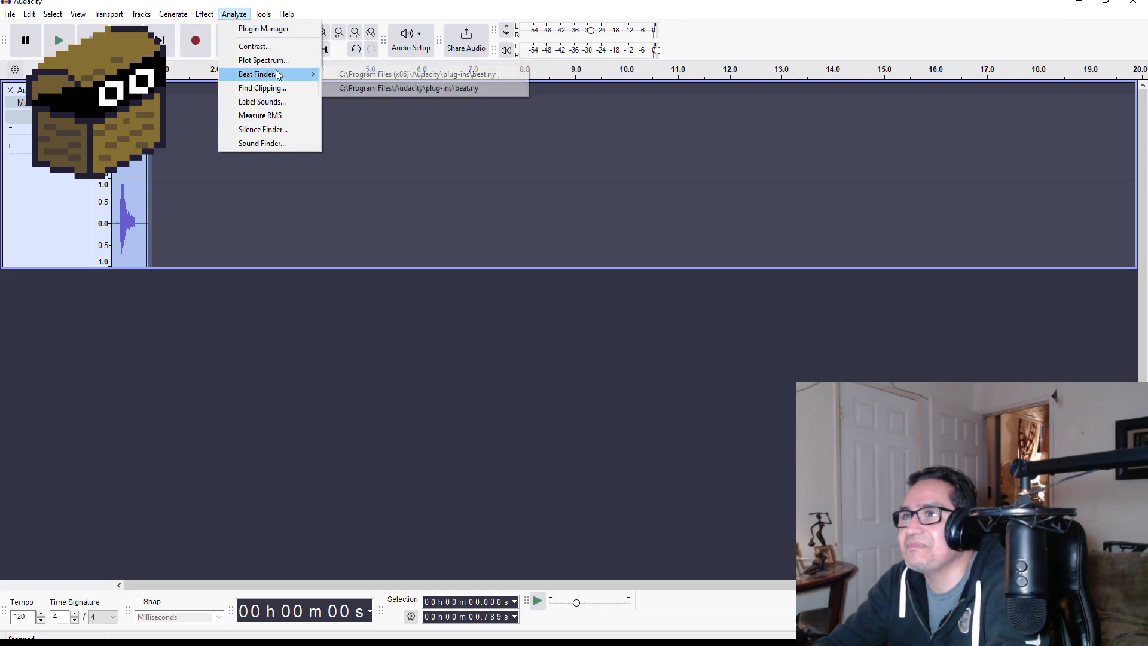
# Open Effect > Pitch and Tempo > Change Pitch and set the target note to G#/Ab.
pyautogui.moveTo(205, 14)
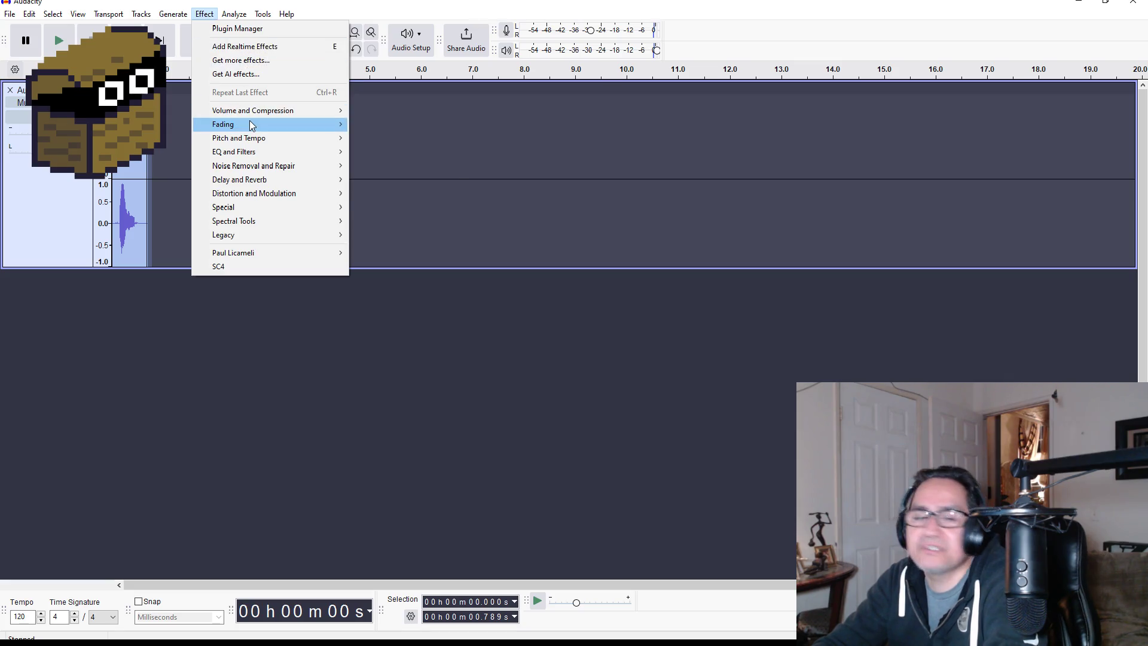
pyautogui.moveTo(249, 122)
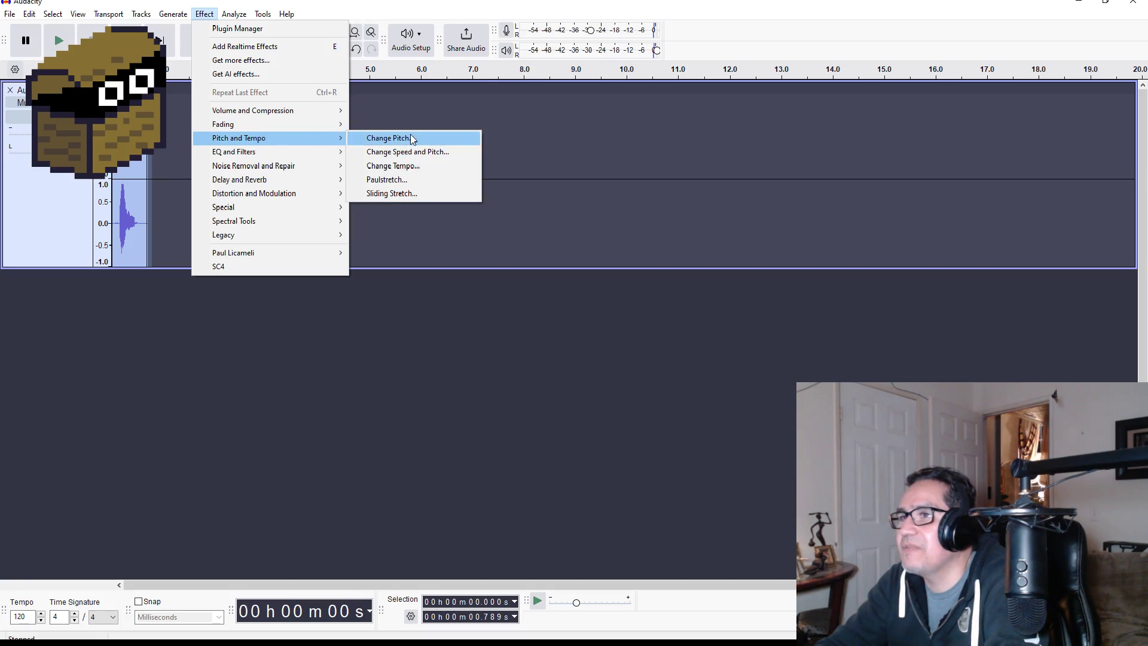
pyautogui.click(404, 138)
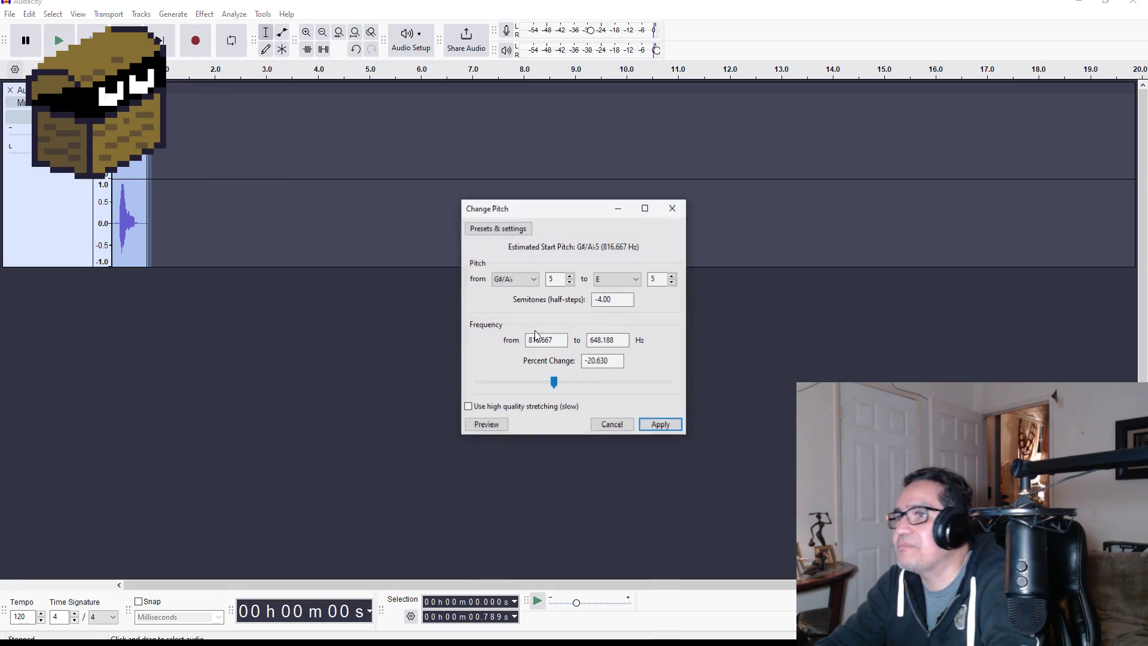
pyautogui.click(618, 280)
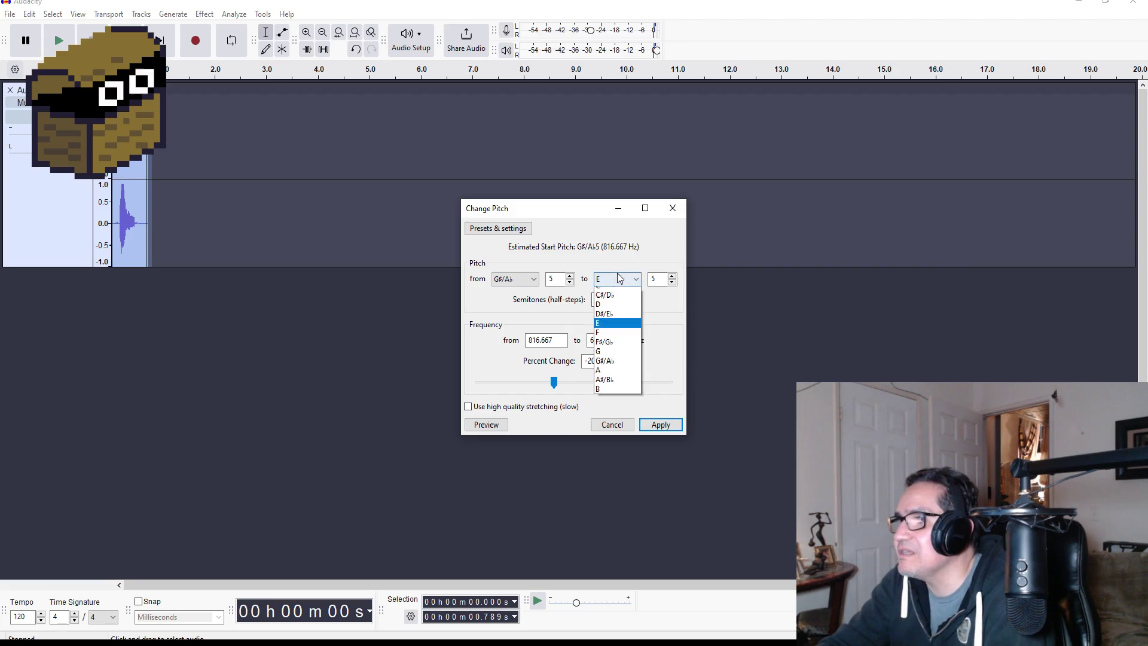
pyautogui.click(617, 368)
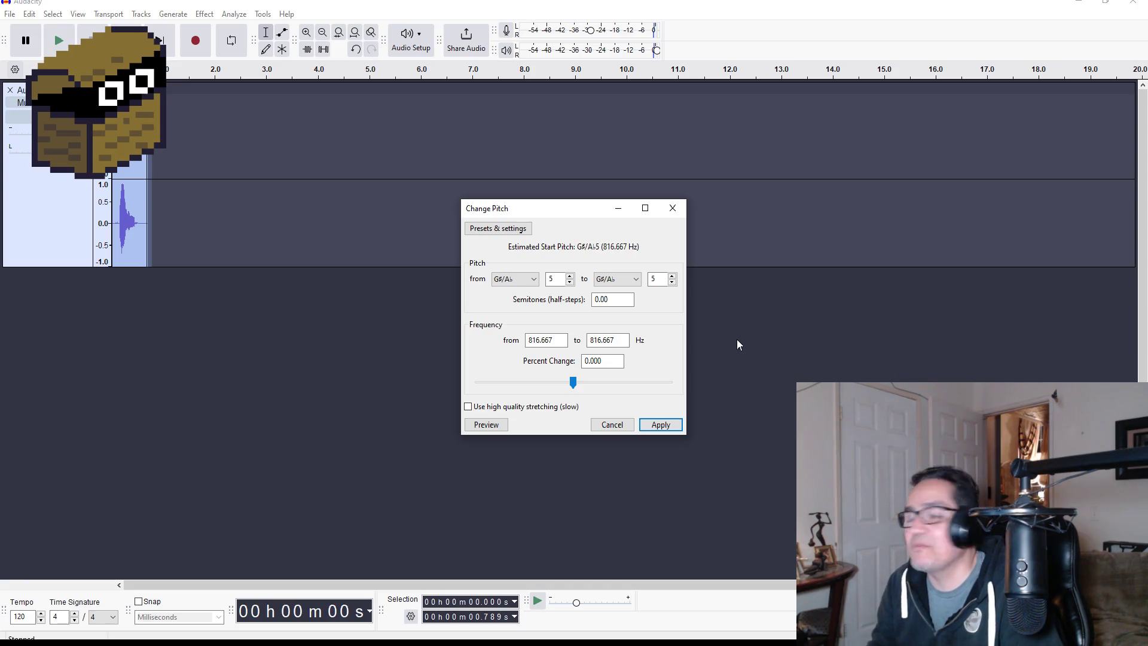
# Preview the clip at C, A and A#/Bb, then apply the +2 semitone raise to A#/Bb.
pyautogui.click(486, 424)
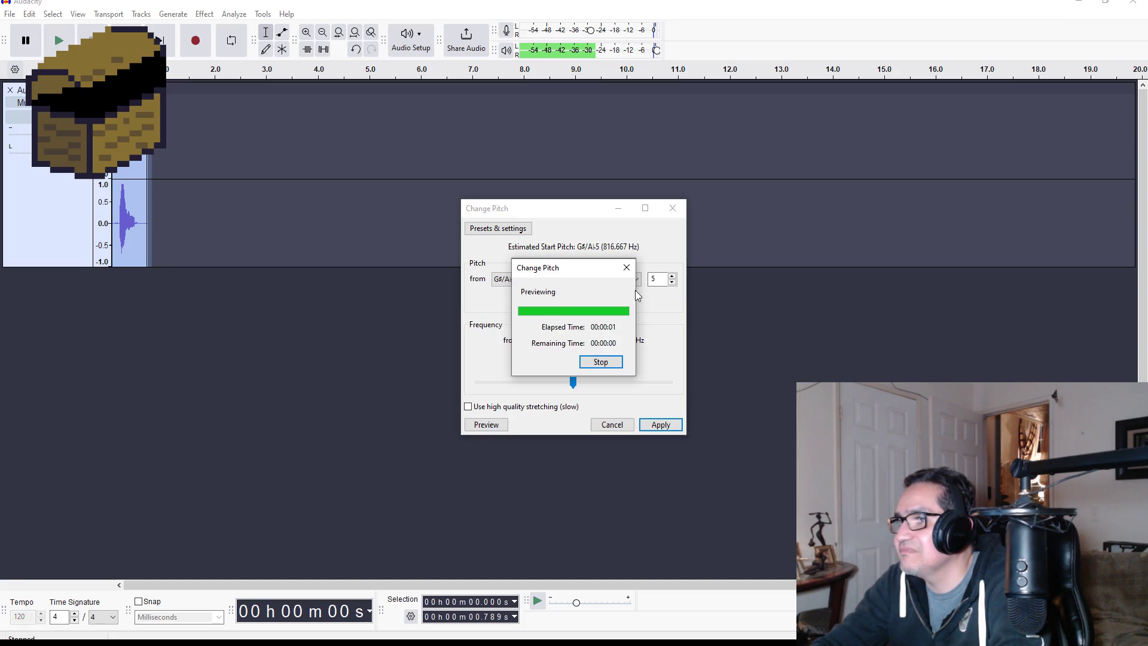
pyautogui.click(634, 280)
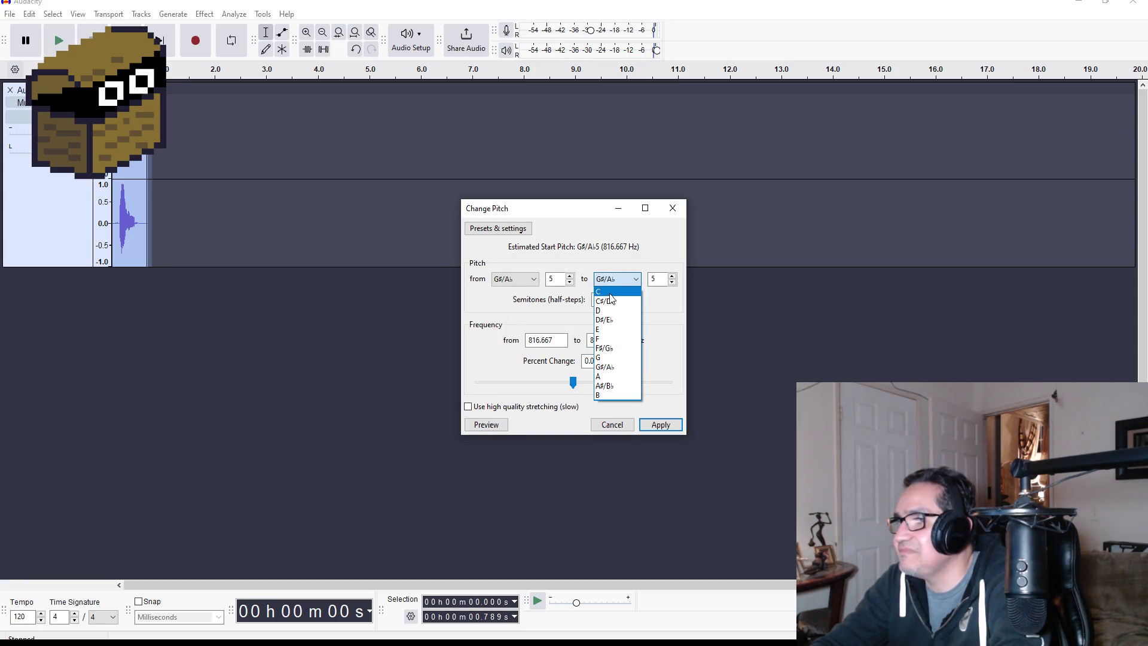
pyautogui.click(610, 293)
pyautogui.click(481, 424)
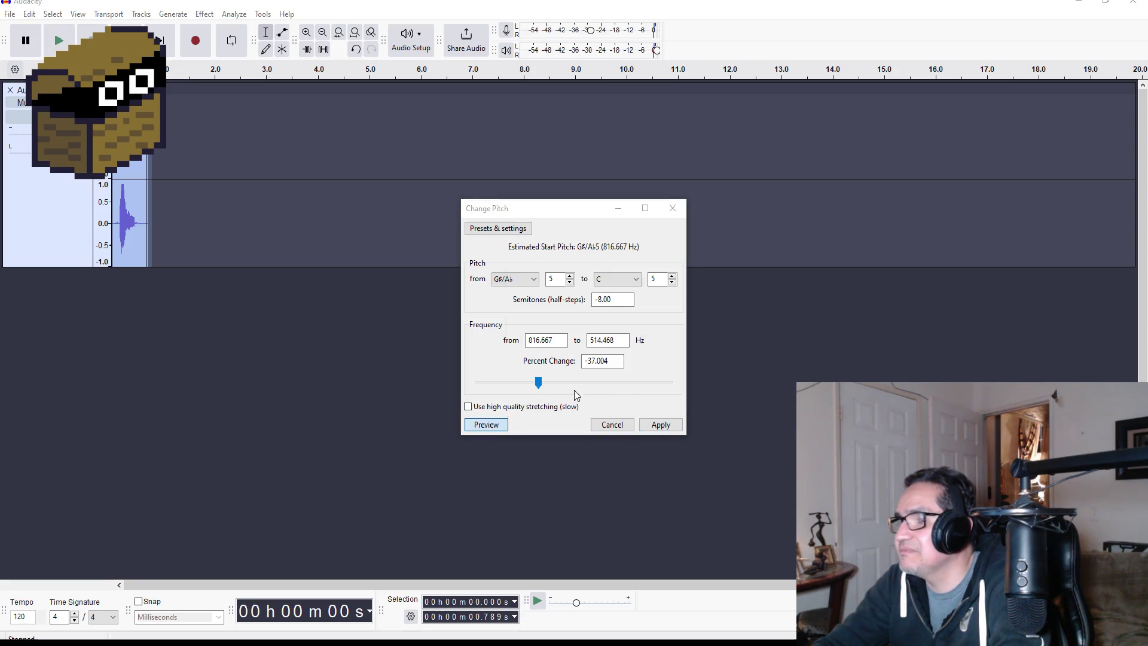
pyautogui.click(633, 279)
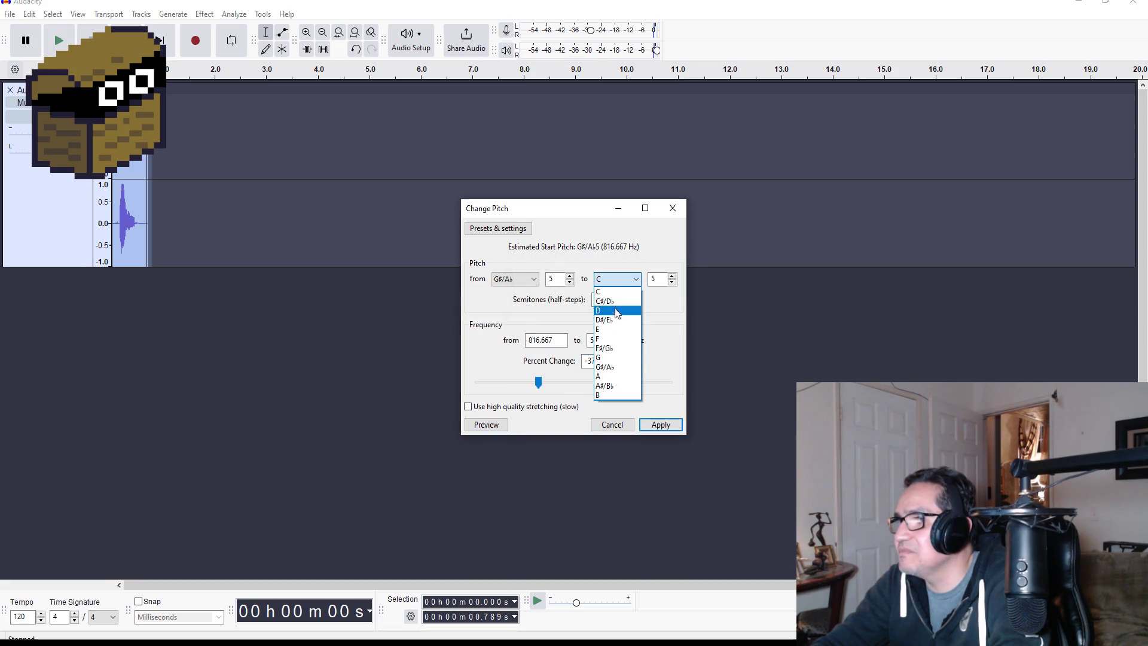
pyautogui.click(606, 376)
pyautogui.click(488, 424)
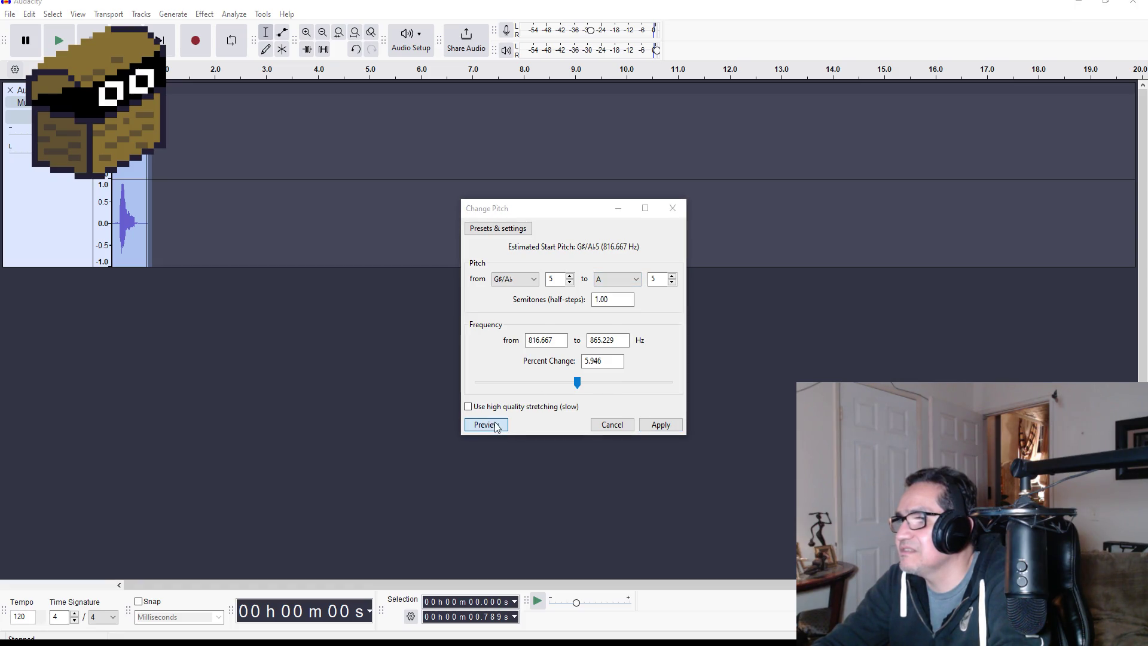
pyautogui.click(636, 280)
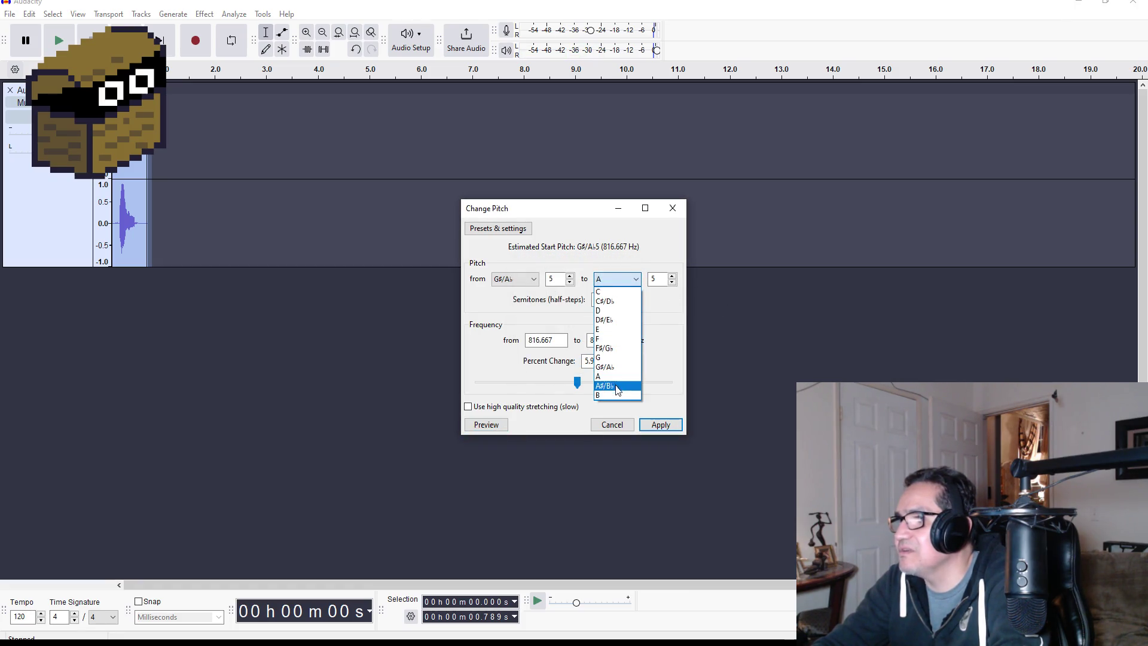
pyautogui.click(617, 390)
pyautogui.click(490, 425)
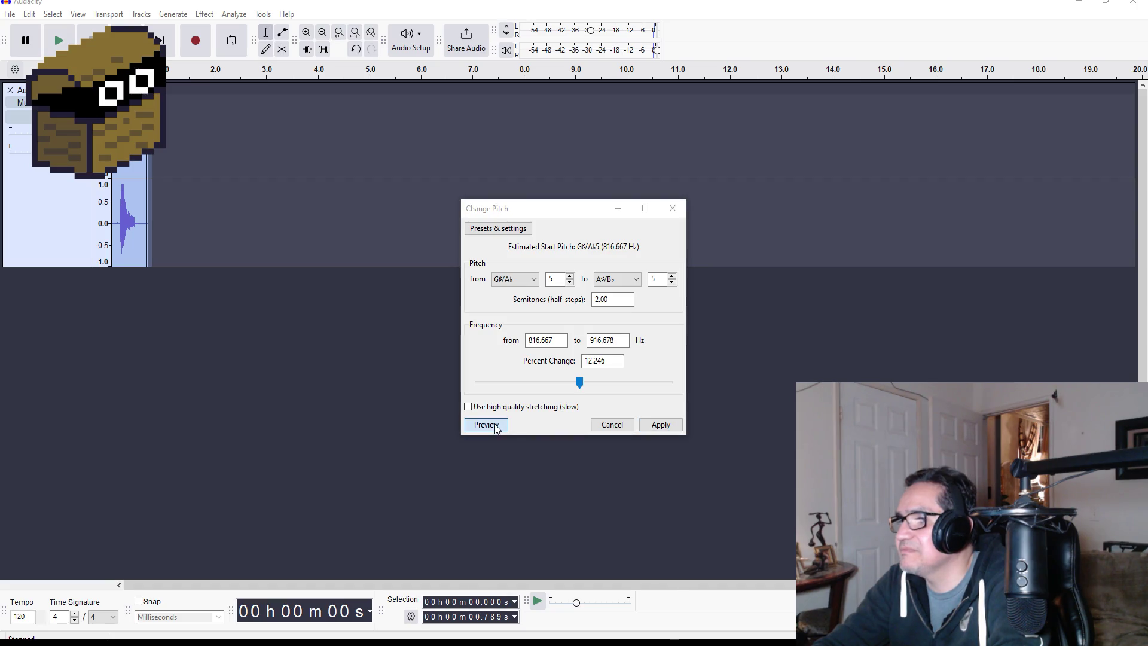
pyautogui.click(664, 425)
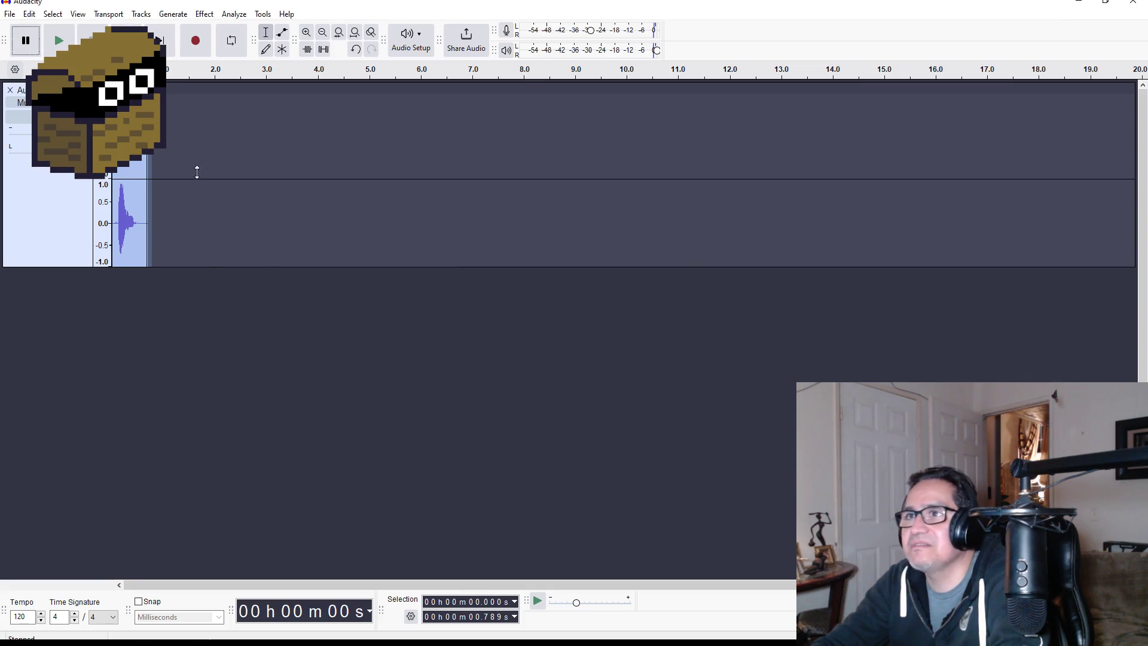
pyautogui.click(53, 42)
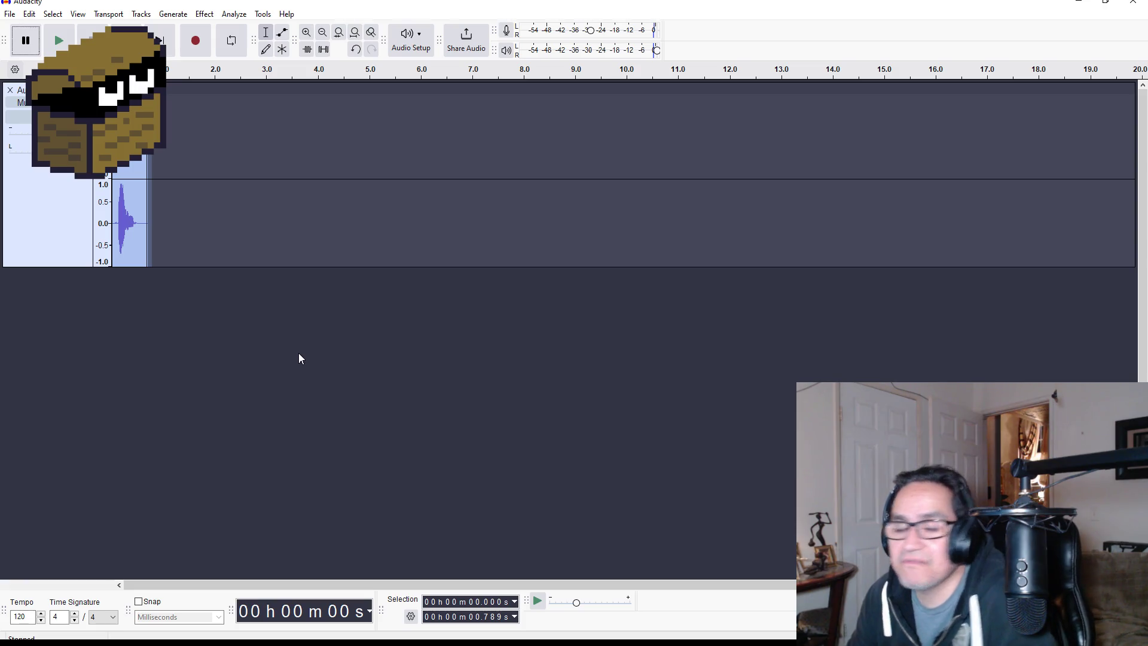
pyautogui.click(215, 113)
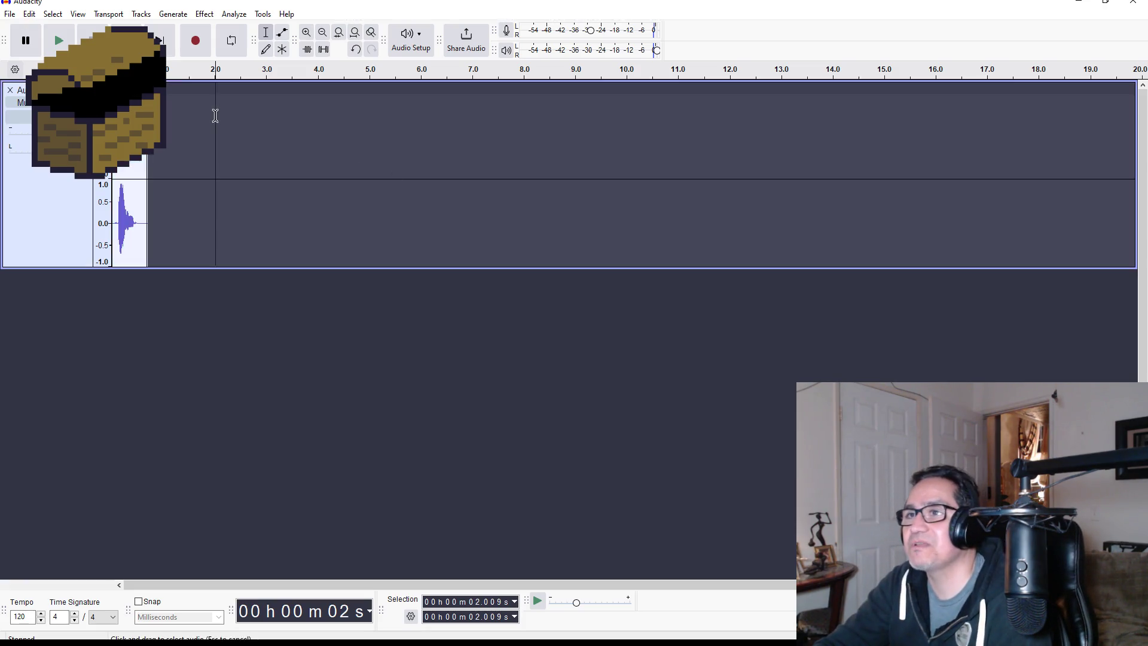
pyautogui.click(91, 36)
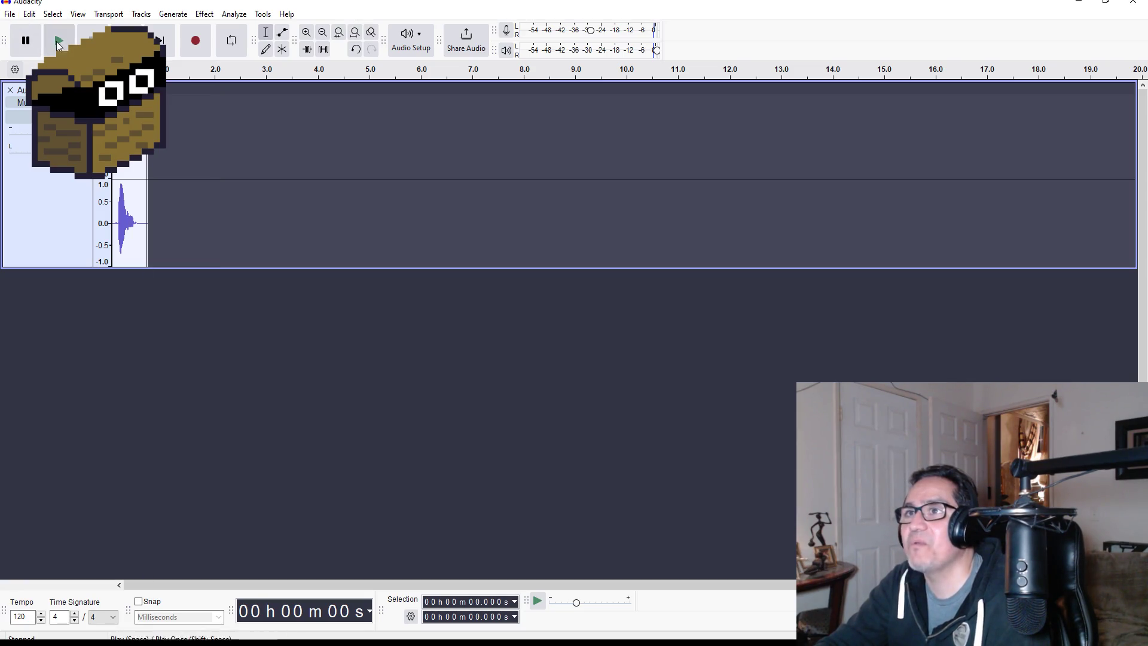
pyautogui.click(65, 44)
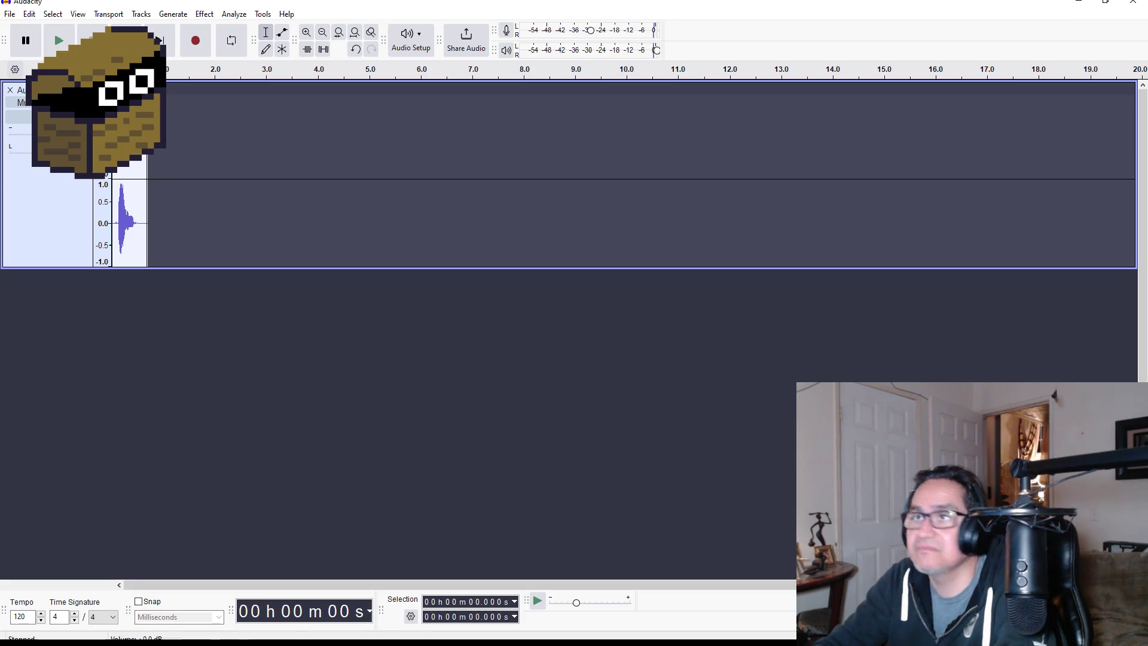
pyautogui.click(9, 14)
# Export the clip as WAV, replacing the default file name with 'ahh'.
pyautogui.moveTo(10, 13)
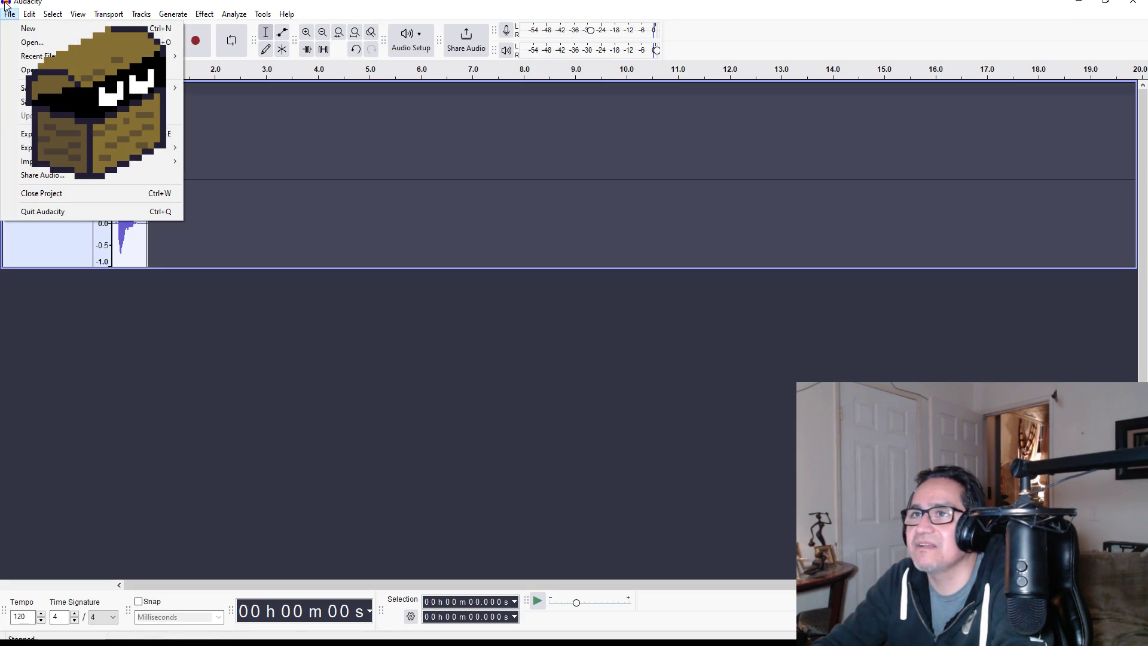
pyautogui.click(90, 133)
pyautogui.click(635, 453)
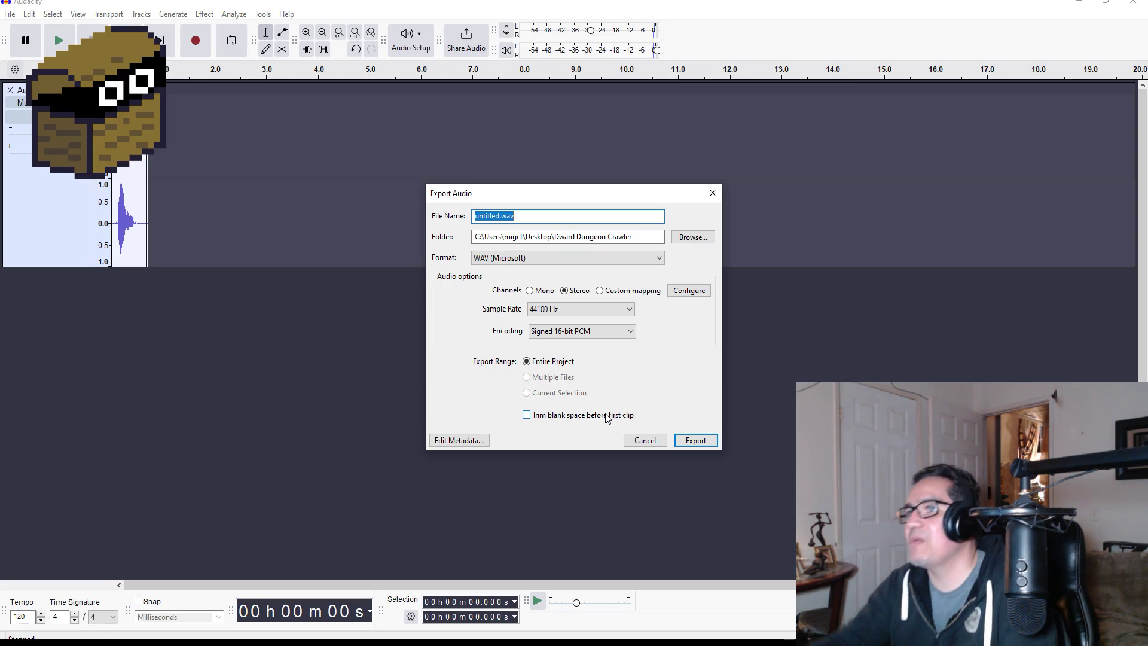
pyautogui.click(563, 213)
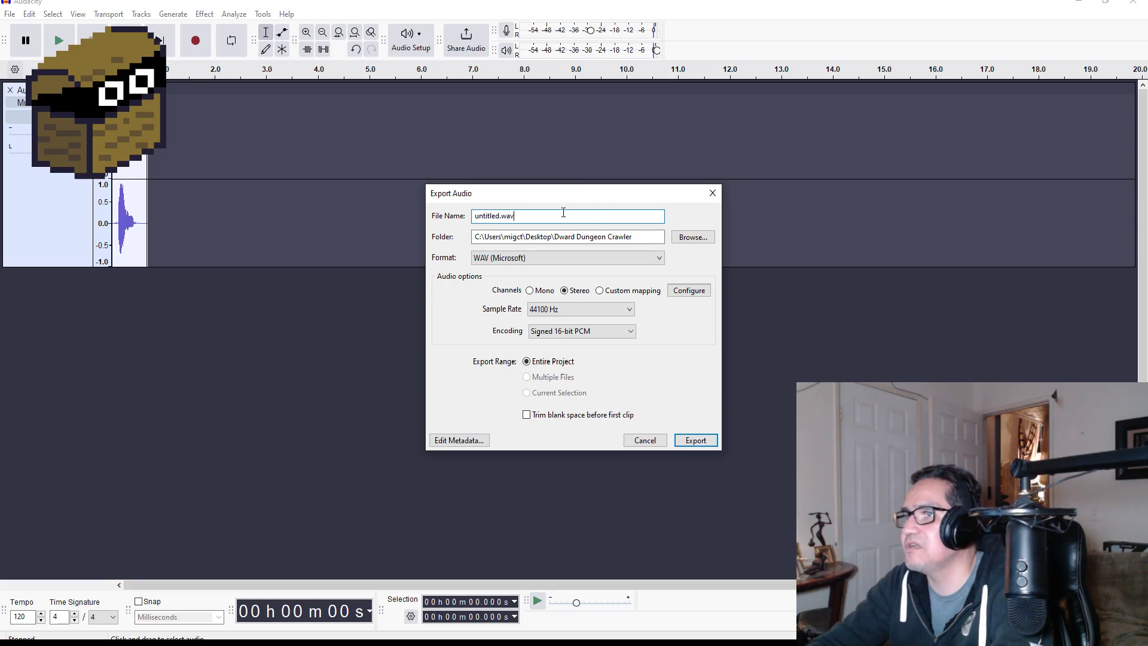
pyautogui.press('BackSpace')
pyautogui.press('BackSpace')
pyautogui.press('BackSpace')
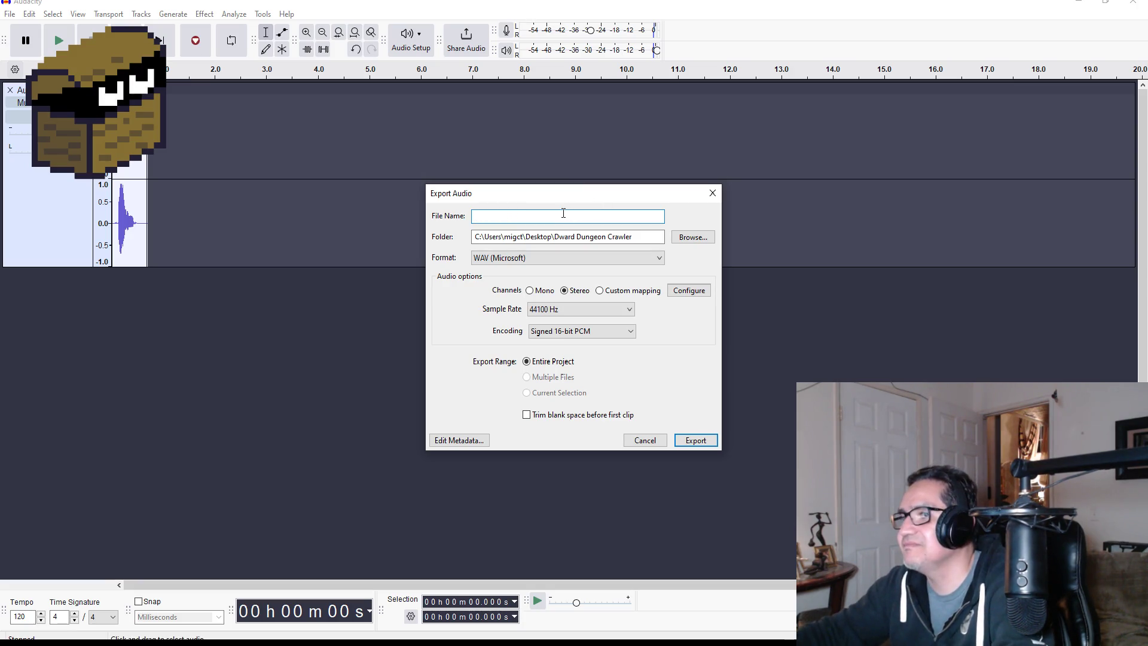
pyautogui.write('G')
pyautogui.press('BackSpace')
pyautogui.write('ah')
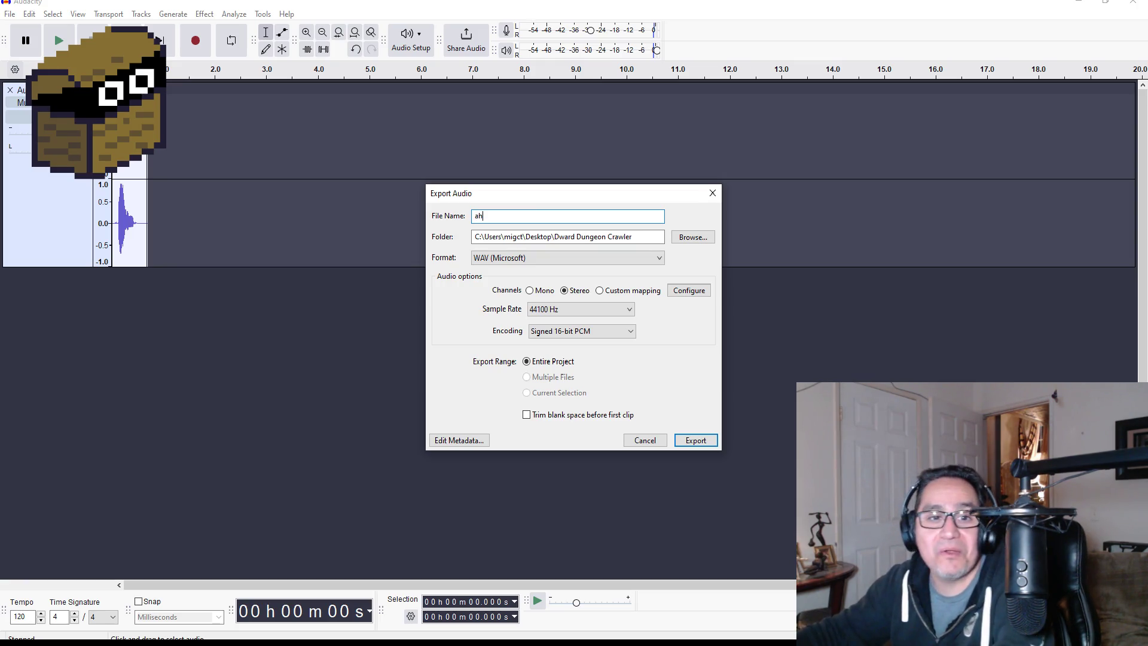
pyautogui.write('h')
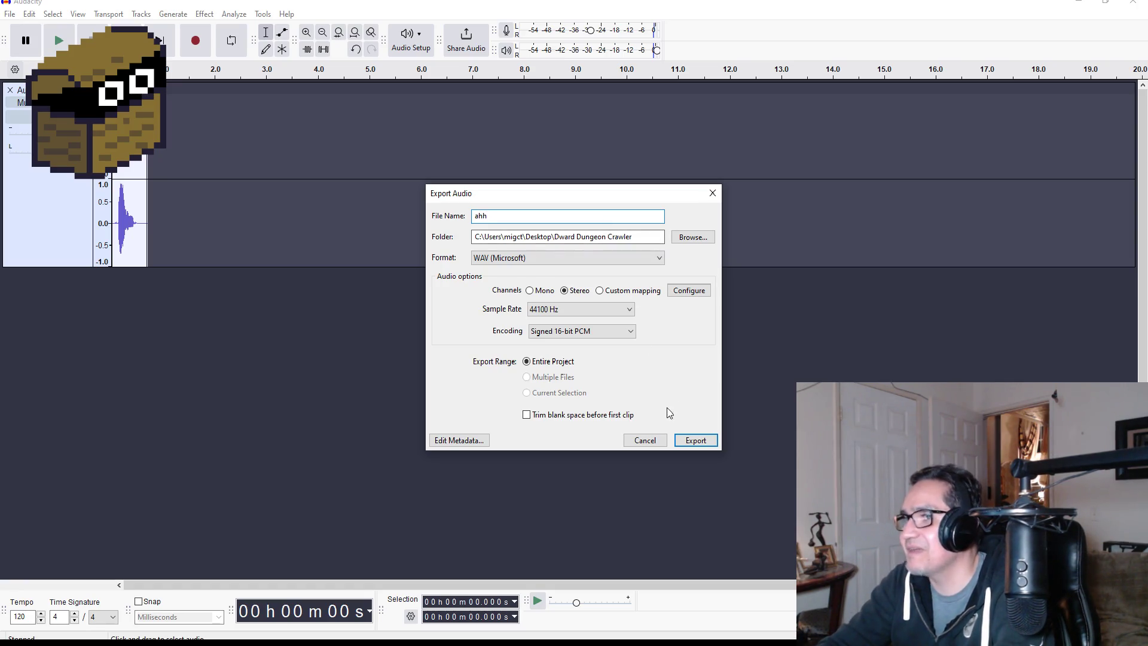
pyautogui.click(696, 441)
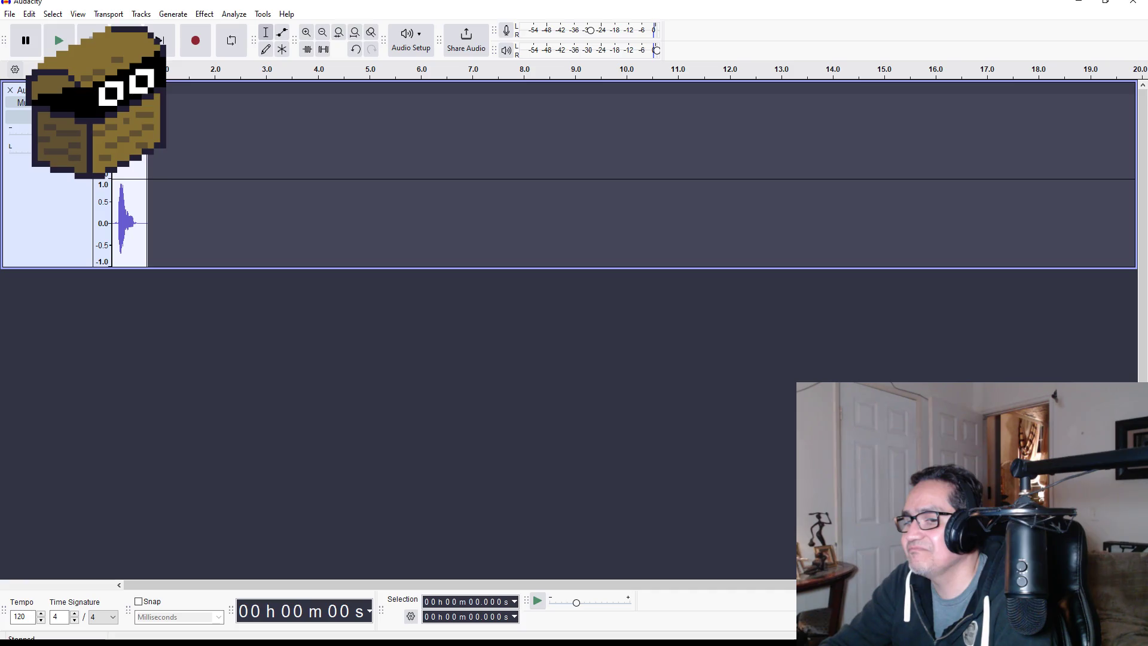
# In File Explorer, go to Desktop > Dward Dungeon Crawler and select ahh.wav.
pyautogui.hotkey('alt', 'Tab')
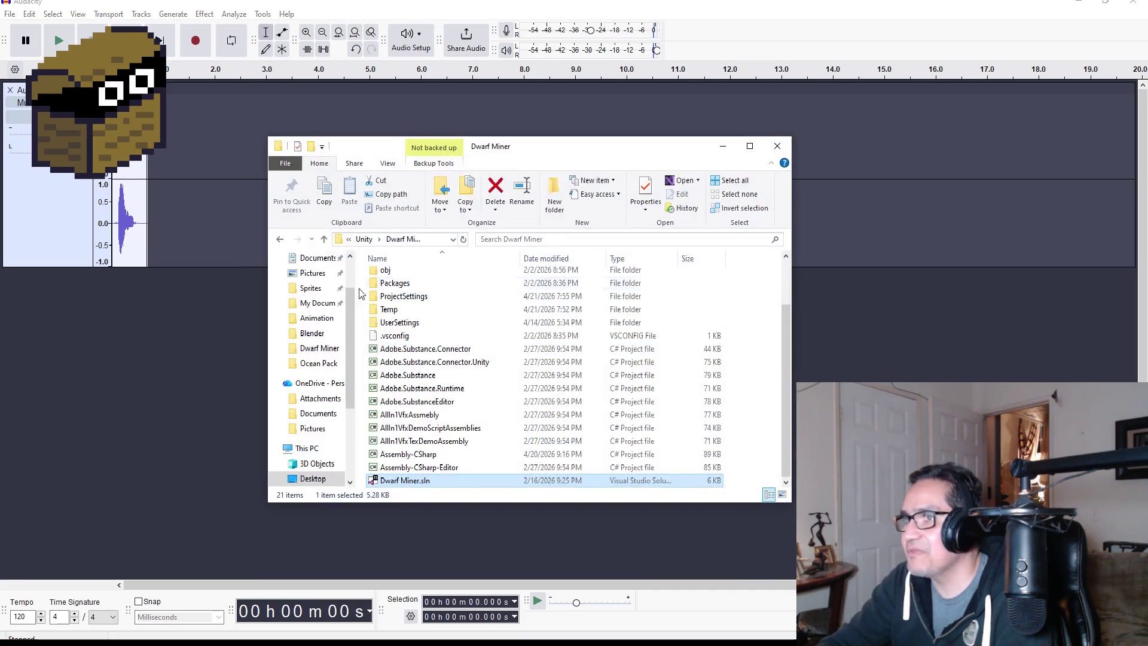
pyautogui.scroll(2, 317, 287)
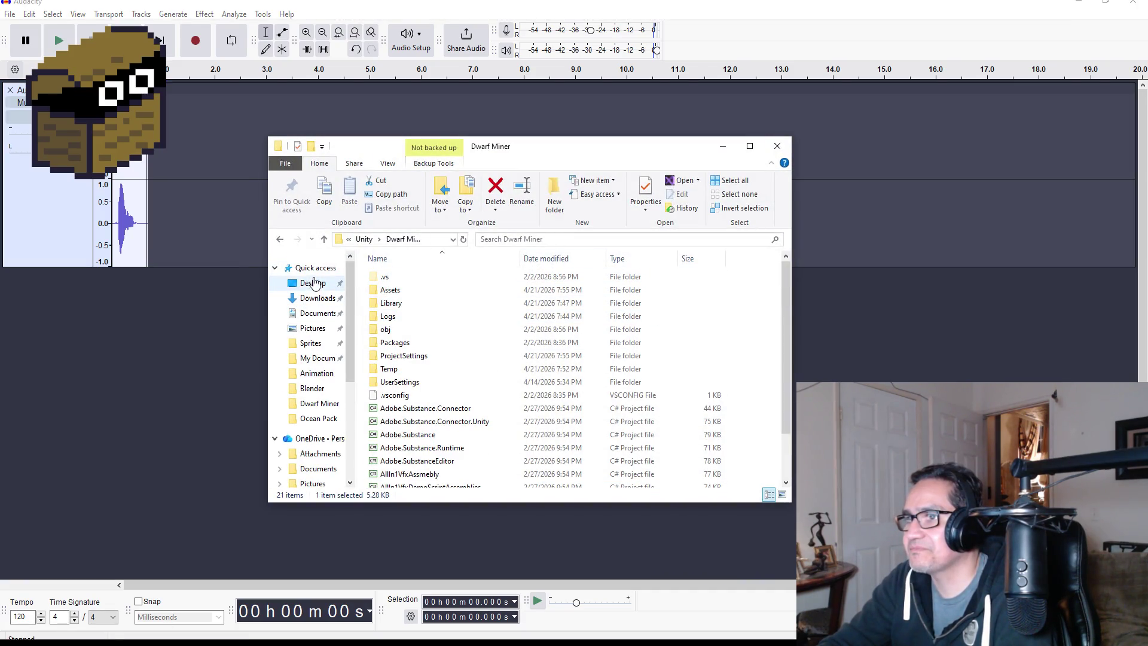
pyautogui.click(312, 282)
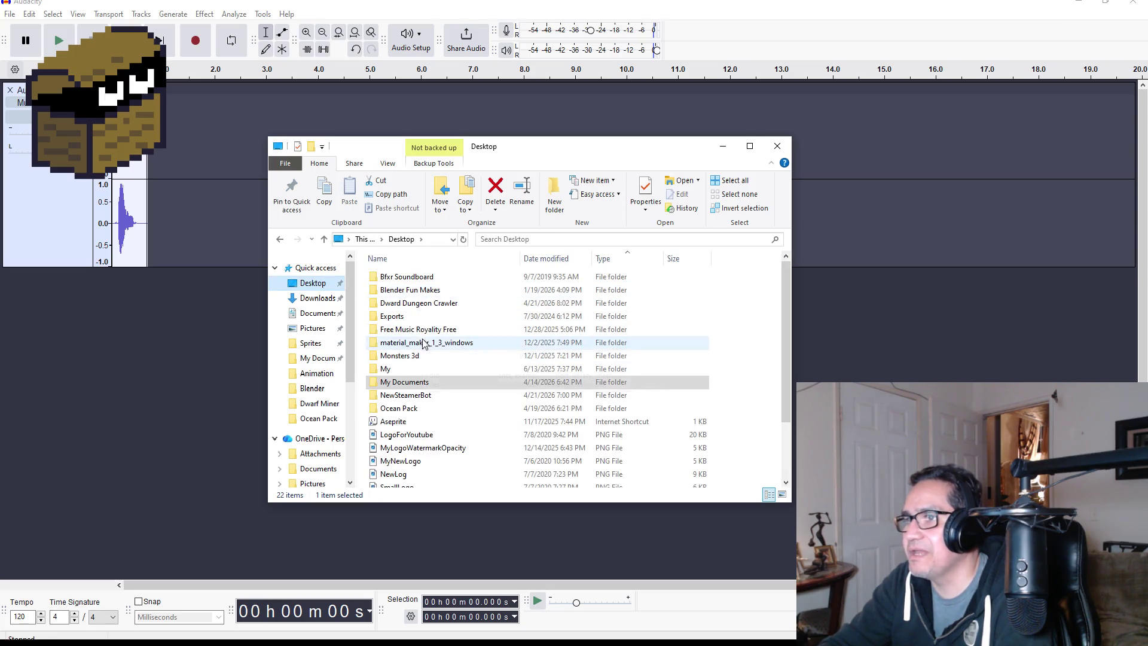
pyautogui.click(431, 334)
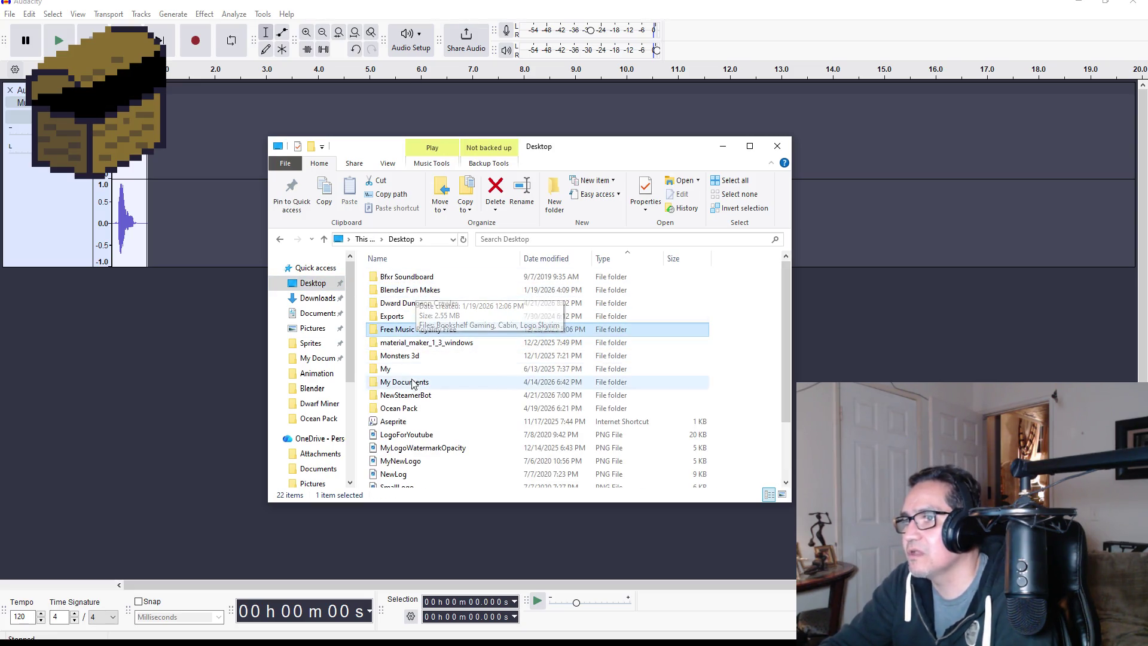
pyautogui.doubleClick(419, 303)
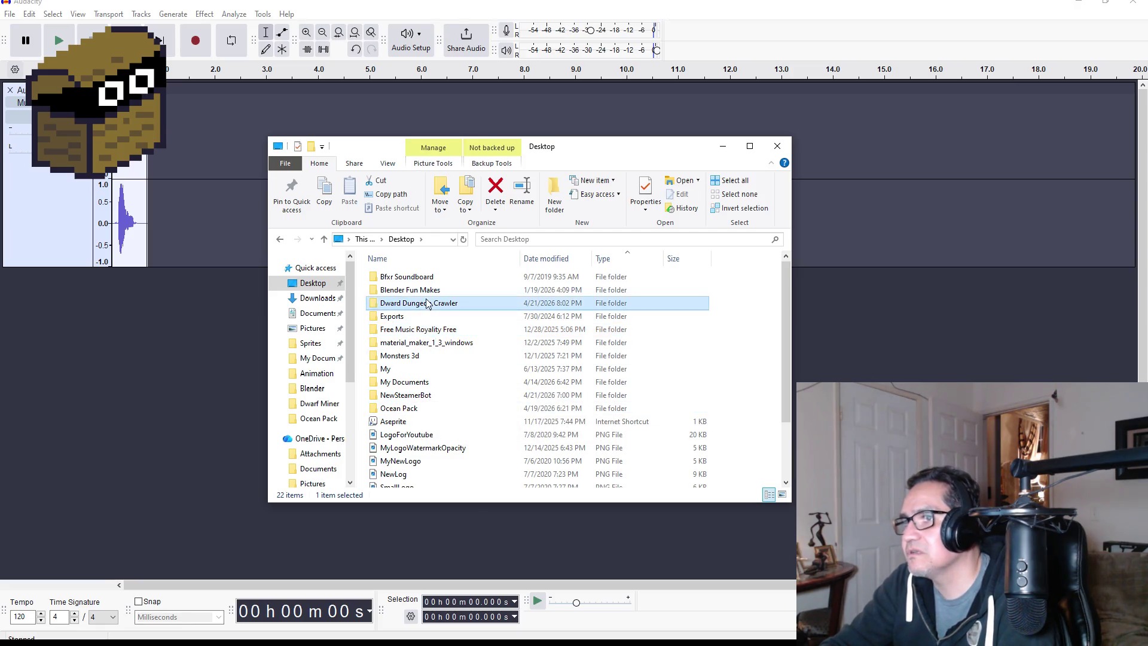
pyautogui.click(534, 359)
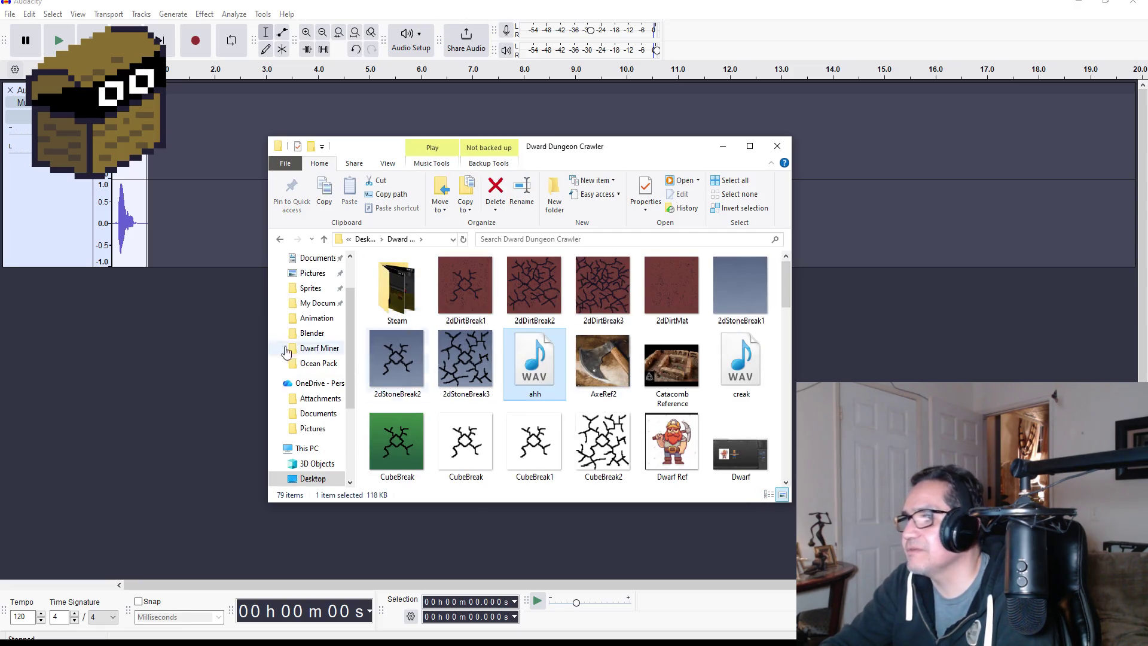
# Minimize Audacity and Unity to reveal the desktop.
pyautogui.click(189, 354)
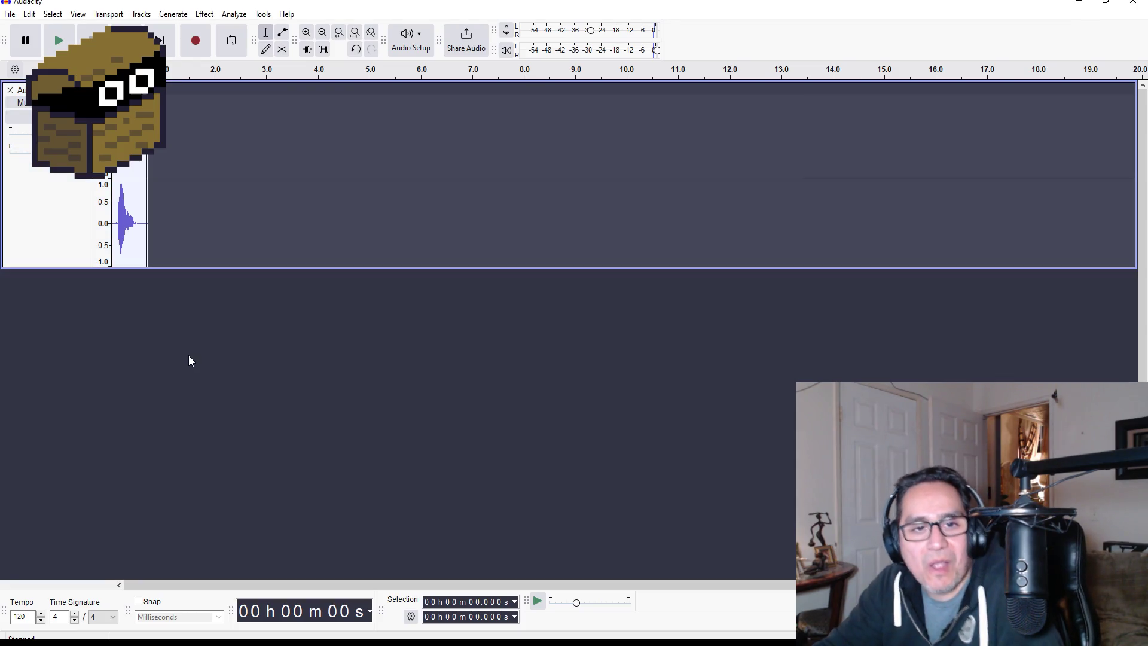
pyautogui.click(1082, 6)
pyautogui.click(1082, 3)
# Launch Blender, close the splash screen, and open GymGoblin.blend.
pyautogui.doubleClick(23, 123)
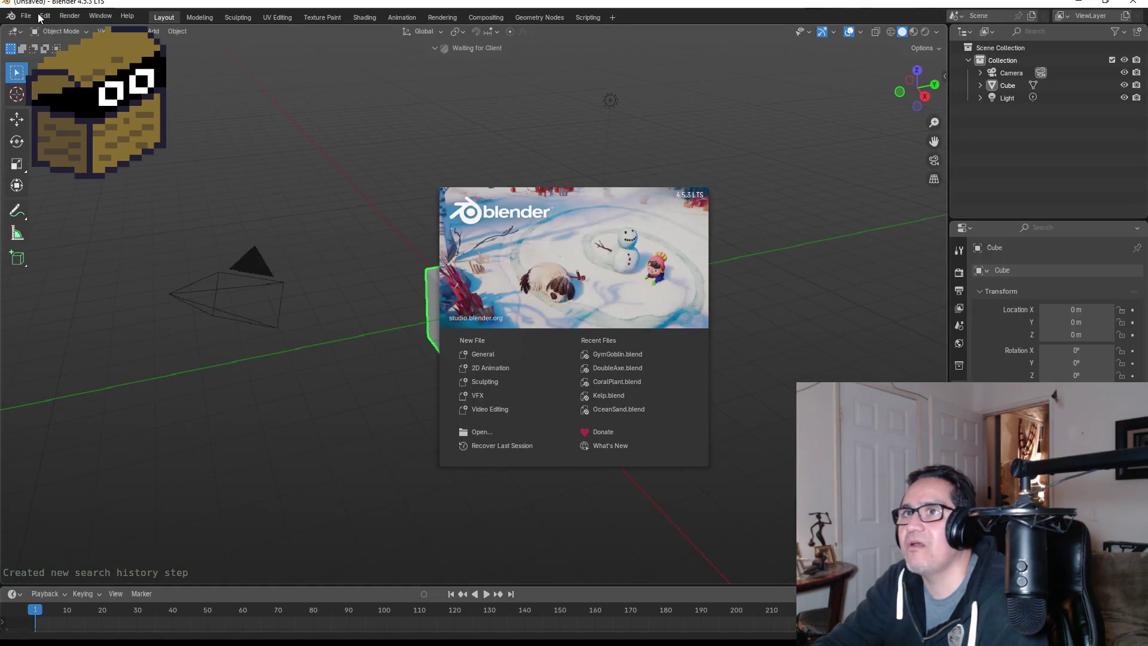
pyautogui.click(39, 16)
pyautogui.click(26, 16)
pyautogui.click(40, 43)
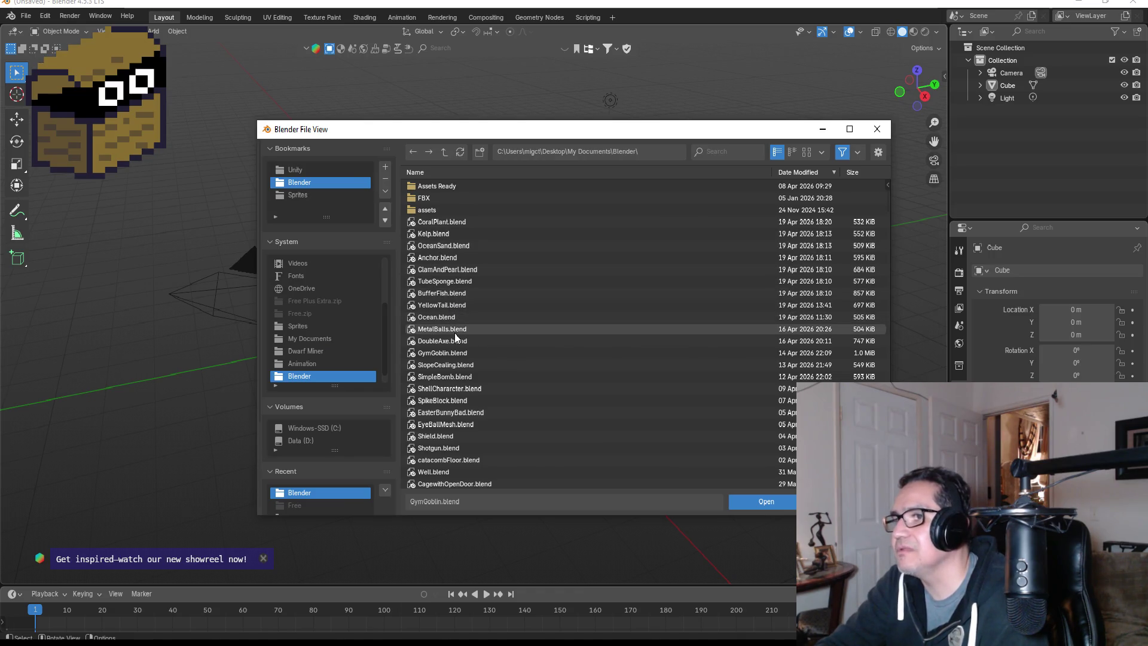
pyautogui.doubleClick(441, 354)
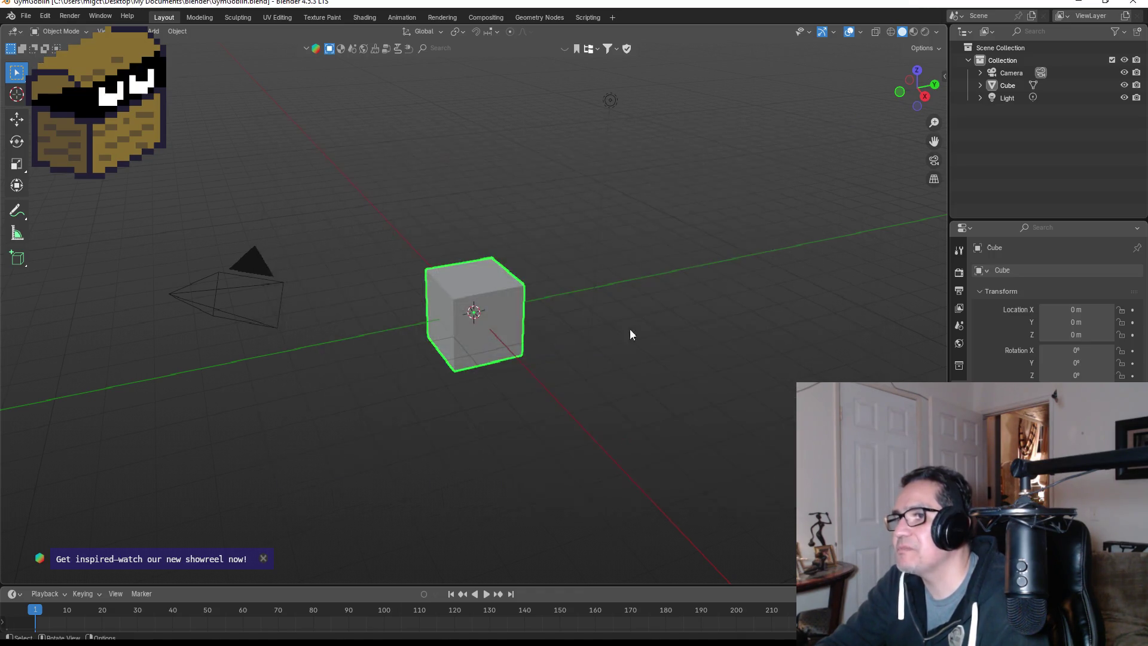
# Orbit around the goblin rig, selecting and deselecting the left upper-arm bone.
pyautogui.scroll(-4, 612, 287)
pyautogui.scroll(4, 609, 294)
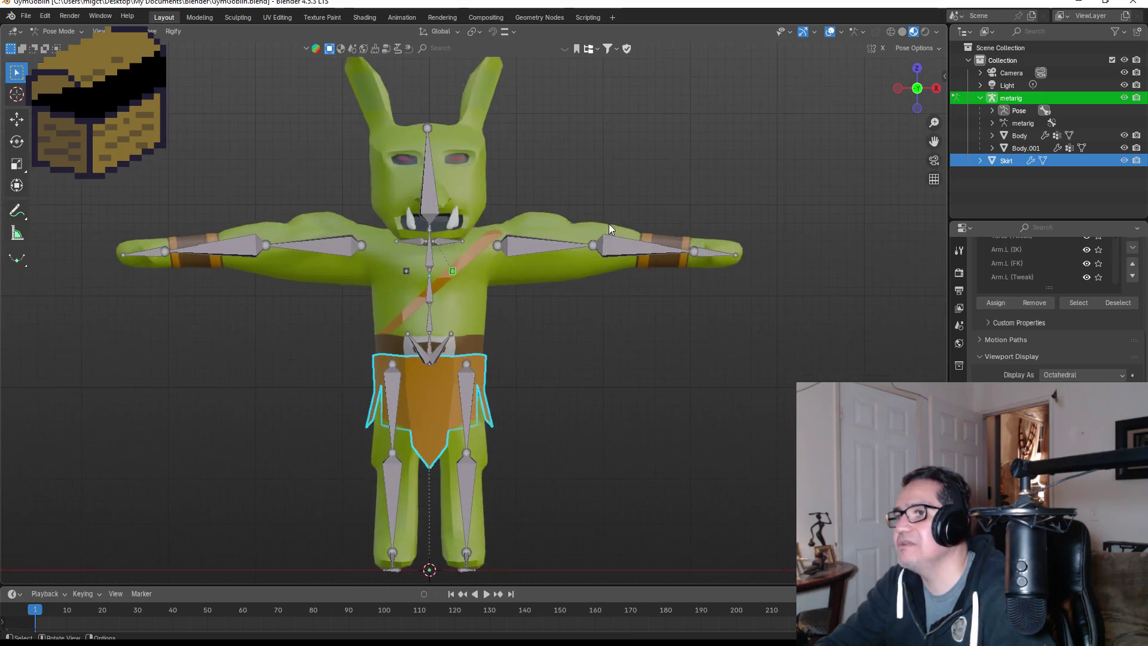
pyautogui.moveTo(584, 303); pyautogui.dragTo(518, 324)
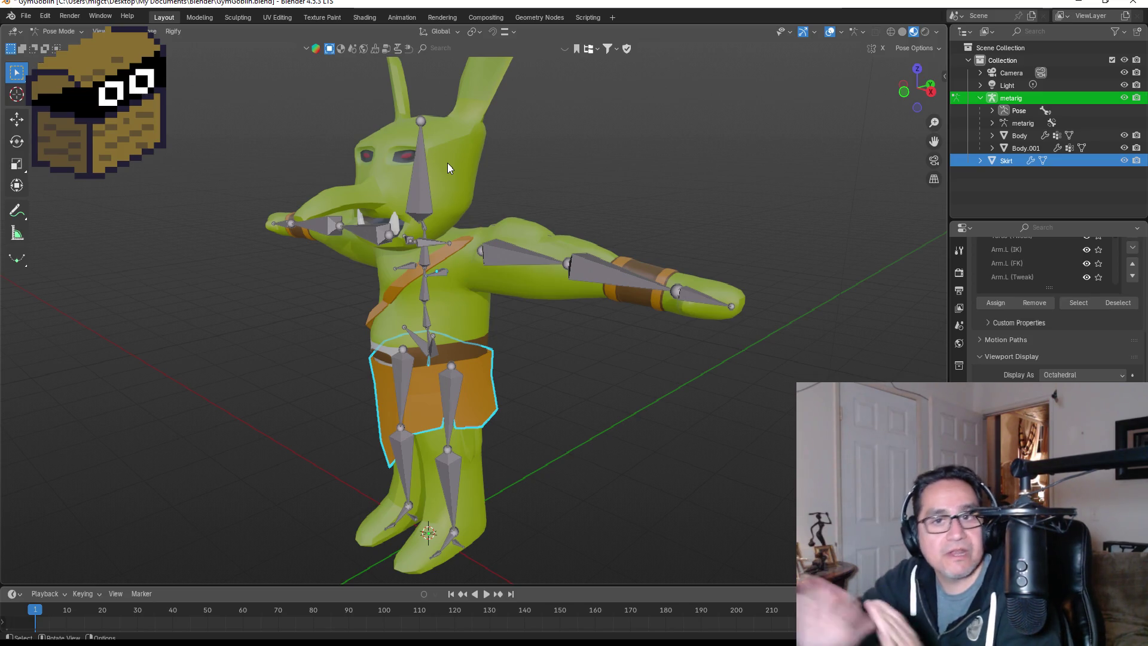
pyautogui.moveTo(513, 180)
pyautogui.mouseDown()
pyautogui.moveTo(605, 232)
pyautogui.moveTo(580, 227)
pyautogui.moveTo(550, 167)
pyautogui.mouseUp()
pyautogui.click(522, 264)
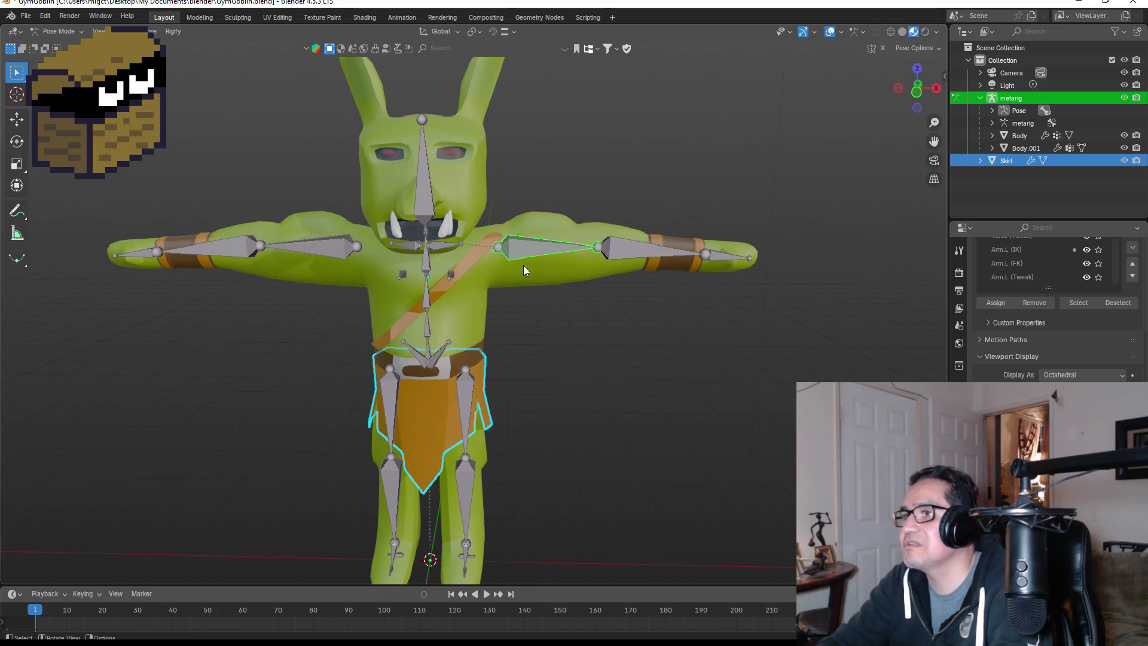
pyautogui.click(575, 299)
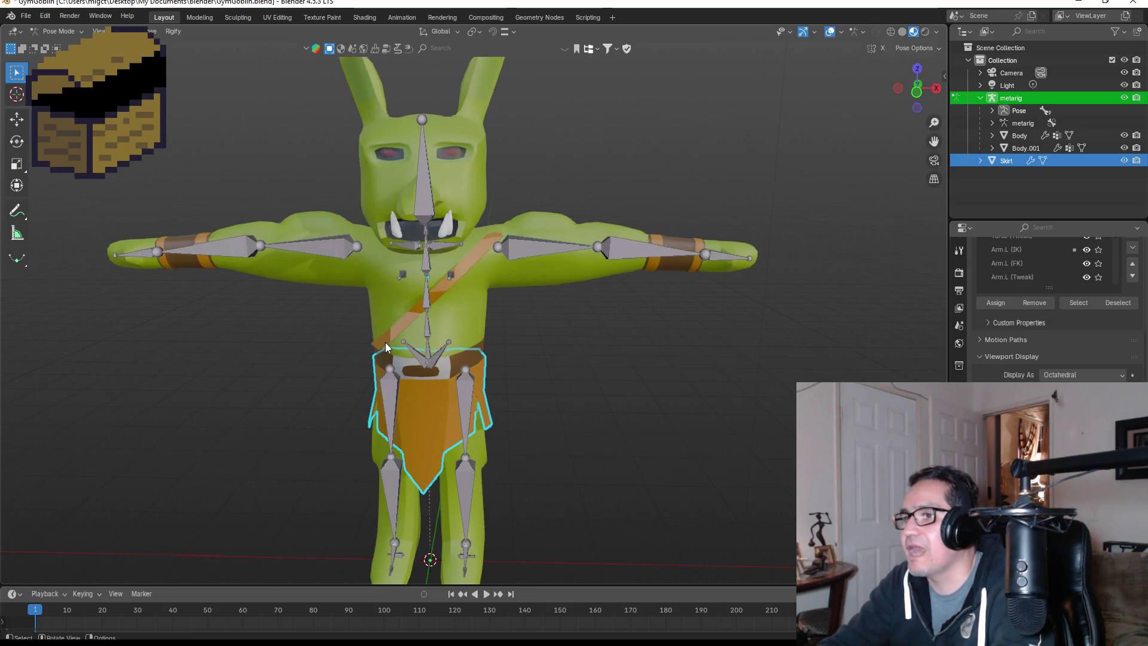
# Hide and re-show the Skirt mesh, then orbit the goblin and select an upper-arm bone.
pyautogui.moveTo(296, 331); pyautogui.dragTo(423, 371)
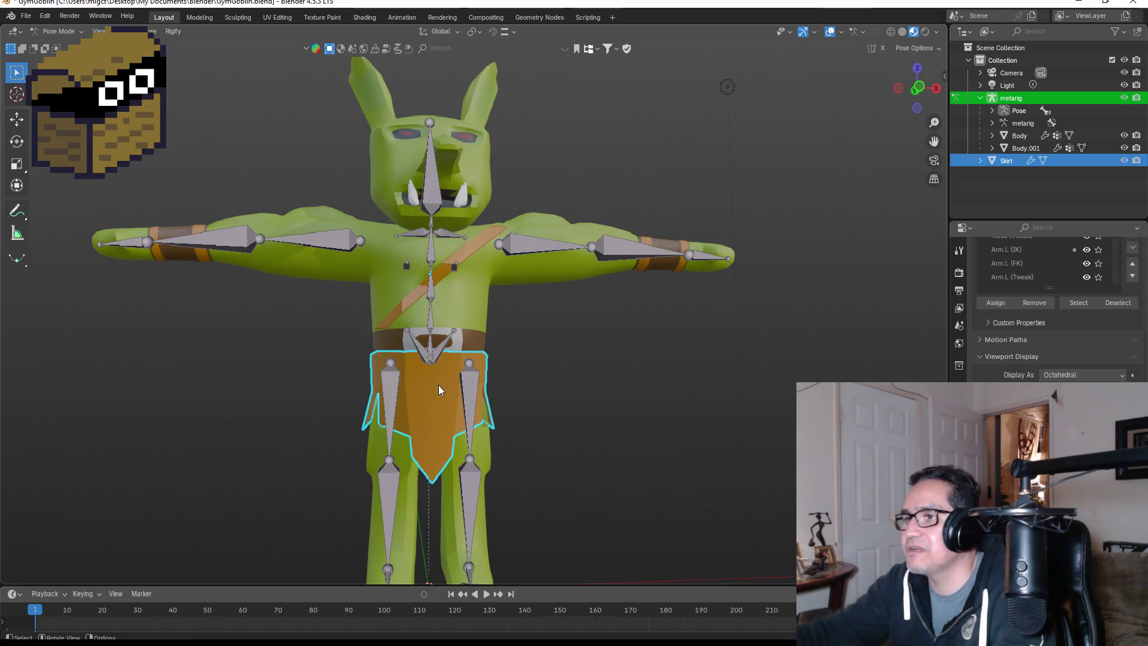
pyautogui.click(1124, 161)
pyautogui.click(1124, 161)
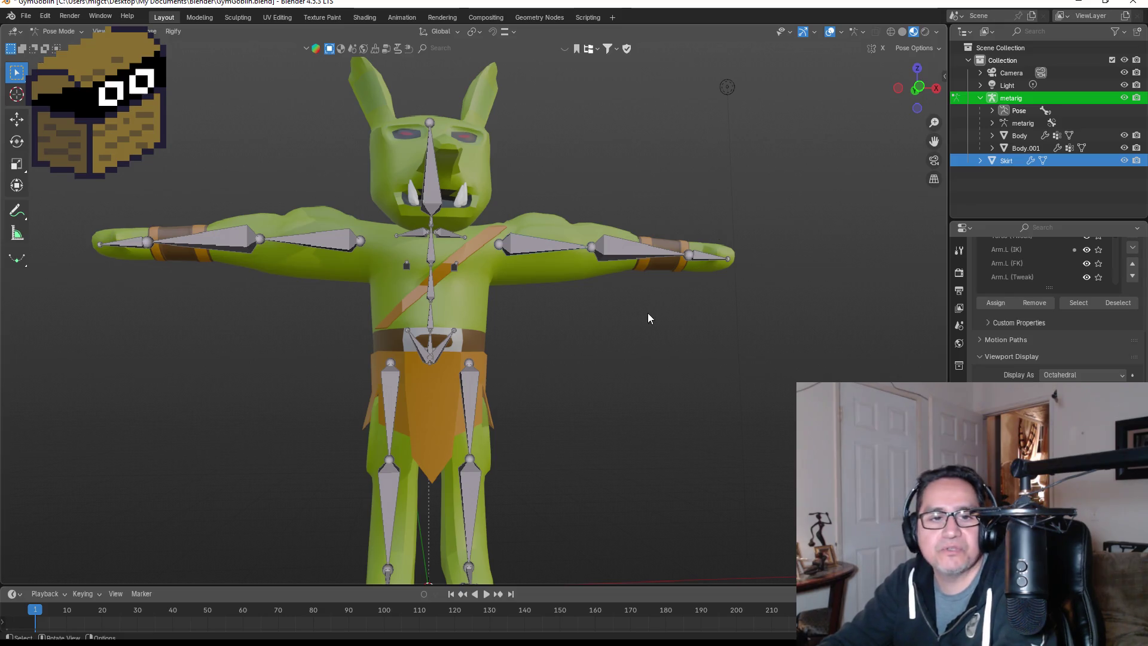
pyautogui.moveTo(500, 209)
pyautogui.mouseDown()
pyautogui.moveTo(448, 258)
pyautogui.moveTo(518, 196)
pyautogui.moveTo(491, 307)
pyautogui.mouseUp()
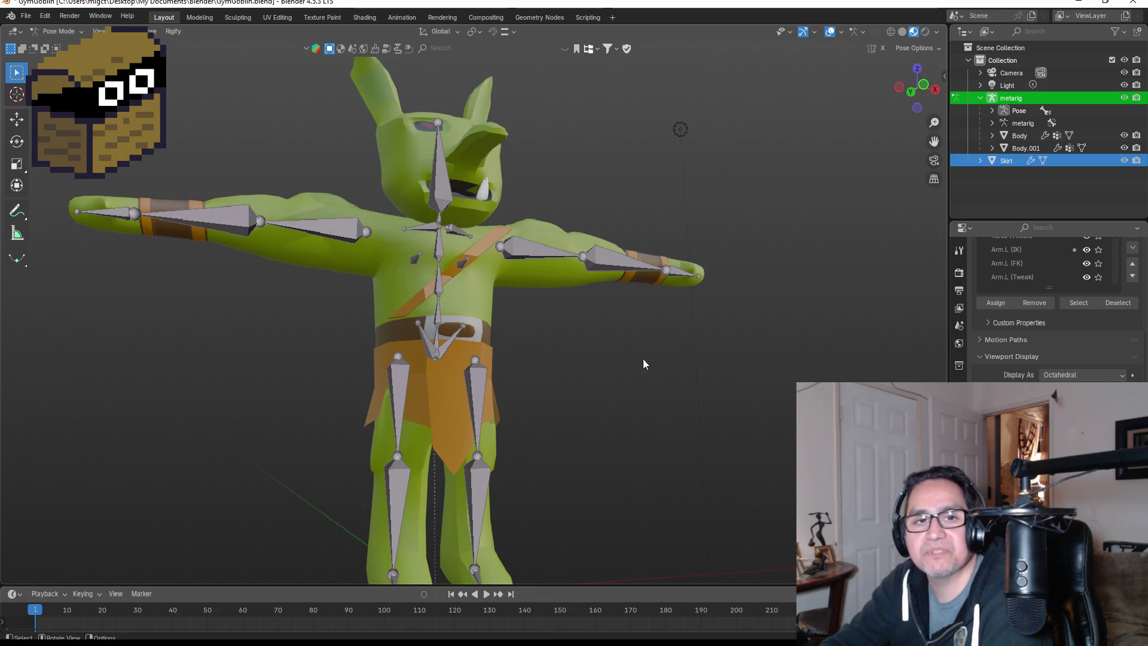
pyautogui.moveTo(447, 245)
pyautogui.mouseDown()
pyautogui.moveTo(539, 239)
pyautogui.moveTo(475, 281)
pyautogui.moveTo(578, 253)
pyautogui.moveTo(502, 257)
pyautogui.moveTo(619, 260)
pyautogui.mouseUp()
pyautogui.click(384, 271)
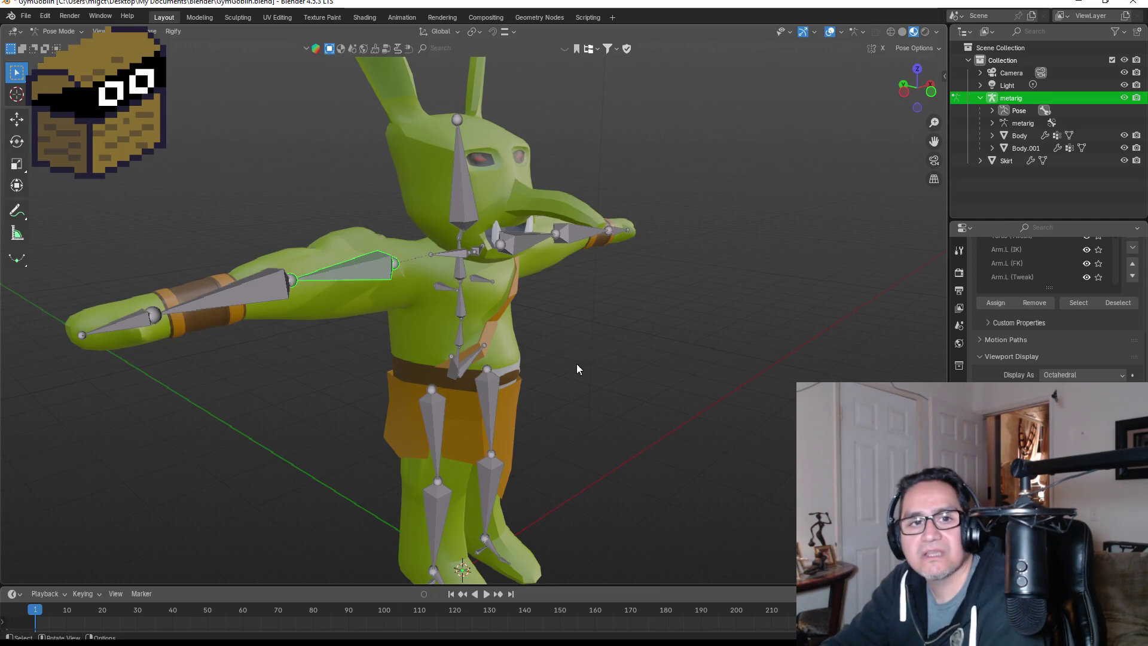
pyautogui.moveTo(594, 353)
pyautogui.mouseDown()
pyautogui.moveTo(598, 344)
pyautogui.moveTo(444, 350)
pyautogui.moveTo(513, 347)
pyautogui.moveTo(449, 282)
pyautogui.mouseUp()
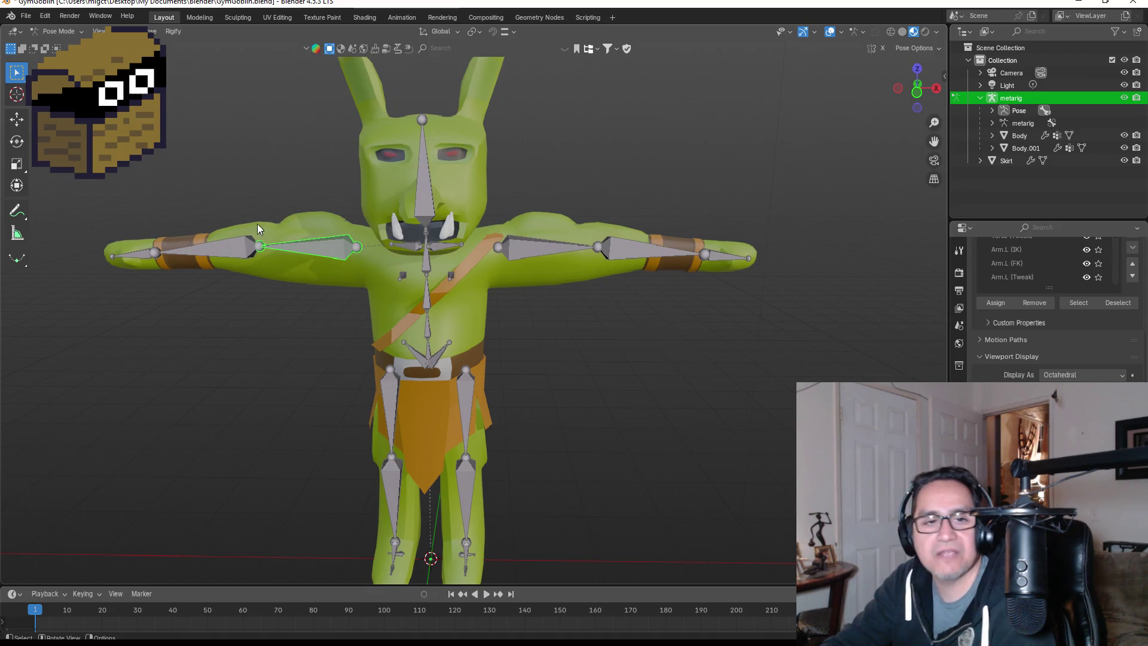
# Open SkeletonPirate.blend, discarding the unsaved goblin changes.
pyautogui.click(26, 16)
pyautogui.click(42, 45)
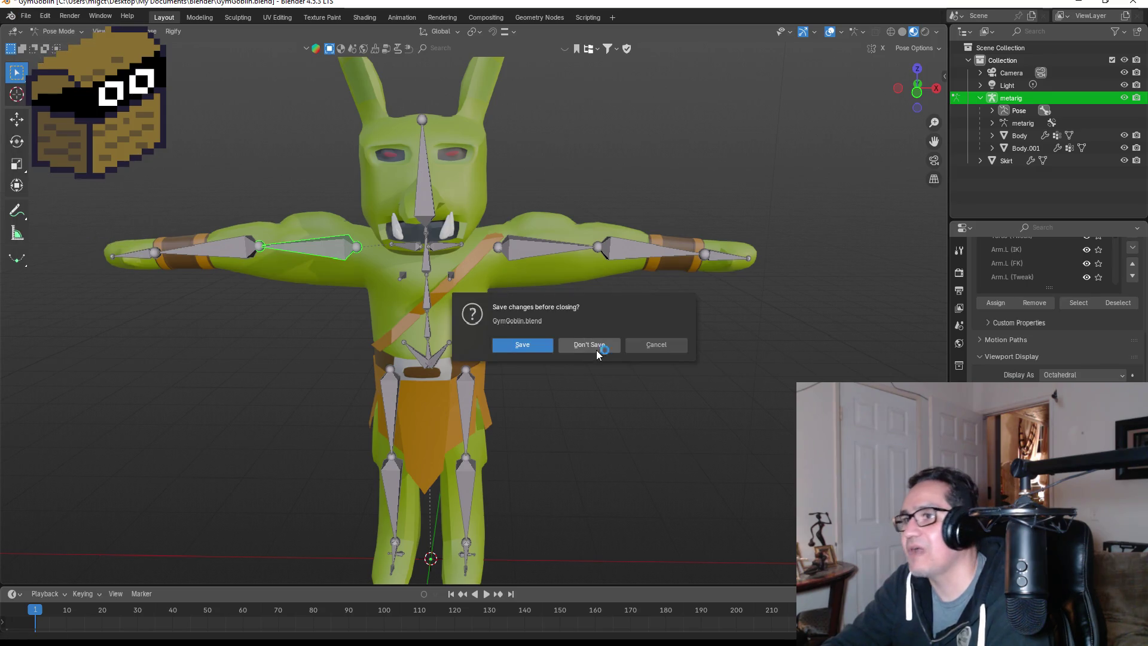
pyautogui.click(577, 340)
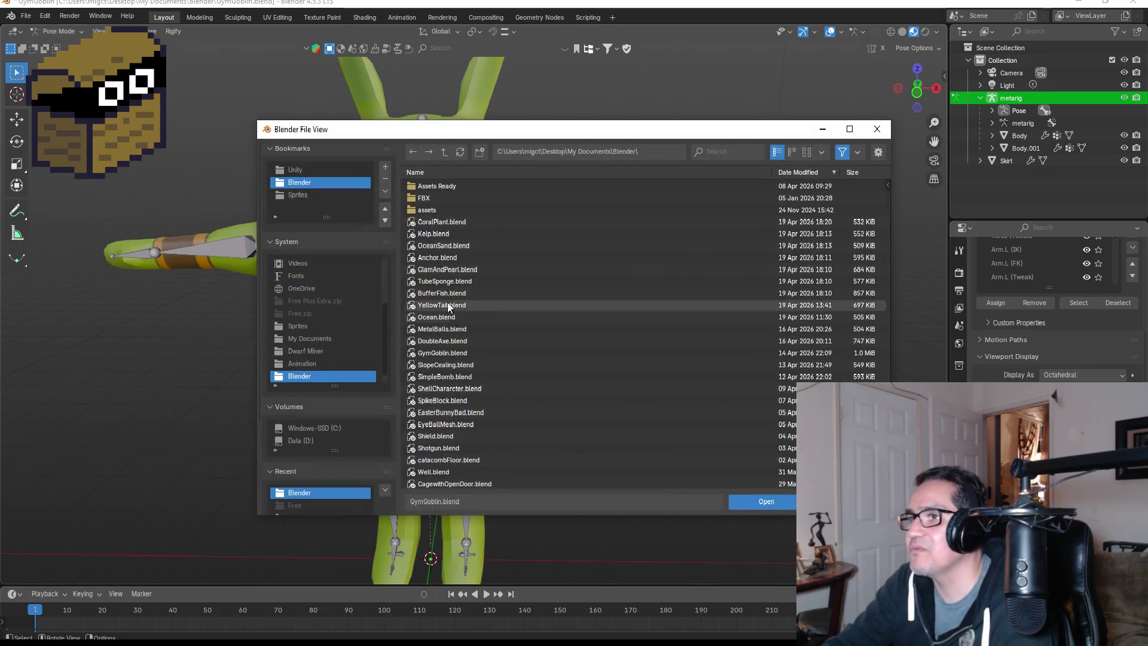
pyautogui.click(461, 268)
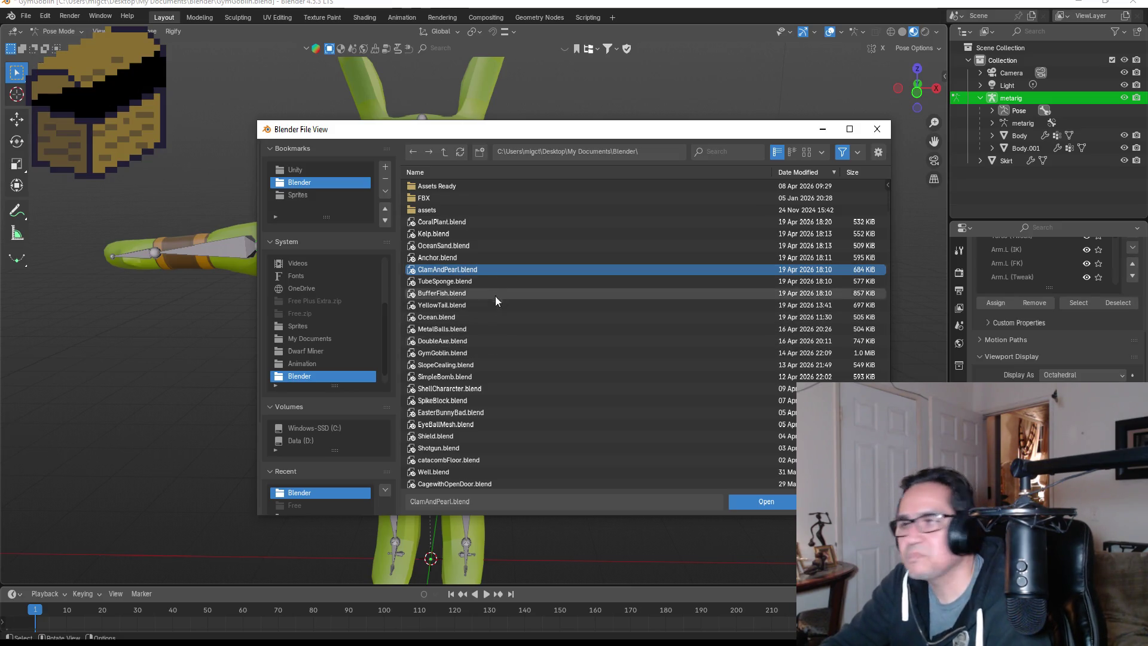
pyautogui.scroll(-2, 498, 425)
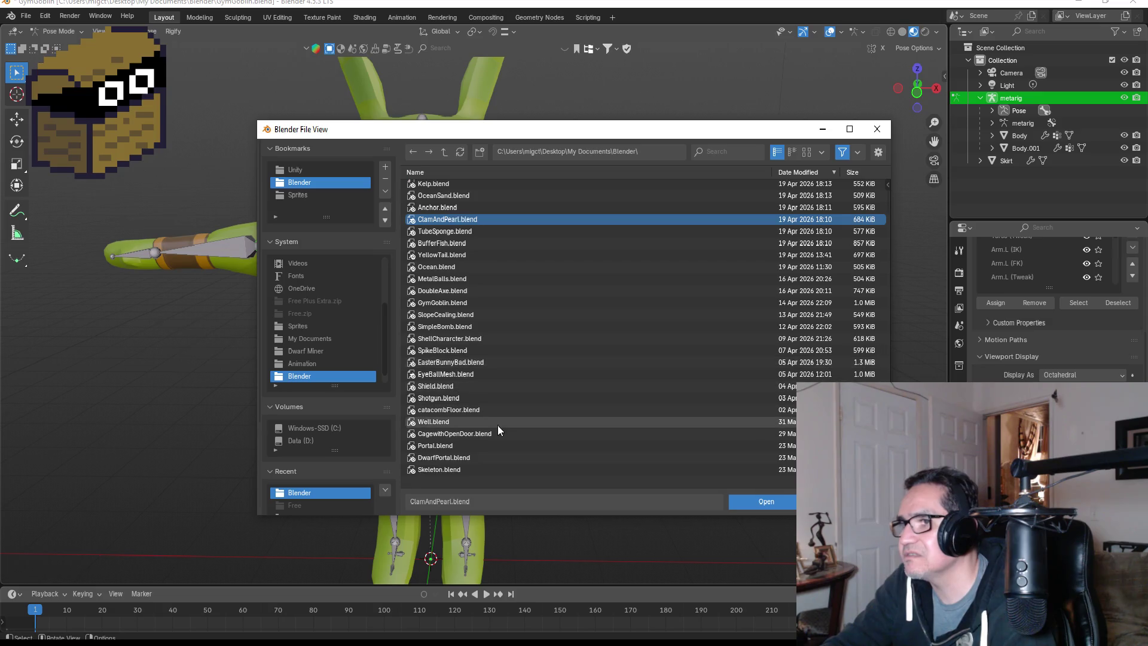
pyautogui.scroll(-5, 478, 402)
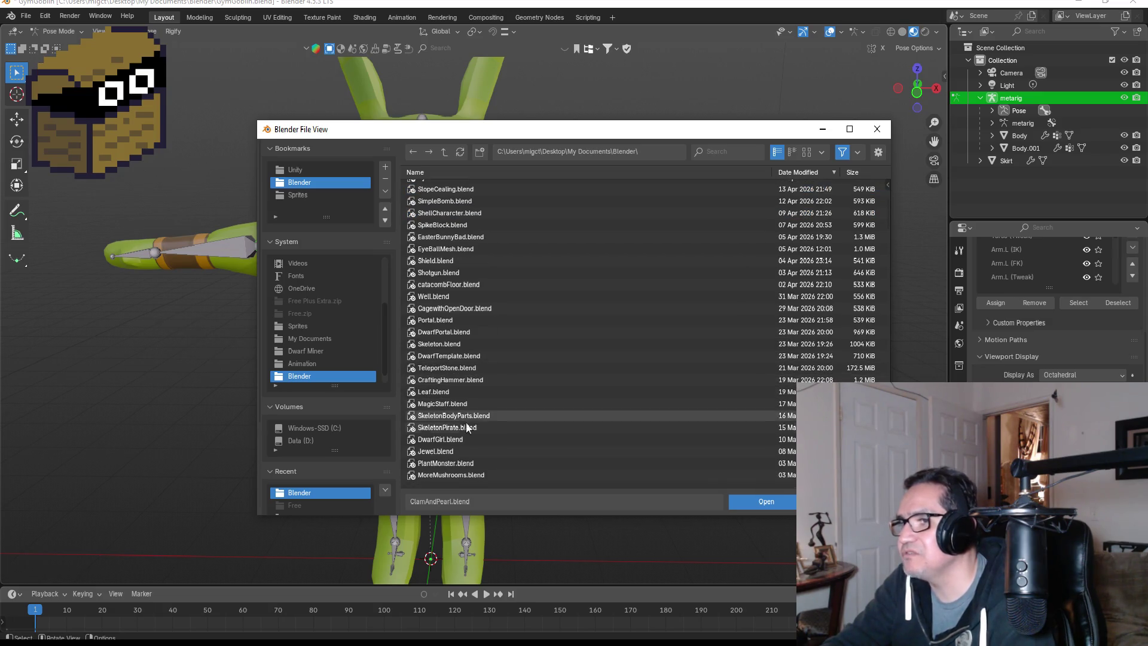
pyautogui.scroll(-2, 466, 401)
pyautogui.click(460, 378)
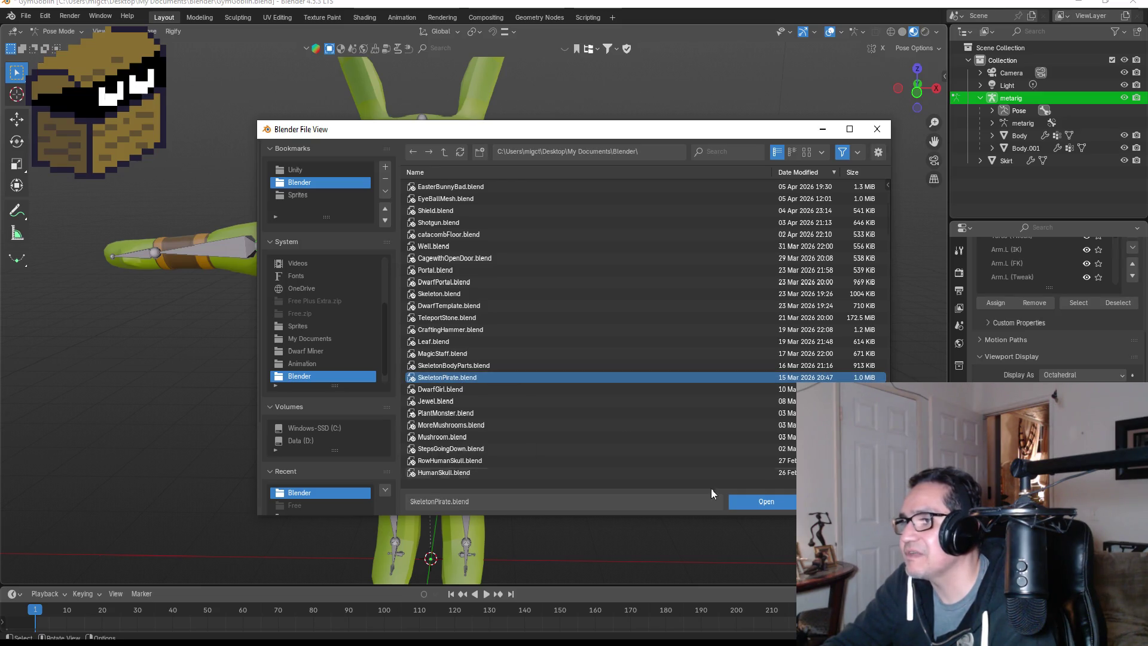
pyautogui.click(759, 501)
# Orbit the skeleton model to a front-facing view.
pyautogui.moveTo(662, 282)
pyautogui.mouseDown()
pyautogui.moveTo(479, 281)
pyautogui.moveTo(617, 307)
pyautogui.mouseUp()
pyautogui.scroll(-3, 622, 335)
pyautogui.moveTo(624, 361); pyautogui.dragTo(594, 331)
pyautogui.scroll(5, 540, 367)
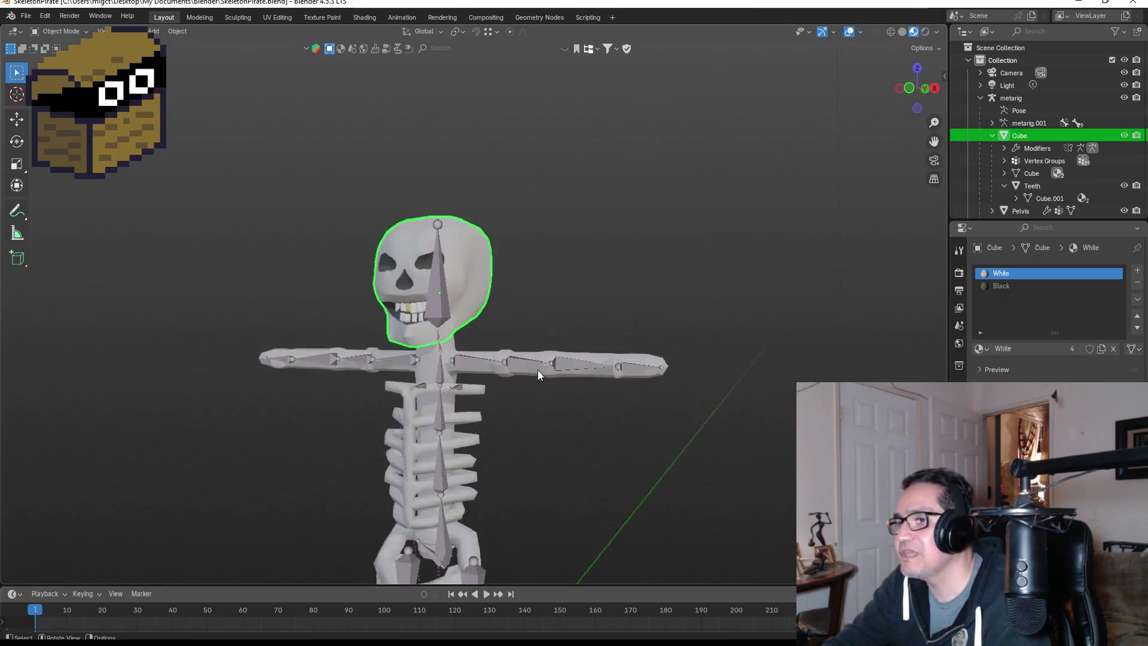
# Orbit around the skull to its side, then snap back to the straight front view.
pyautogui.scroll(2, 540, 367)
pyautogui.moveTo(653, 418)
pyautogui.mouseDown()
pyautogui.moveTo(551, 389)
pyautogui.moveTo(509, 407)
pyautogui.moveTo(692, 422)
pyautogui.mouseUp()
pyautogui.moveTo(544, 425)
pyautogui.mouseDown()
pyautogui.moveTo(543, 414)
pyautogui.moveTo(622, 411)
pyautogui.moveTo(511, 416)
pyautogui.mouseUp()
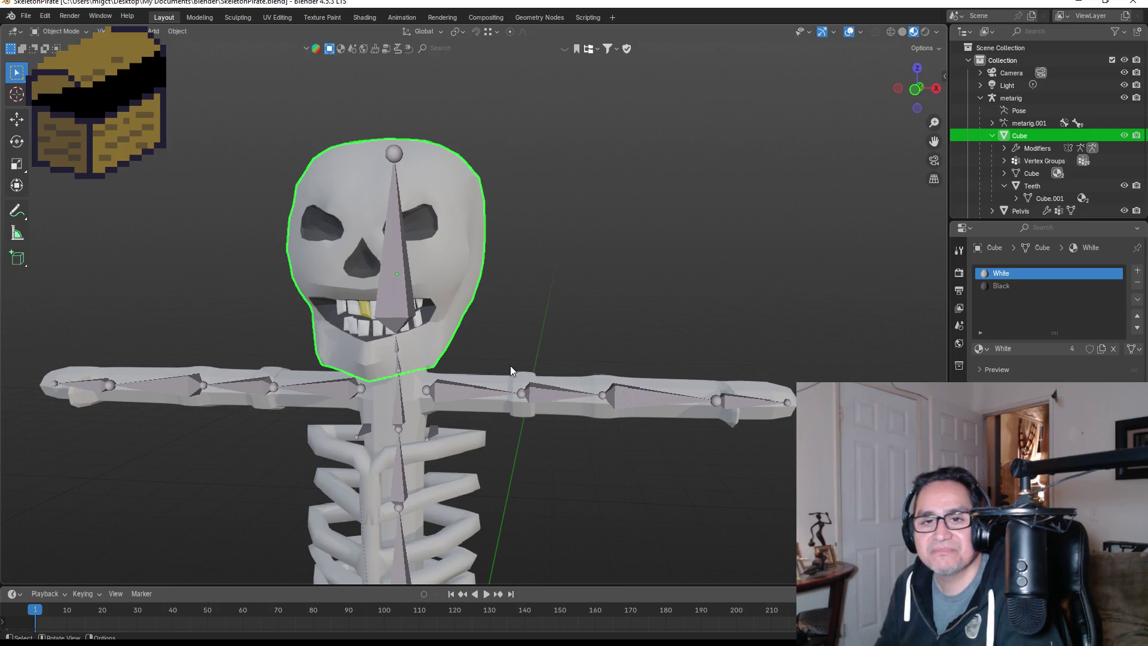
pyautogui.scroll(-1, 558, 307)
pyautogui.scroll(3, 451, 296)
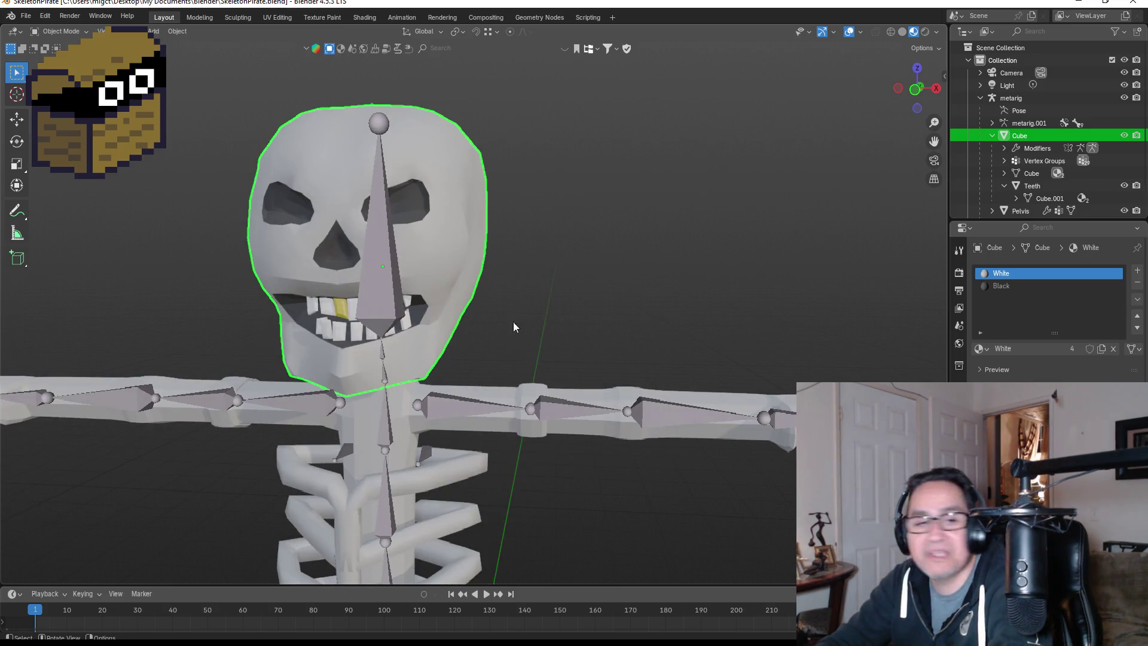
pyautogui.moveTo(496, 310); pyautogui.dragTo(605, 314)
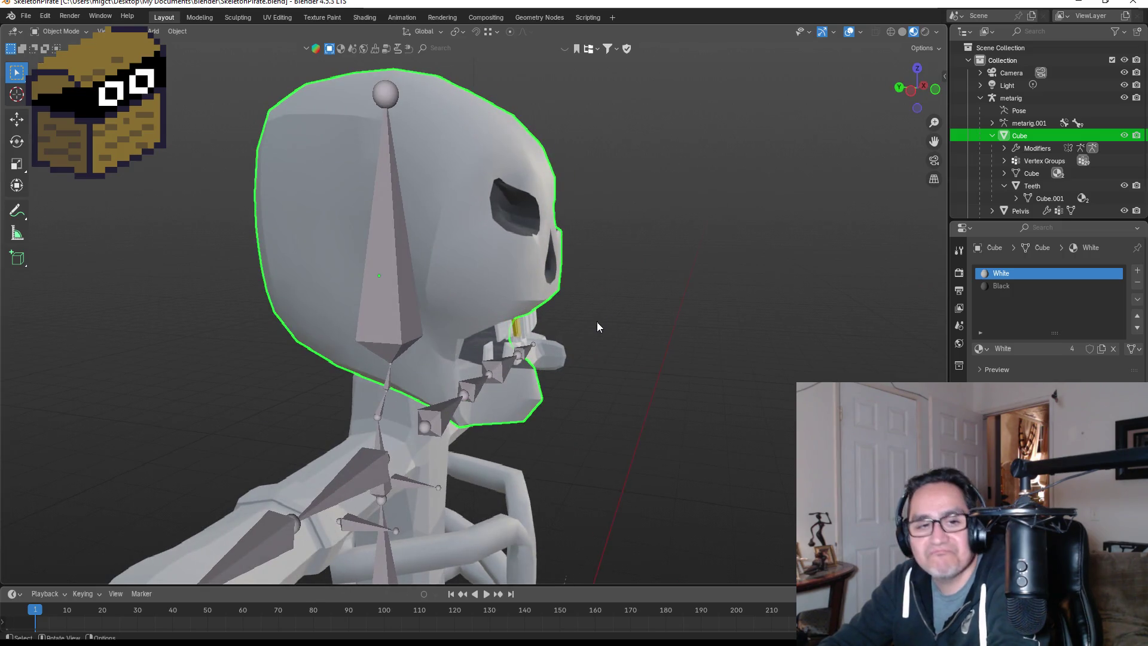
pyautogui.press('KP_1')
# Minimize Blender and open ahh.wav in Audacity.
pyautogui.scroll(-3, 622, 289)
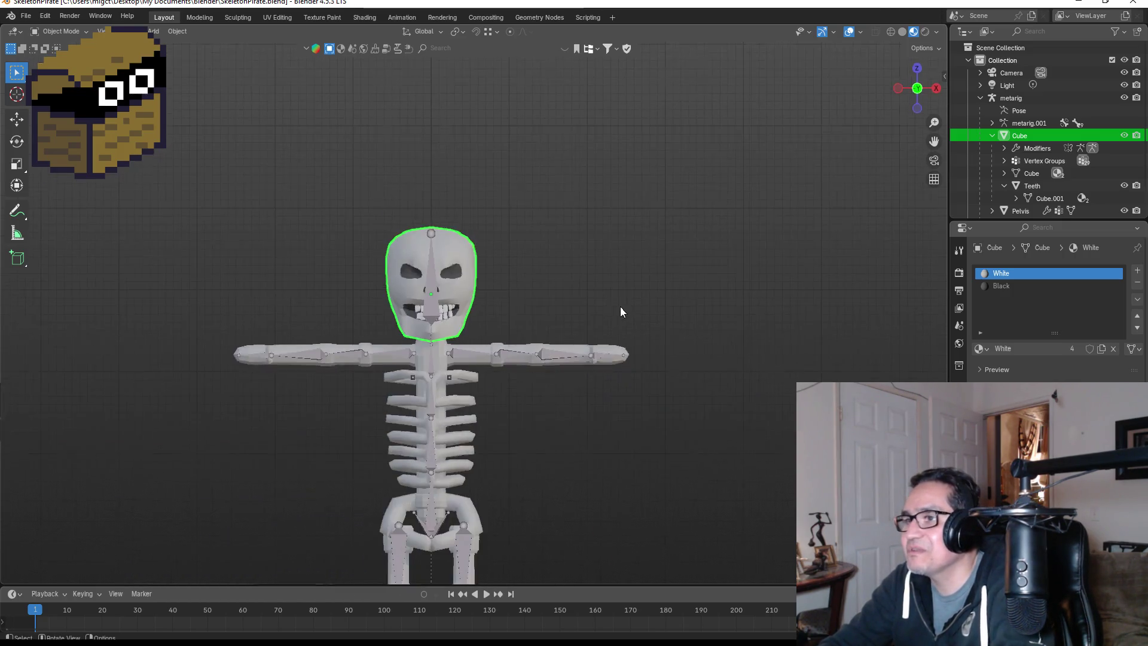
pyautogui.scroll(3, 622, 306)
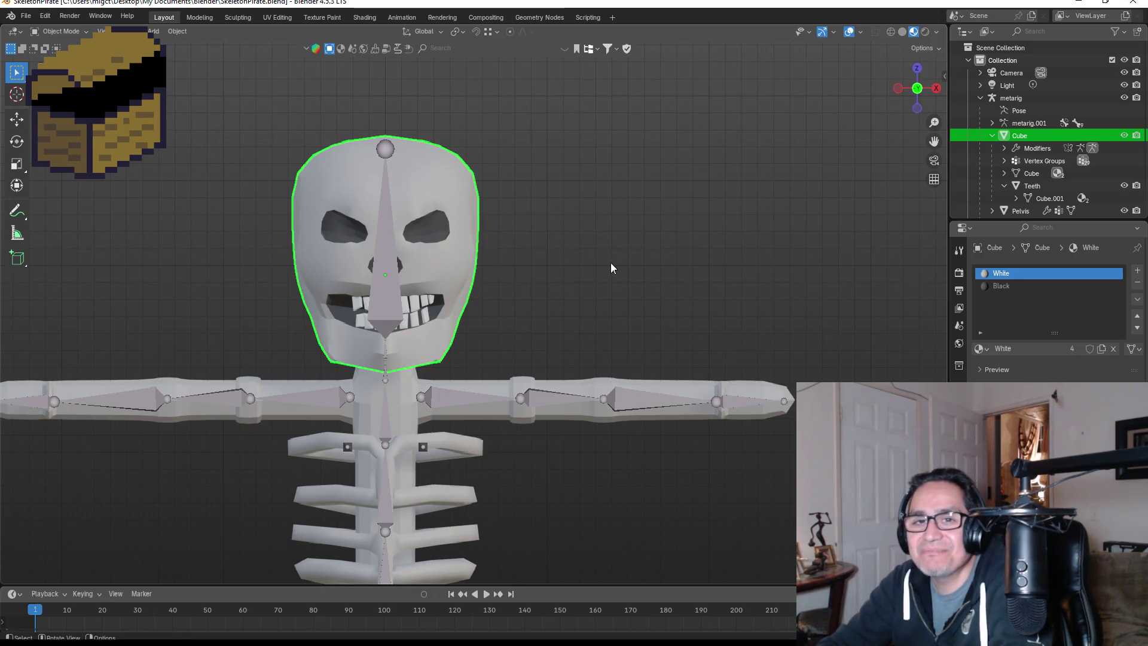
pyautogui.click(1083, 6)
pyautogui.press('Return')
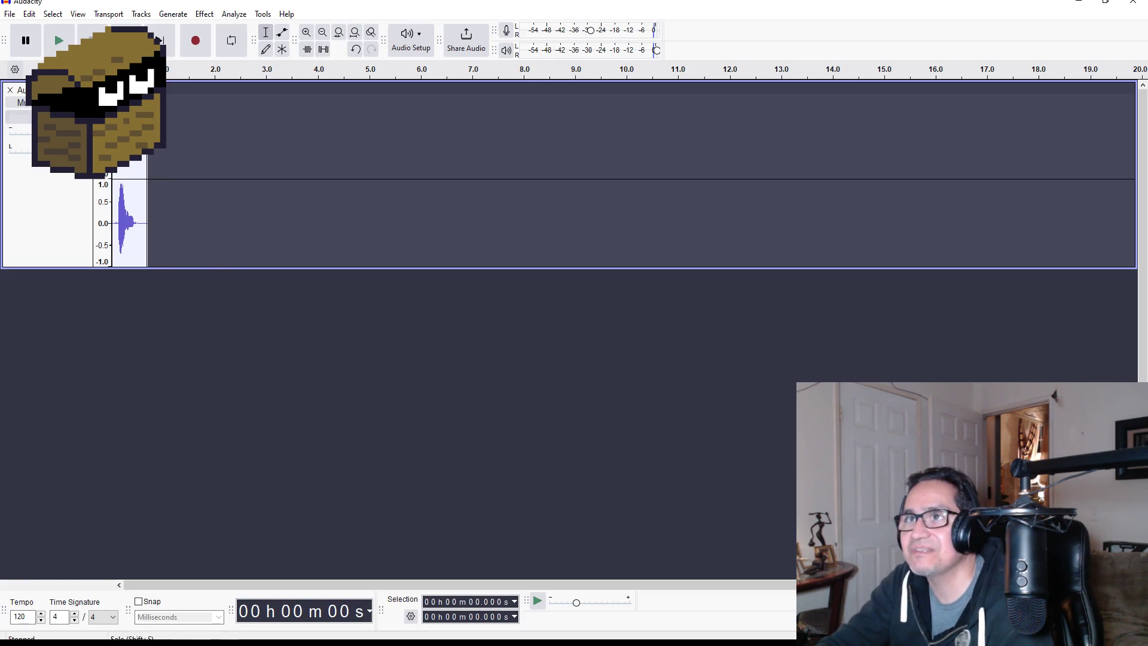
# Quit Audacity, discarding the ahh project without saving.
pyautogui.click(11, 14)
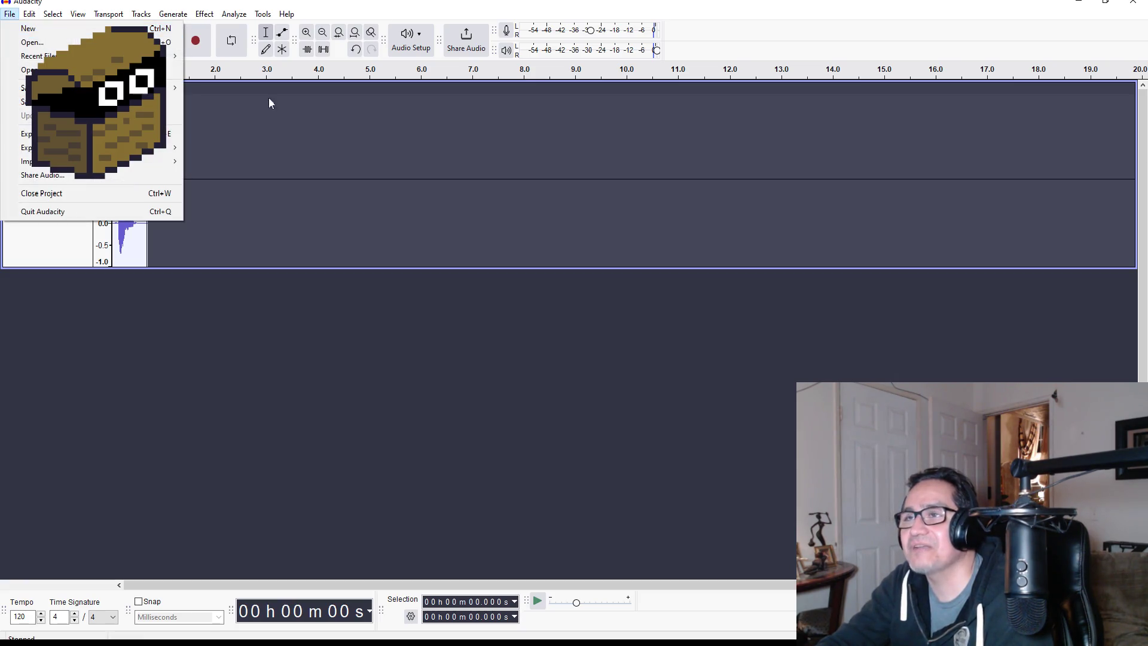
pyautogui.click(554, 334)
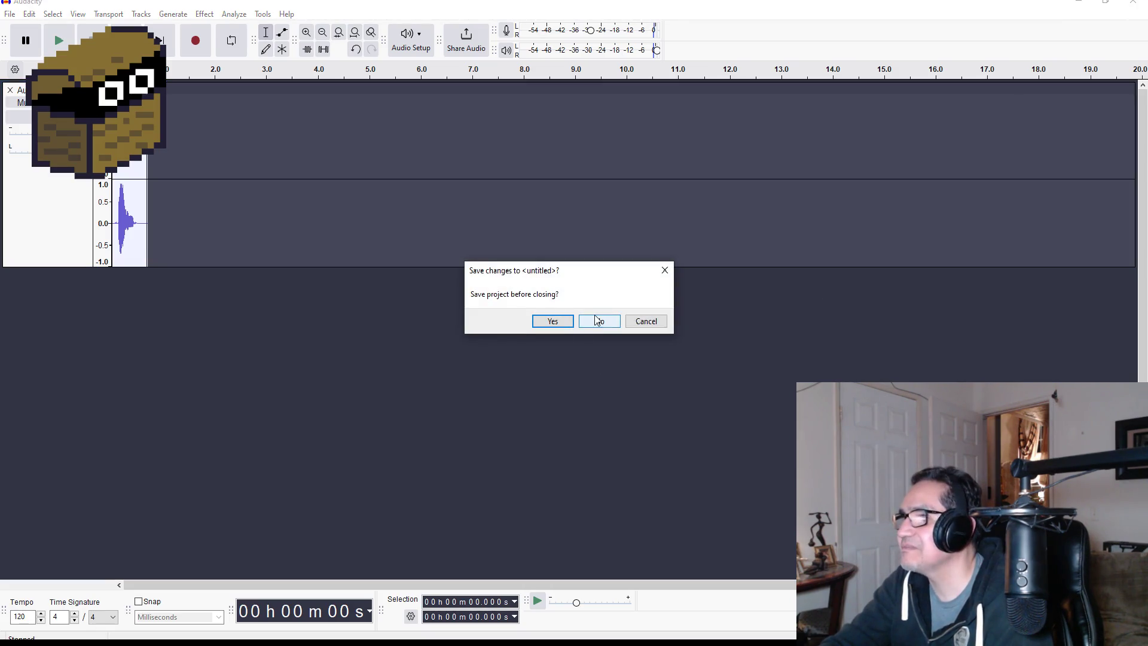
pyautogui.click(596, 322)
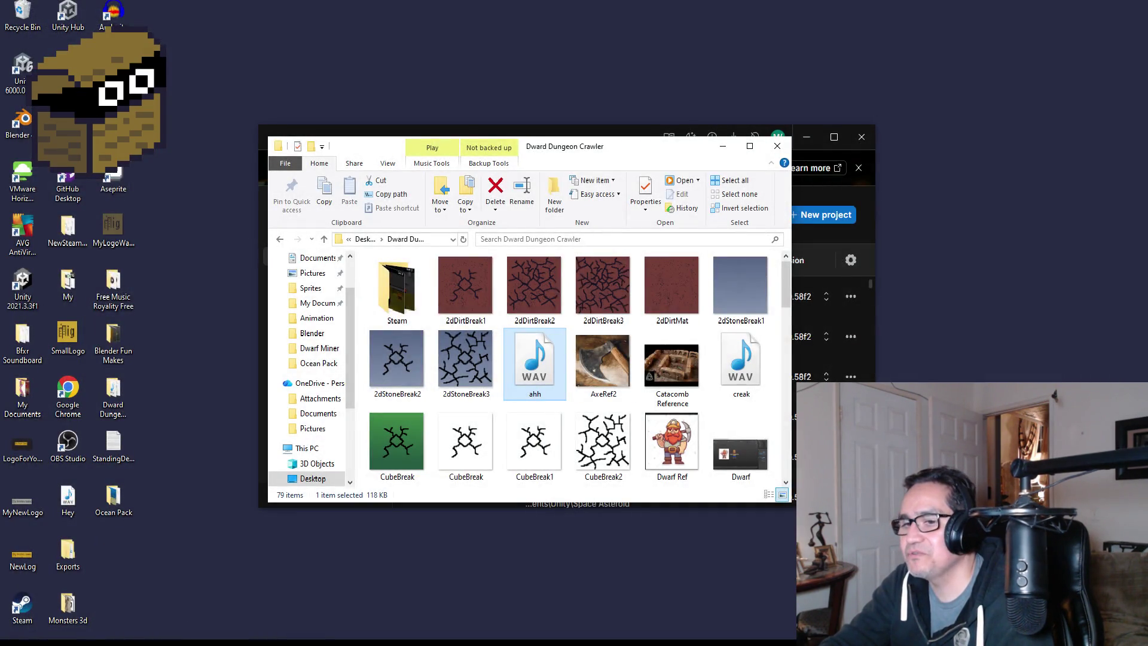
# Relaunch Audacity from the Start menu, dismiss the Welcome dialog, and start recording a new voice clip.
pyautogui.press('super')
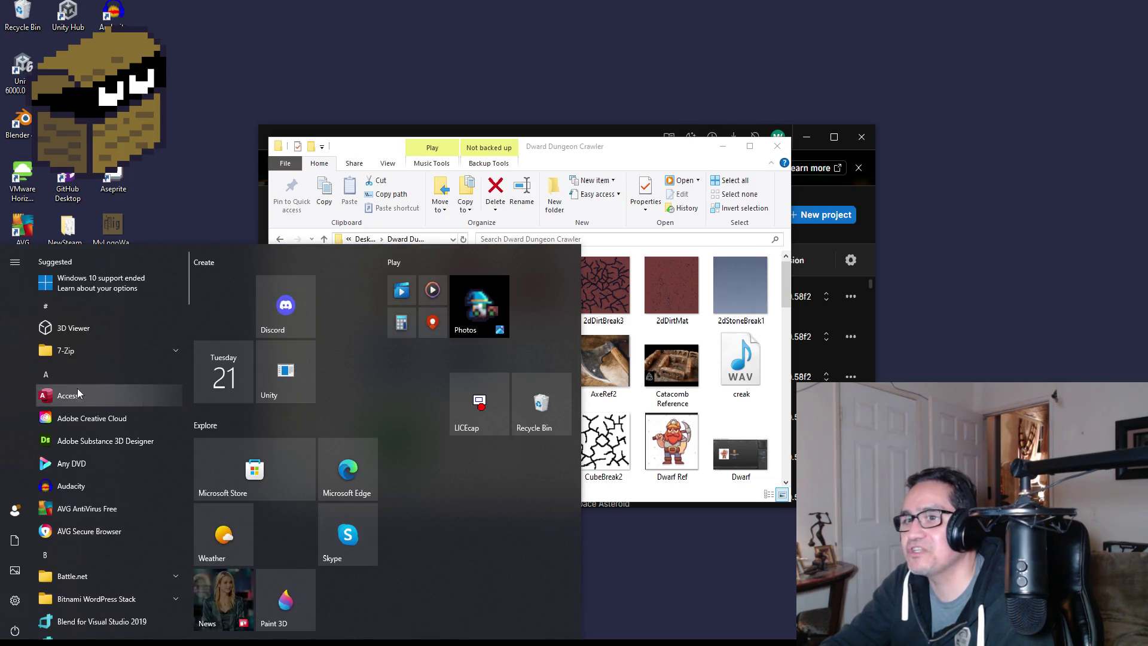
pyautogui.click(88, 486)
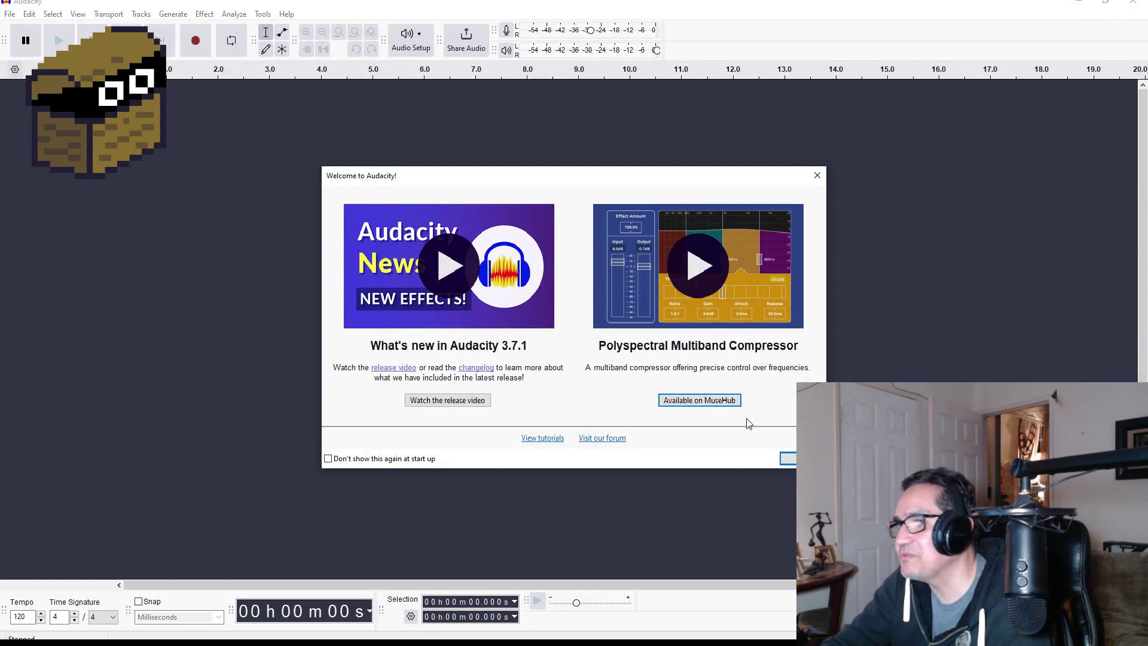
pyautogui.click(788, 458)
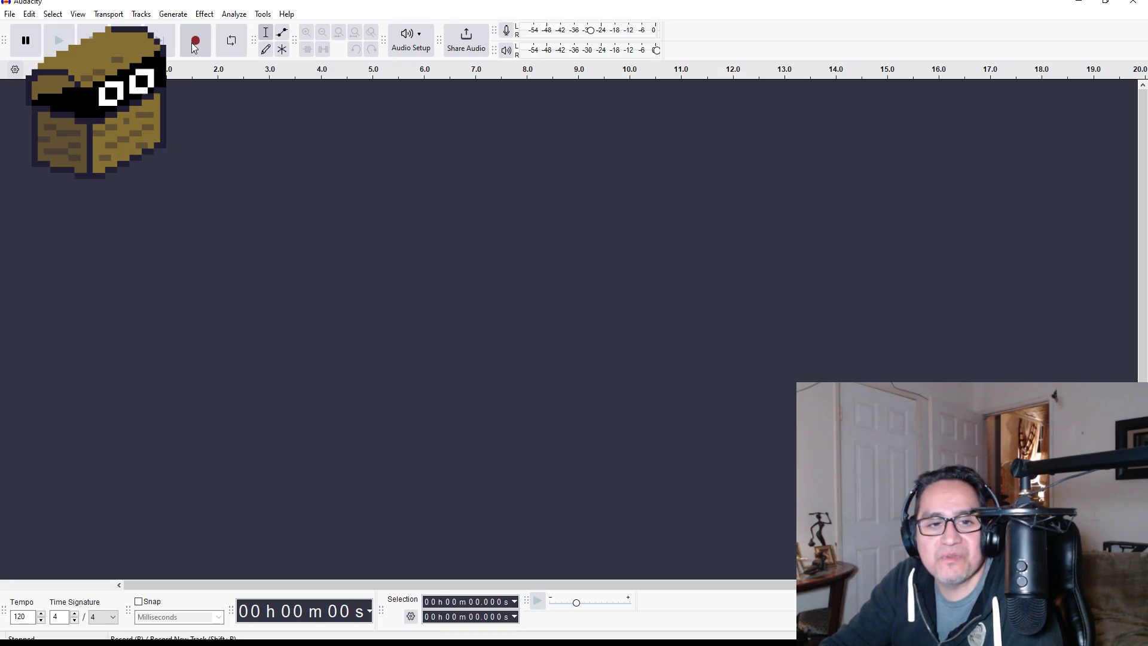
pyautogui.click(195, 42)
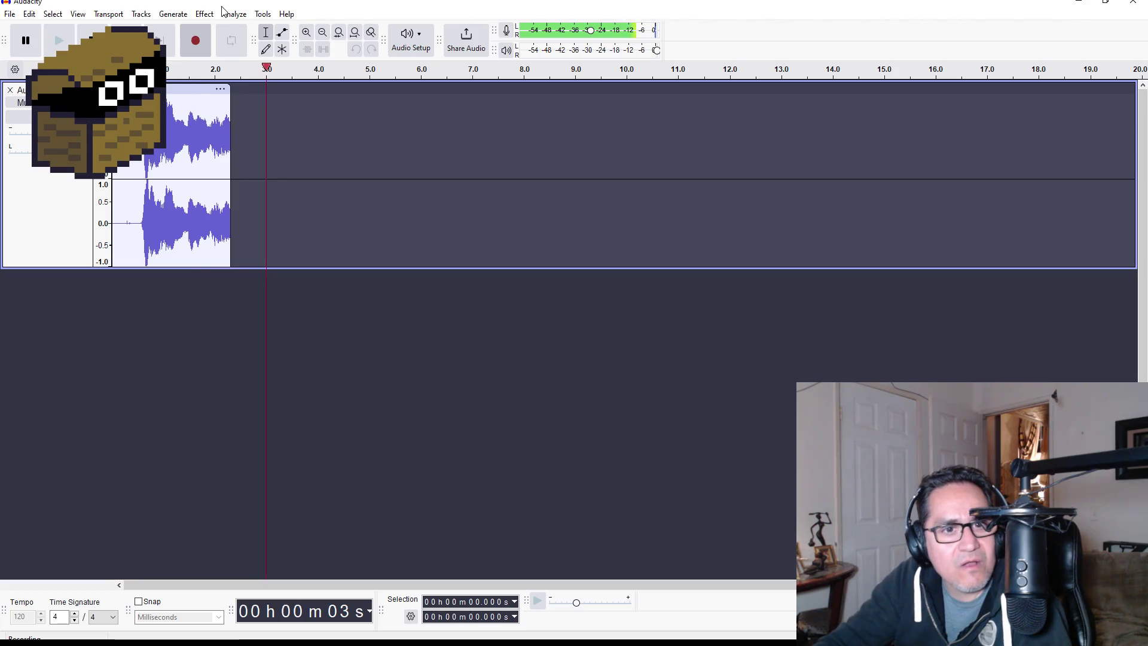
# Stop the new take, play it back, and delete its trailing and leading silence.
pyautogui.press('space')
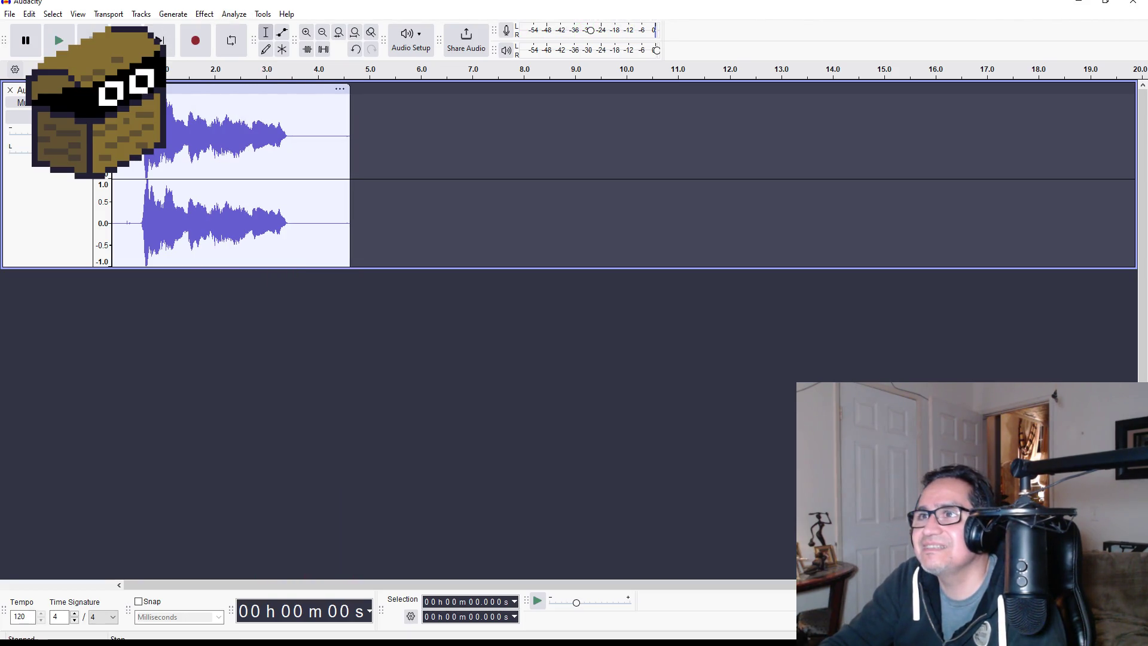
pyautogui.click(60, 41)
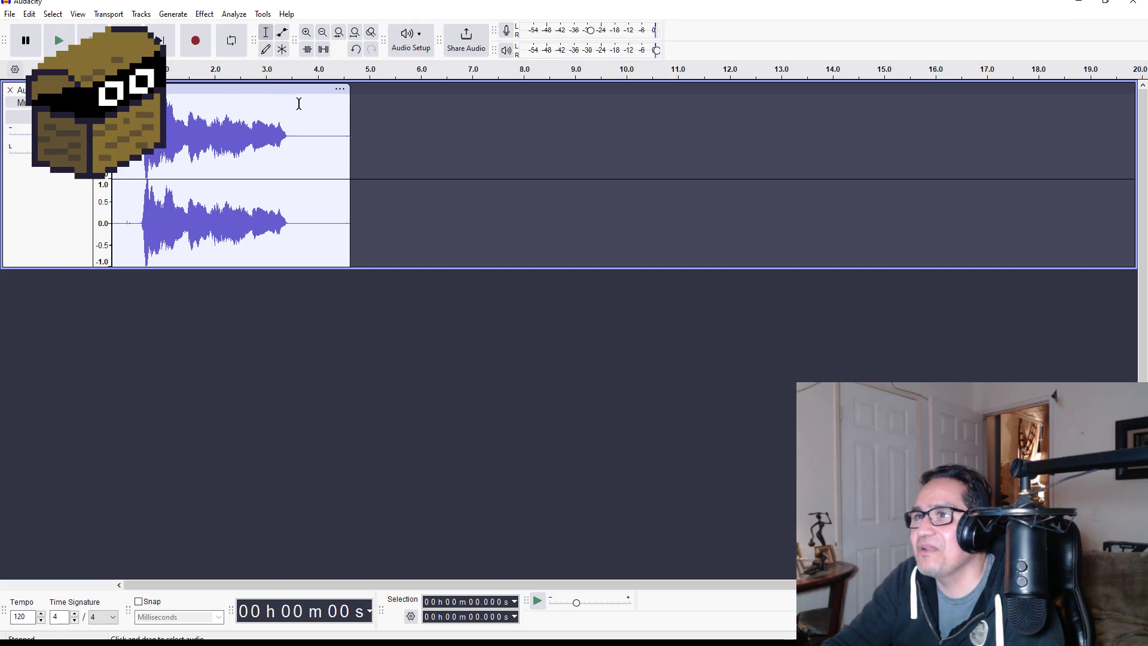
pyautogui.moveTo(299, 104); pyautogui.dragTo(399, 120)
pyautogui.press('Delete')
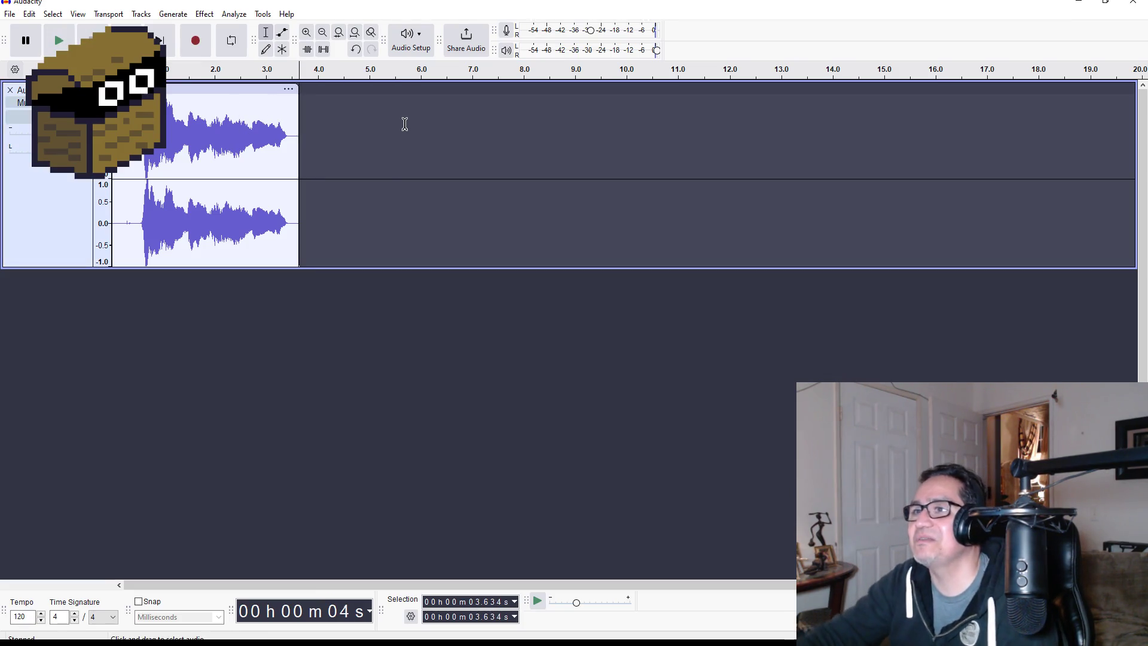
pyautogui.moveTo(112, 221); pyautogui.dragTo(137, 222)
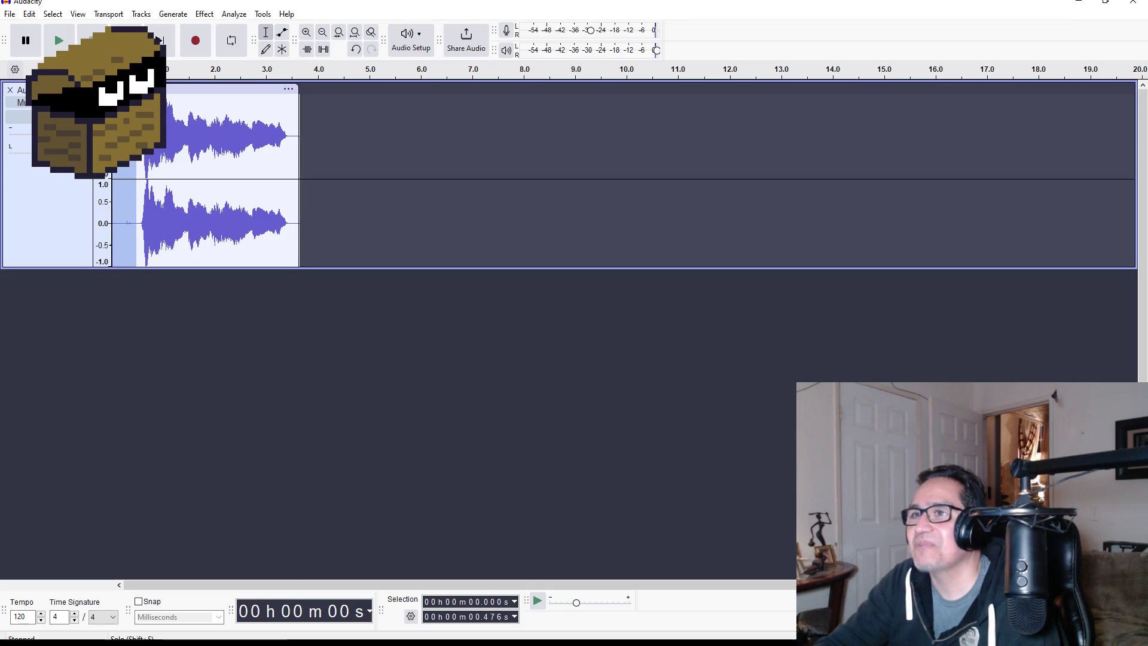
pyautogui.press('Delete')
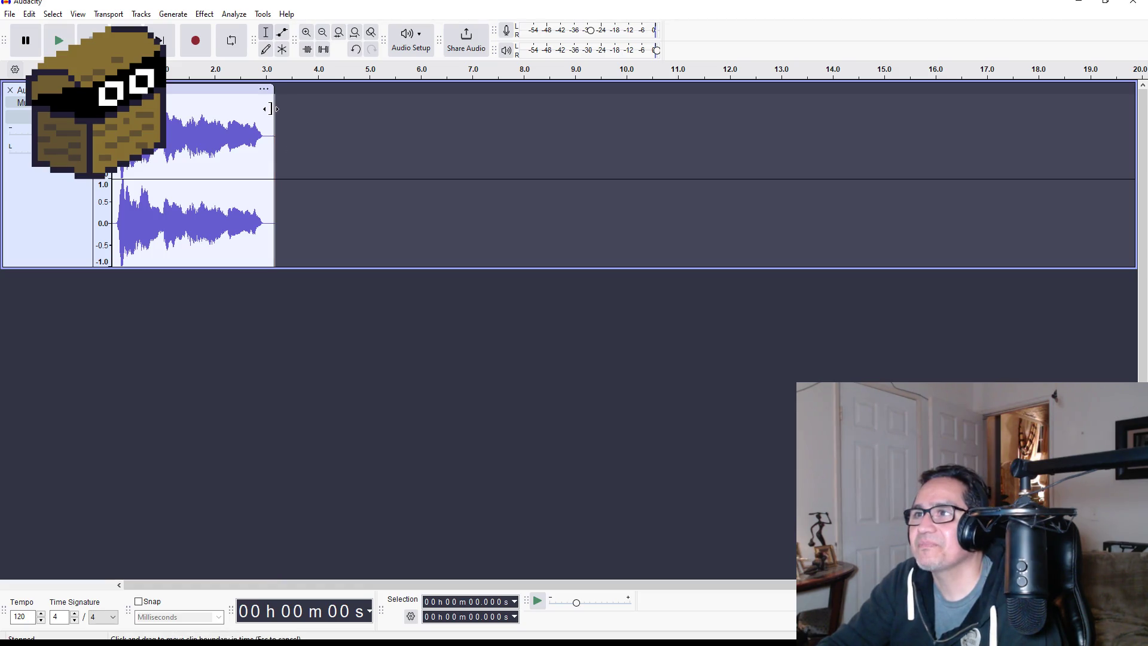
pyautogui.keyDown('shift'); pyautogui.click(306, 106); pyautogui.keyUp('shift')
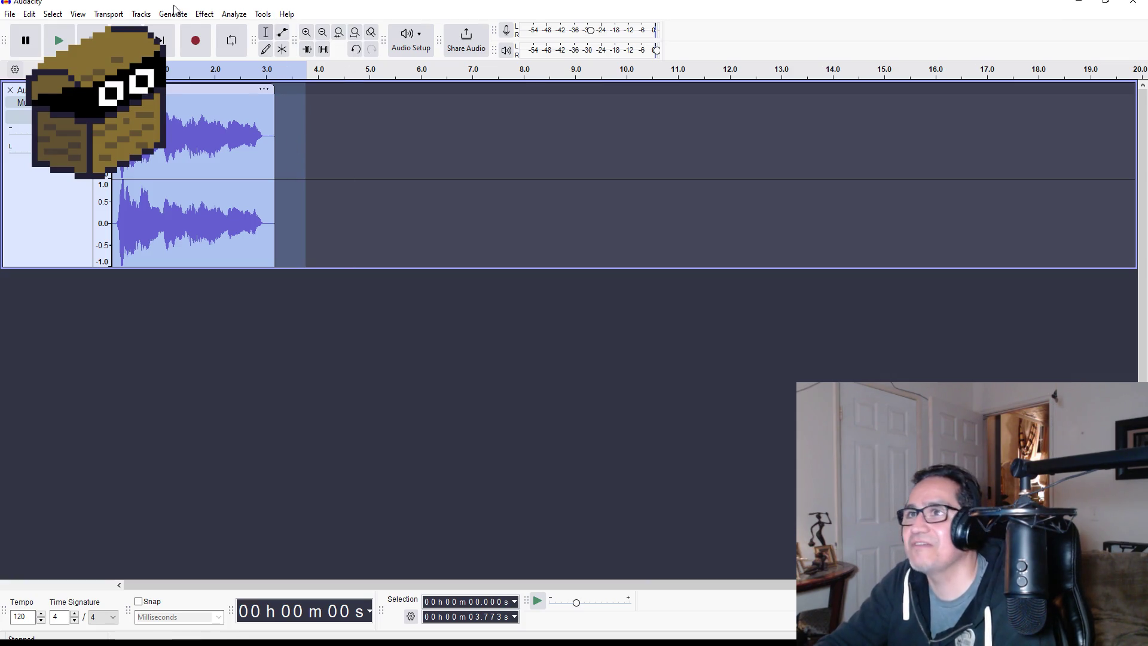
pyautogui.click(203, 14)
# Apply a Fade Out to the clip's ending, from about 2.17 s to its end.
pyautogui.moveTo(282, 129)
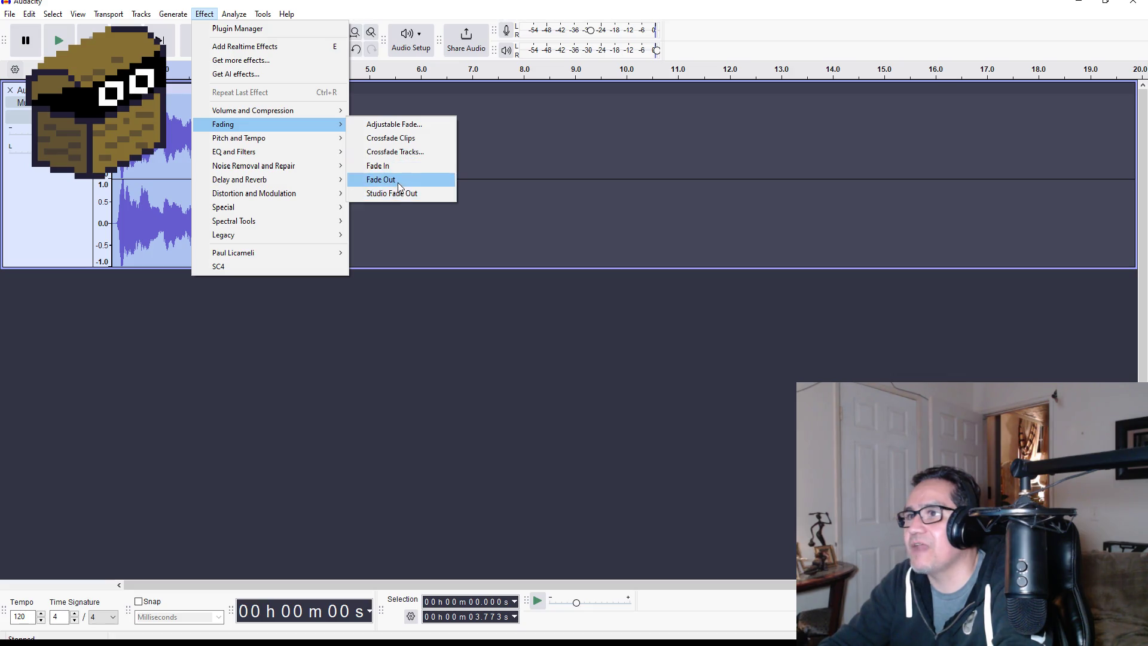
pyautogui.moveTo(691, 154); pyautogui.dragTo(693, 154)
pyautogui.moveTo(225, 111)
pyautogui.mouseDown()
pyautogui.moveTo(325, 113)
pyautogui.moveTo(286, 109)
pyautogui.mouseUp()
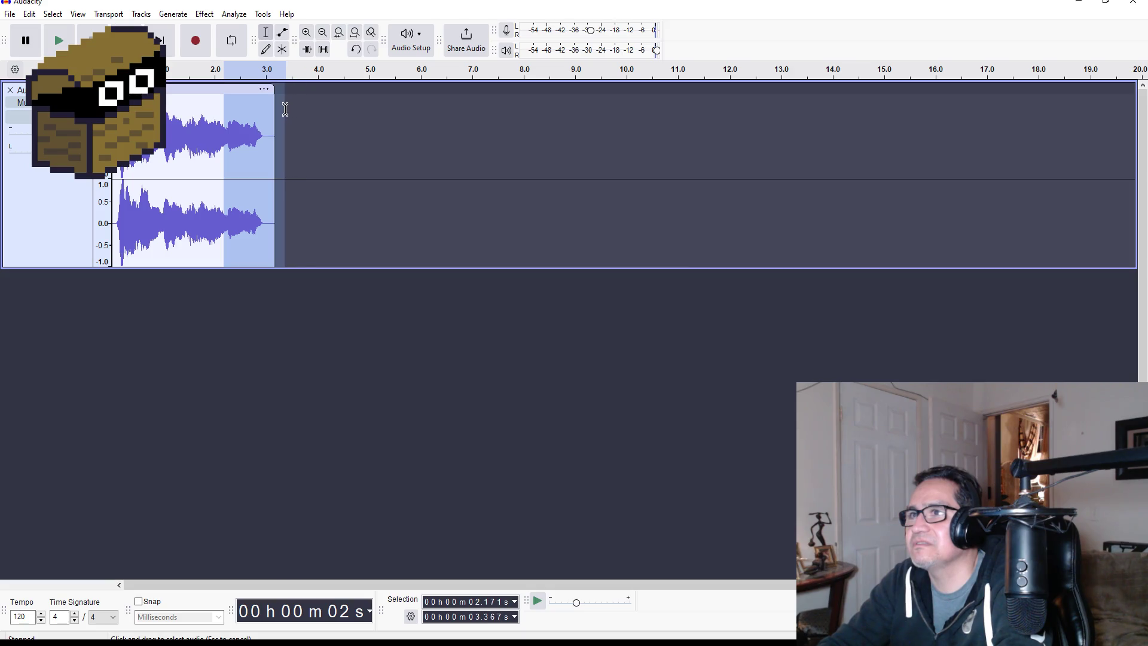
pyautogui.click(143, 15)
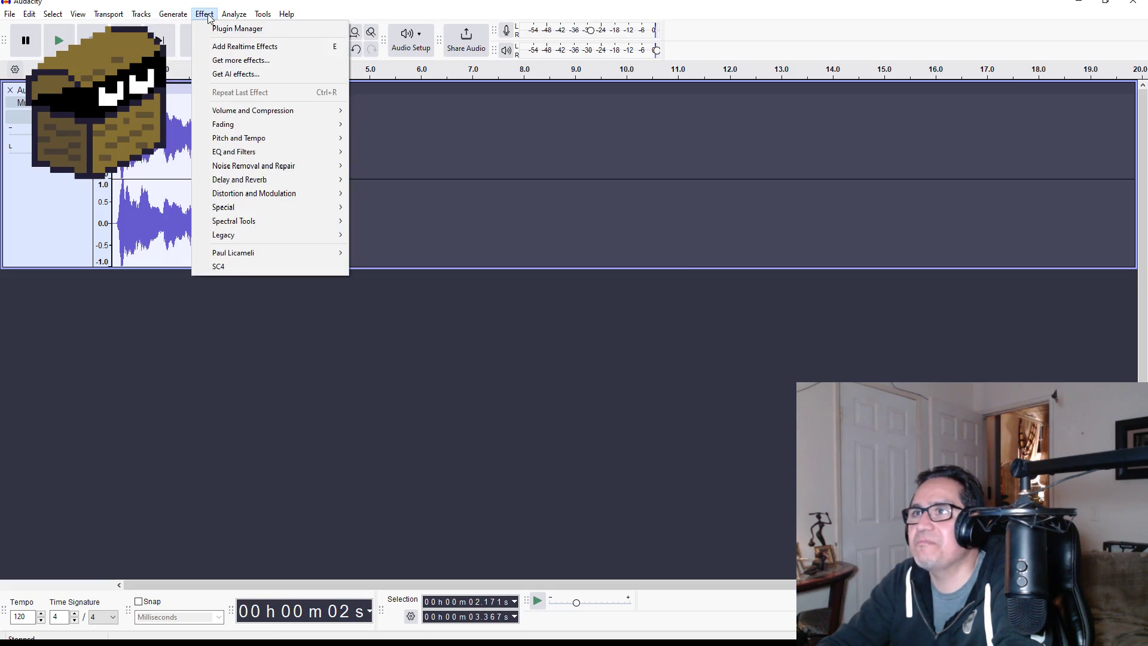
pyautogui.moveTo(252, 184)
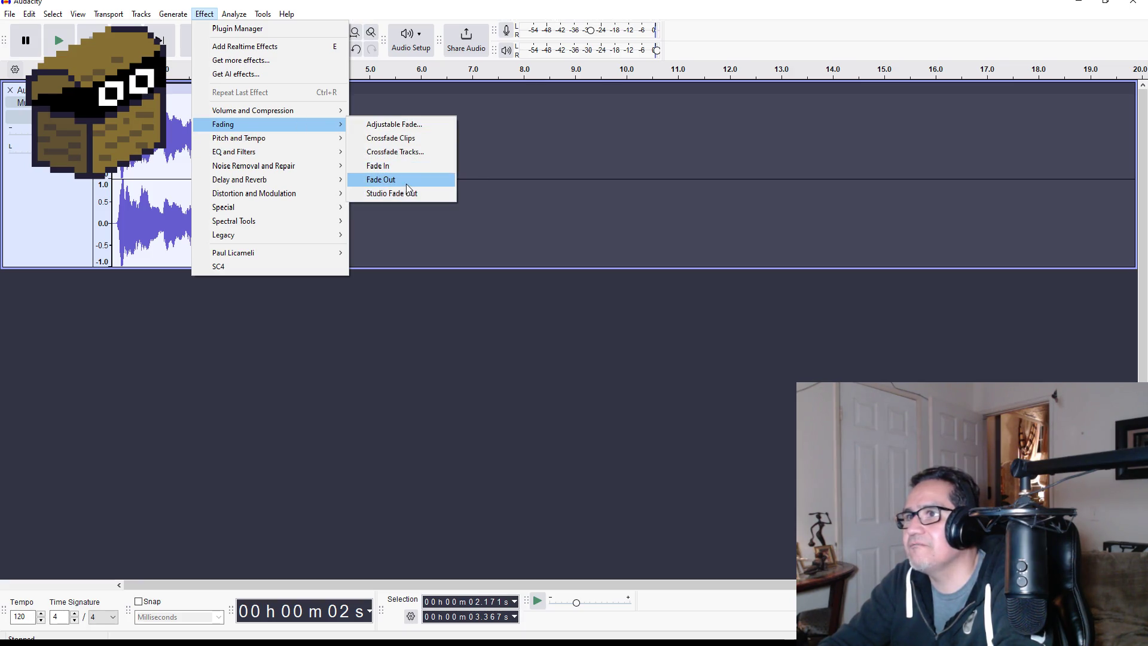
pyautogui.click(406, 180)
# Select the entire clip for the next effect.
pyautogui.click(368, 136)
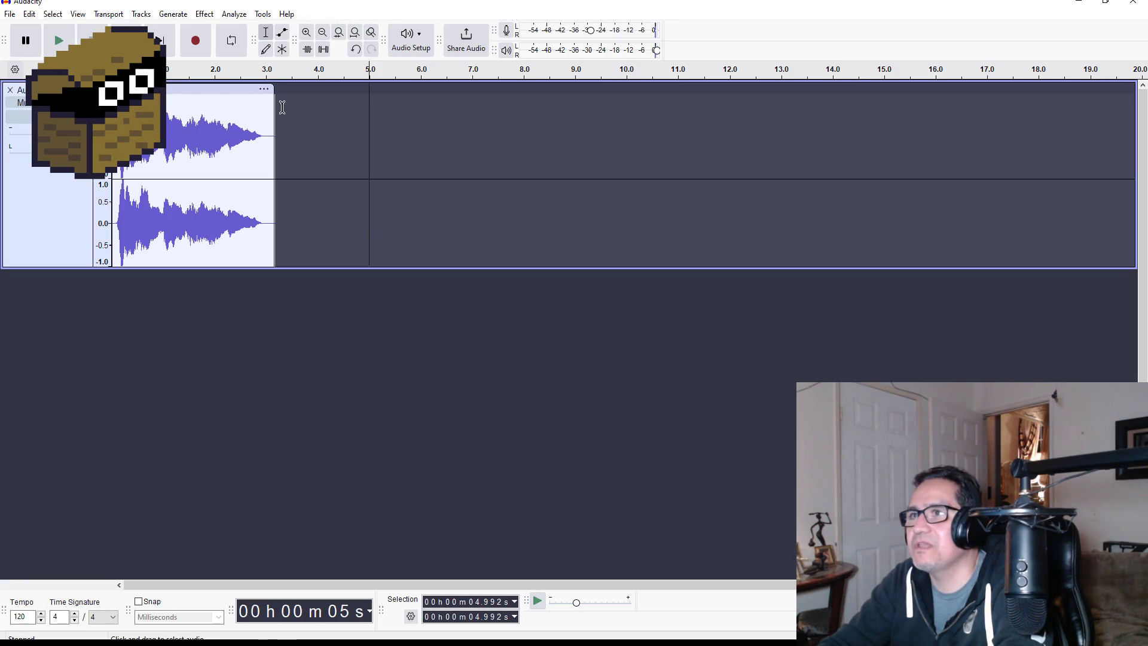
pyautogui.doubleClick(272, 119)
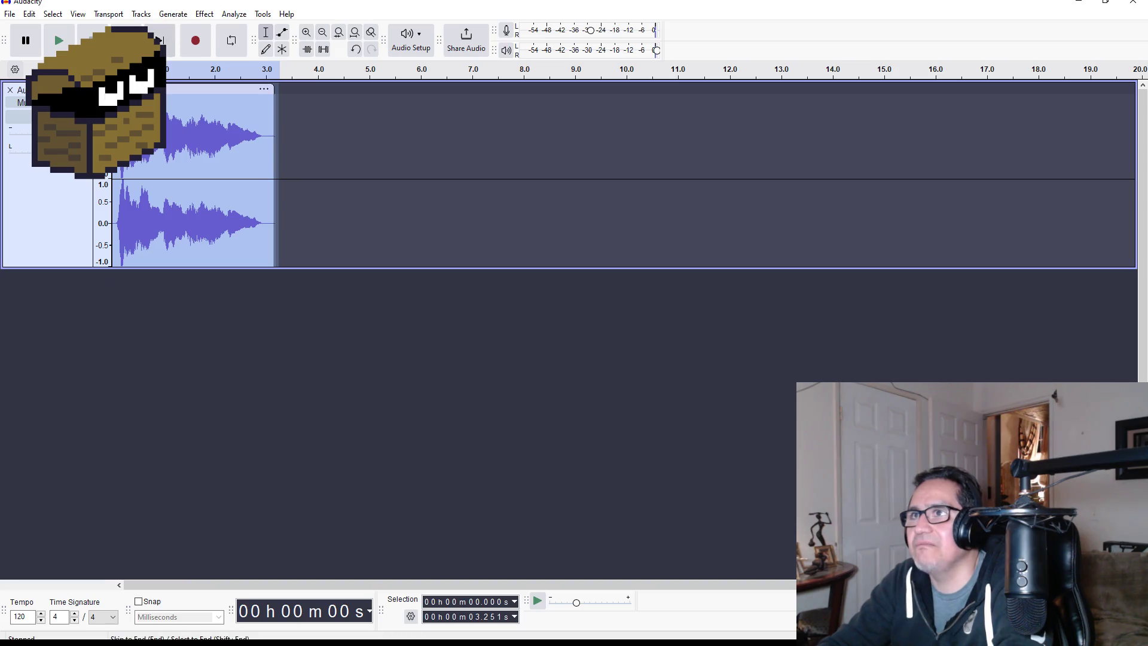
pyautogui.click(204, 15)
pyautogui.moveTo(268, 159)
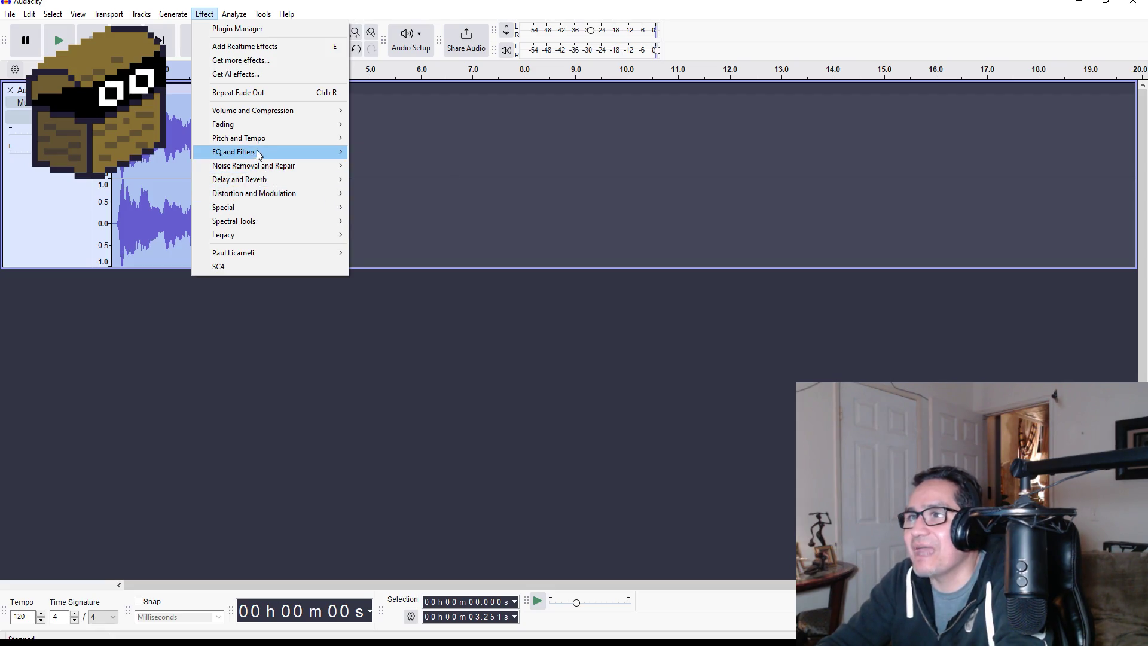
# Change the clip's pitch from G7 to B7 (+4.00 semitones) and preview the result.
pyautogui.moveTo(283, 136)
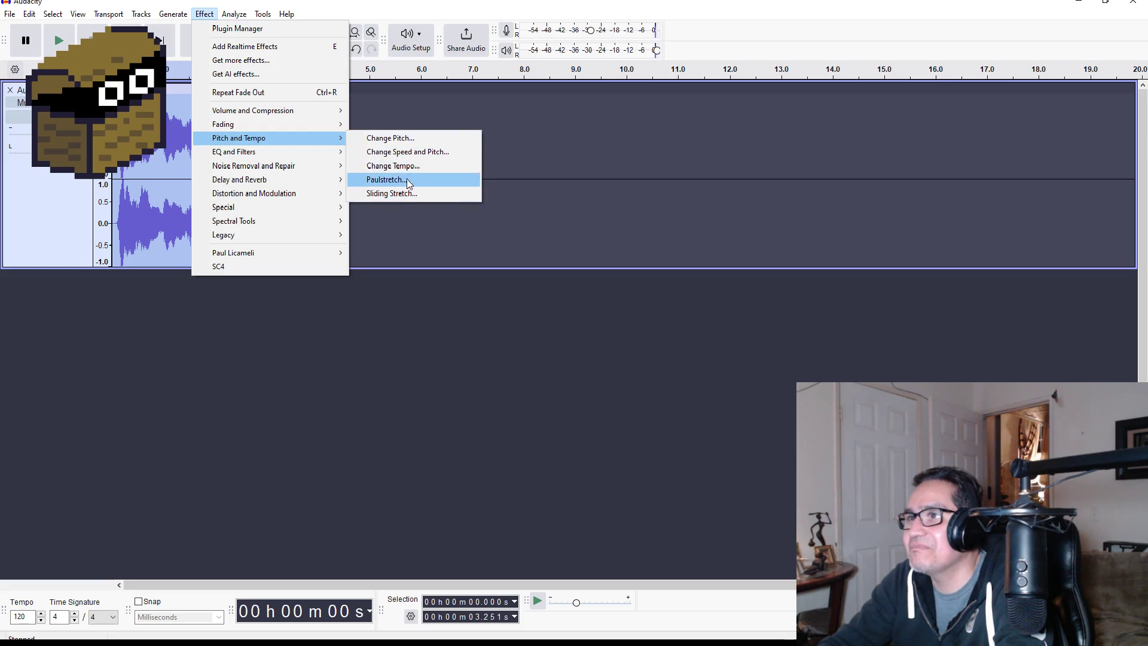
pyautogui.click(410, 140)
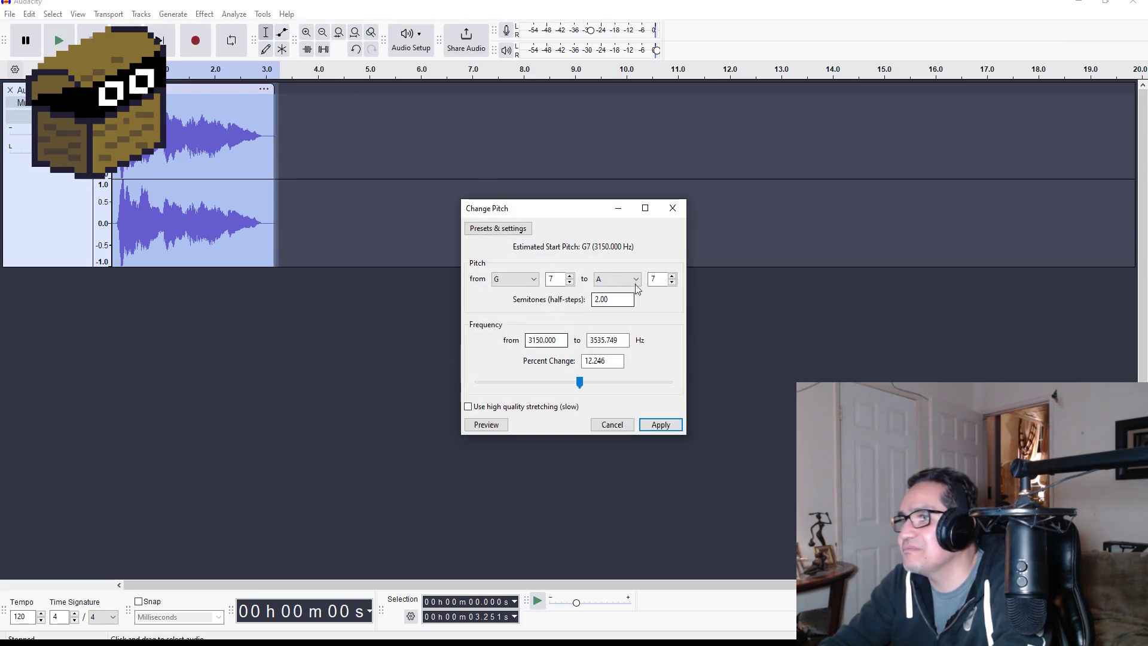
pyautogui.click(618, 281)
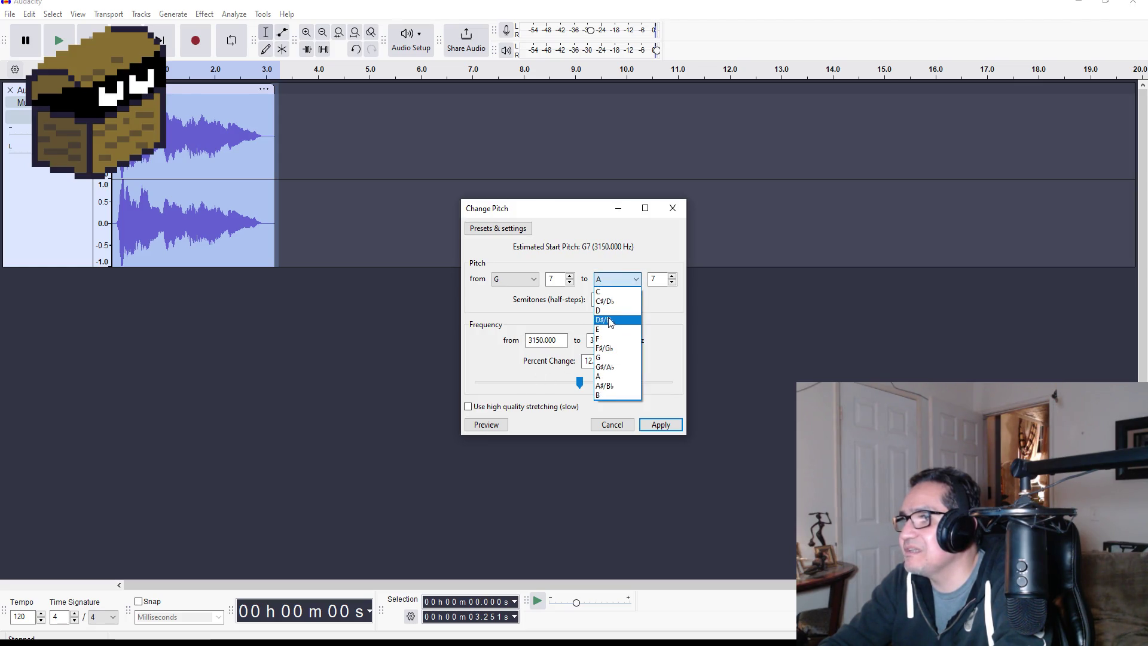
pyautogui.click(610, 394)
pyautogui.click(488, 425)
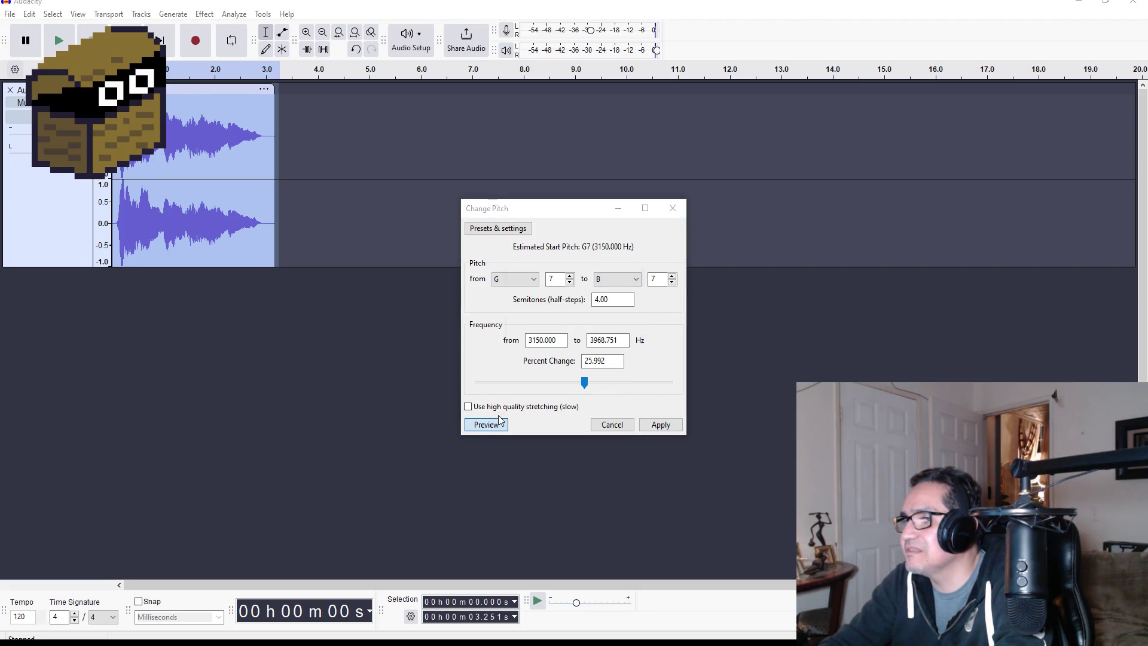
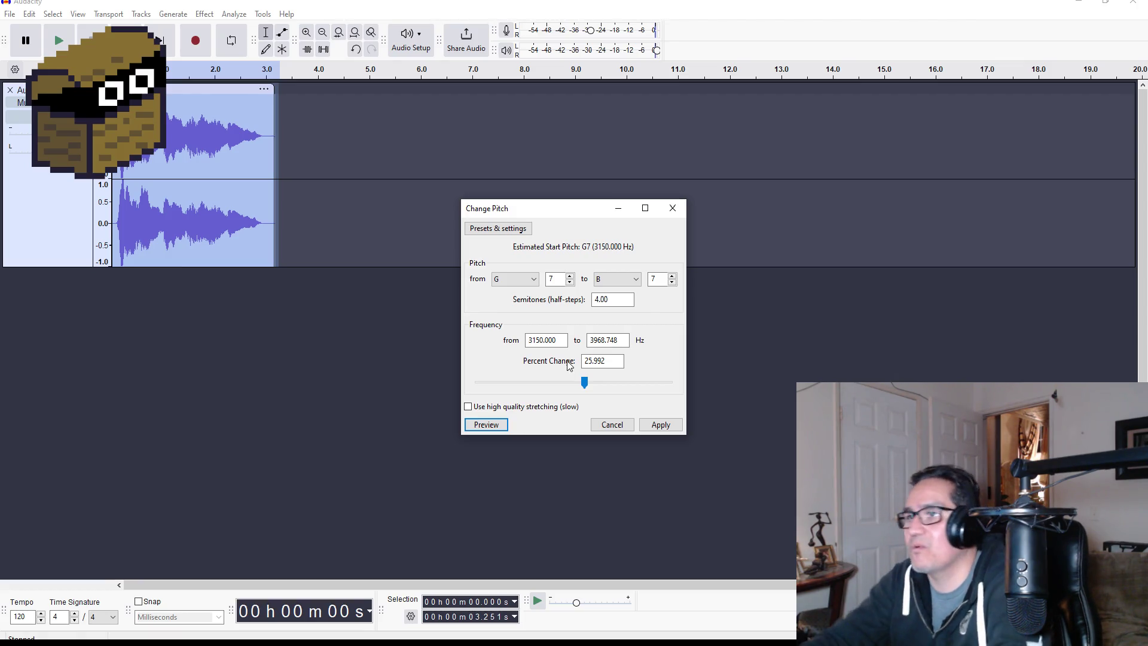
# Raise the clip's pitch from G to G#/Ab after previewing A, and apply it.
pyautogui.click(618, 278)
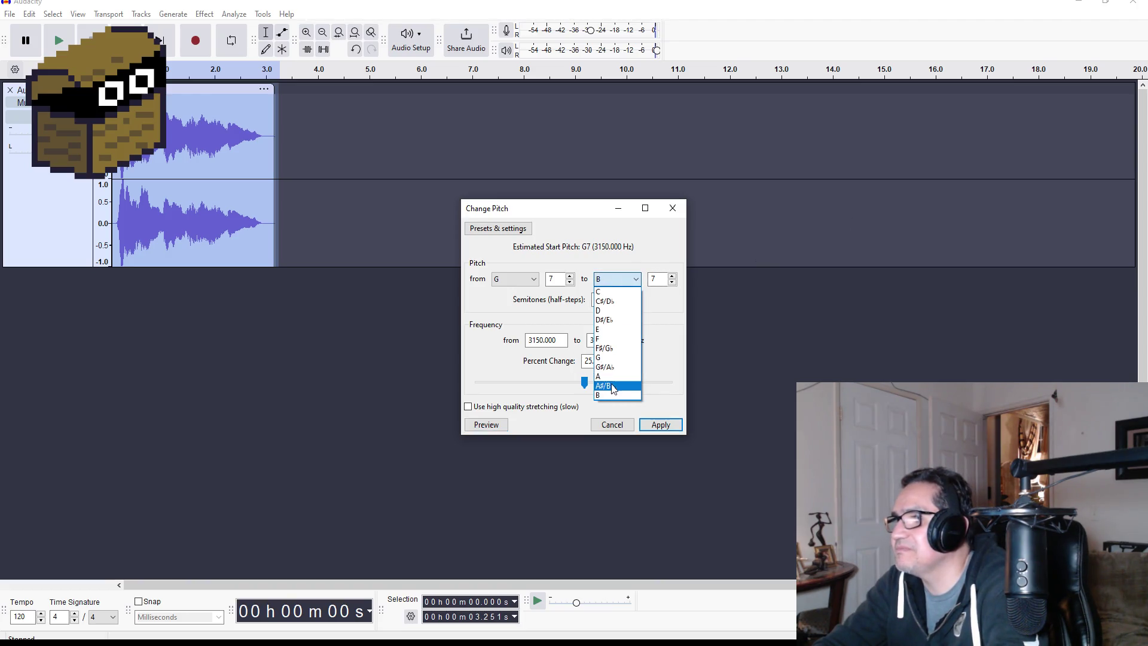
pyautogui.click(610, 376)
pyautogui.click(491, 426)
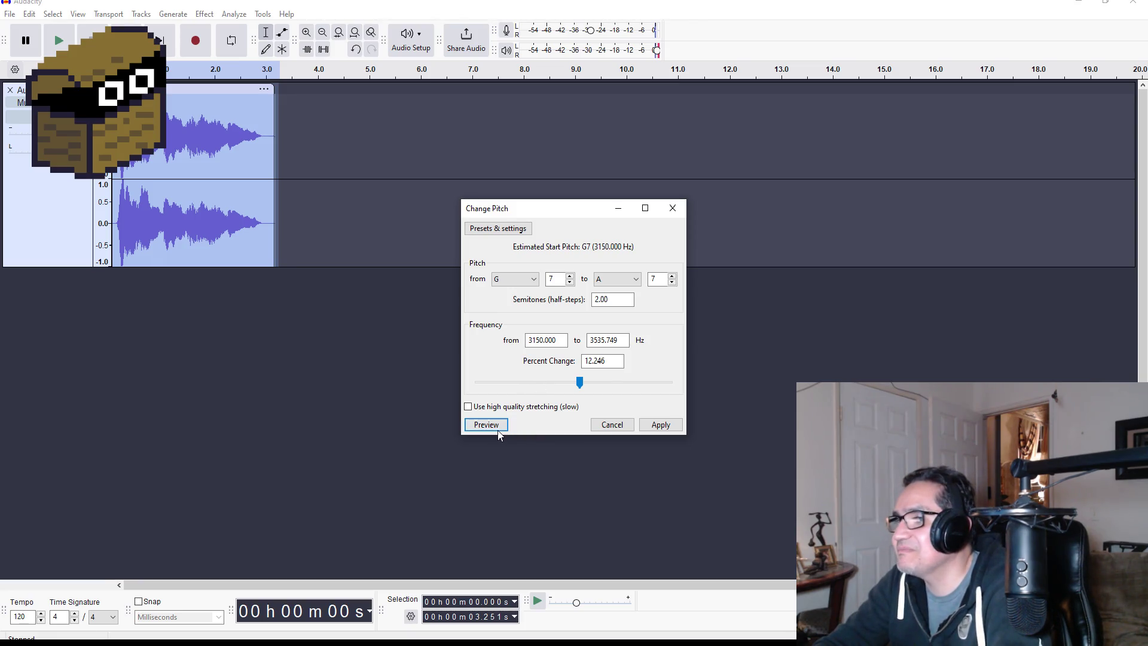
pyautogui.click(494, 422)
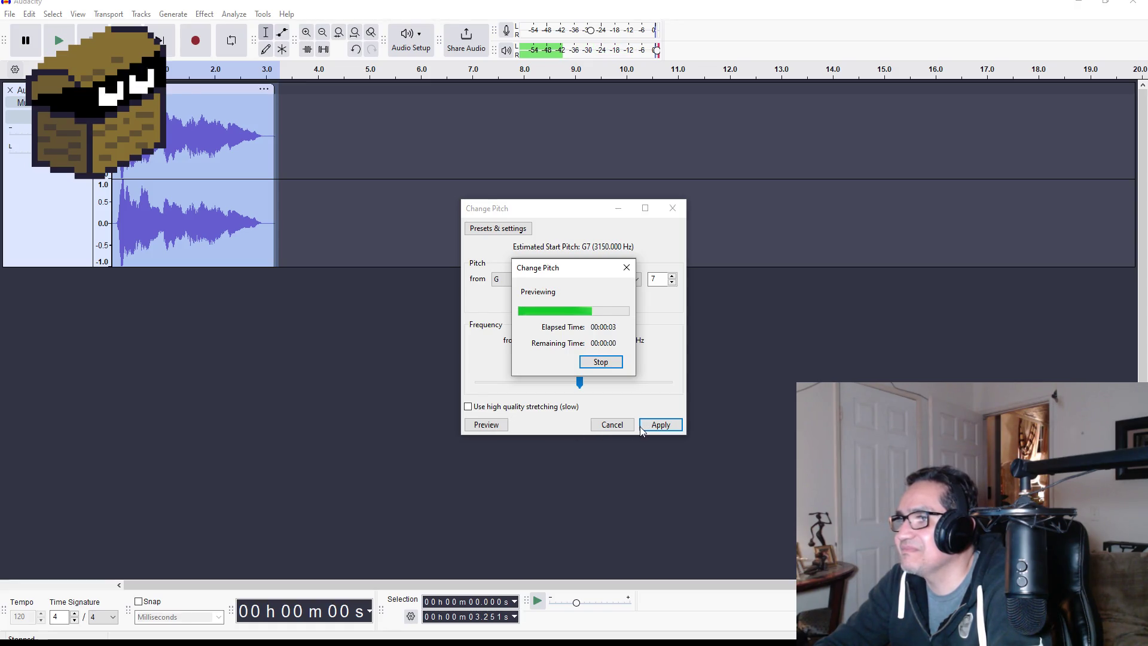
pyautogui.click(621, 278)
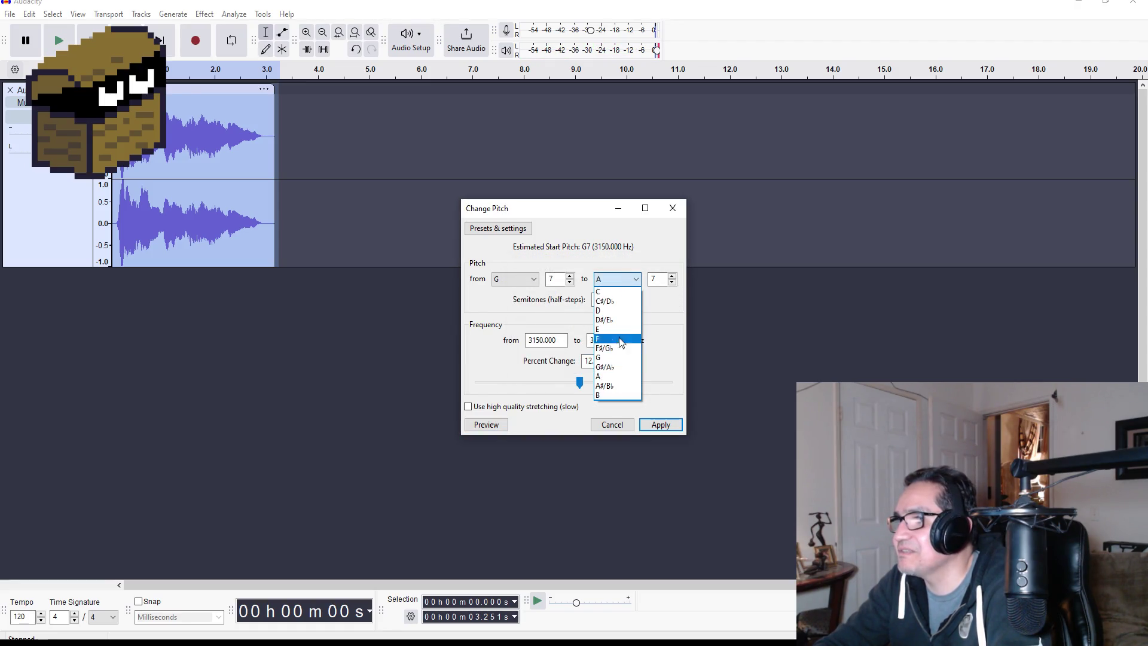
pyautogui.click(605, 366)
pyautogui.click(501, 424)
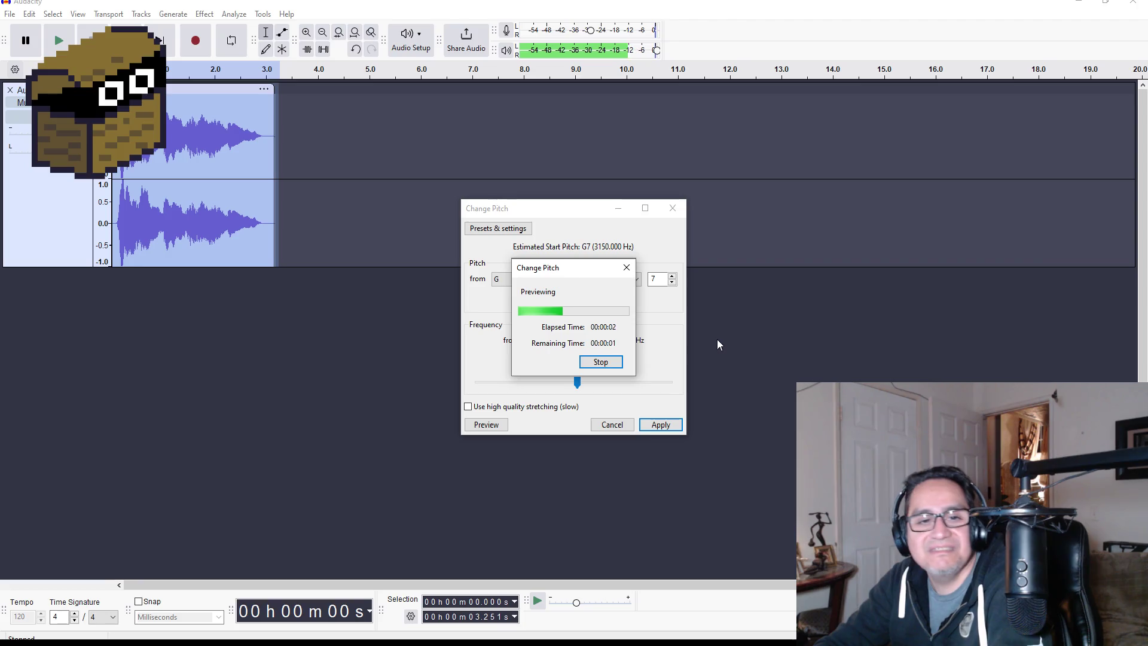
pyautogui.click(660, 425)
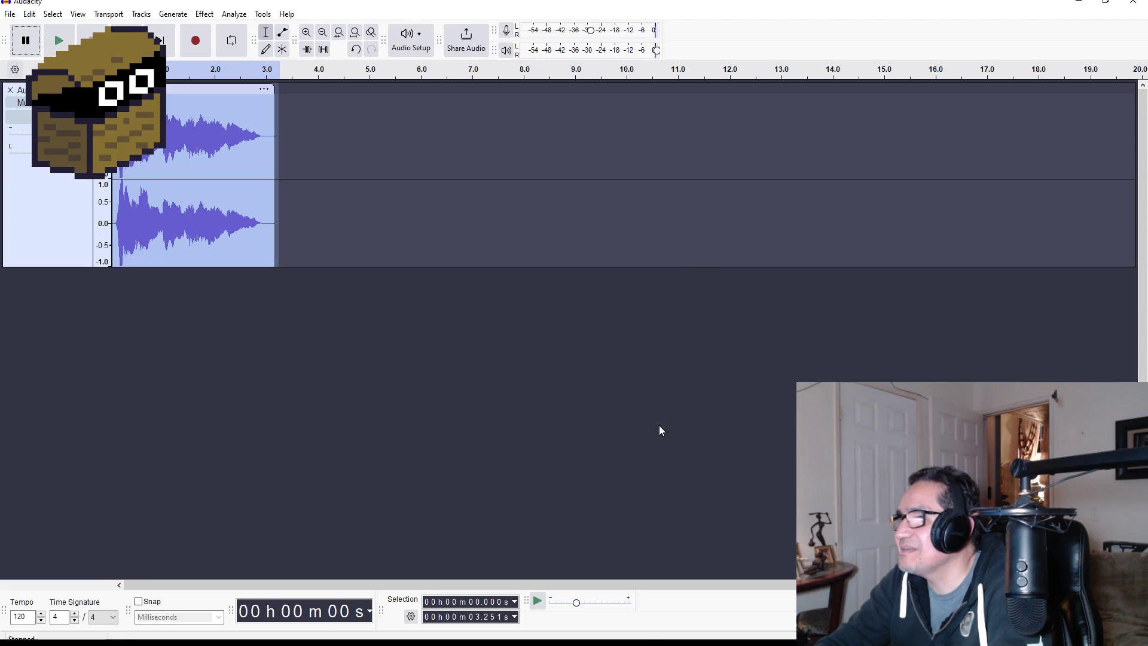
# Start exporting the audio from the File menu.
pyautogui.click(10, 13)
pyautogui.moveTo(27, 147)
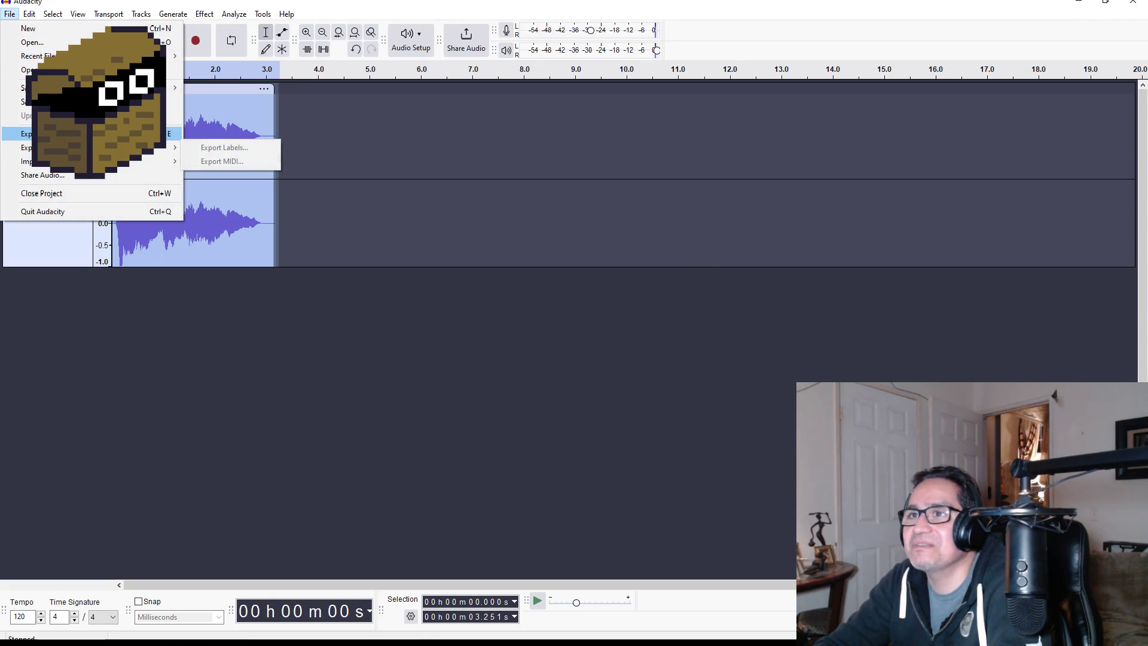
pyautogui.click(36, 134)
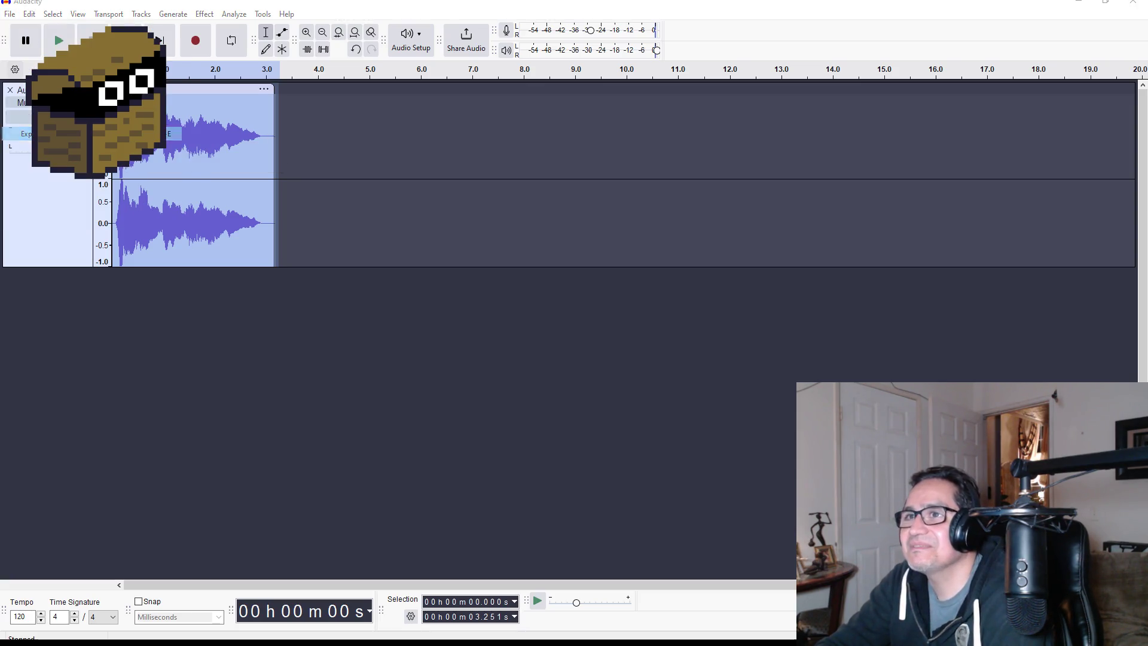
# Export the pitched sound to the computer as the WAV file cheer, then quit Audacity.
pyautogui.click(646, 454)
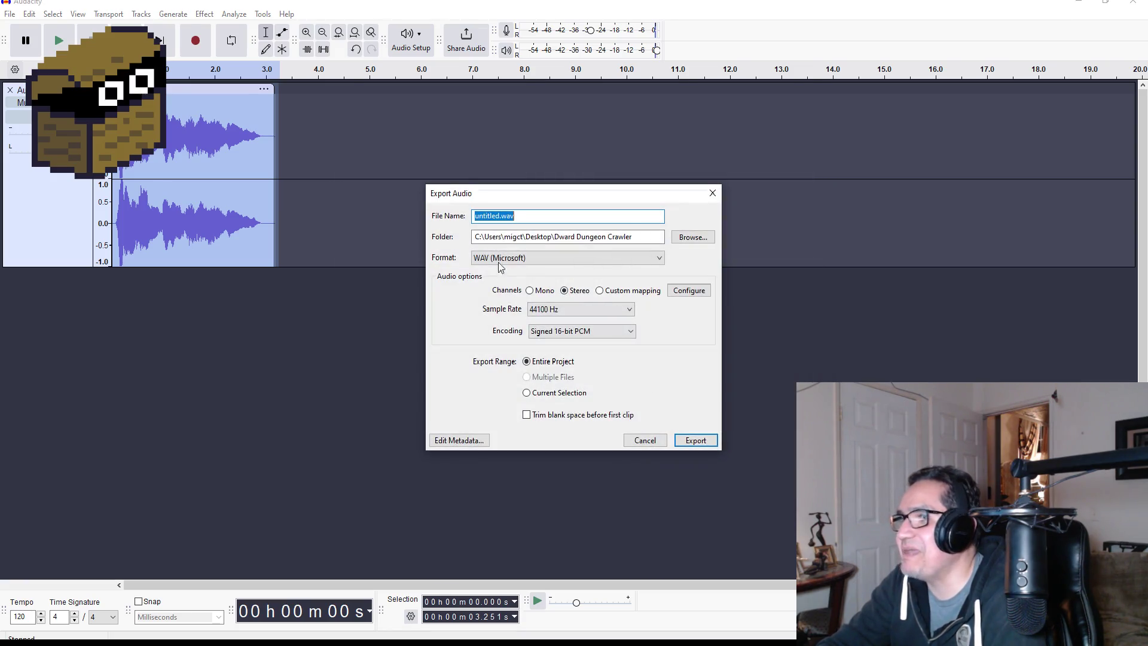
pyautogui.press('BackSpace')
pyautogui.write('cheer')
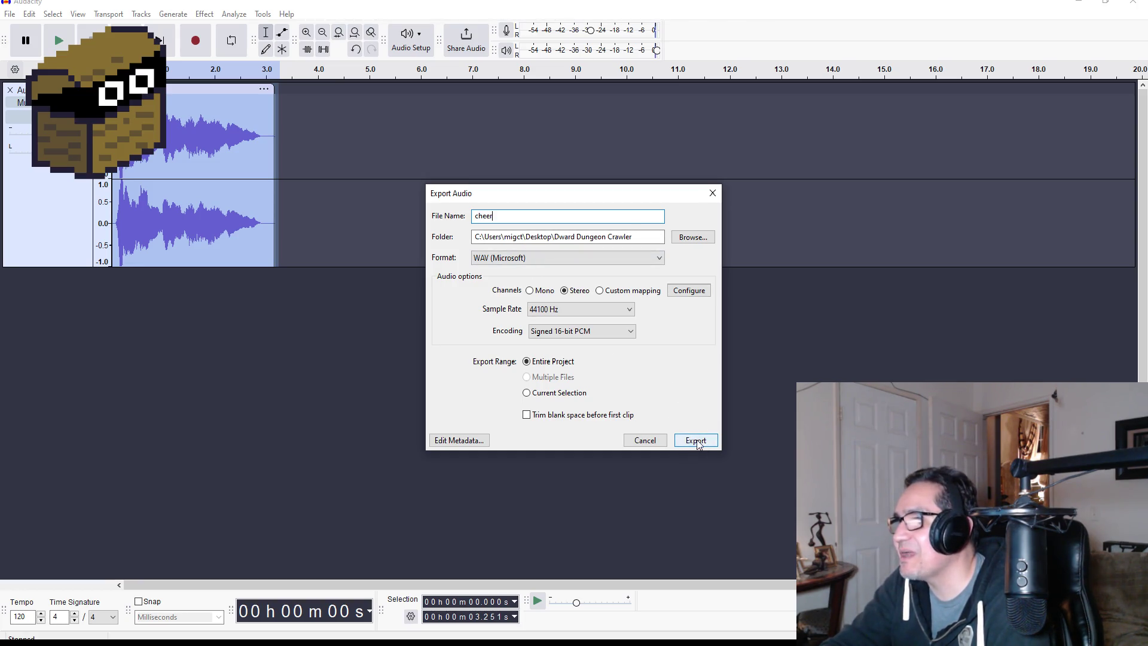
pyautogui.click(697, 441)
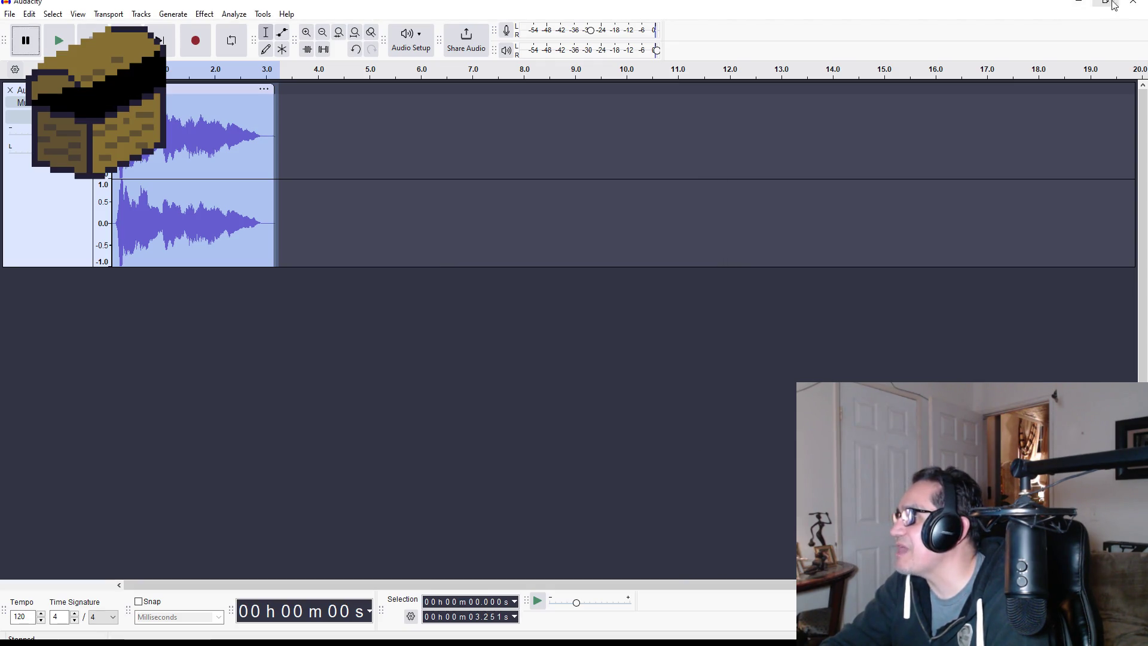
pyautogui.click(1133, 3)
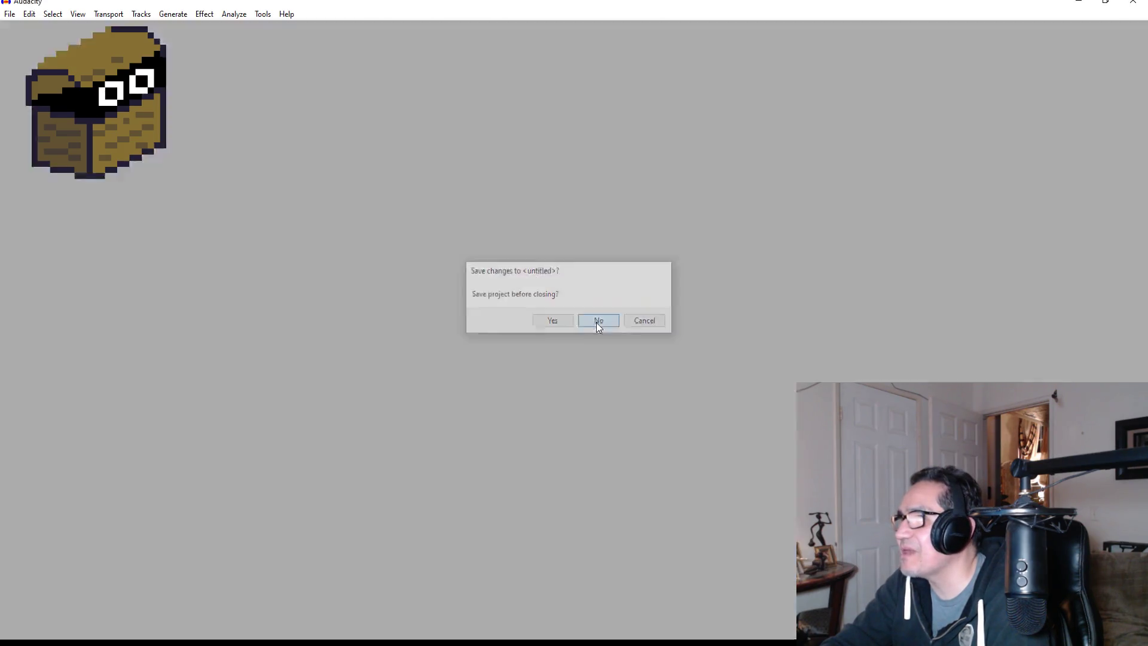
pyautogui.click(598, 321)
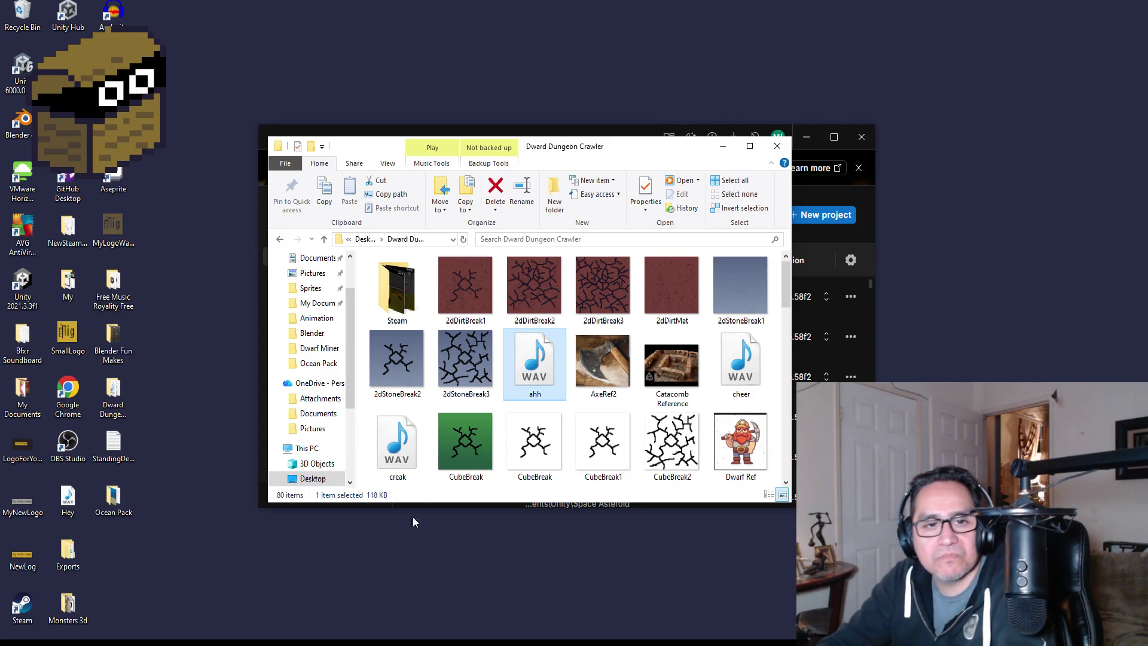
# In Unity's Project panel, open the Assets > Resources folder.
pyautogui.hotkey('alt', 'Tab')
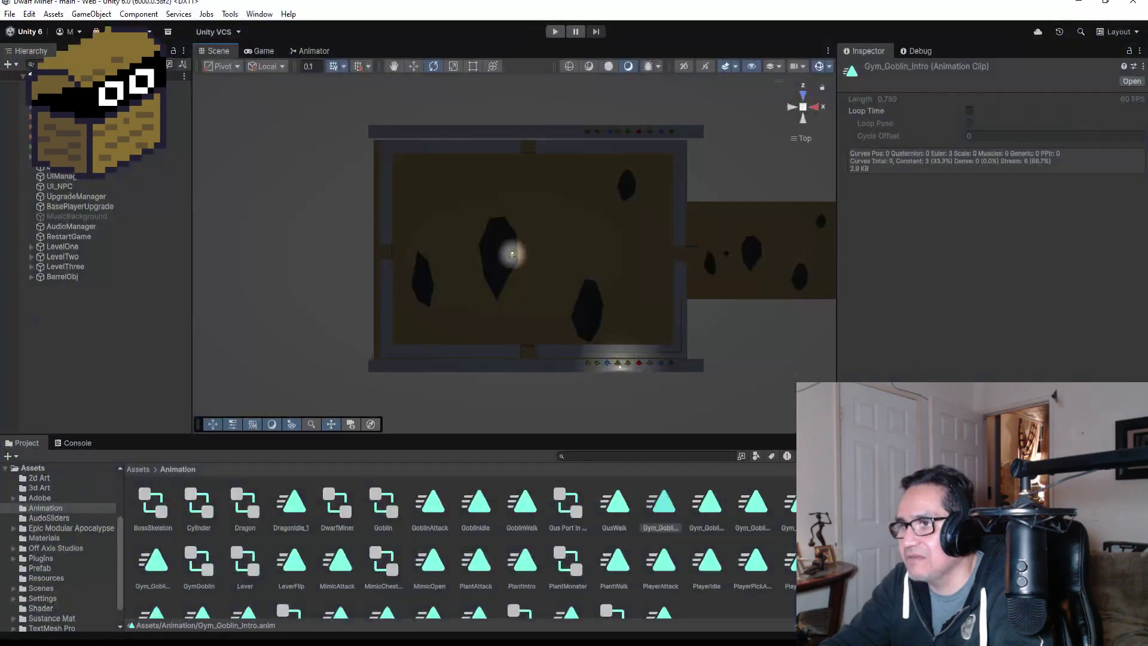
pyautogui.click(137, 469)
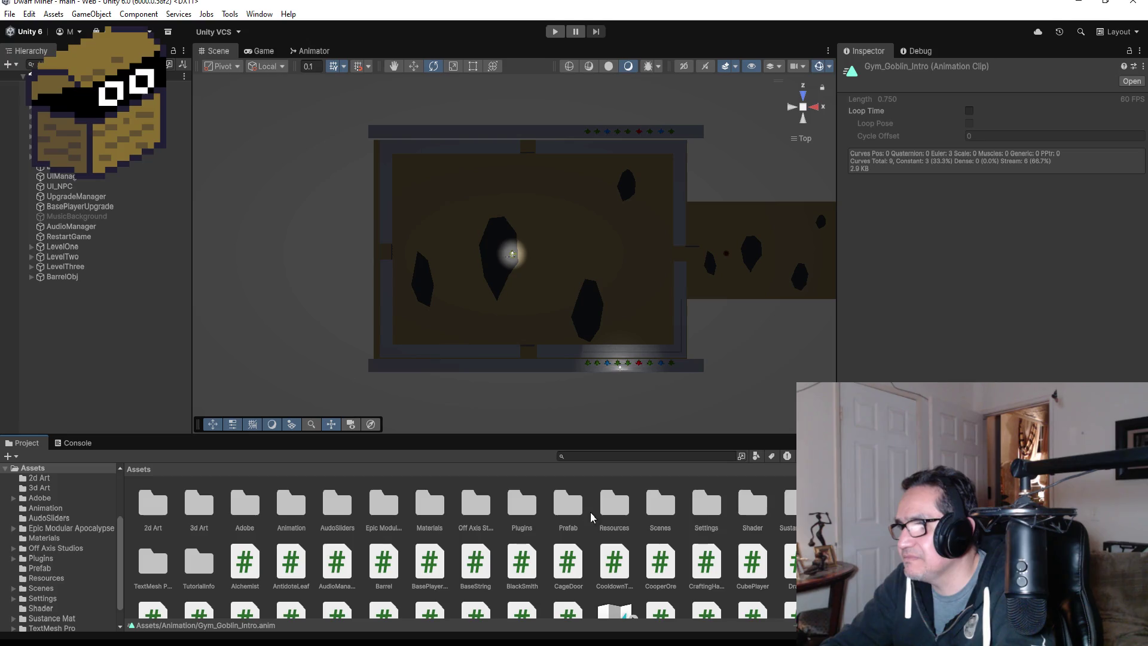
pyautogui.click(651, 512)
pyautogui.click(618, 512)
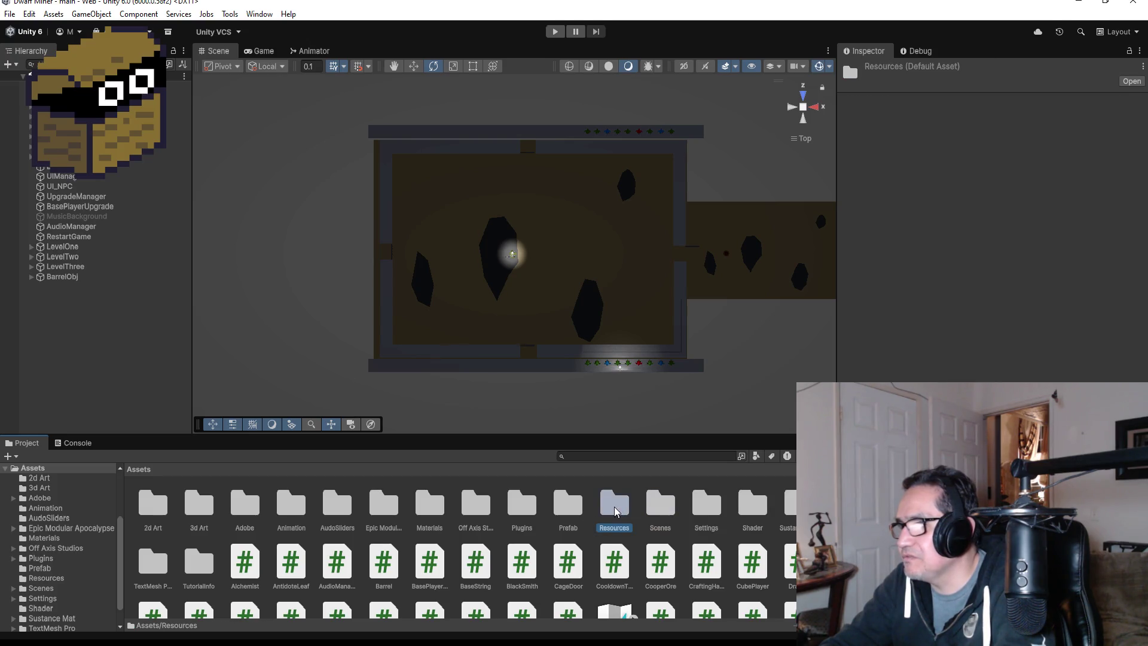
pyautogui.doubleClick(616, 511)
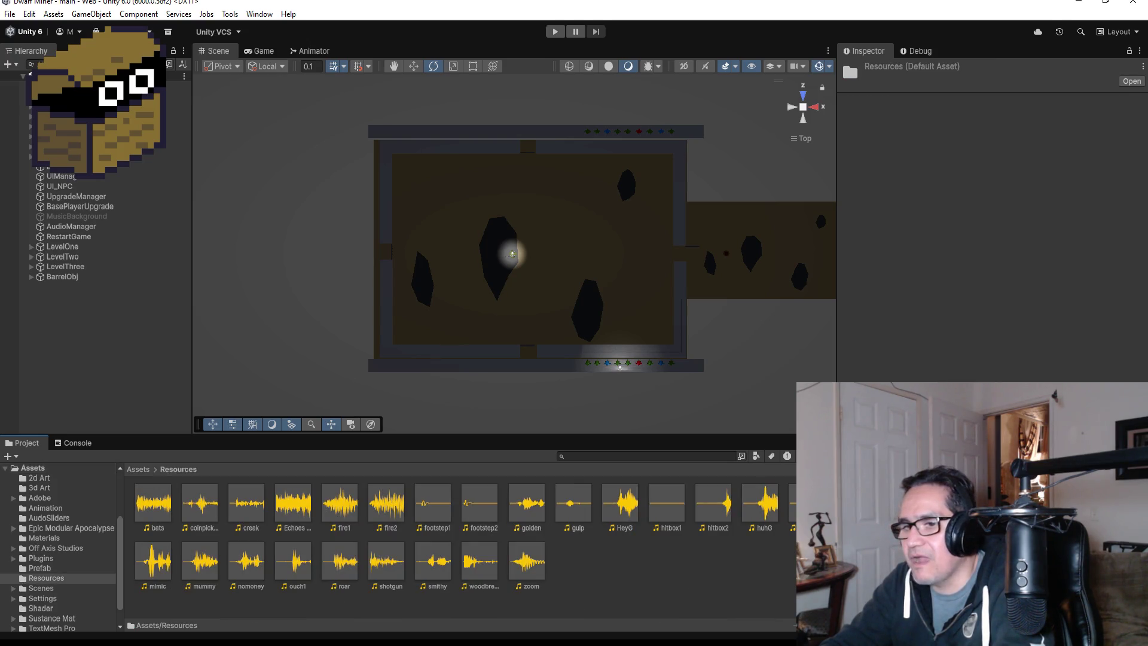
# Drag cheer.wav from File Explorer into Resources, then minimize Unity.
pyautogui.hotkey('alt', 'Tab')
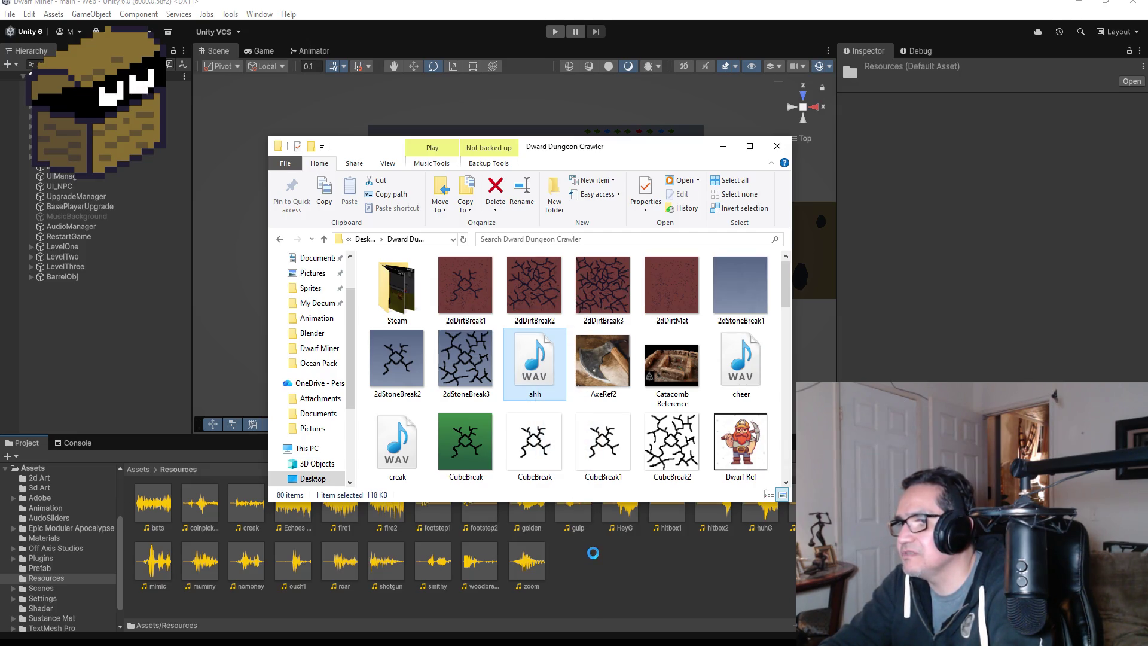
pyautogui.moveTo(743, 366)
pyautogui.mouseDown()
pyautogui.moveTo(736, 409)
pyautogui.moveTo(646, 596)
pyautogui.moveTo(648, 576)
pyautogui.mouseUp()
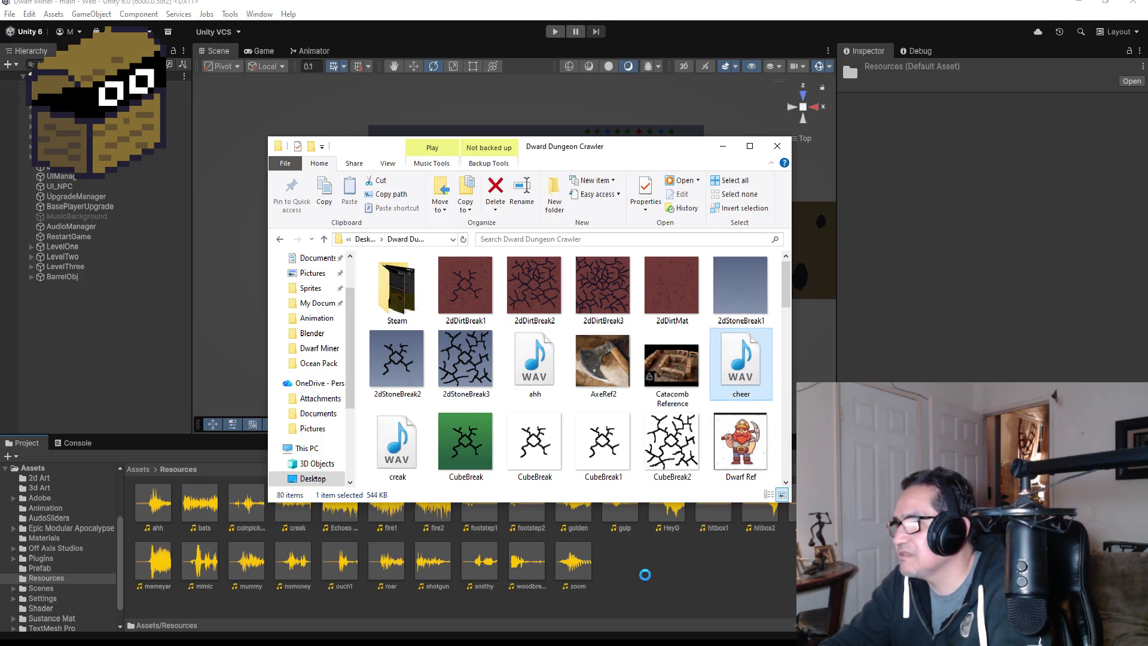
pyautogui.click(723, 146)
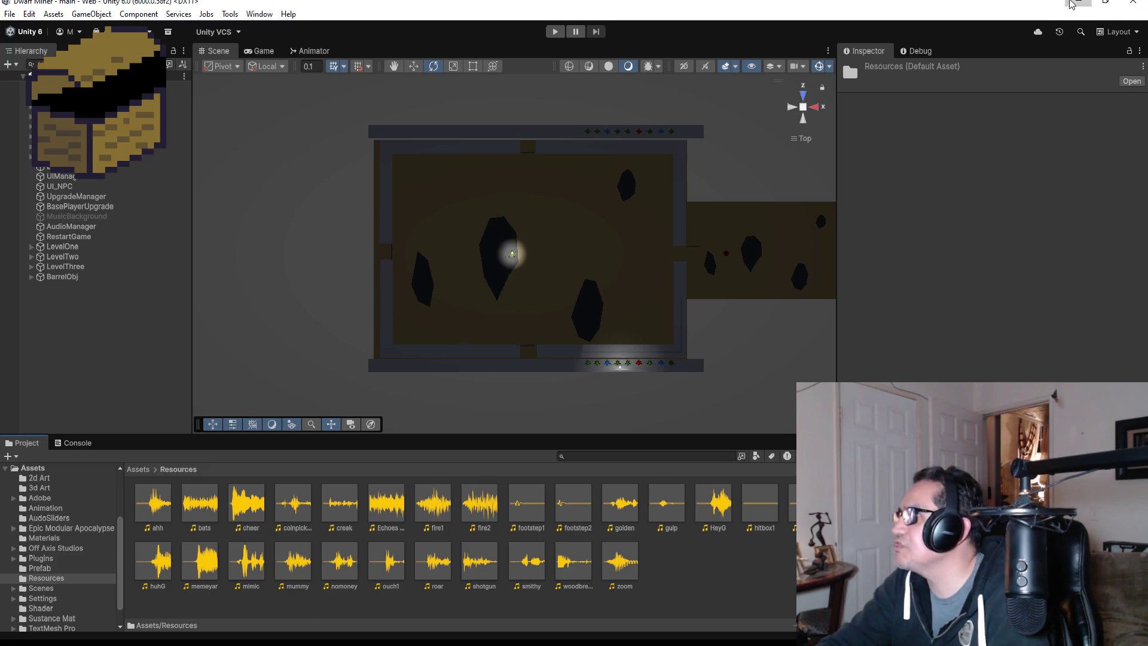
pyautogui.click(1078, 3)
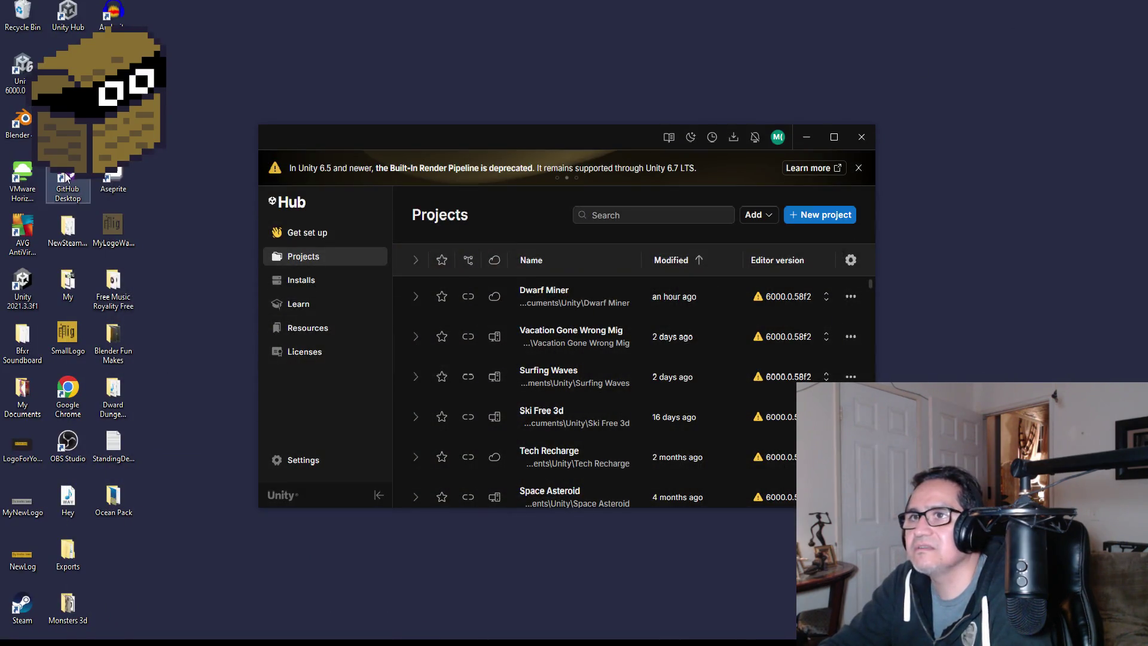
# Launch Audacity and open the ahh sound from the Dward Dungeon Crawler folder.
pyautogui.press('super')
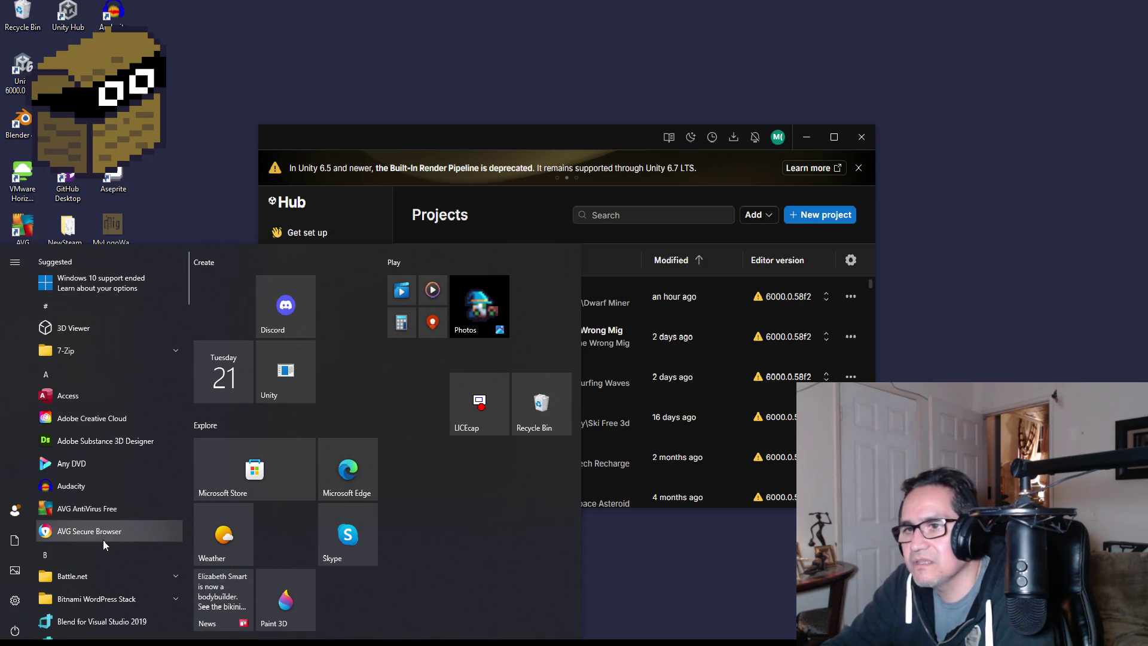
pyautogui.click(90, 486)
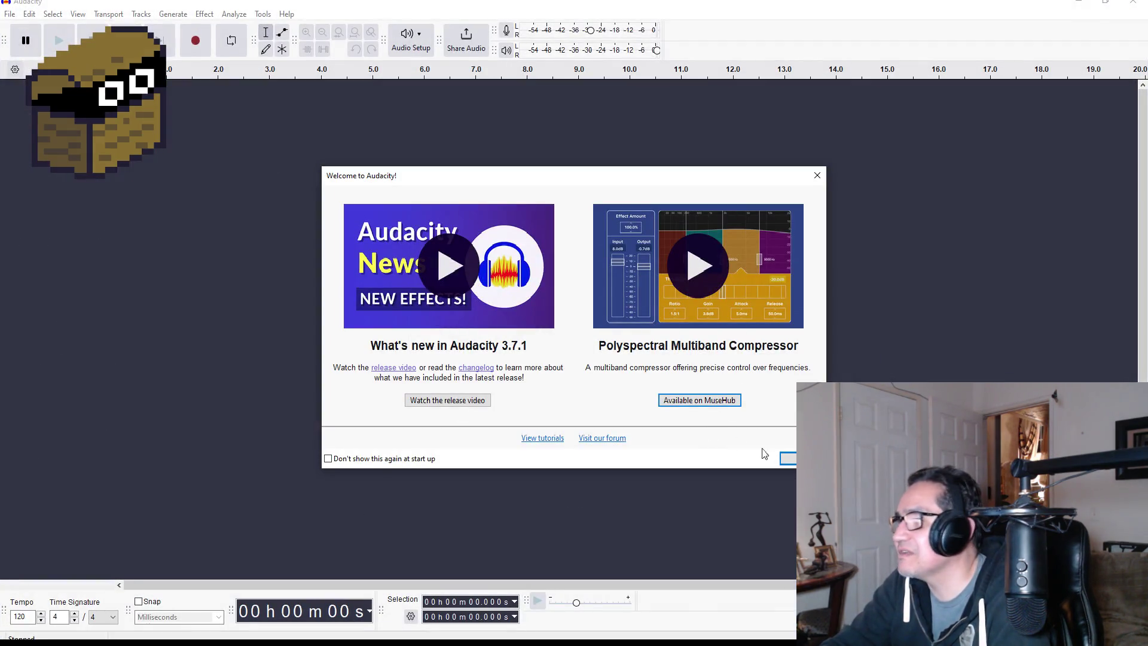
pyautogui.click(795, 458)
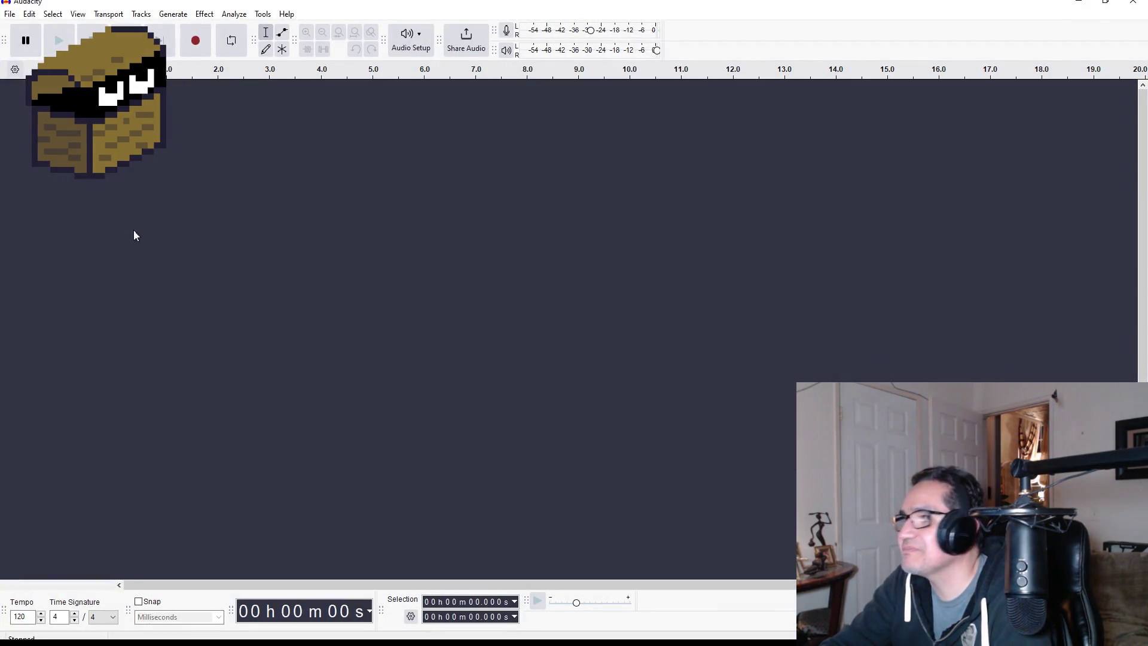
pyautogui.click(9, 14)
pyautogui.click(268, 97)
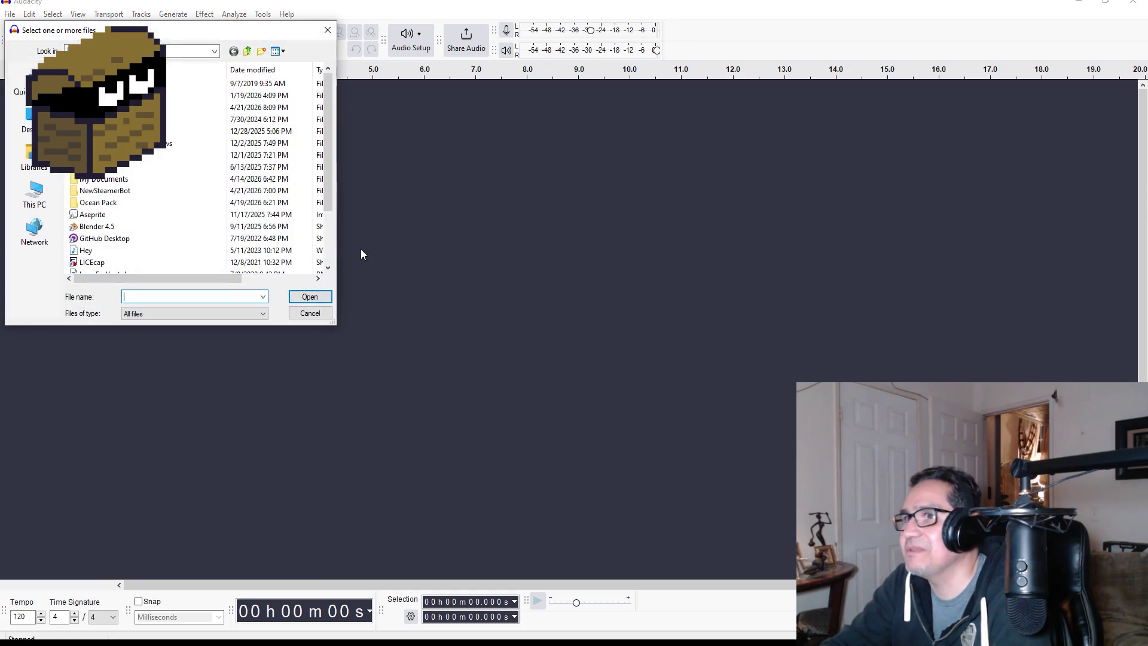
pyautogui.moveTo(161, 31)
pyautogui.mouseDown()
pyautogui.moveTo(490, 117)
pyautogui.moveTo(508, 135)
pyautogui.mouseUp()
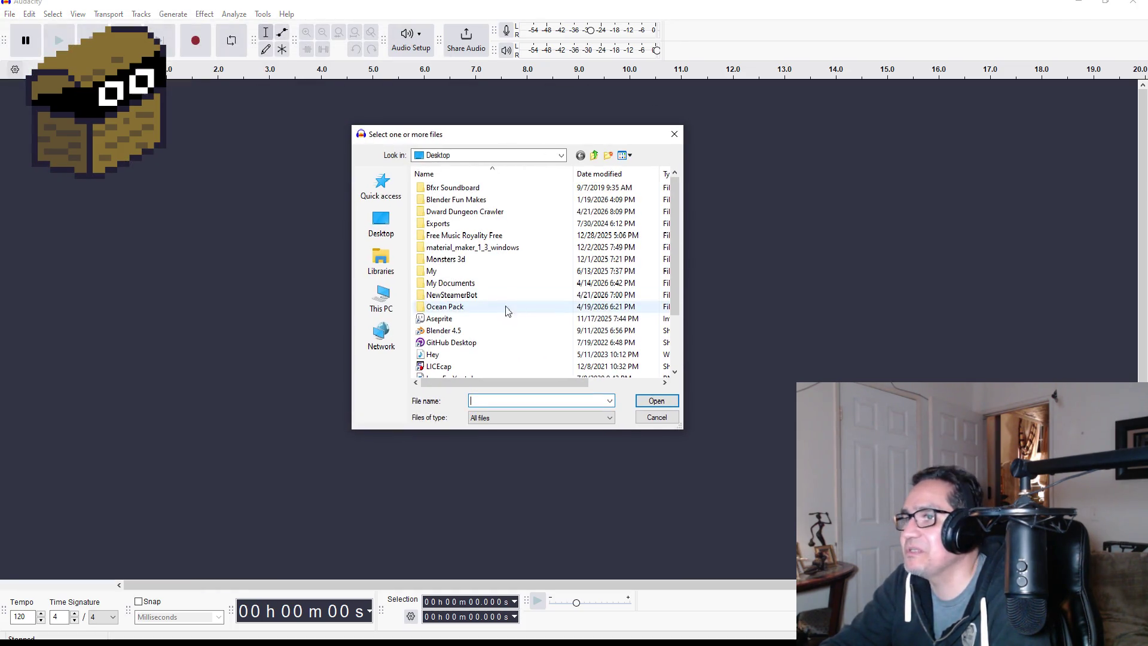
pyautogui.doubleClick(479, 217)
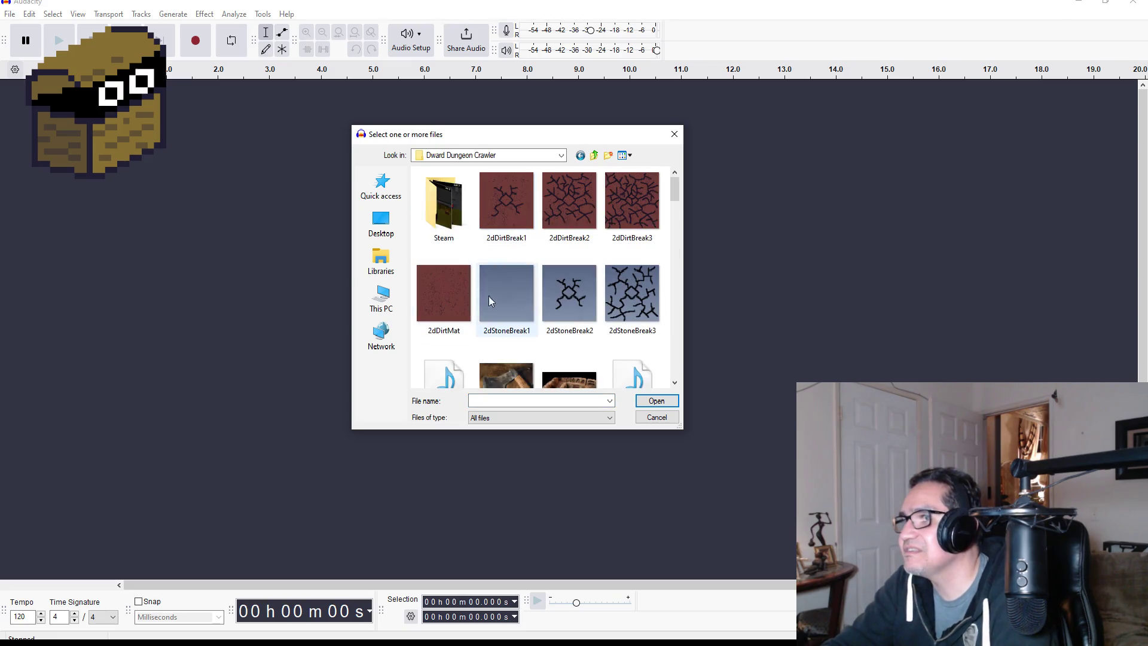
pyautogui.scroll(-3, 484, 295)
pyautogui.scroll(3, 554, 252)
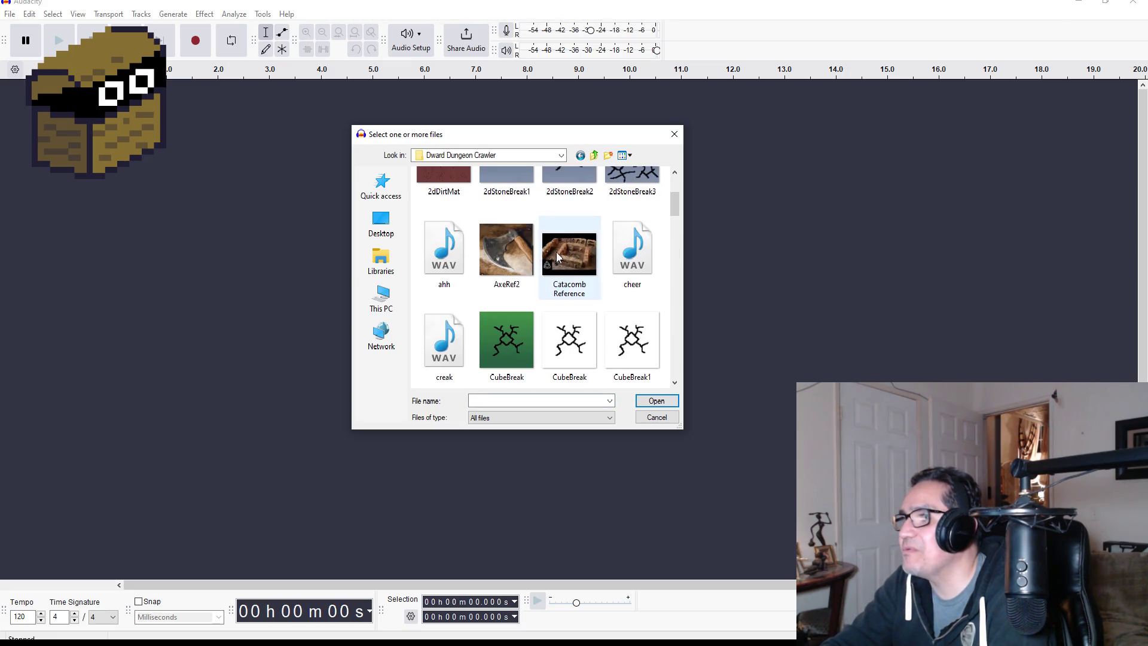
pyautogui.doubleClick(450, 251)
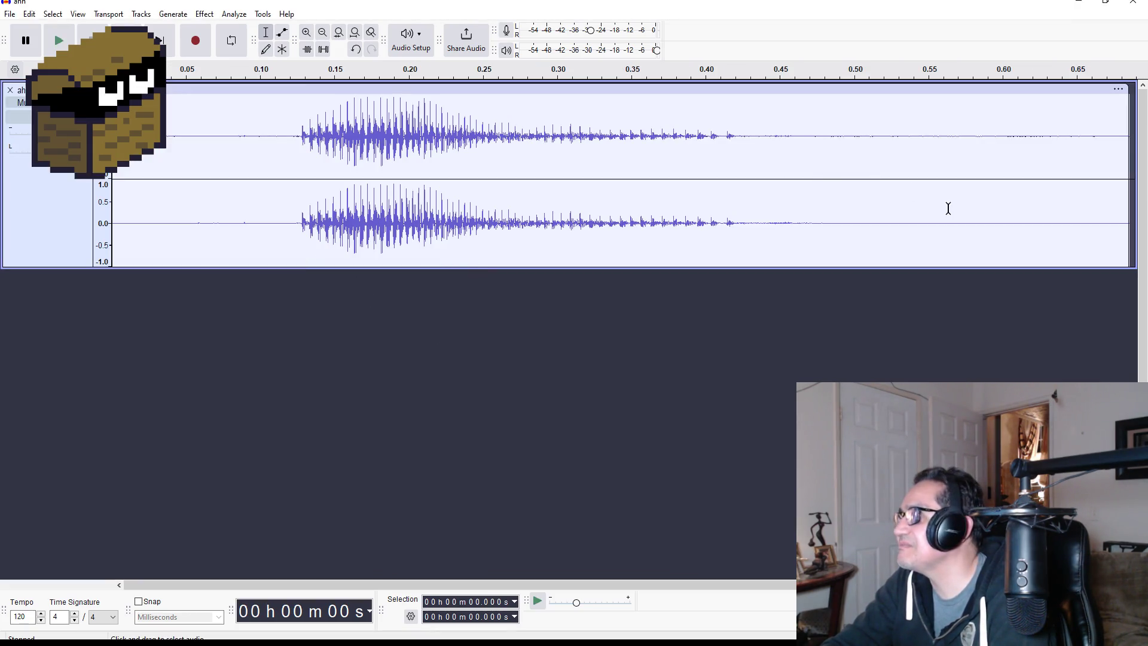
# Listen to the ahh clip, then start a new empty project.
pyautogui.click(67, 42)
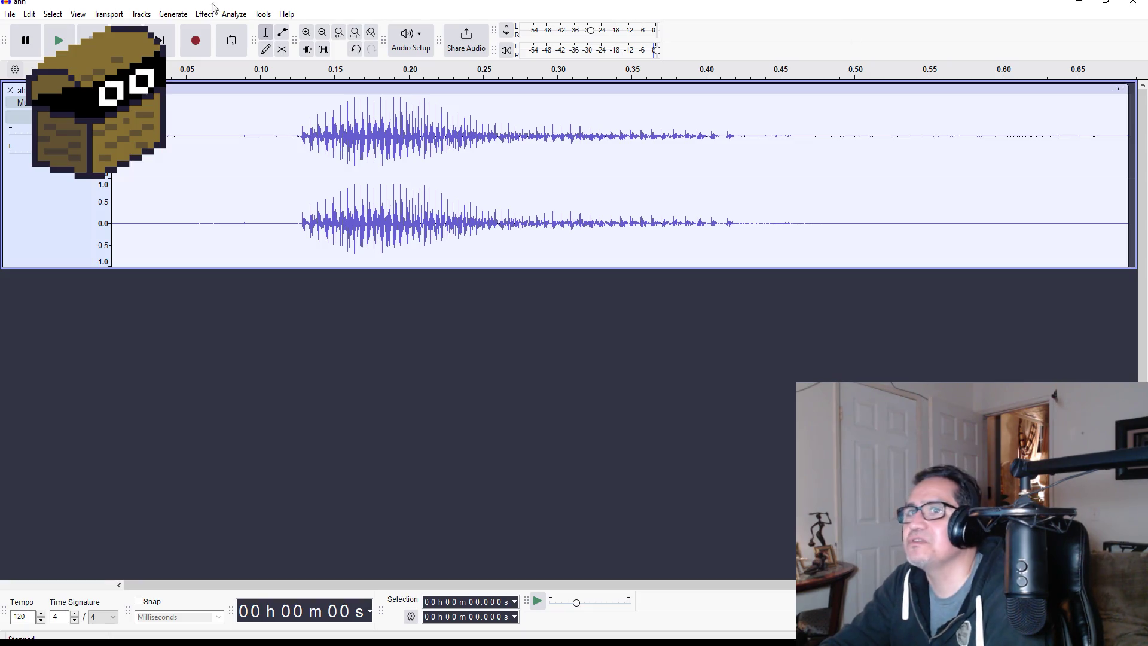
pyautogui.click(10, 14)
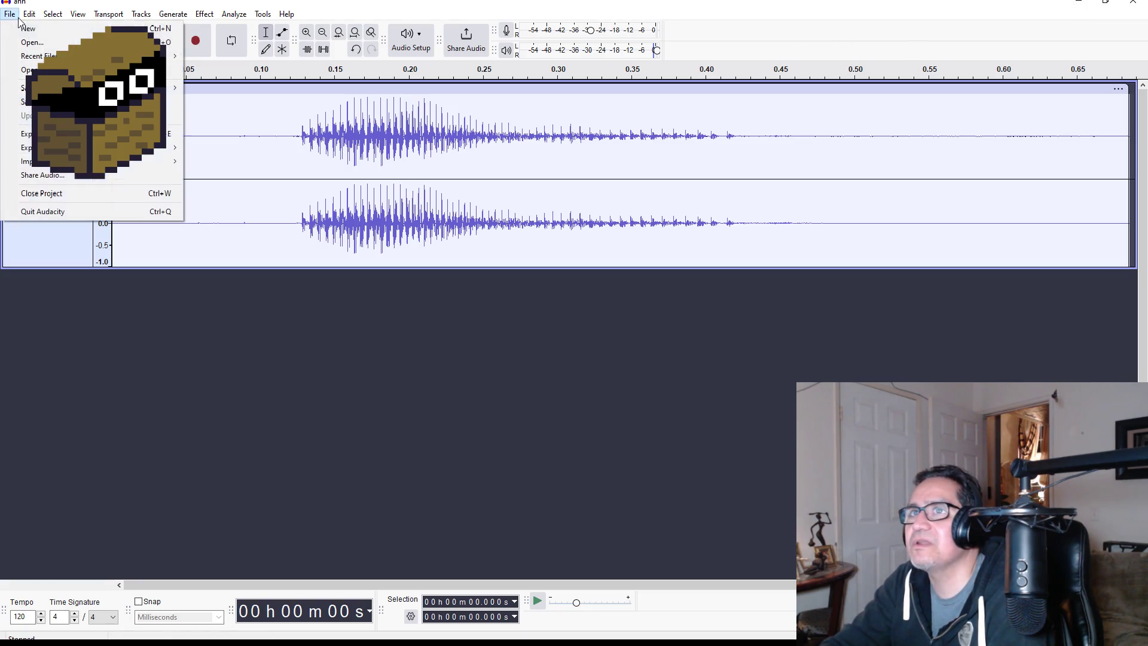
pyautogui.press('Escape')
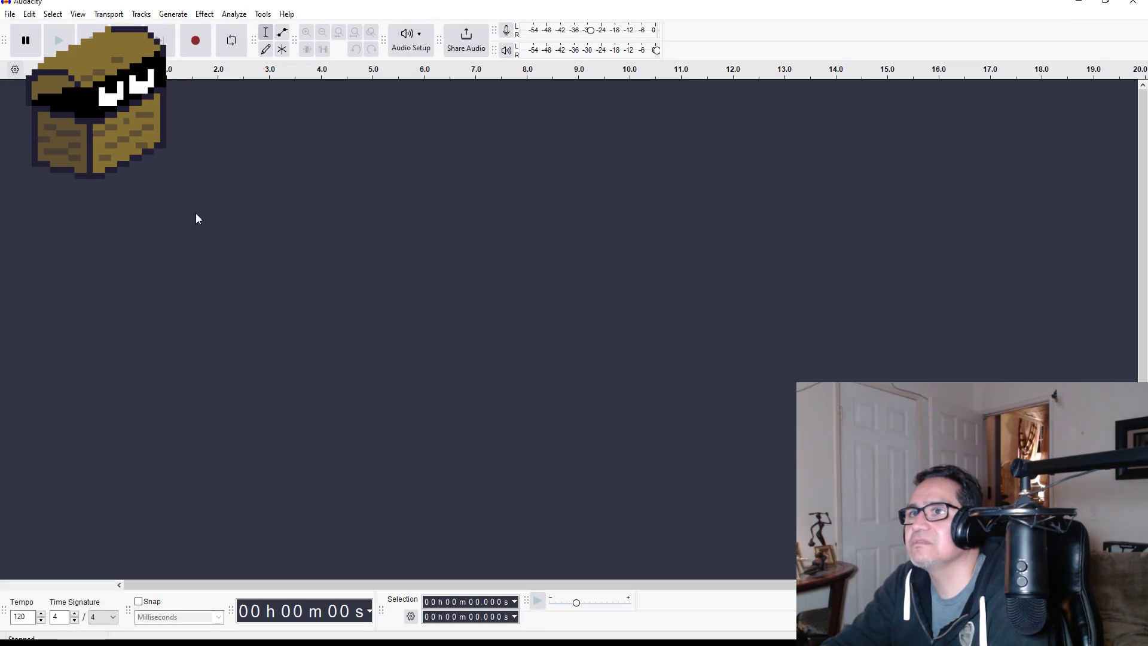
# Record a new short voice clip and play it back.
pyautogui.click(202, 43)
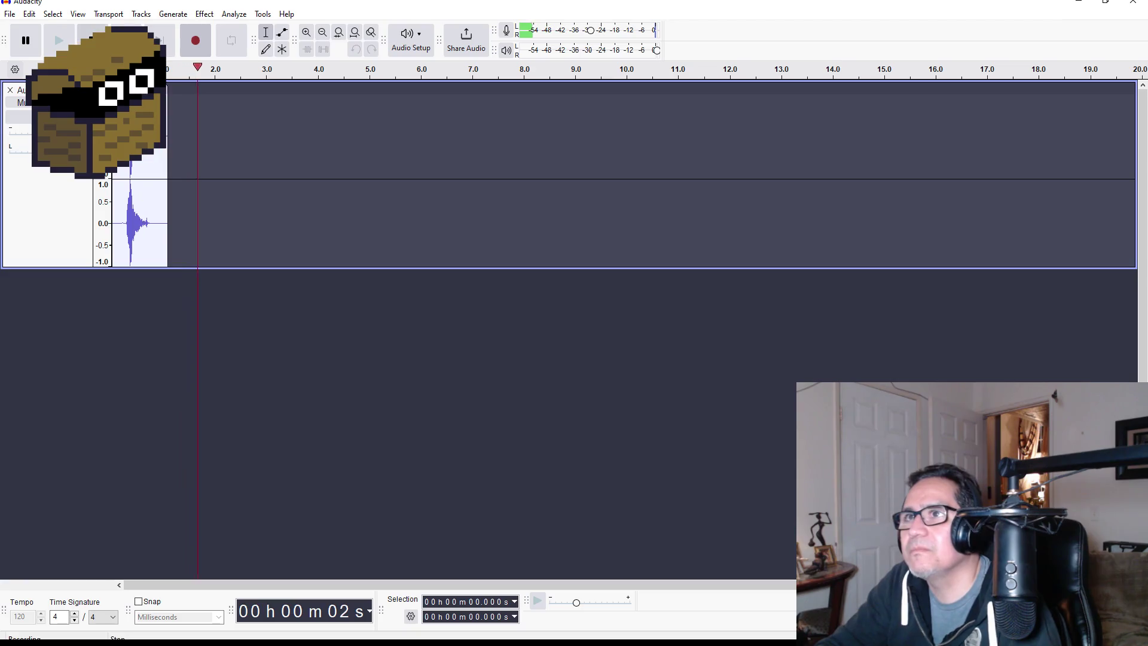
pyautogui.click(93, 40)
pyautogui.click(59, 40)
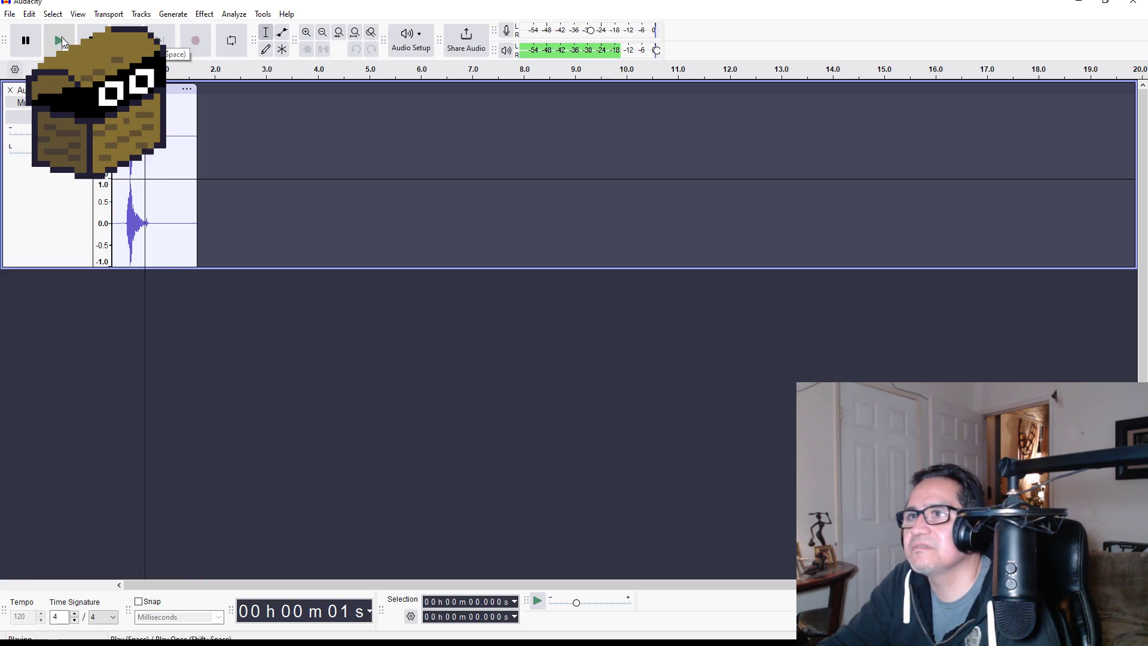
# Trim the silent tail after 0.859 s and the leading silence before 0.151 s.
pyautogui.moveTo(156, 113); pyautogui.dragTo(233, 114)
pyautogui.press('Delete')
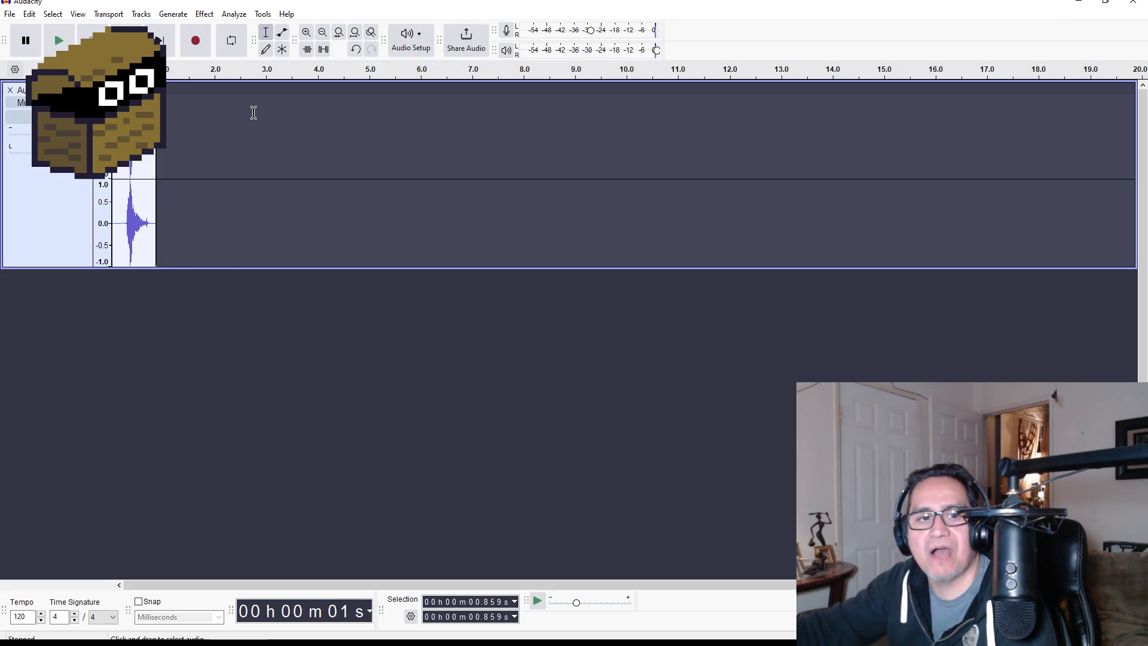
pyautogui.click(59, 40)
pyautogui.click(159, 41)
pyautogui.press('space')
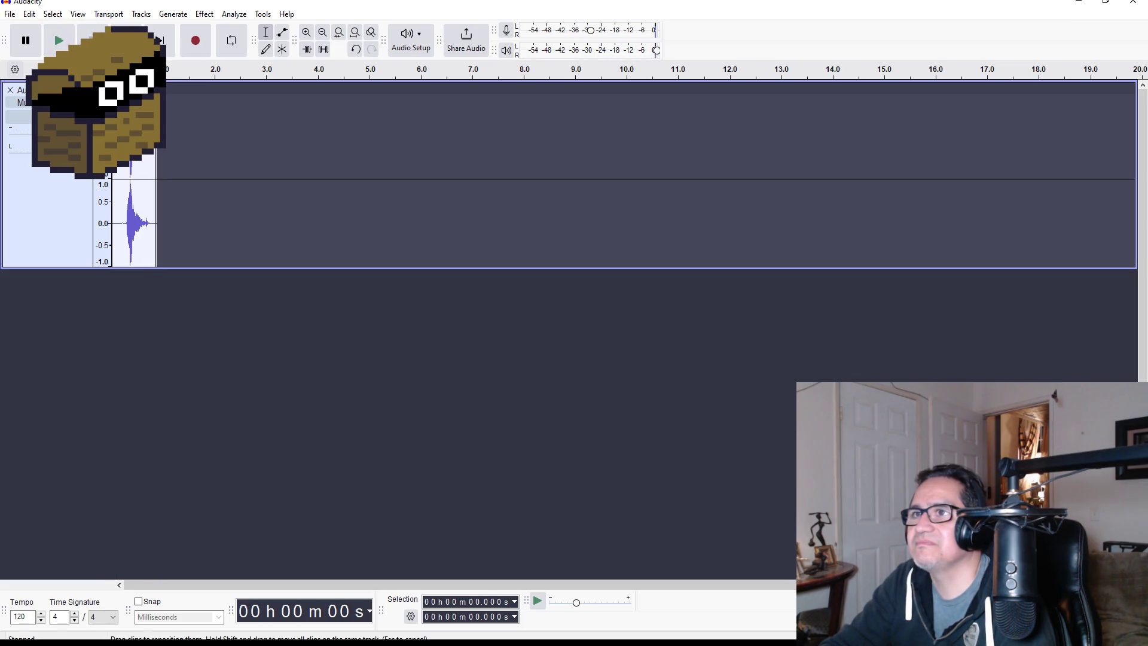
pyautogui.moveTo(112, 227); pyautogui.dragTo(120, 227)
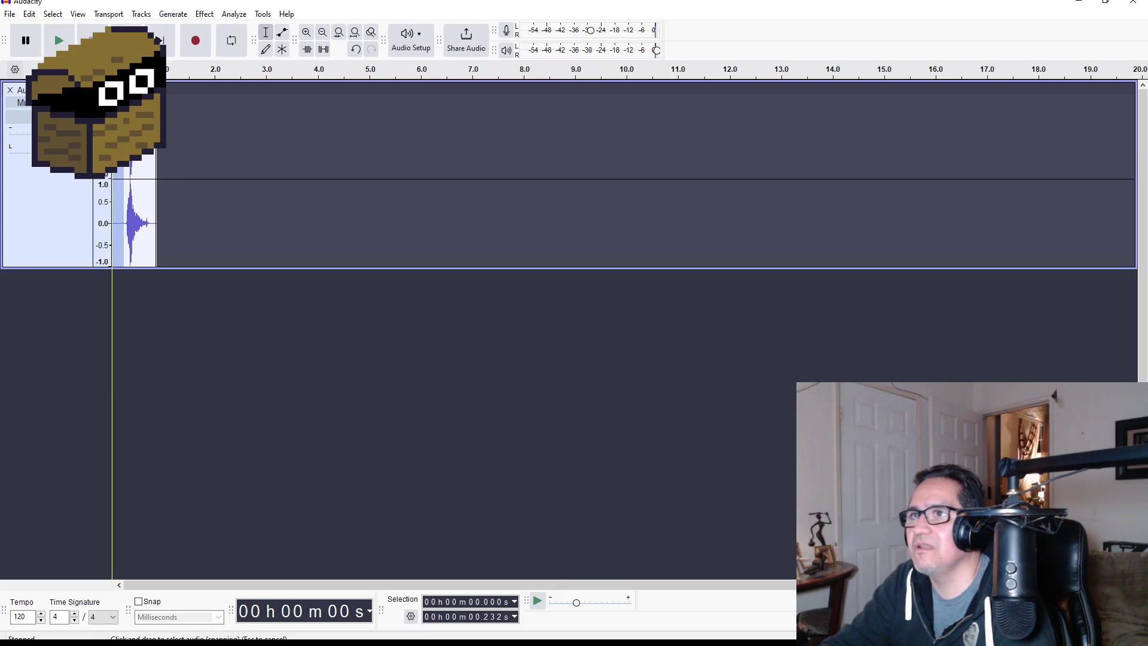
pyautogui.press('Delete')
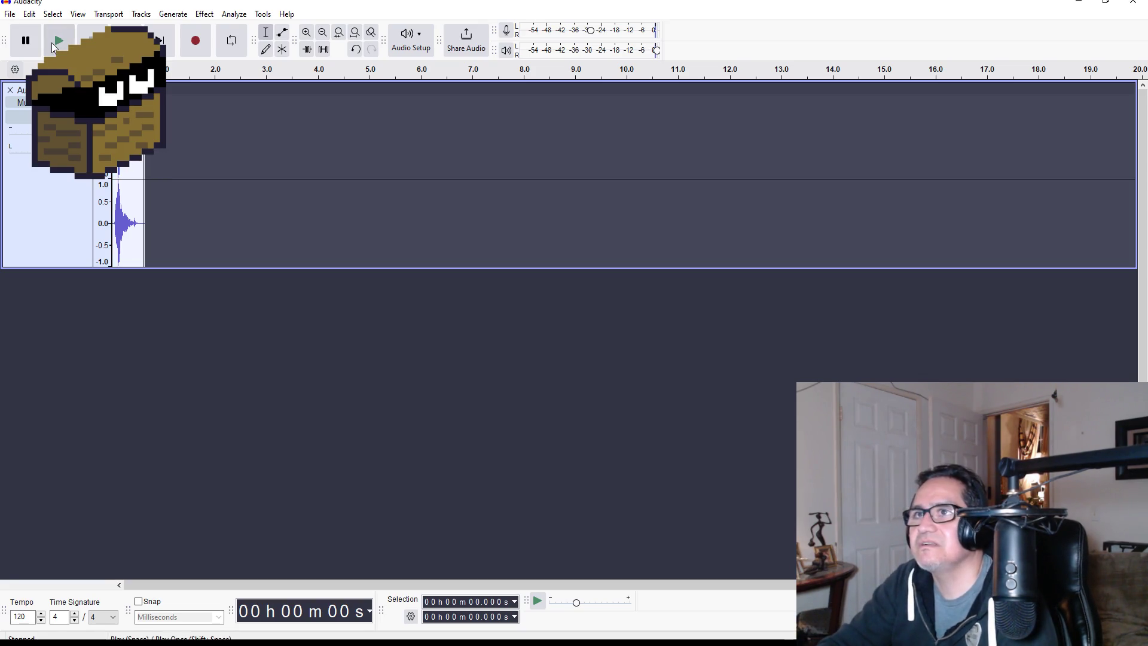
pyautogui.click(50, 41)
# Select the clip audio from 0 to 0.743 s after a no-selection warning.
pyautogui.click(204, 13)
pyautogui.moveTo(241, 139)
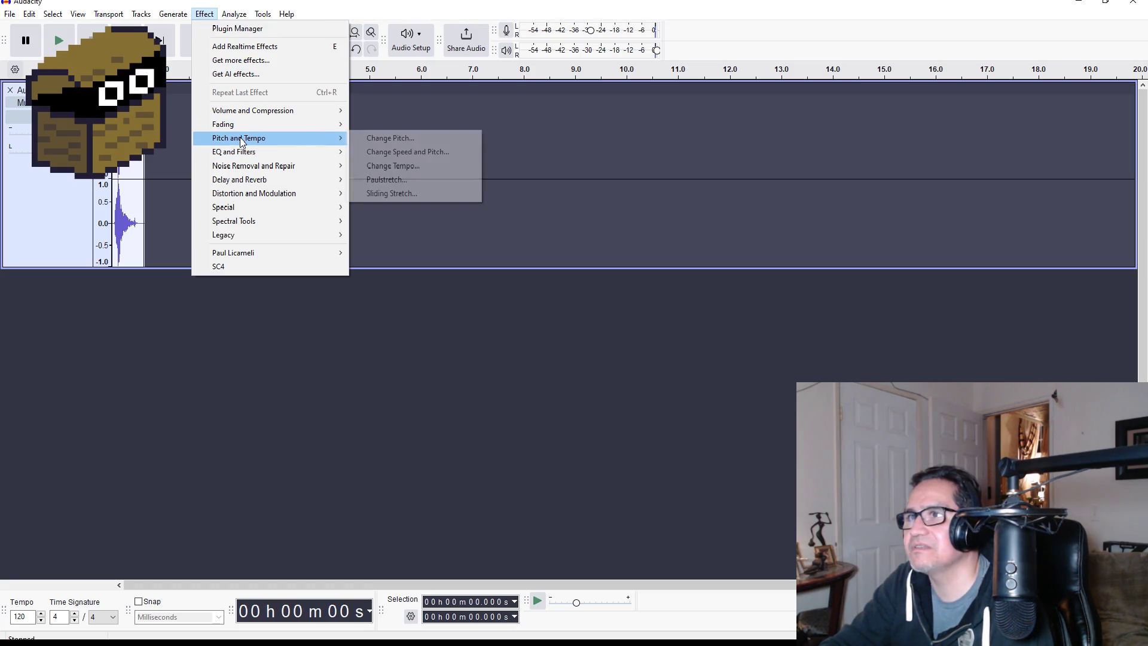
pyautogui.click(408, 139)
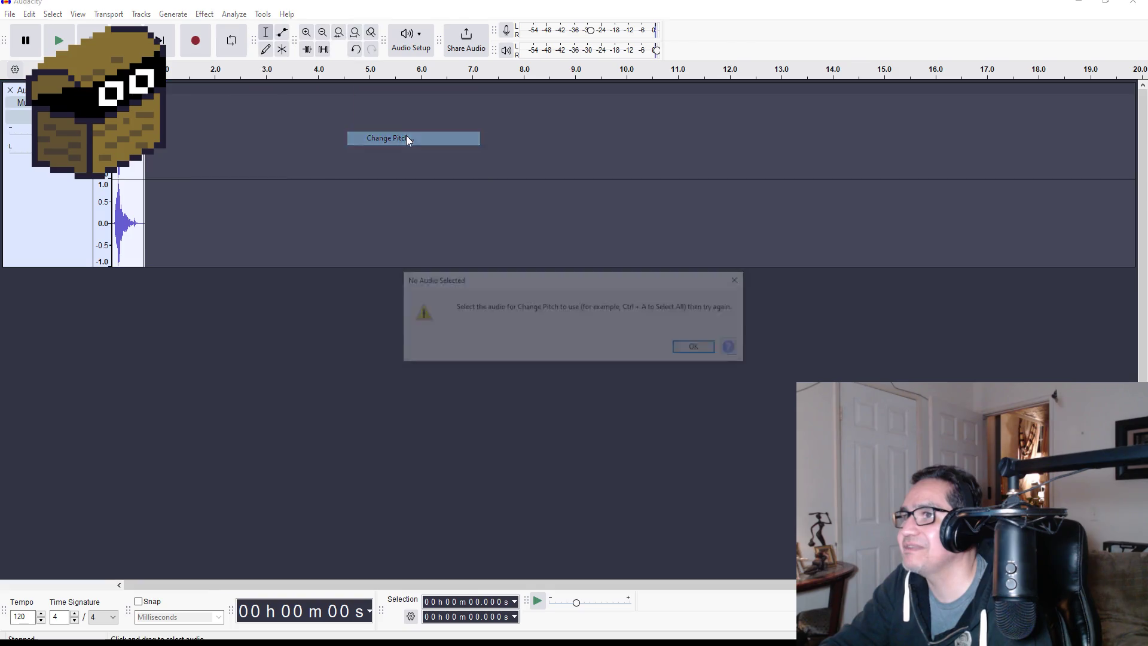
pyautogui.click(695, 349)
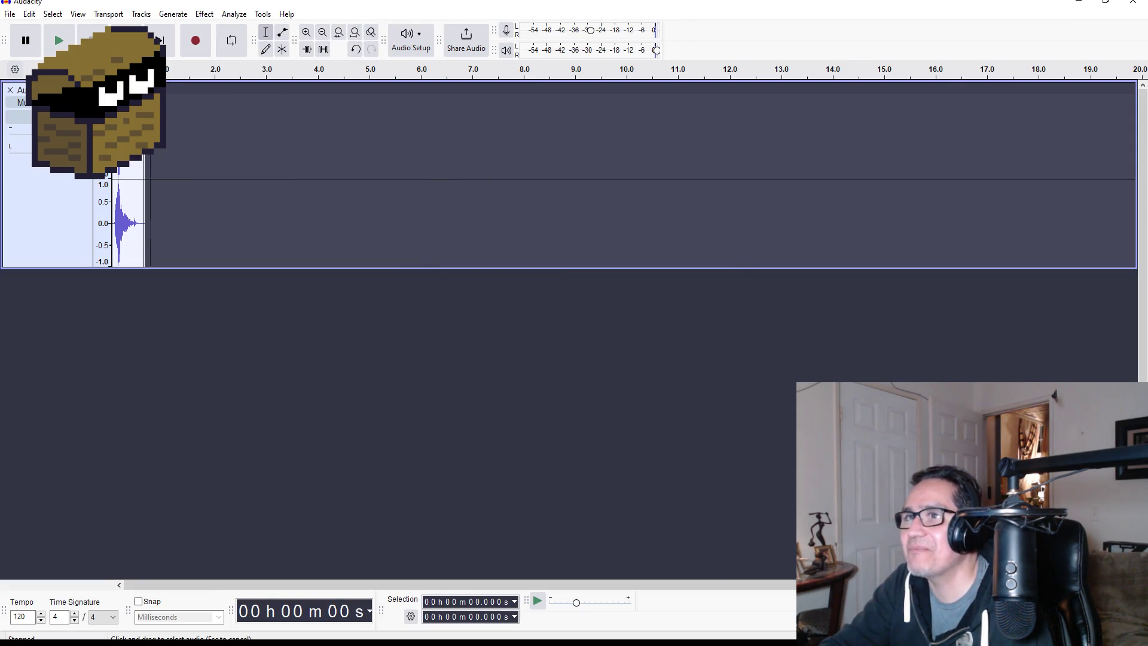
pyautogui.moveTo(113, 221); pyautogui.dragTo(150, 221)
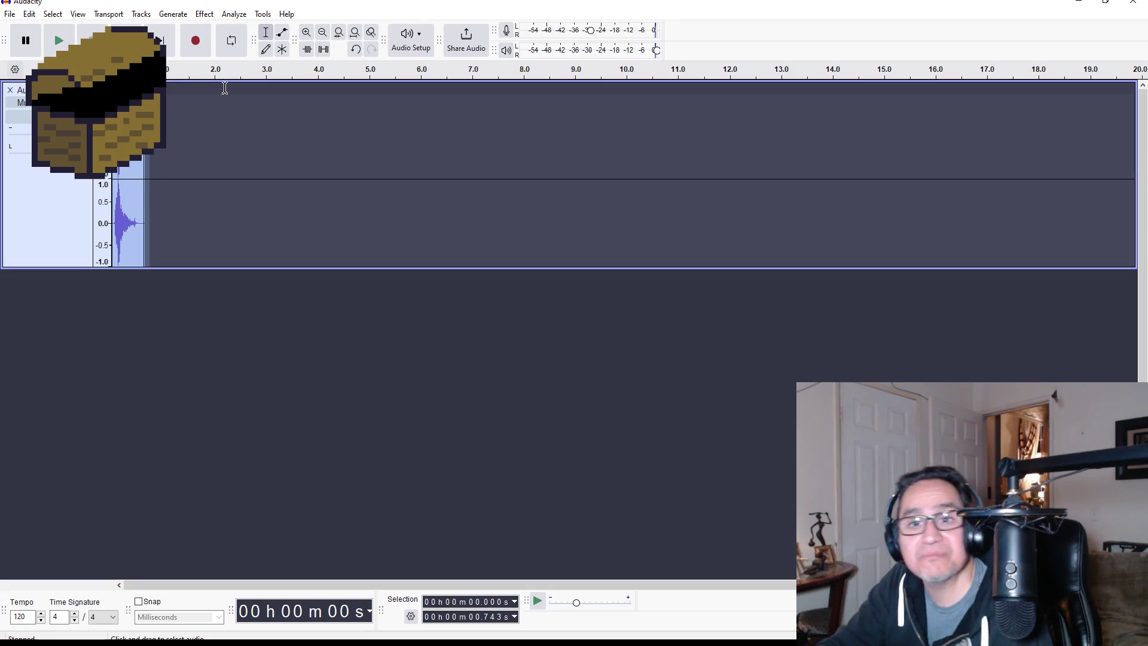
# Lower the clip's pitch from A#/Bb to G with Change Pitch, apply it and play it.
pyautogui.click(204, 14)
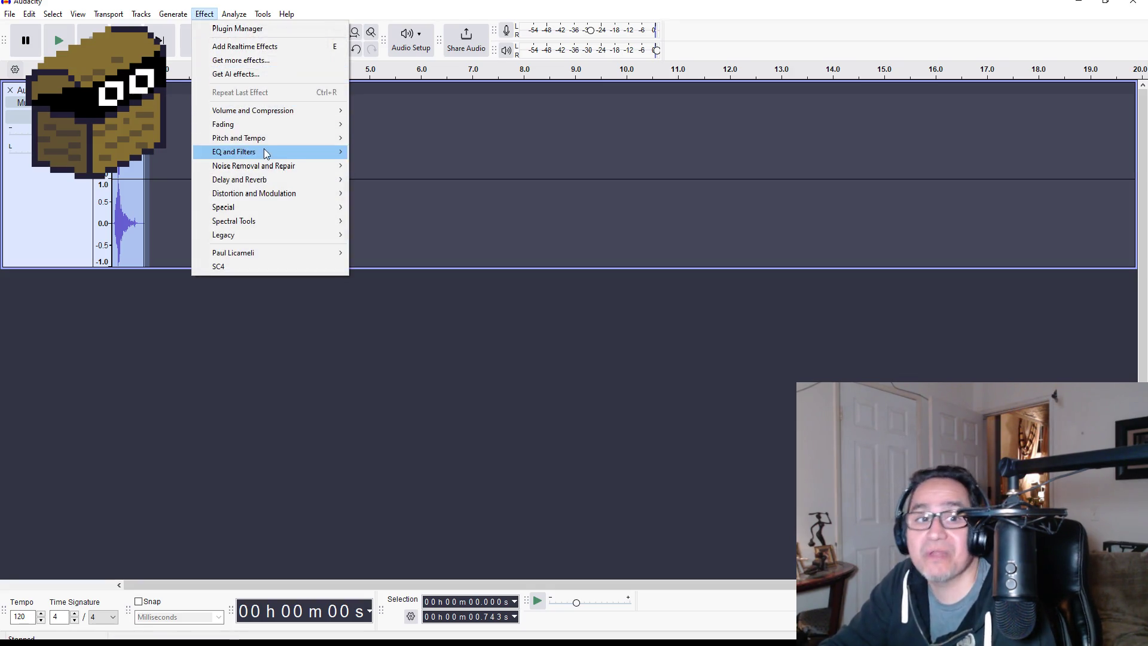
pyautogui.moveTo(267, 139)
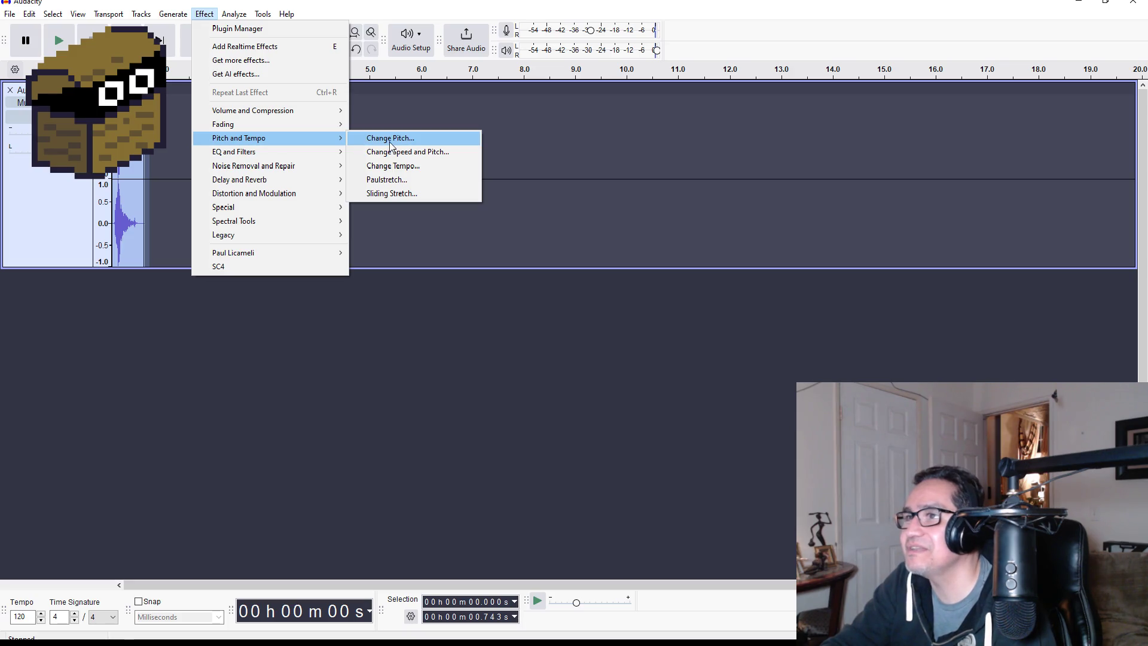
pyautogui.click(390, 142)
pyautogui.click(617, 278)
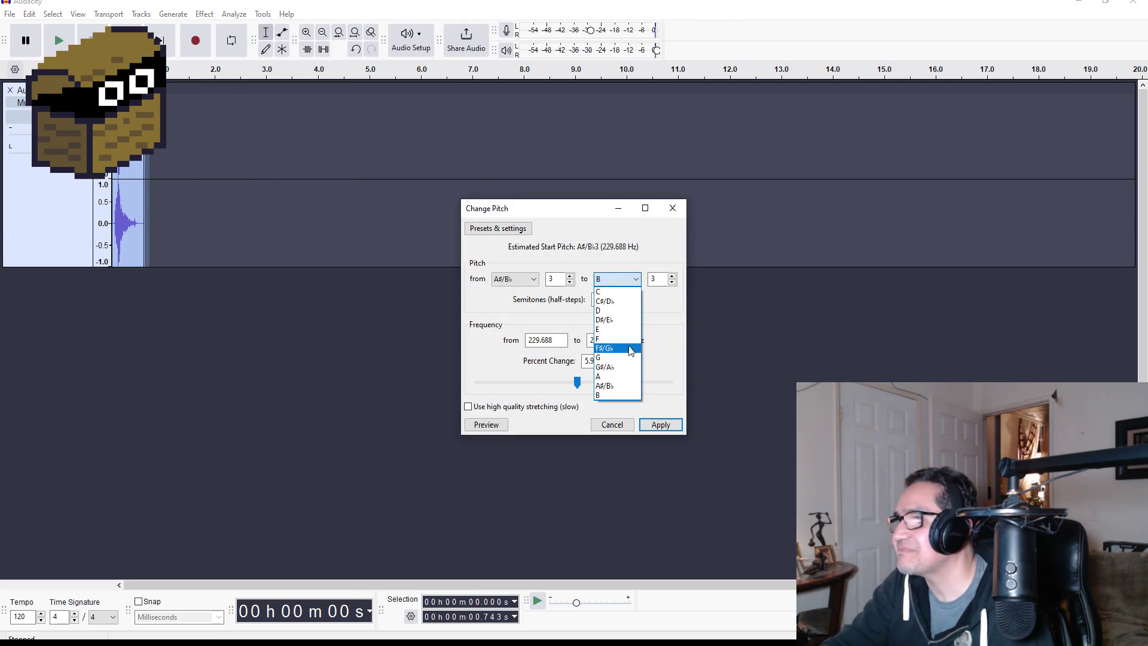
pyautogui.click(629, 357)
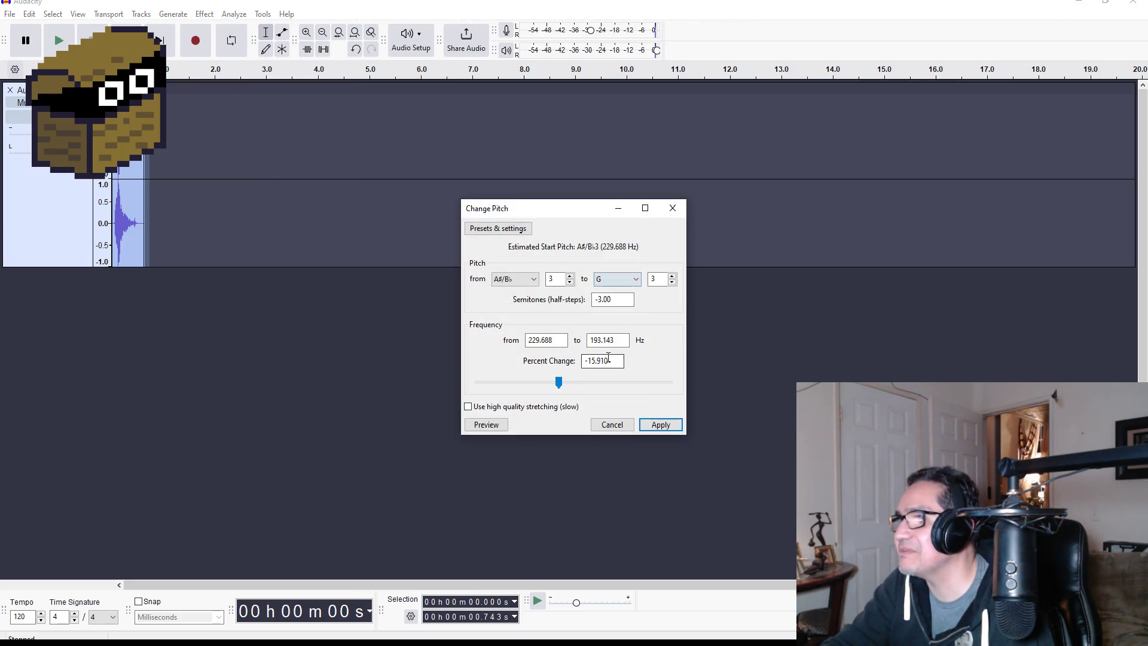
pyautogui.click(485, 425)
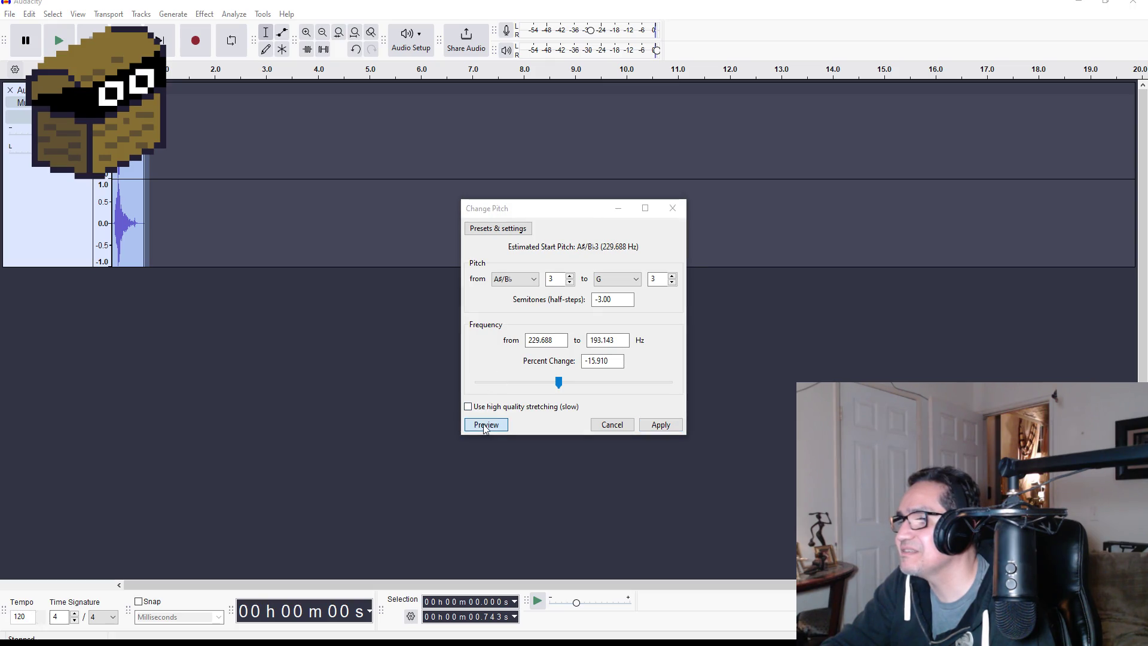
pyautogui.click(619, 280)
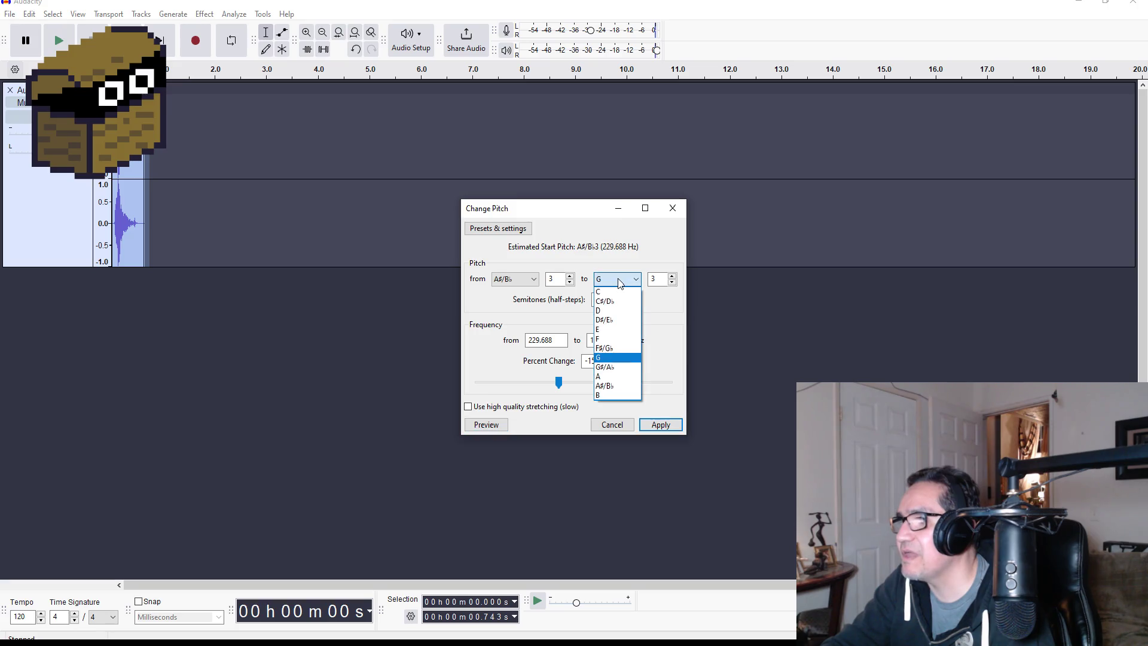
pyautogui.click(620, 283)
pyautogui.click(657, 424)
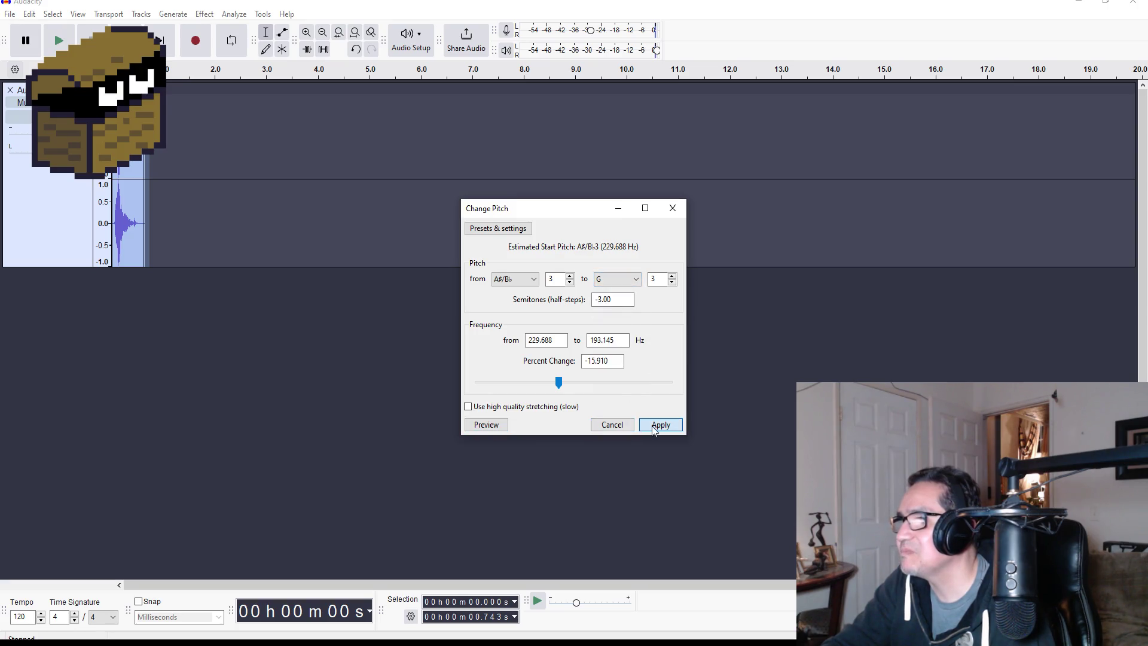
pyautogui.click(59, 40)
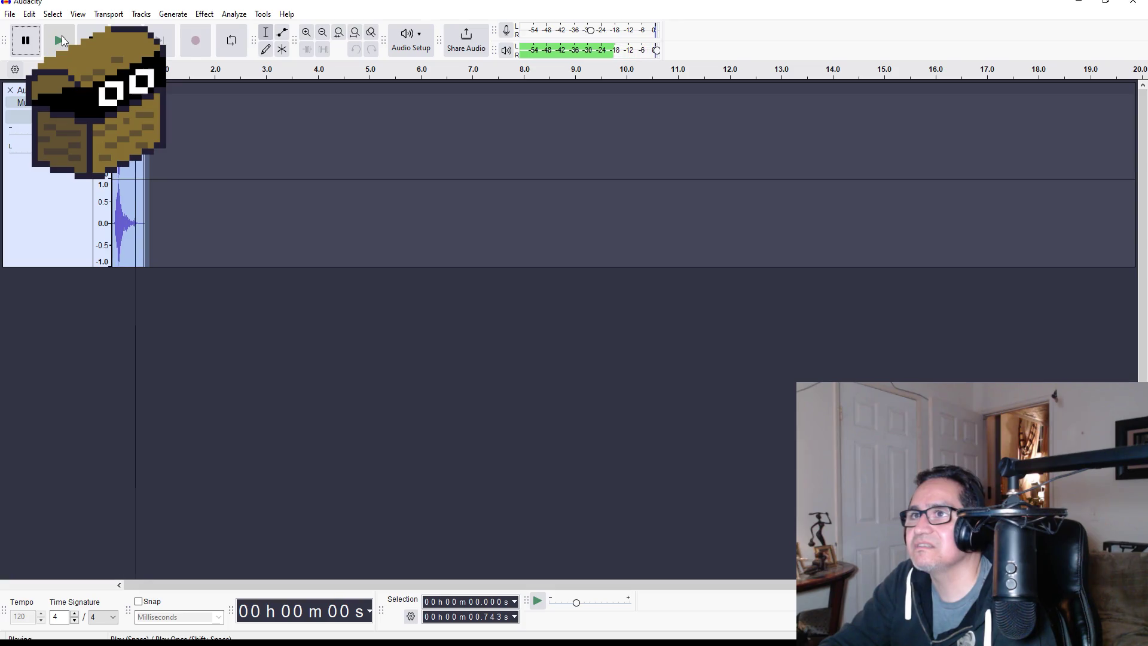
# Export the pitched clip to the computer as the WAV file ahhgym.
pyautogui.click(9, 14)
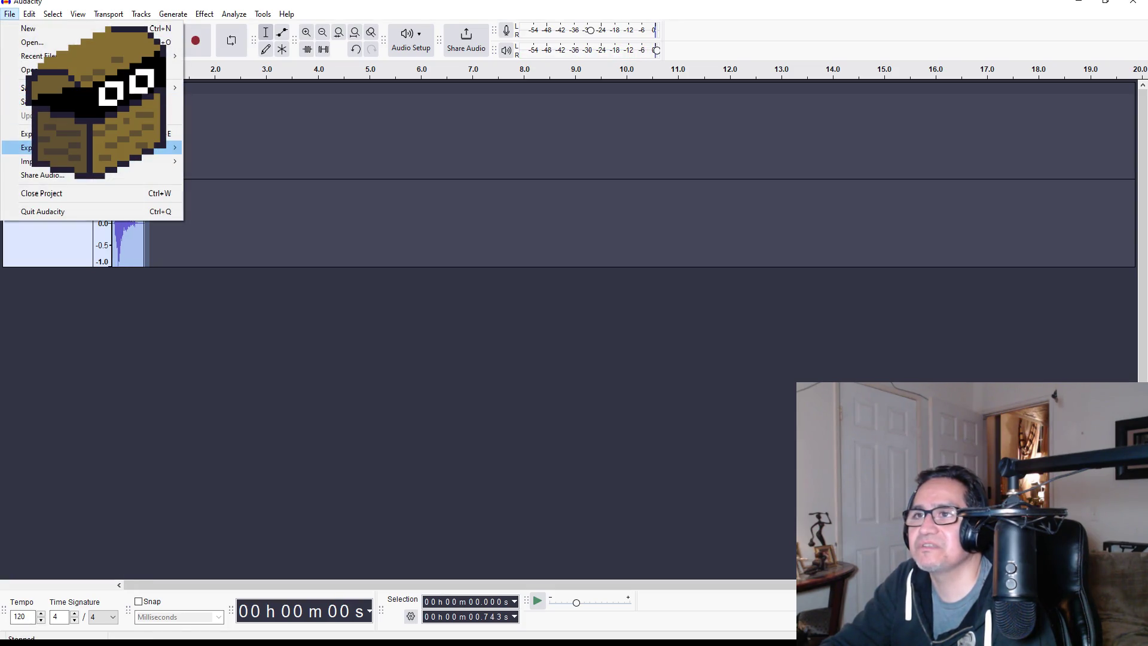
pyautogui.moveTo(27, 147)
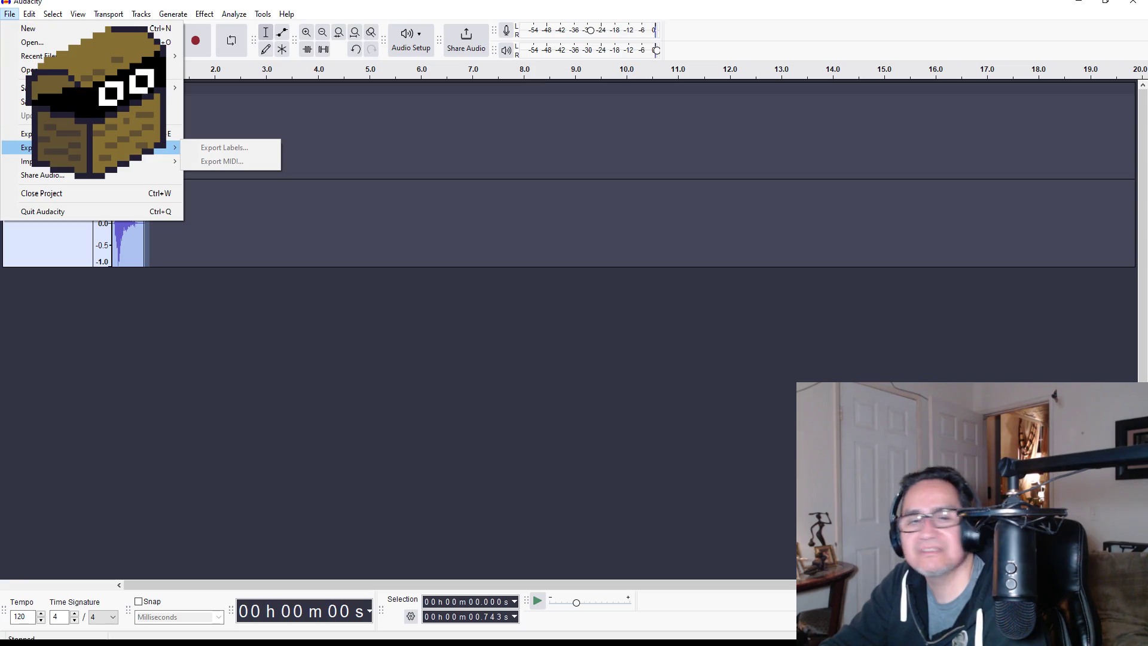
pyautogui.click(27, 133)
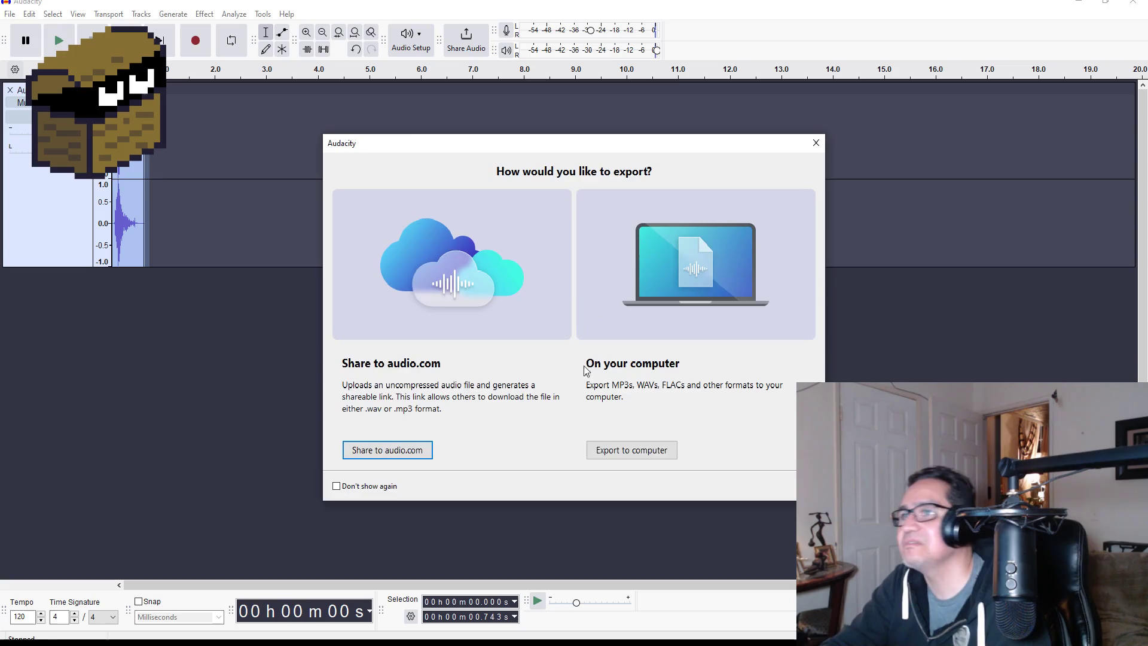
pyautogui.click(644, 463)
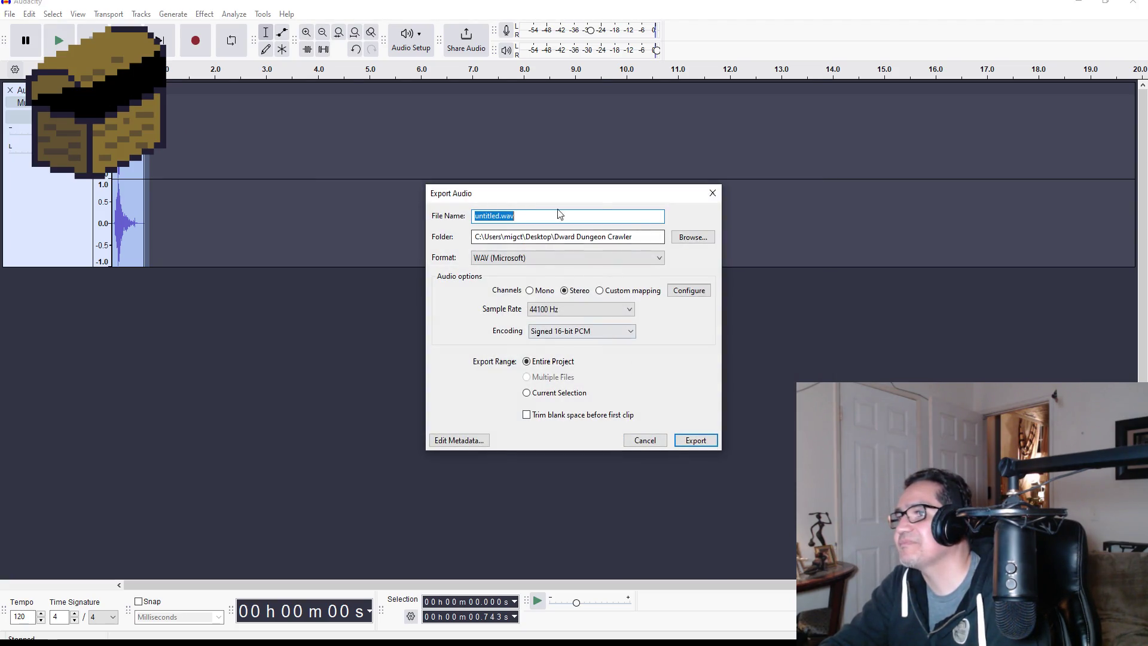
pyautogui.press('BackSpace')
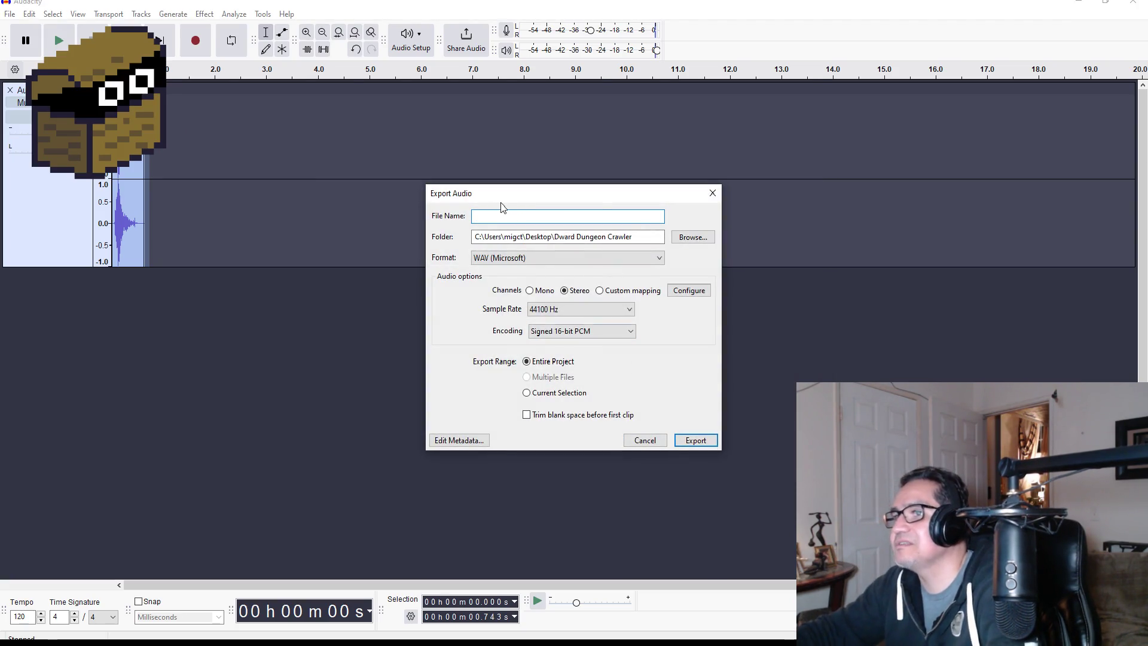
pyautogui.write('ahhgu')
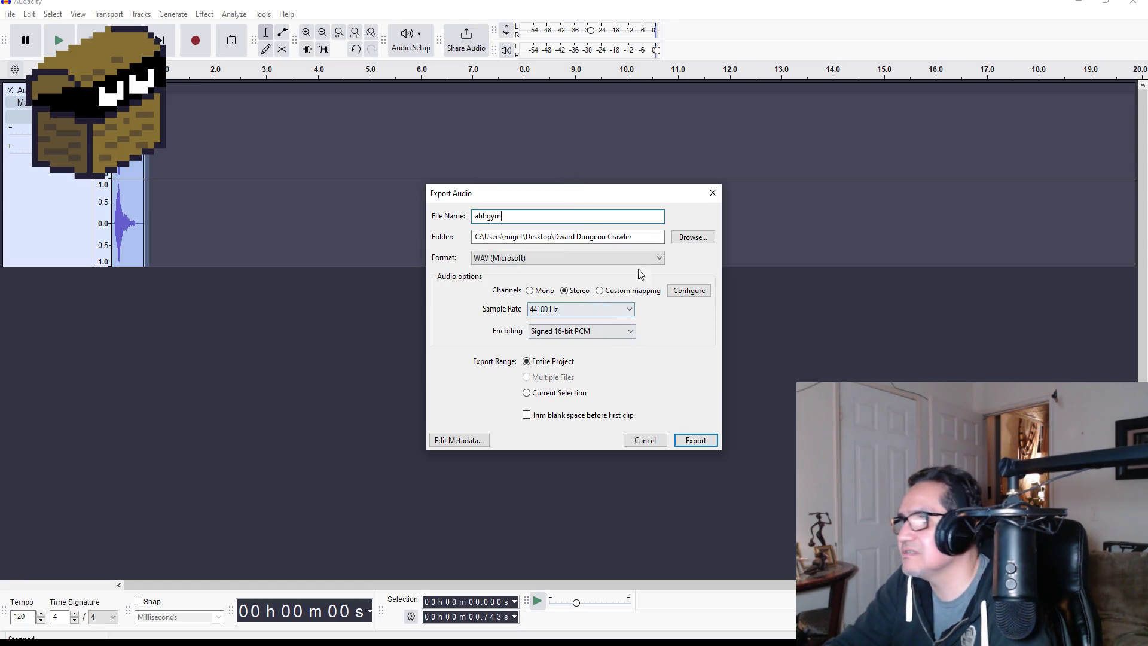
pyautogui.click(688, 442)
# Close the untitled project without saving, then close the ahh project too.
pyautogui.click(1132, 4)
pyautogui.click(598, 327)
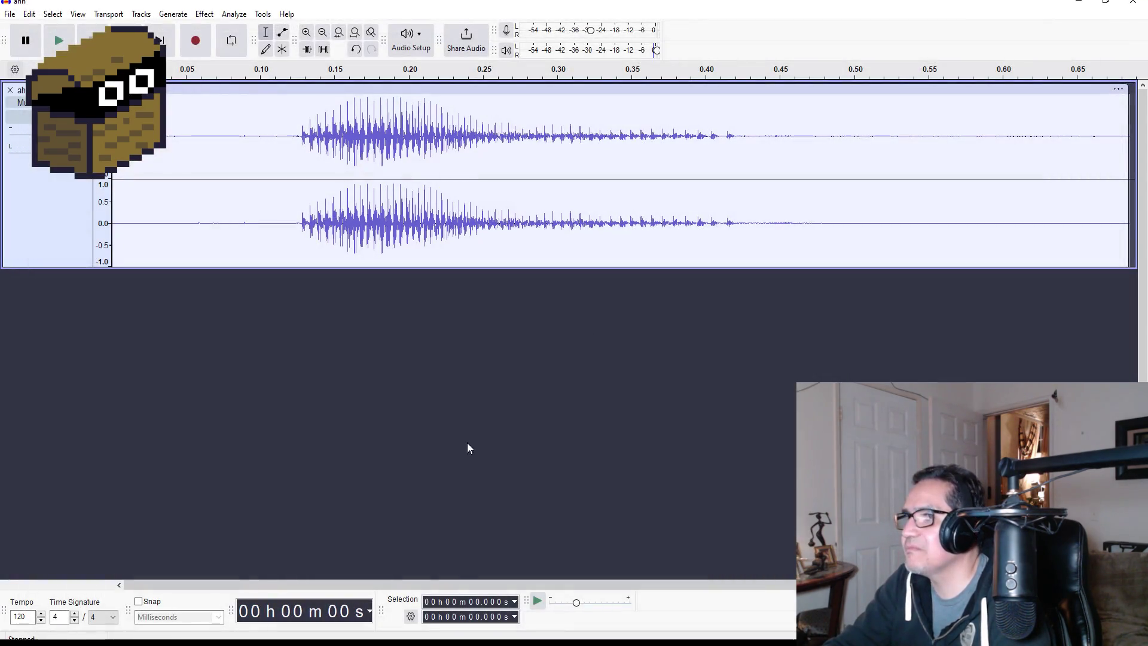
pyautogui.click(1132, 4)
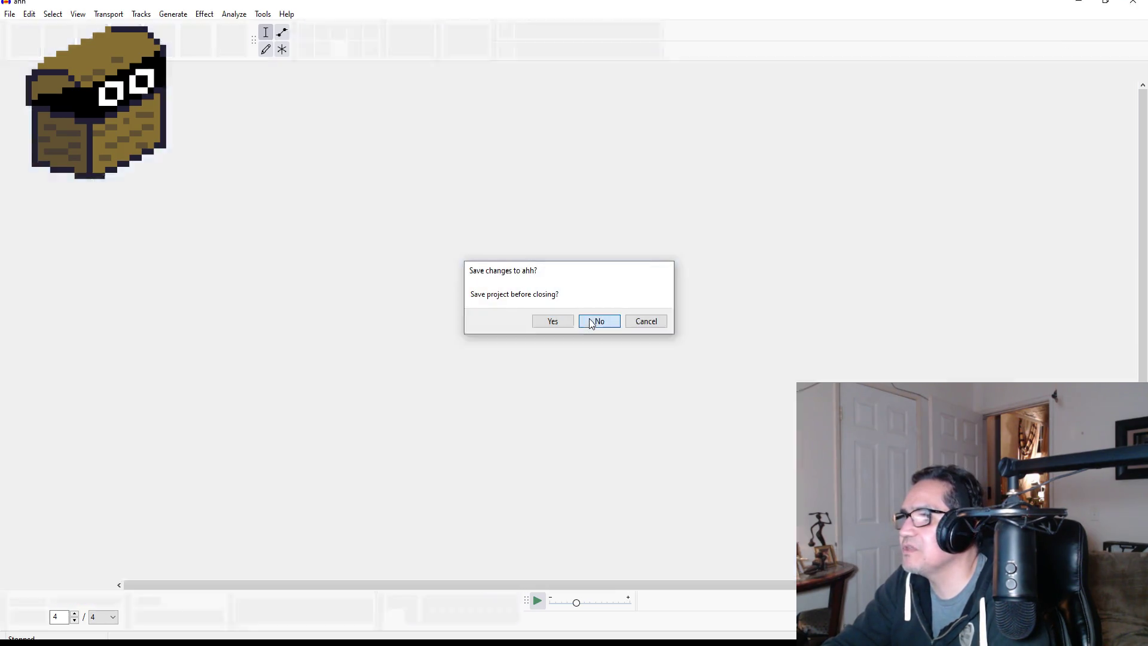
# Quit Audacity without saving and drag ahhgym.wav into Unity's Assets/Resources folder.
pyautogui.click(599, 321)
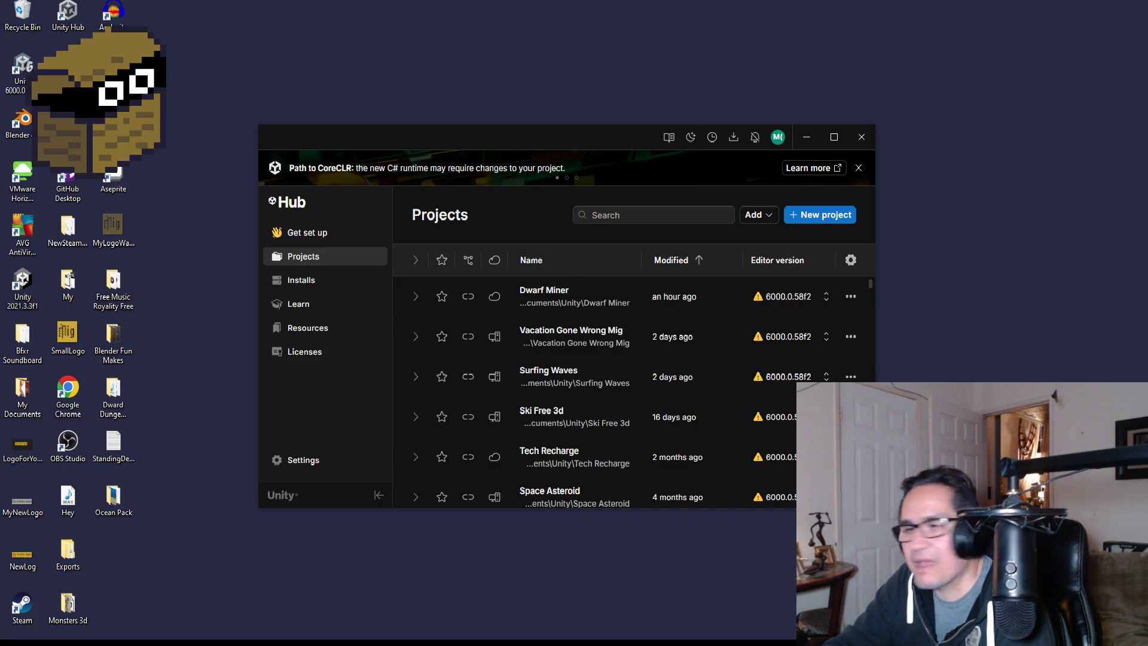
pyautogui.hotkey('alt', 'Tab')
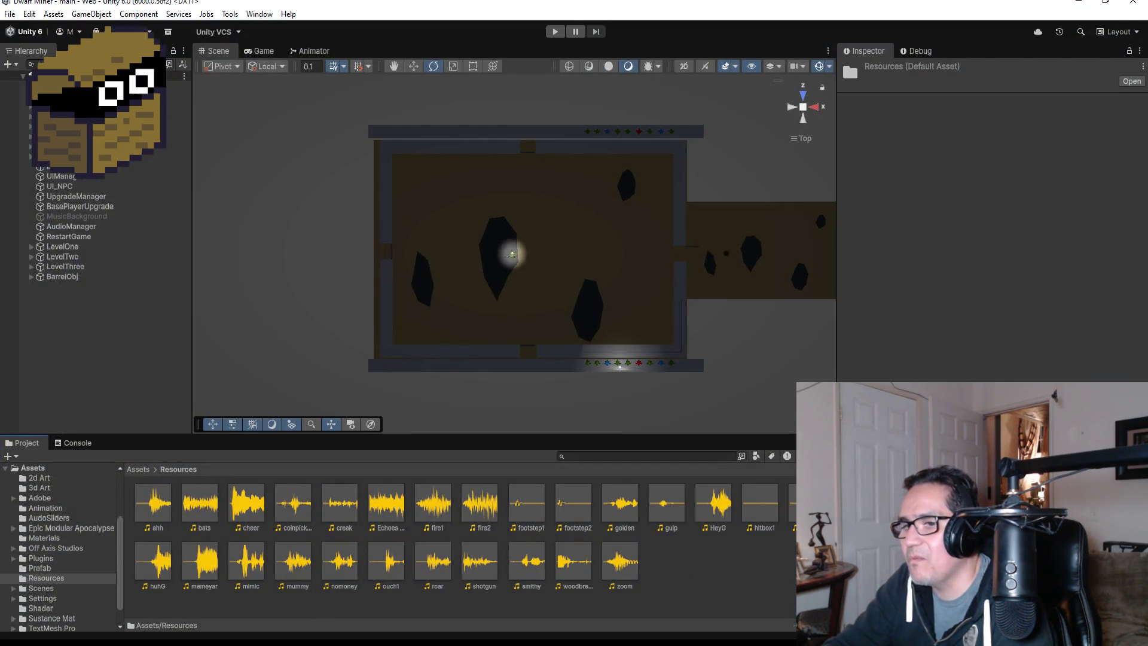
pyautogui.hotkey('alt', 'Tab')
pyautogui.click(607, 364)
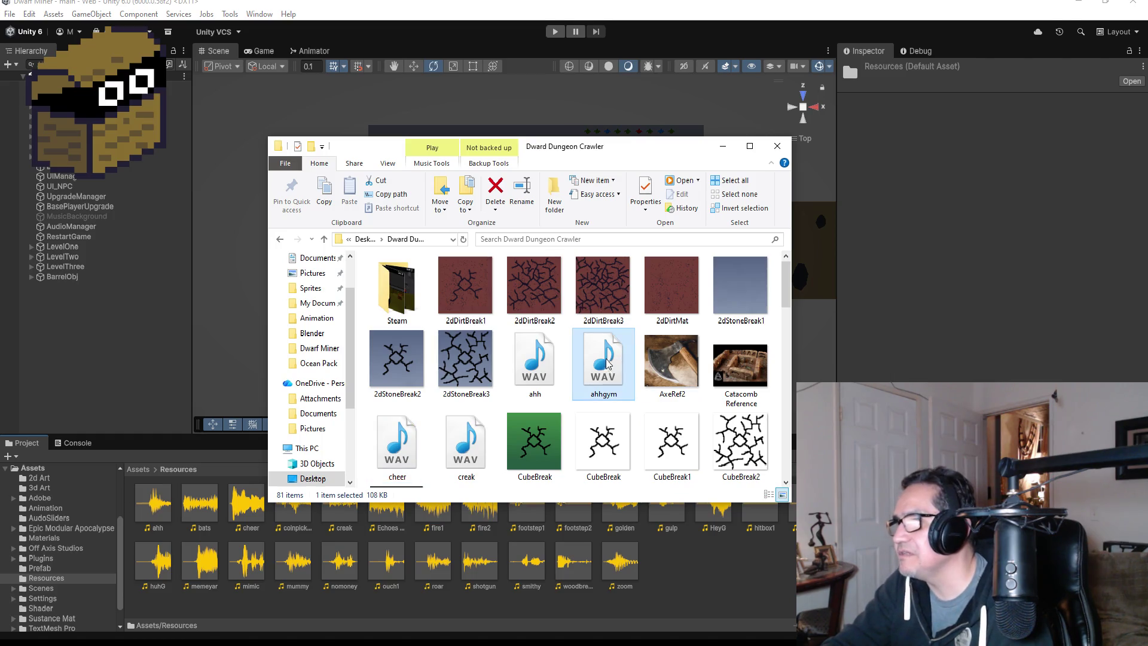
pyautogui.moveTo(608, 359); pyautogui.dragTo(663, 564)
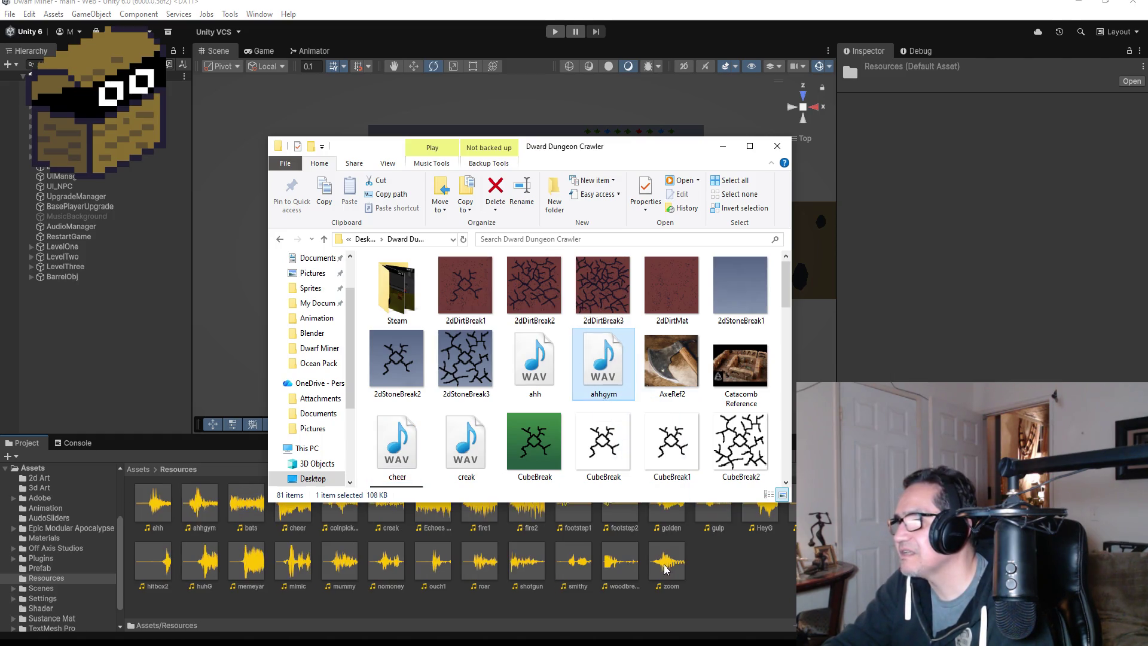
pyautogui.click(643, 546)
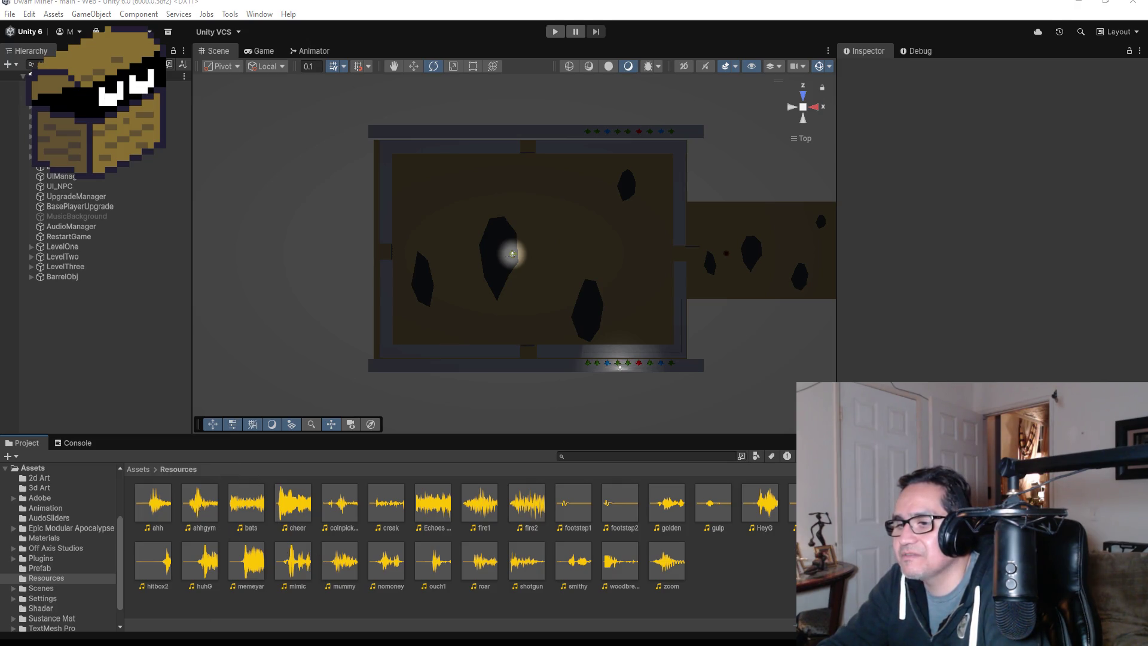
# Open AudioManager.cs in Visual Studio at the woodbreak AudioClip declaration.
pyautogui.hotkey('alt', 'Tab')
pyautogui.scroll(6, 466, 257)
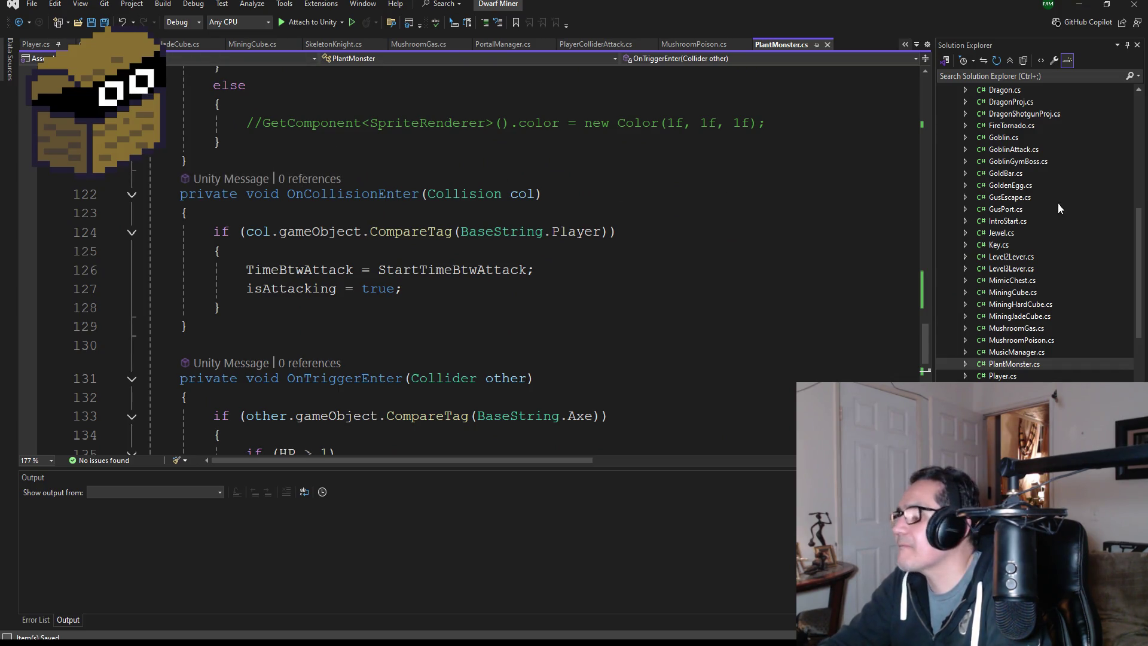
pyautogui.scroll(10, 1052, 207)
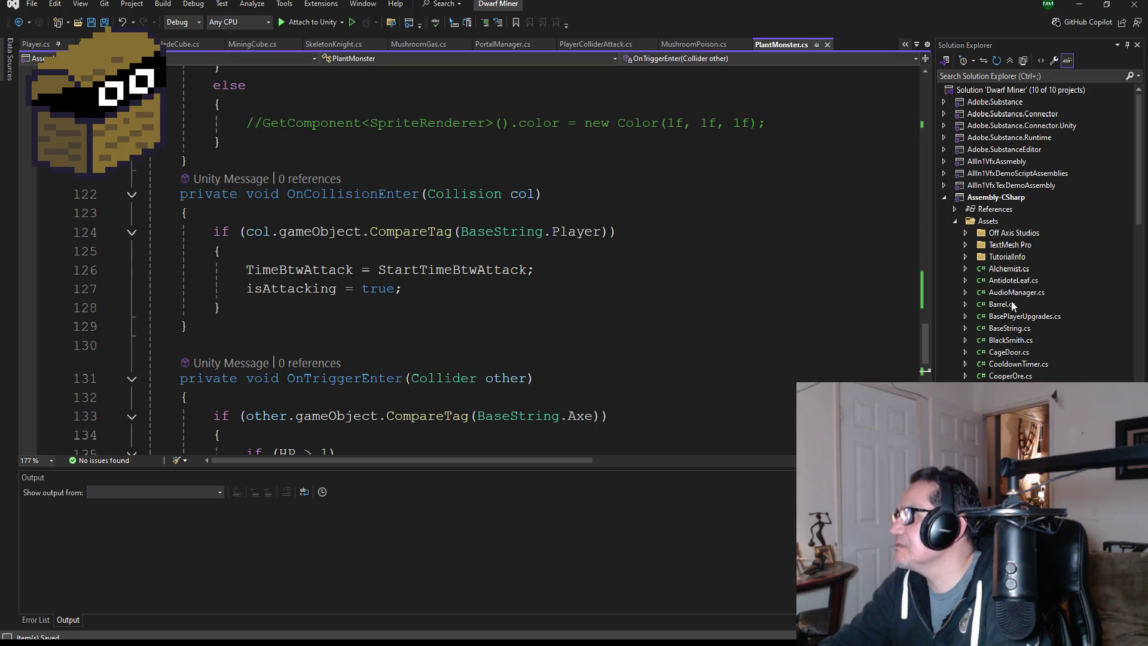
pyautogui.doubleClick(1016, 293)
pyautogui.scroll(-4, 499, 333)
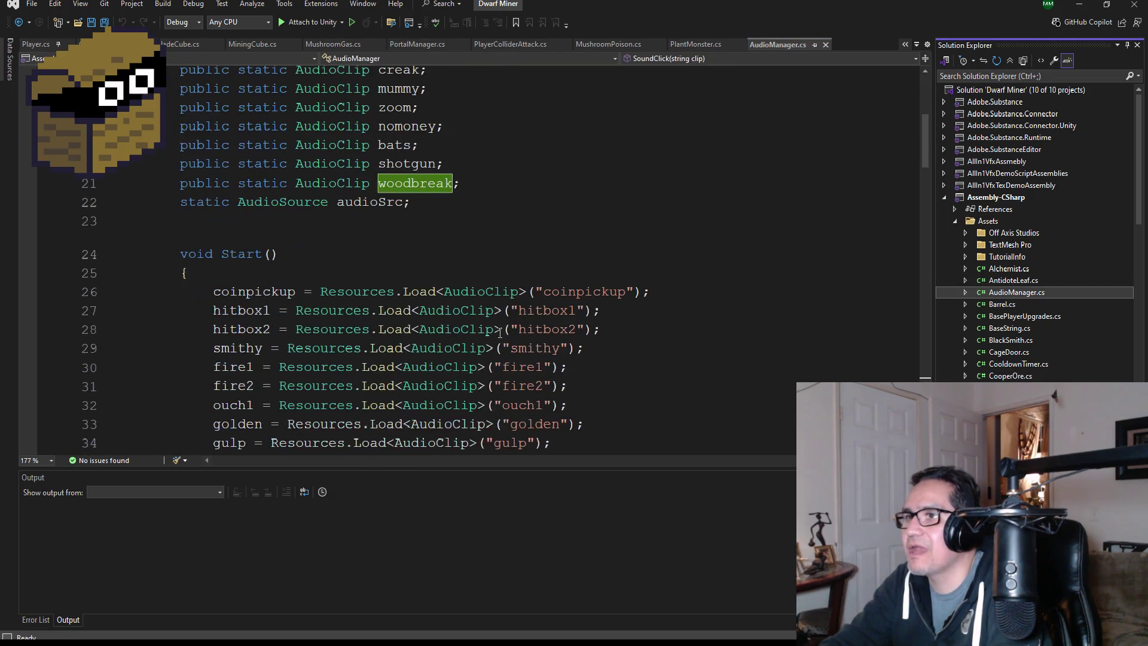
pyautogui.scroll(2, 471, 257)
pyautogui.click(481, 296)
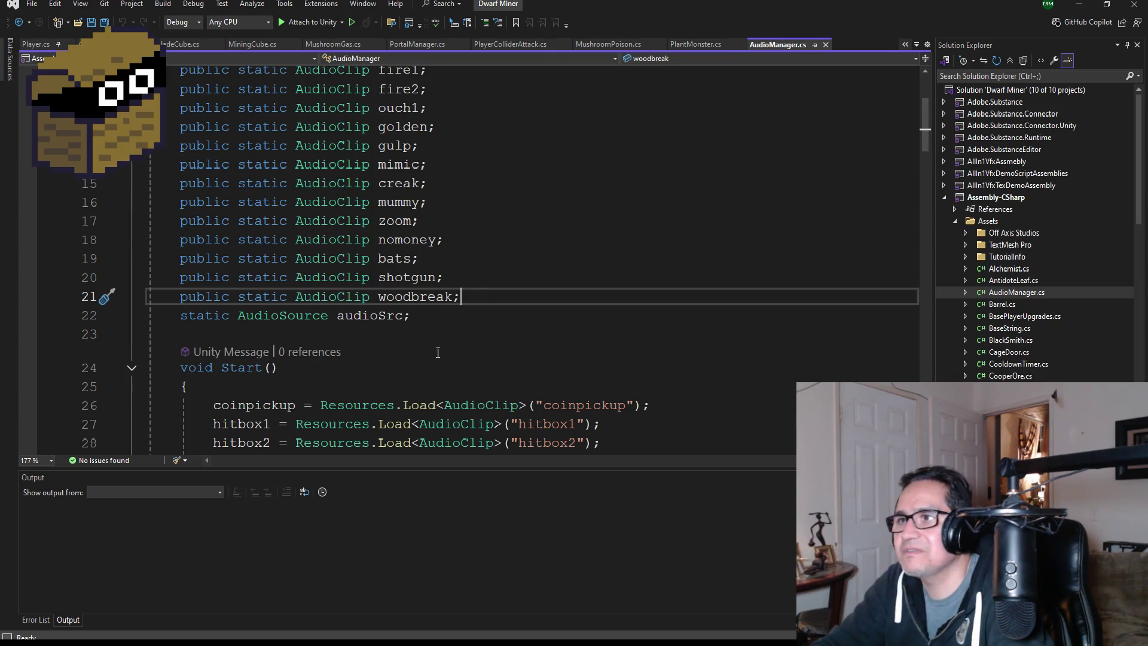
# Duplicate the woodbreak AudioClip declaration and rename the copy to ahh.
pyautogui.press('Return')
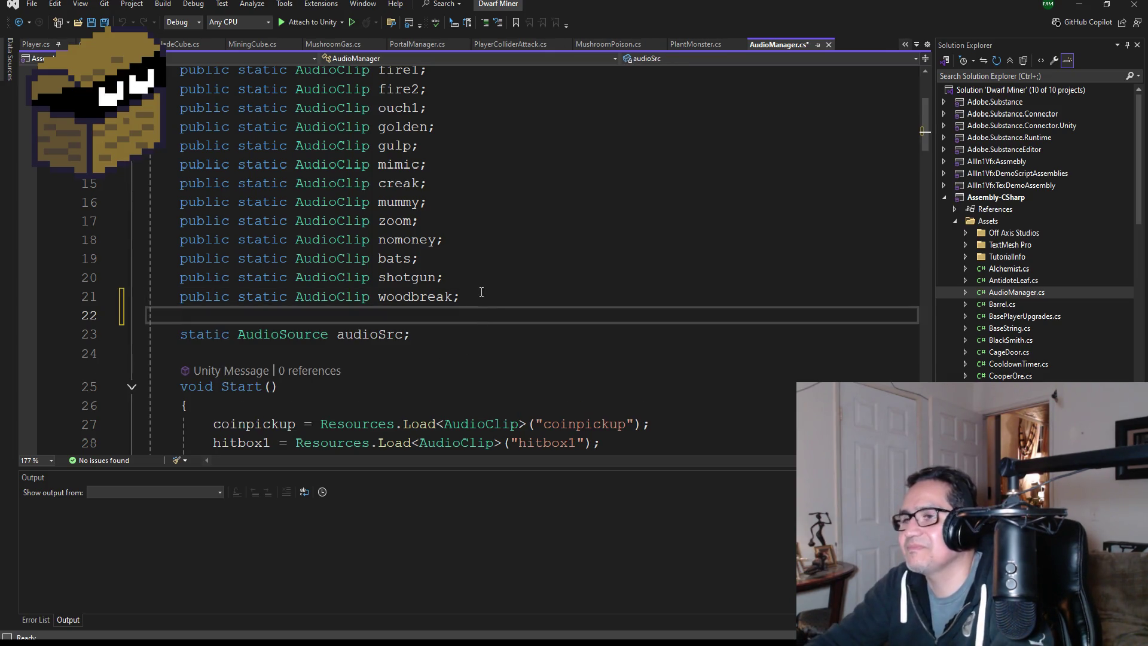
pyautogui.scroll(3, 481, 292)
pyautogui.scroll(-3, 509, 256)
pyautogui.moveTo(461, 296); pyautogui.dragTo(188, 296)
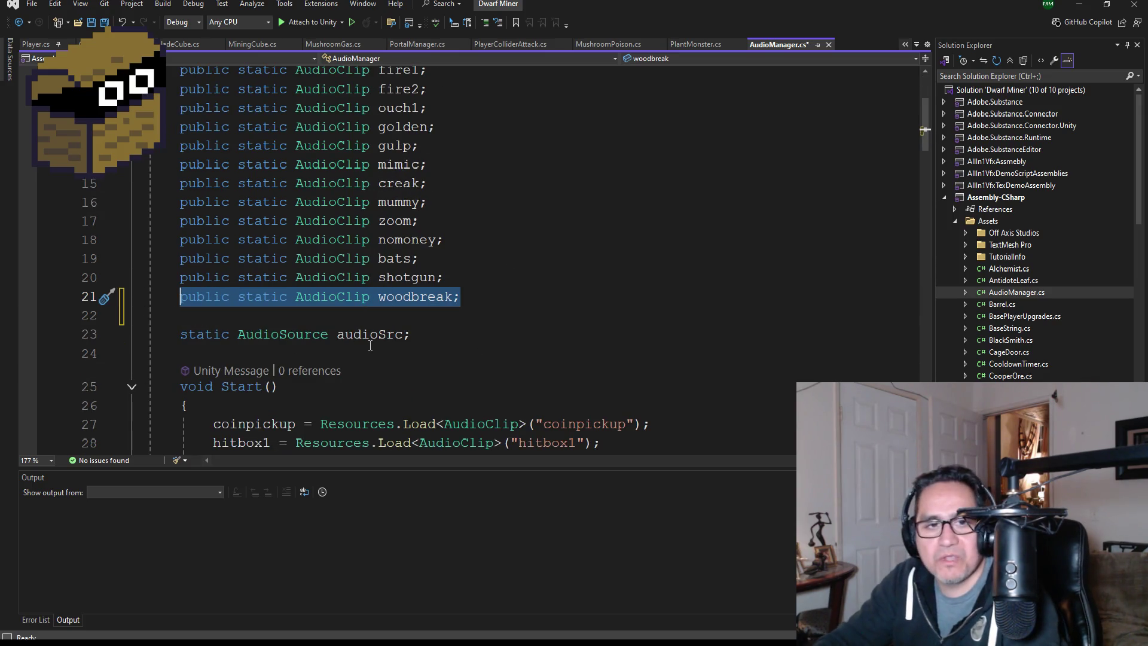
pyautogui.hotkey('ctrl', 'c')
pyautogui.click(239, 323)
pyautogui.hotkey('ctrl', 'v')
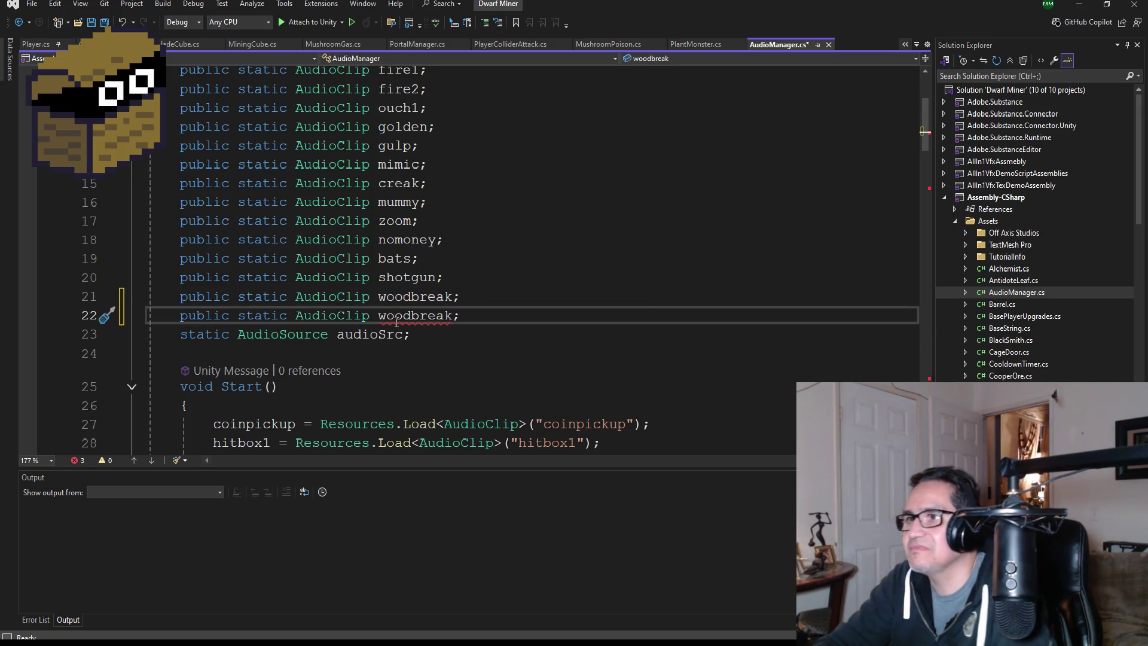
pyautogui.doubleClick(413, 313)
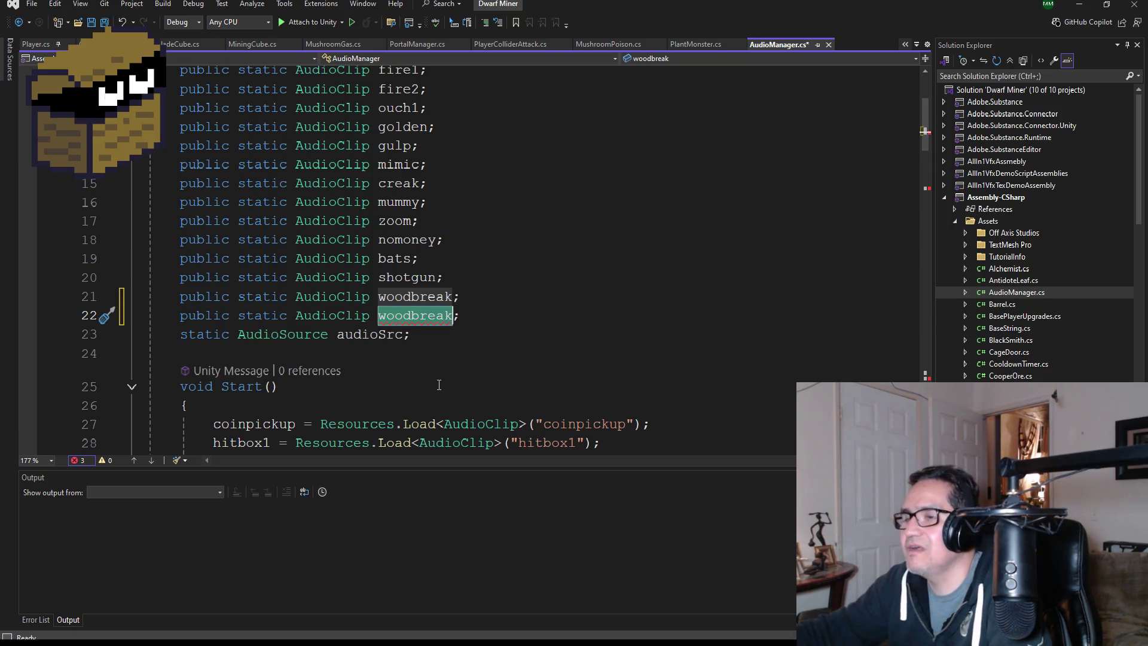
pyautogui.press('BackSpace')
pyautogui.write('ahh')
pyautogui.press('End')
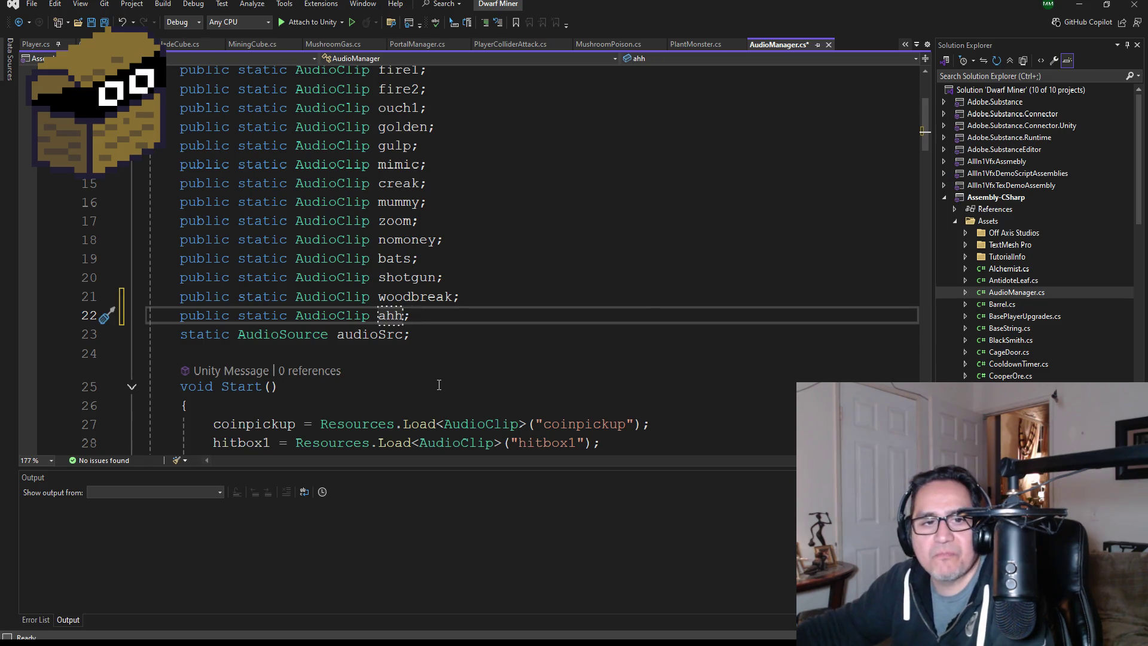
# Undo an accidental extra paste and select the woodbreak Resources.Load line.
pyautogui.press('Return')
pyautogui.hotkey('ctrl', 'v')
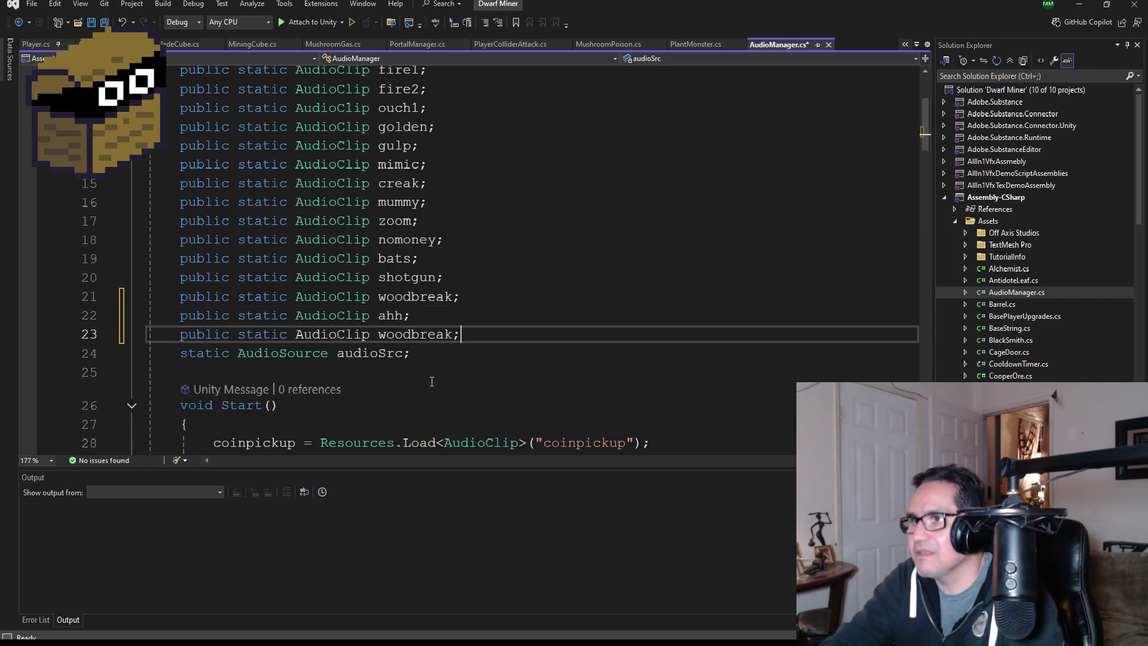
pyautogui.hotkey('ctrl', 'z')
pyautogui.scroll(-3, 445, 365)
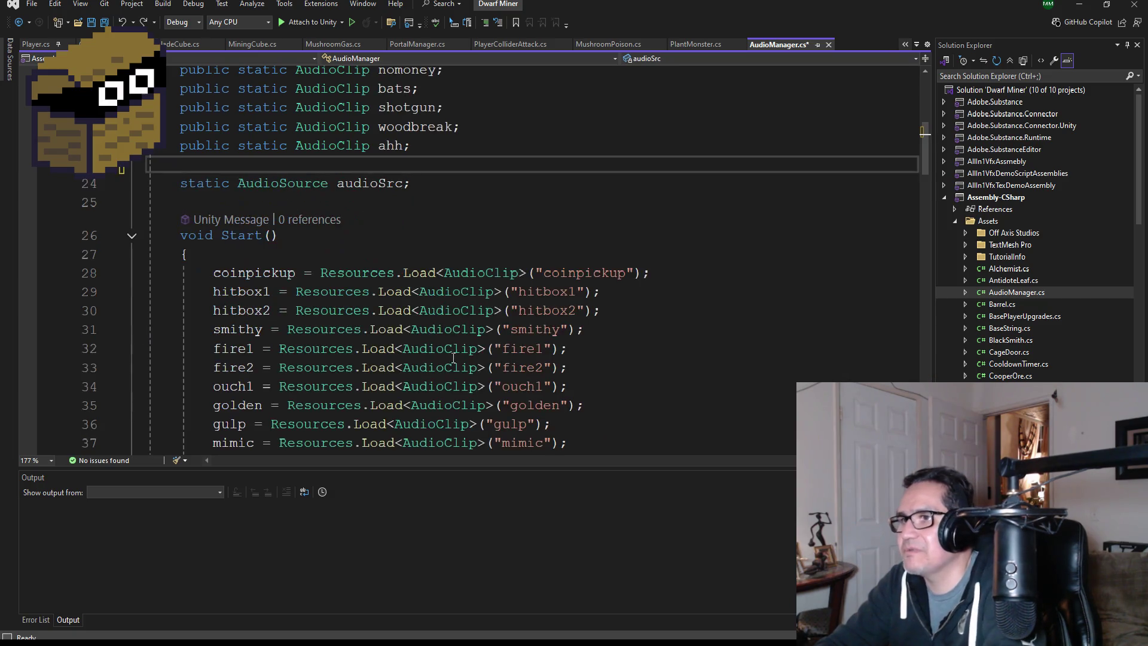
pyautogui.scroll(-3, 522, 319)
pyautogui.moveTo(647, 292); pyautogui.dragTo(214, 293)
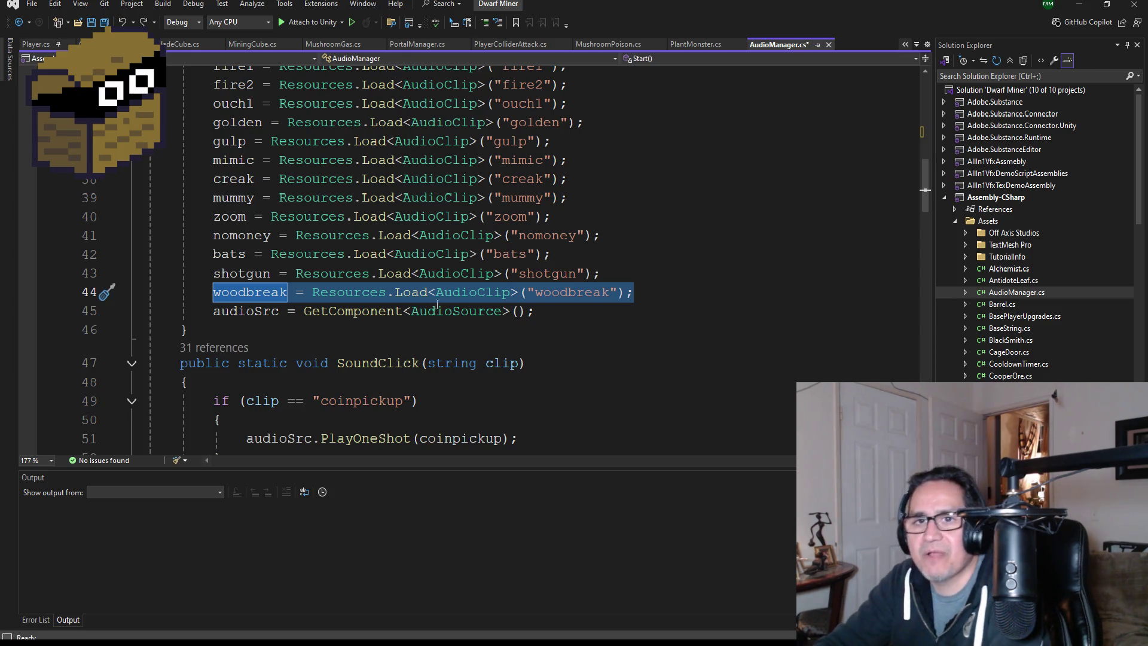
# Add a Resources.Load line for the ahh clip below the woodbreak one in Start().
pyautogui.click(655, 295)
pyautogui.press('Return')
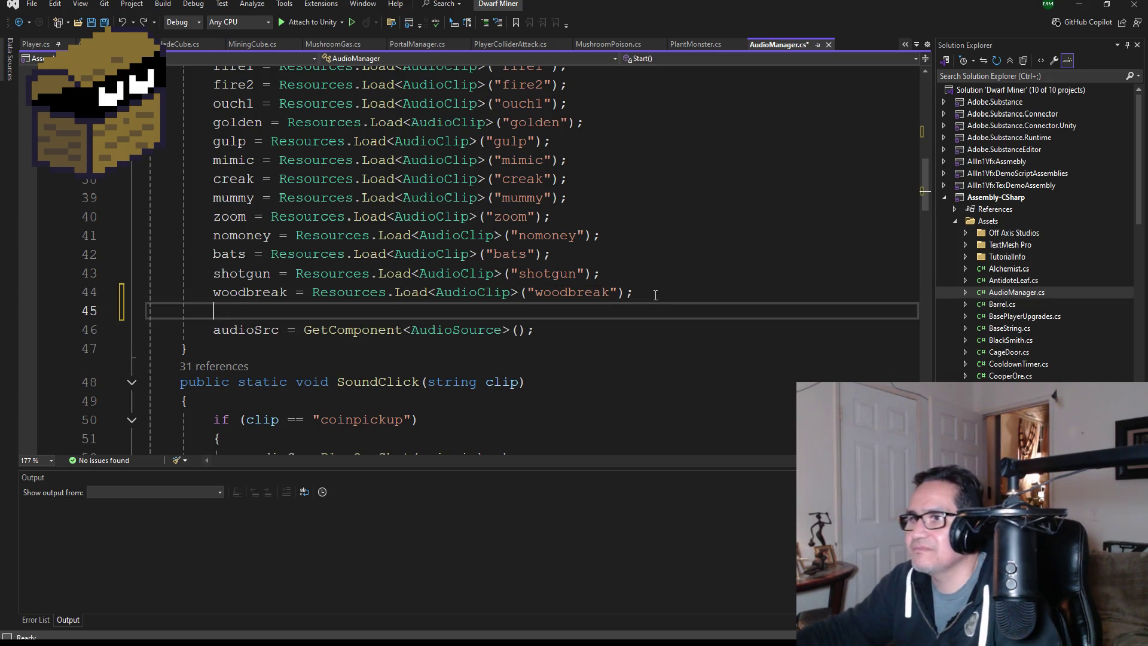
pyautogui.hotkey('ctrl', 'v')
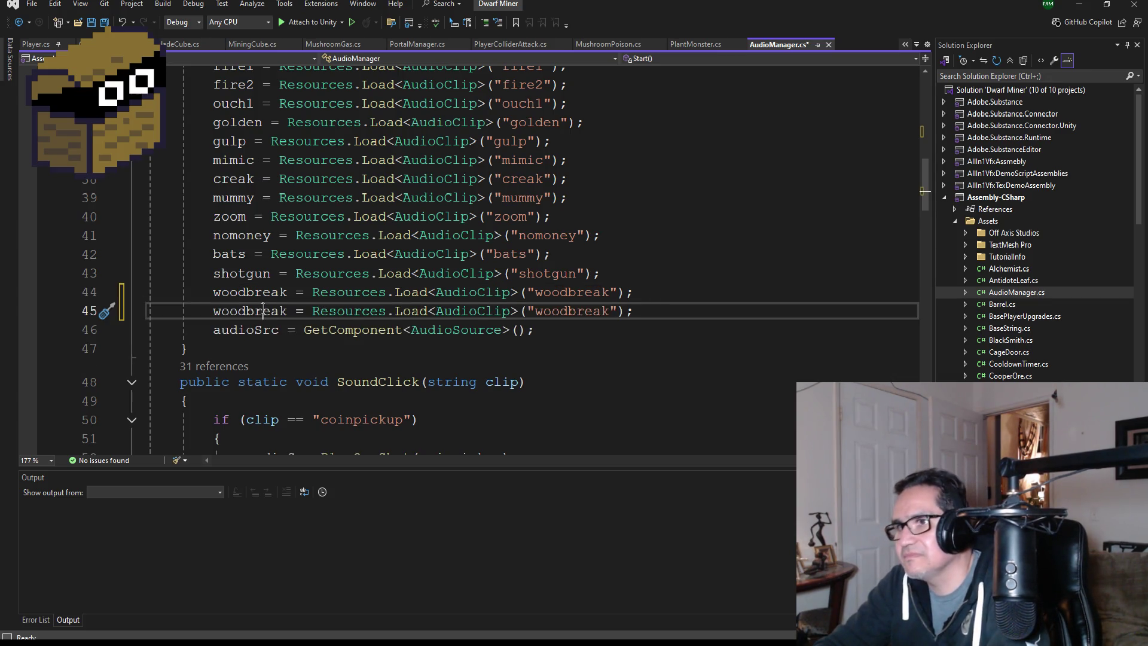
pyautogui.doubleClick(263, 310)
pyautogui.write('ahh')
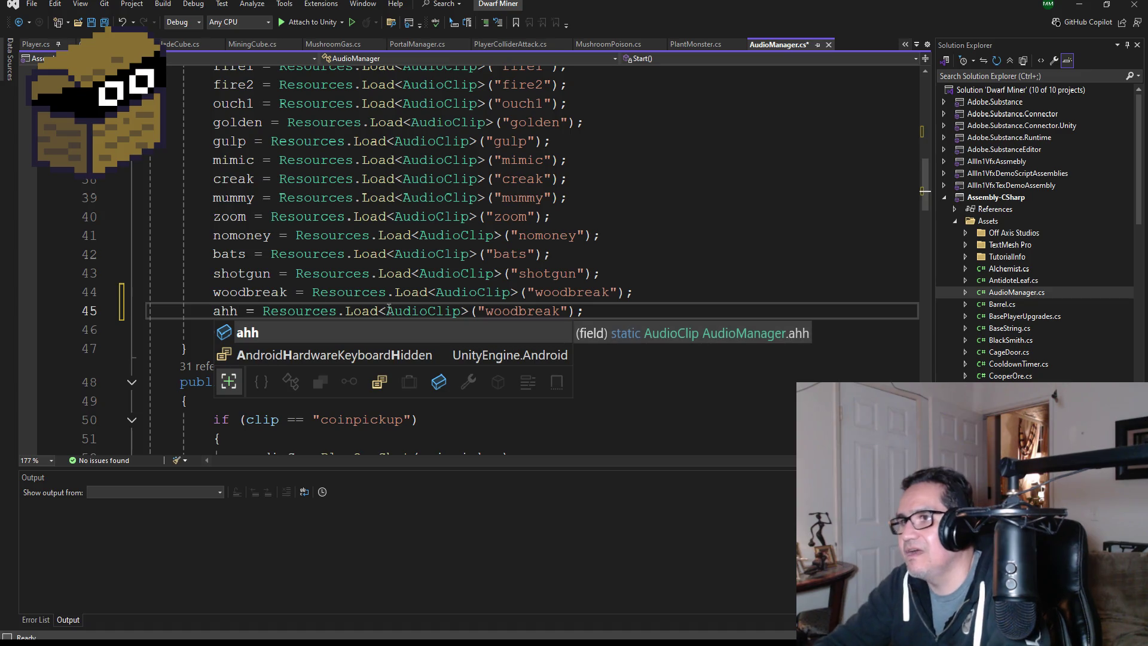
pyautogui.doubleClick(524, 313)
pyautogui.write('ahh')
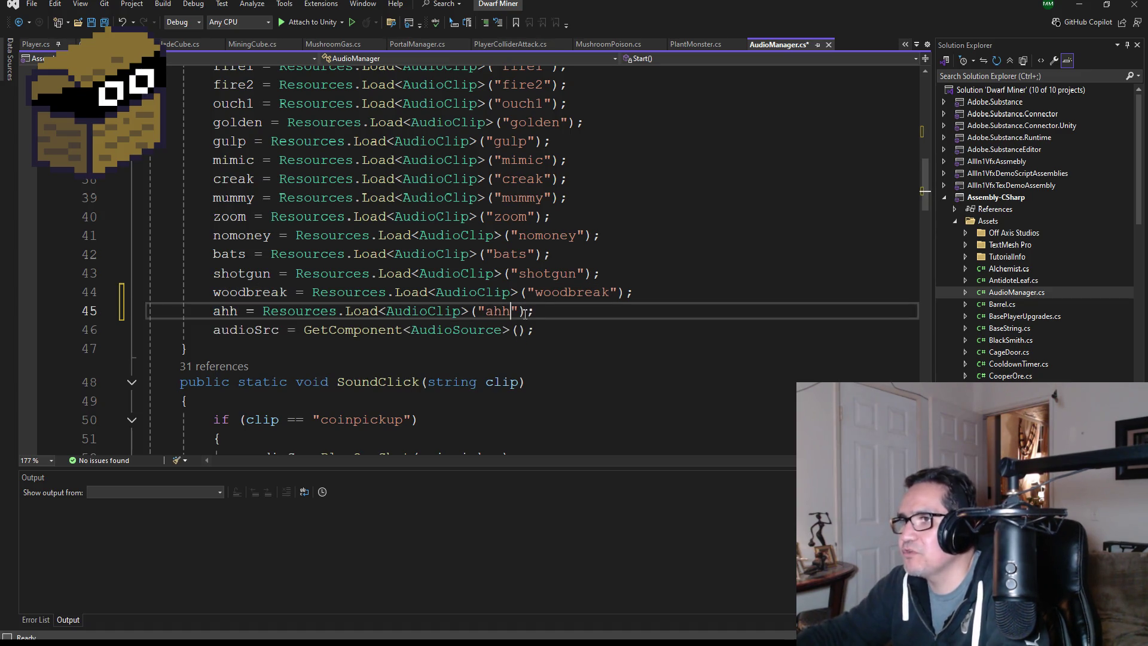
# Copy the woodbreak if-block in SoundClick into a new clip == "ahh" branch.
pyautogui.scroll(-10, 520, 323)
pyautogui.scroll(-14, 517, 331)
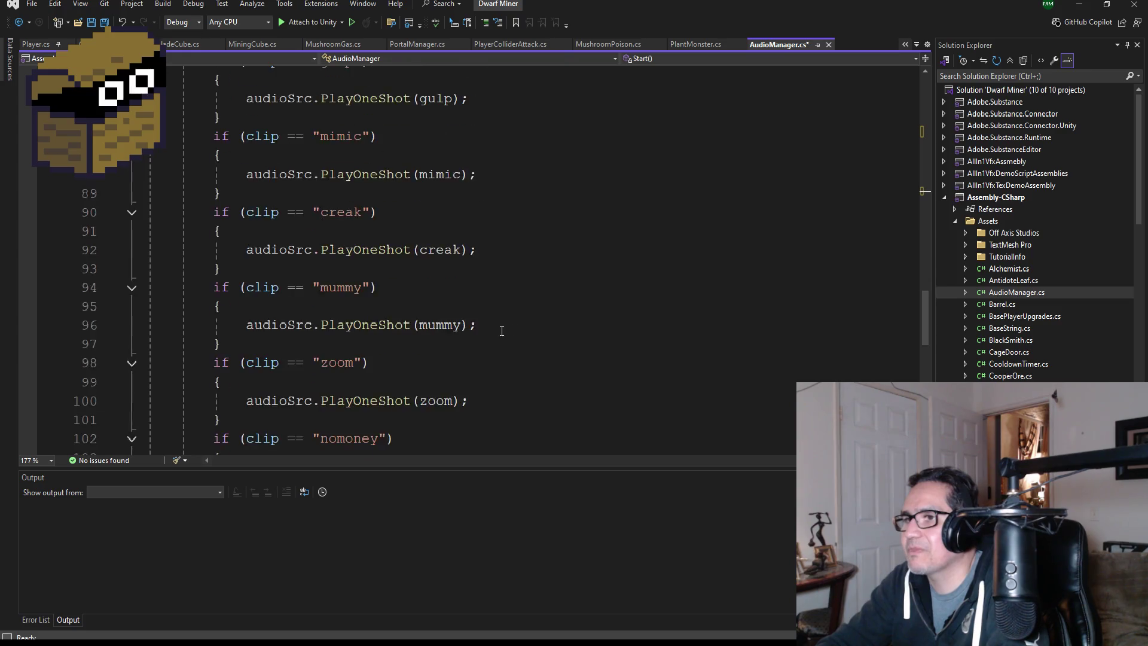
pyautogui.moveTo(245, 322)
pyautogui.mouseDown()
pyautogui.moveTo(149, 325)
pyautogui.moveTo(132, 269)
pyautogui.mouseUp()
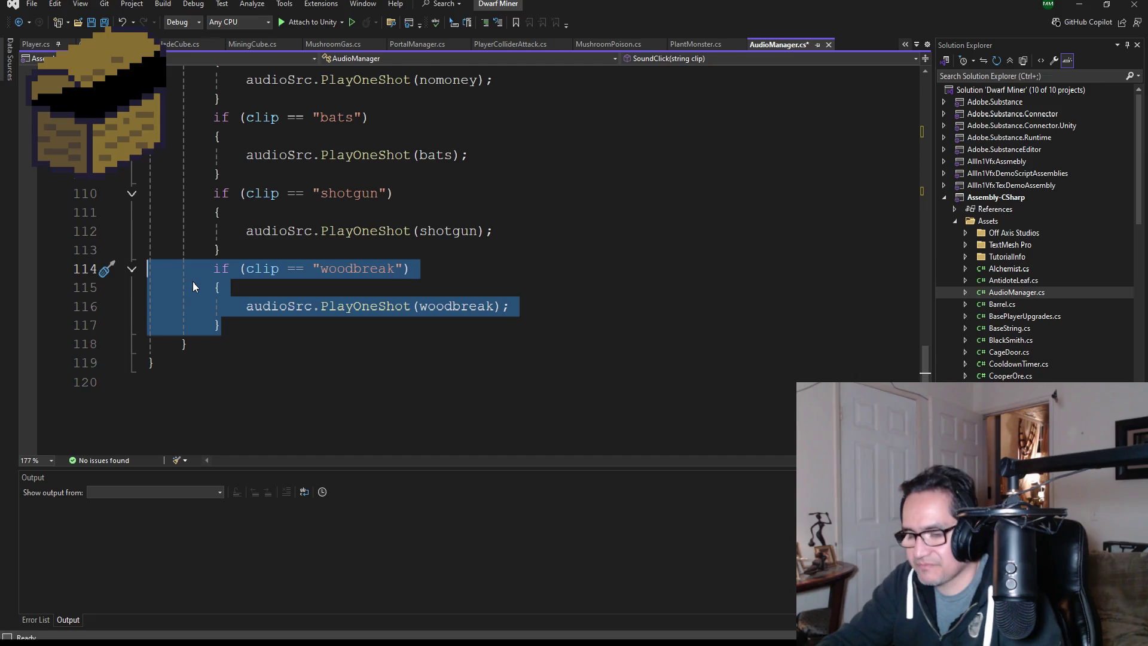
pyautogui.click(239, 324)
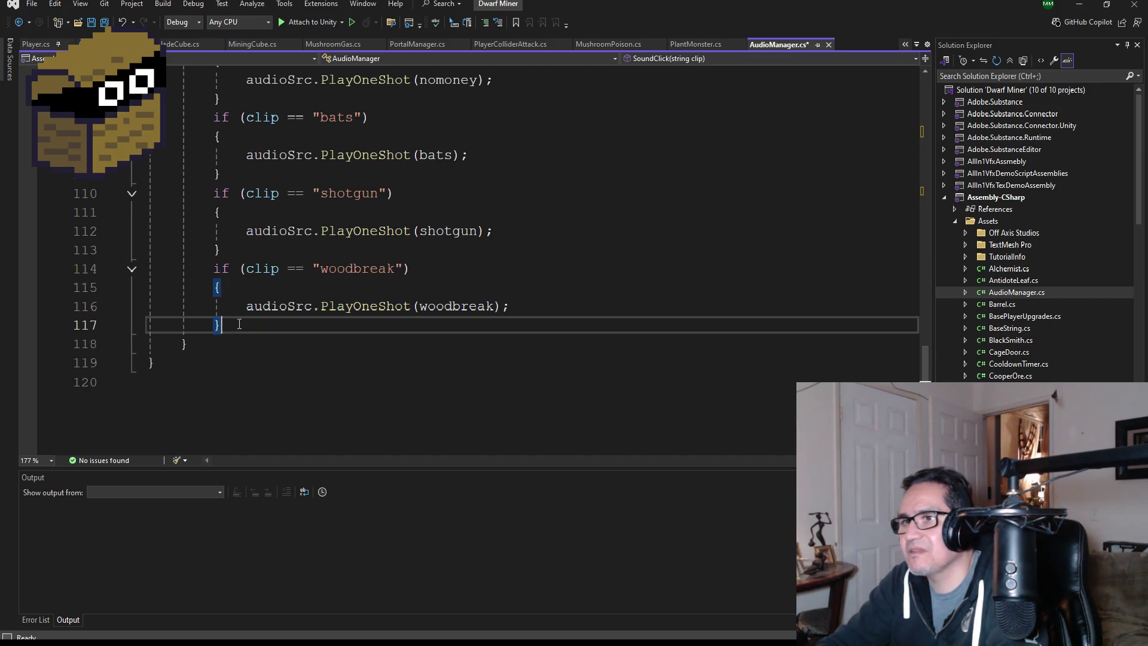
pyautogui.press('Return')
pyautogui.hotkey('ctrl', 'v')
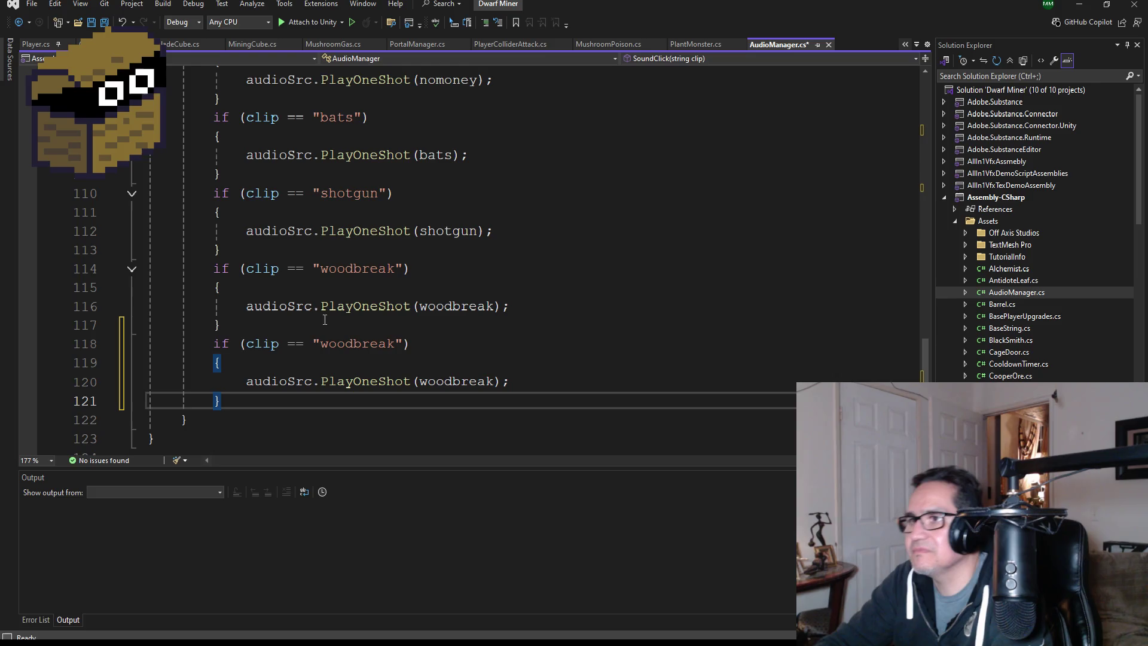
pyautogui.doubleClick(357, 342)
pyautogui.write('ahh')
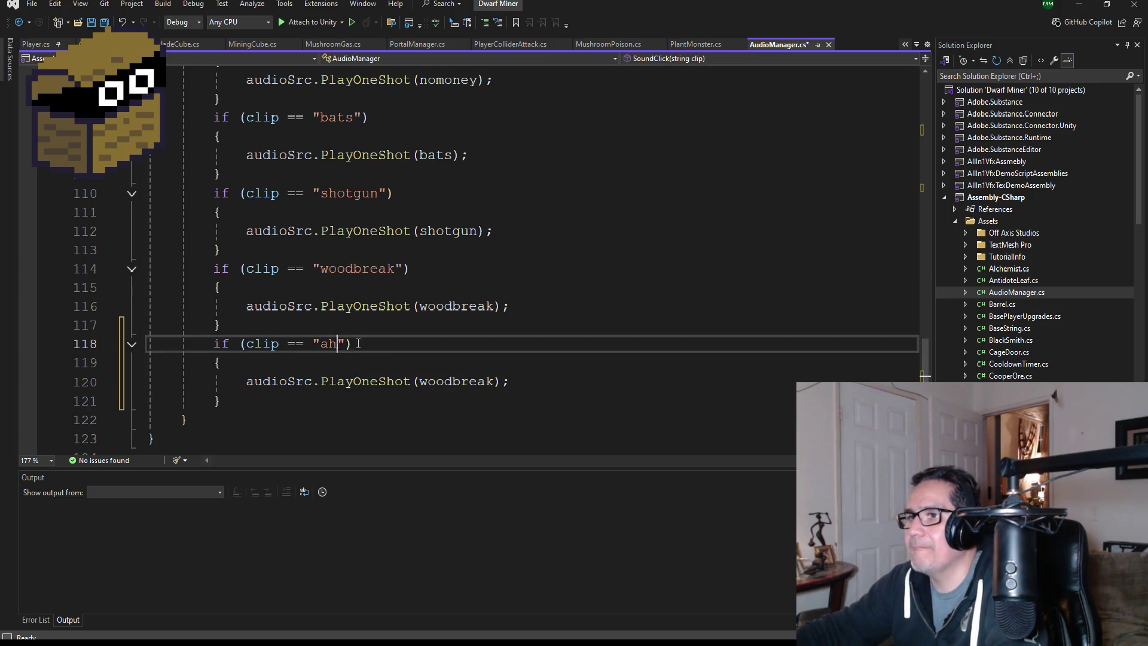
pyautogui.doubleClick(461, 377)
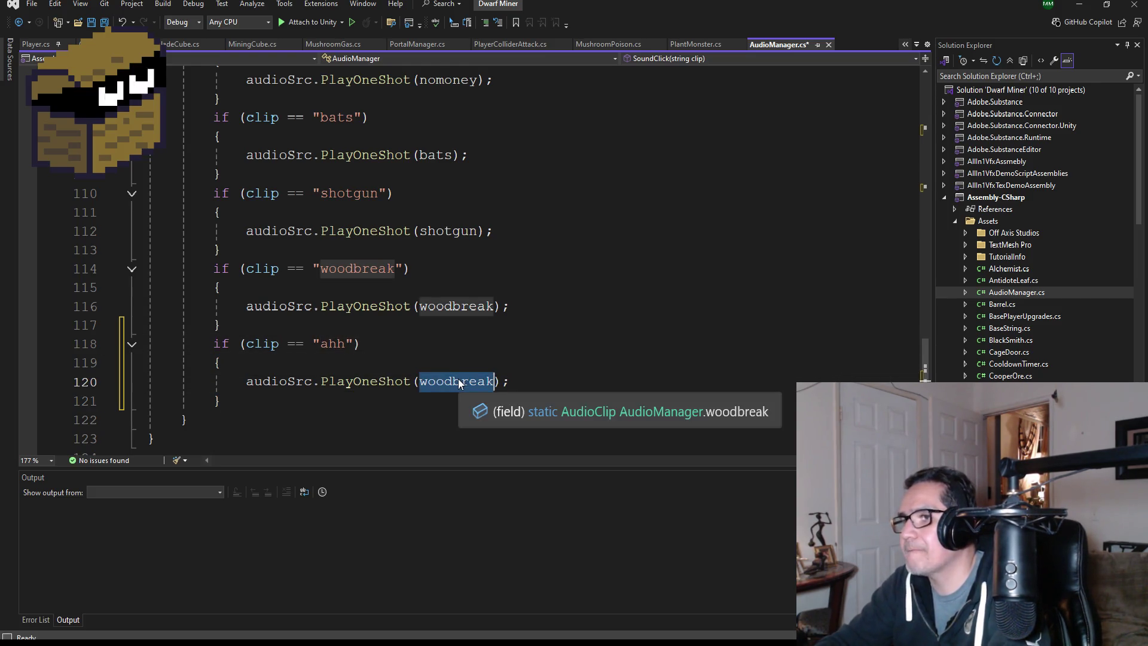
pyautogui.write('ahh')
pyautogui.click(435, 305)
# Save AudioManager.cs, then select the ahh declaration line to duplicate it.
pyautogui.scroll(20, 432, 239)
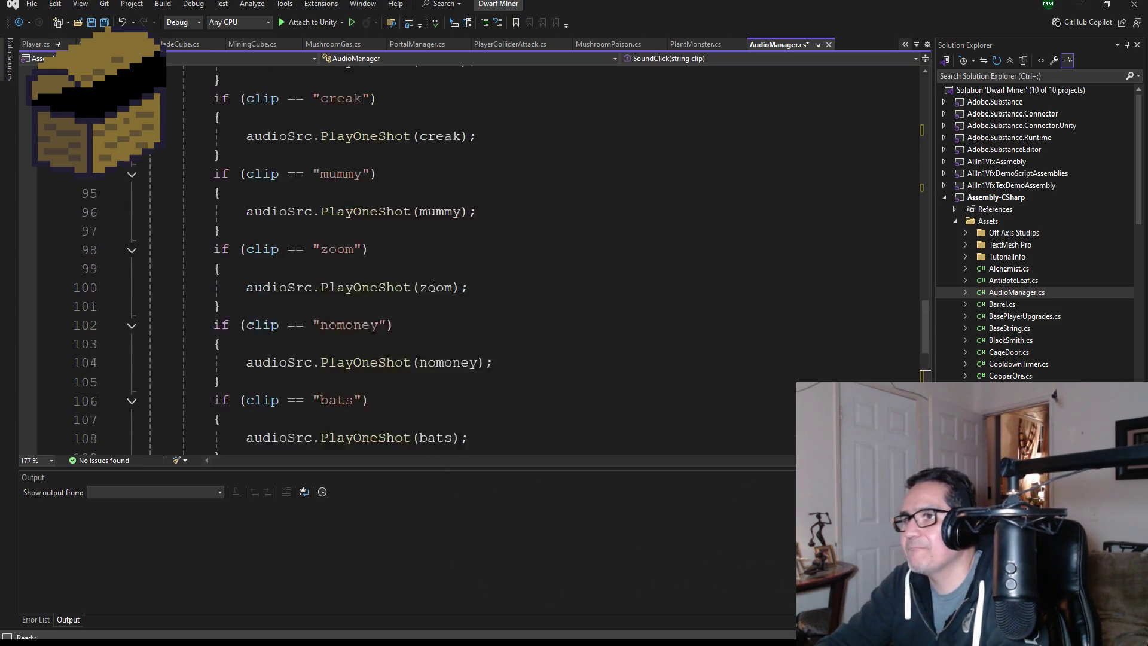
pyautogui.scroll(12, 433, 198)
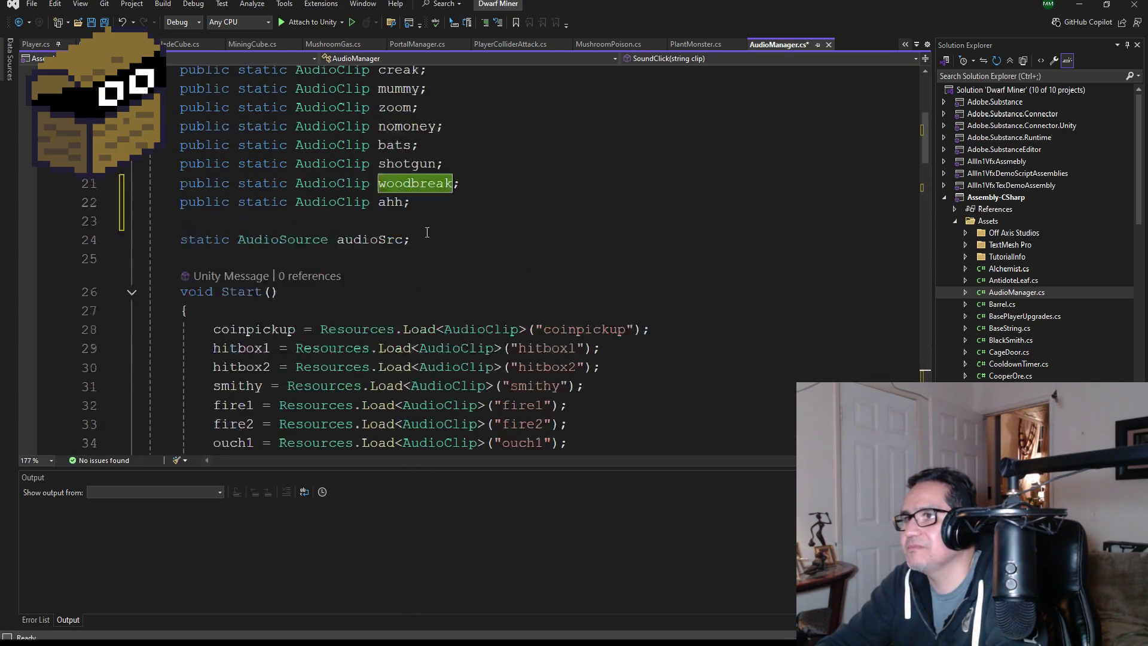
pyautogui.hotkey('ctrl', 's')
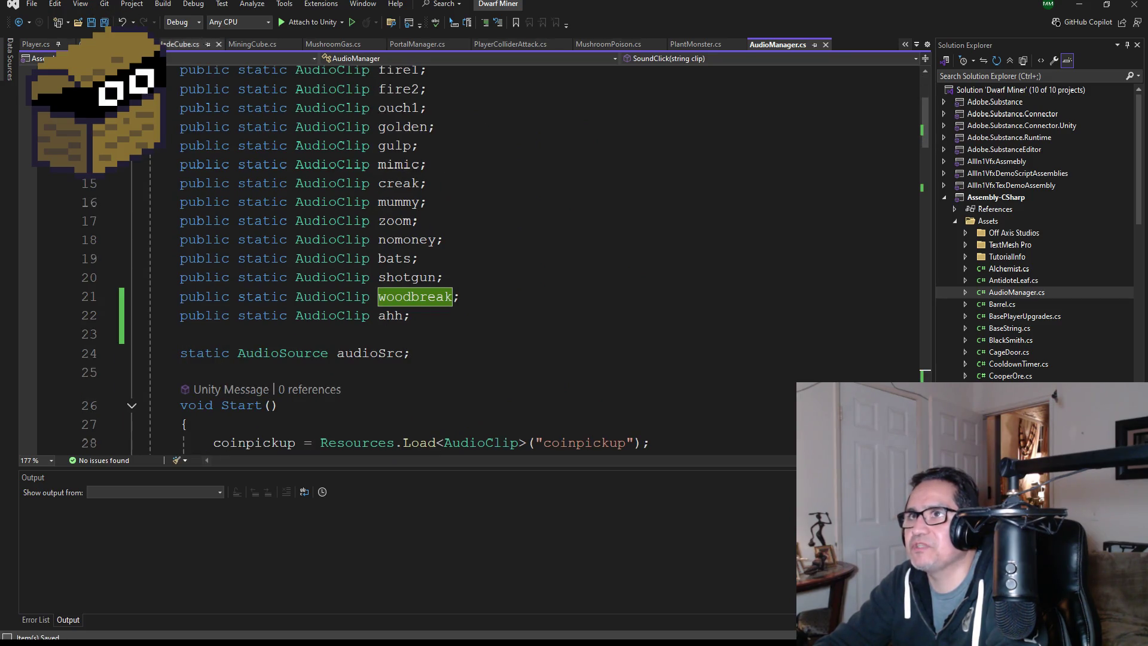
pyautogui.click(424, 316)
pyautogui.hotkey('shift', 'Home')
pyautogui.hotkey('ctrl', 'c')
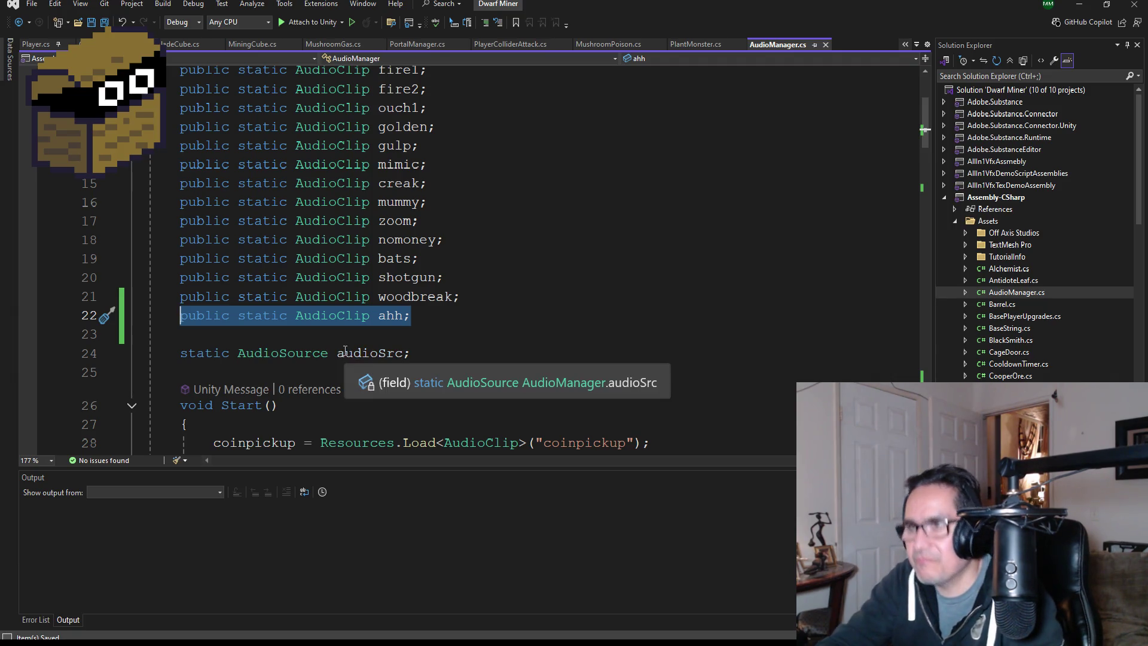
pyautogui.click(227, 335)
# Paste another copy of the ahh AudioClip declaration and rename the field to ahhgym.
pyautogui.hotkey('ctrl', 'v')
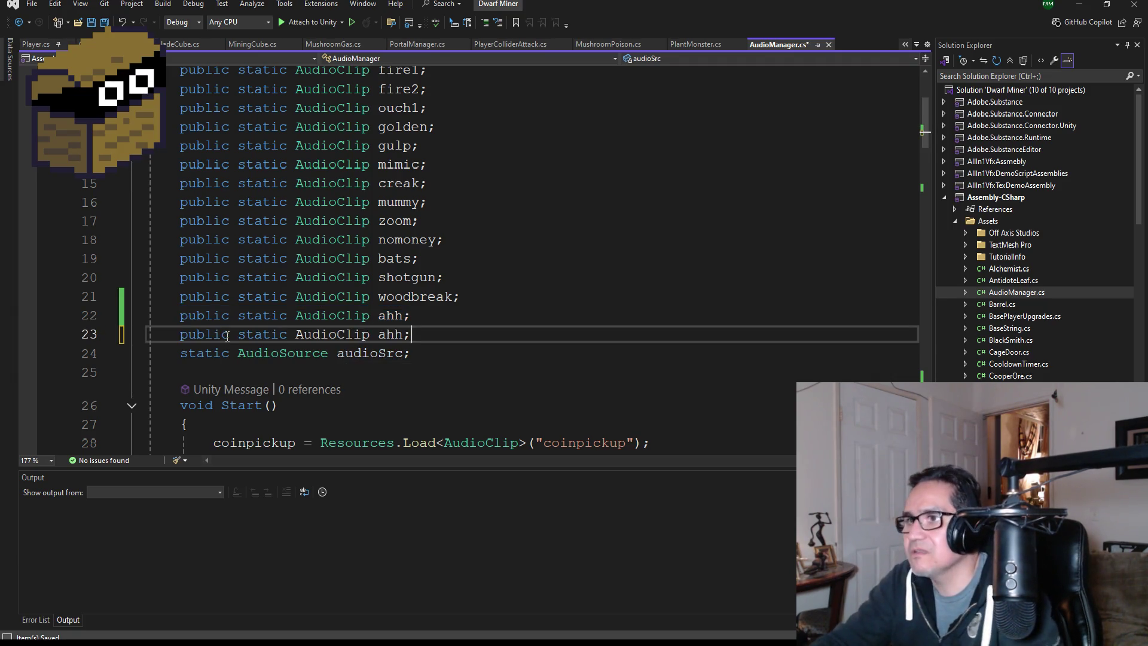
pyautogui.click(402, 329)
pyautogui.write('gym')
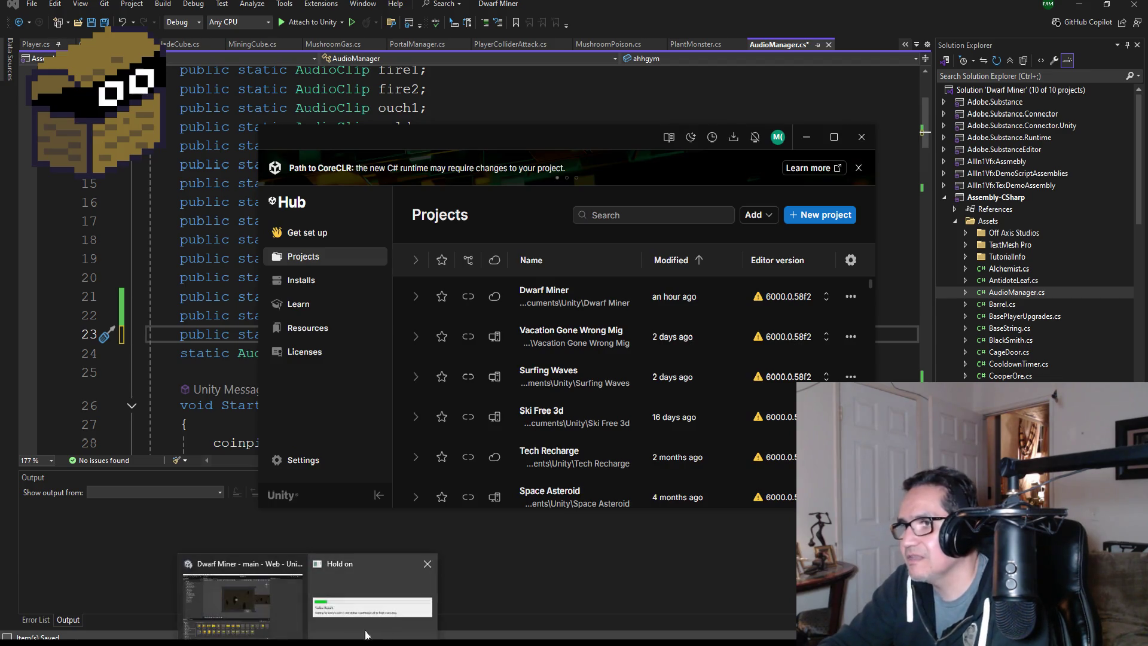
pyautogui.click(289, 621)
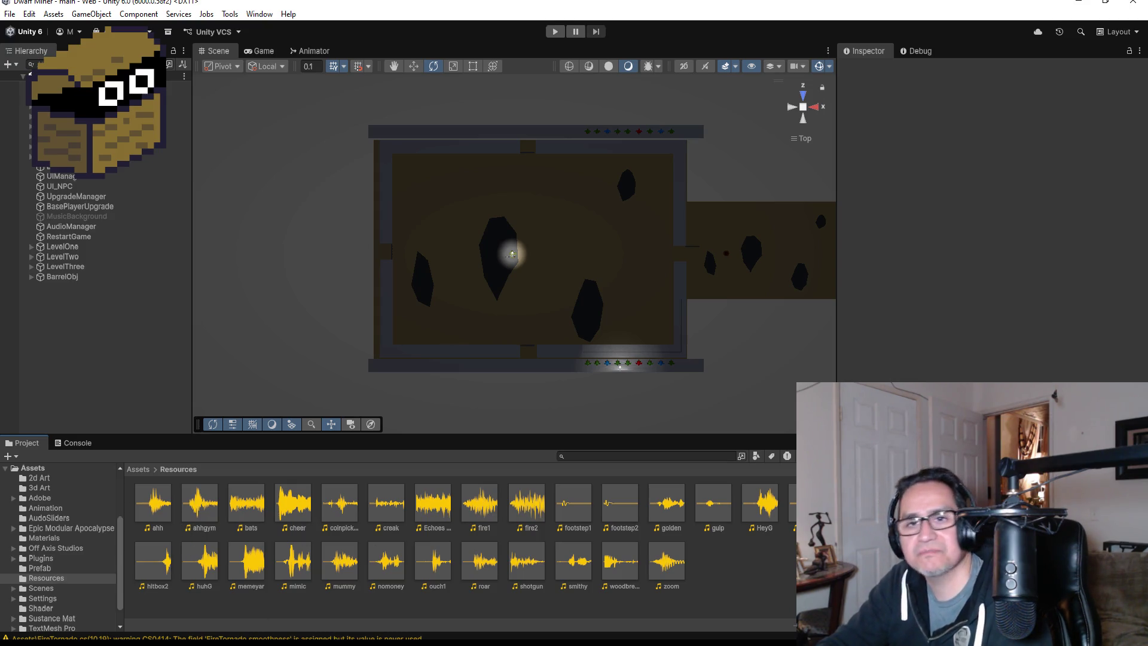
pyautogui.hotkey('alt', 'Tab')
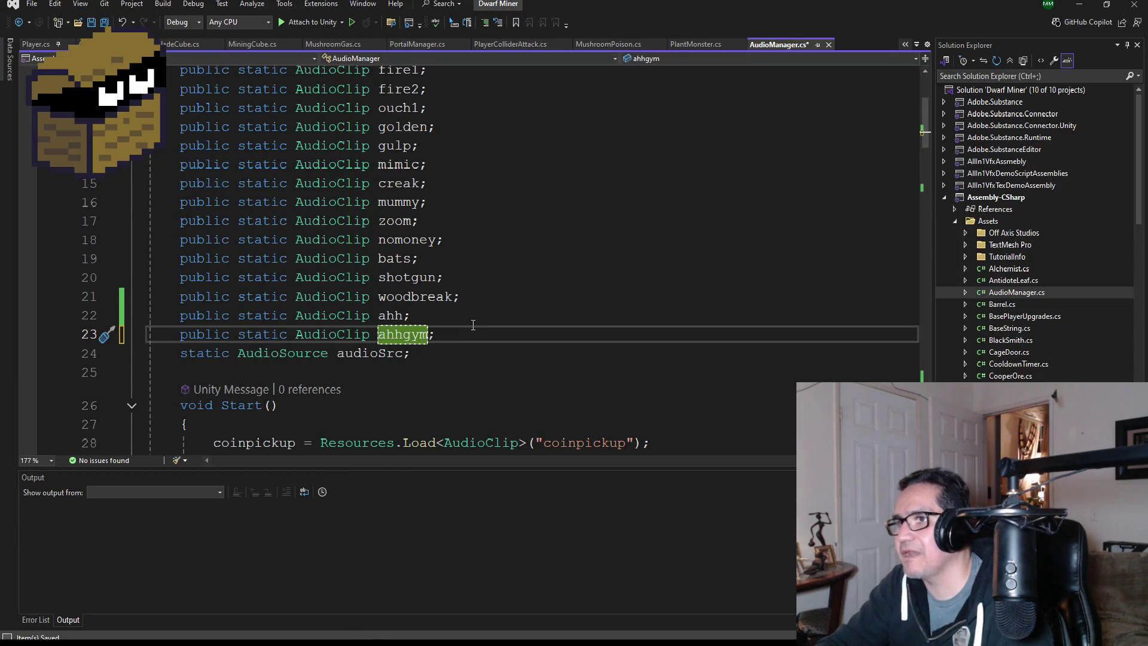
pyautogui.scroll(-9, 475, 328)
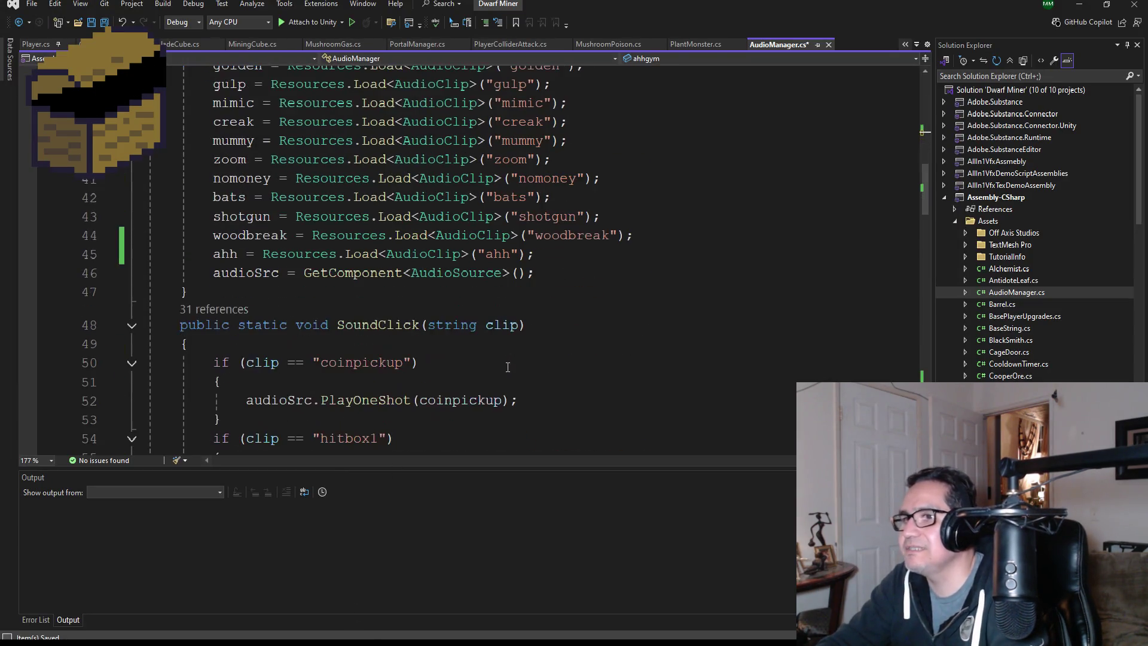
pyautogui.scroll(9, 508, 366)
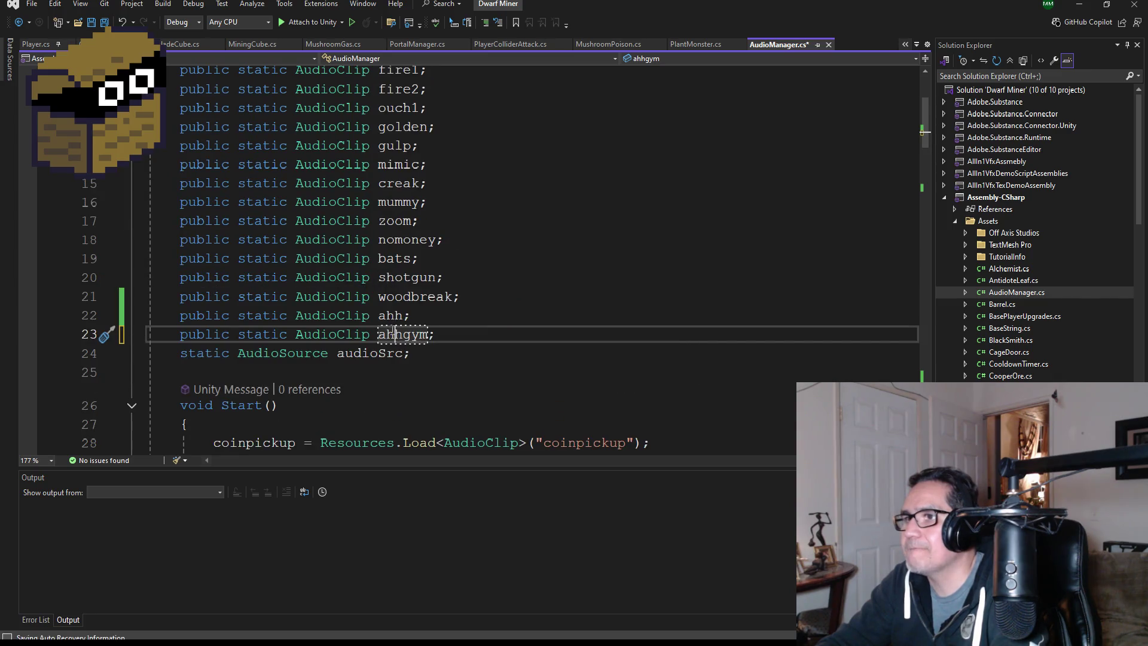
pyautogui.doubleClick(396, 335)
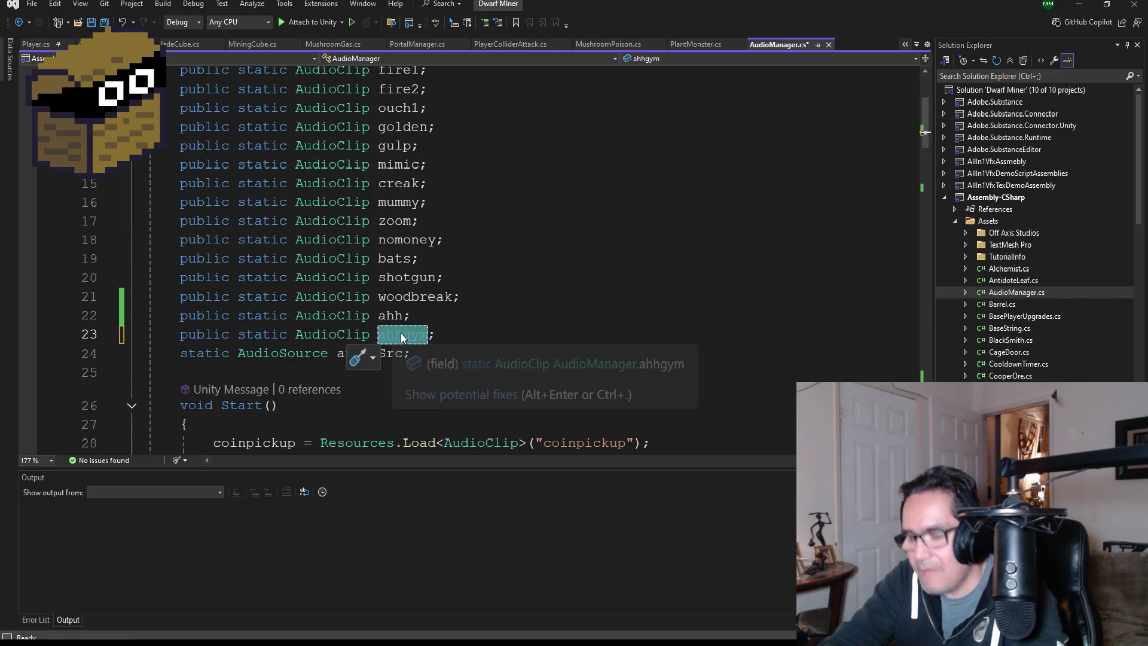
pyautogui.scroll(-10, 566, 272)
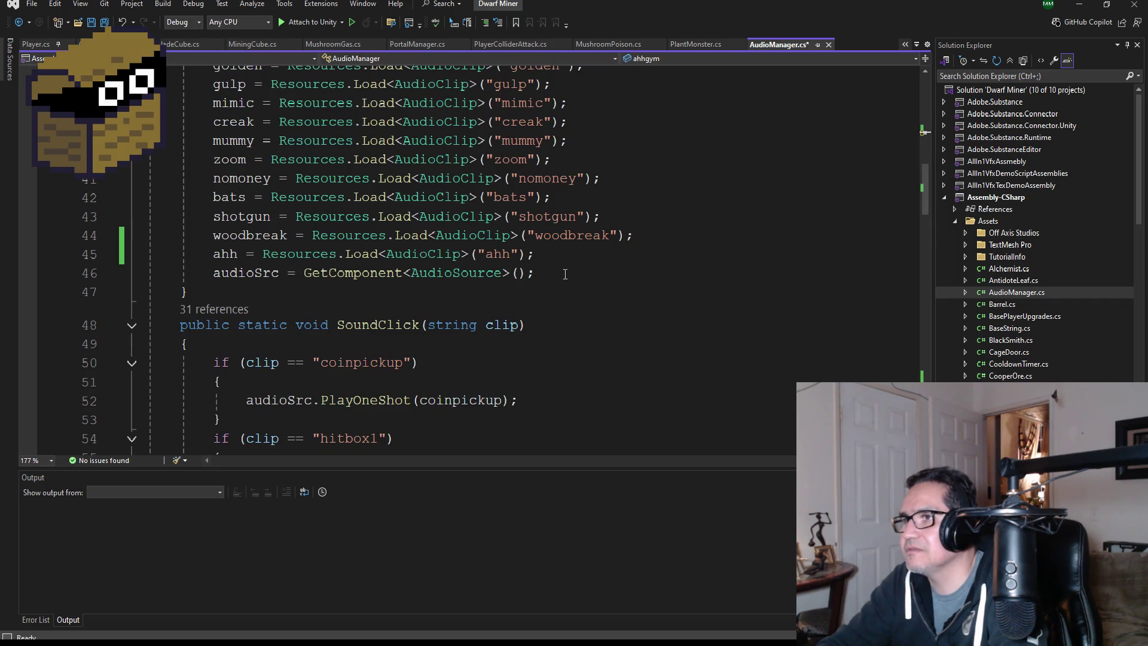
# Below the ahh line in Start(), add a line loading the "ahhgym" clip into ahhgym.
pyautogui.moveTo(551, 255)
pyautogui.mouseDown()
pyautogui.moveTo(236, 256)
pyautogui.moveTo(214, 266)
pyautogui.mouseUp()
pyautogui.hotkey('ctrl', 'c')
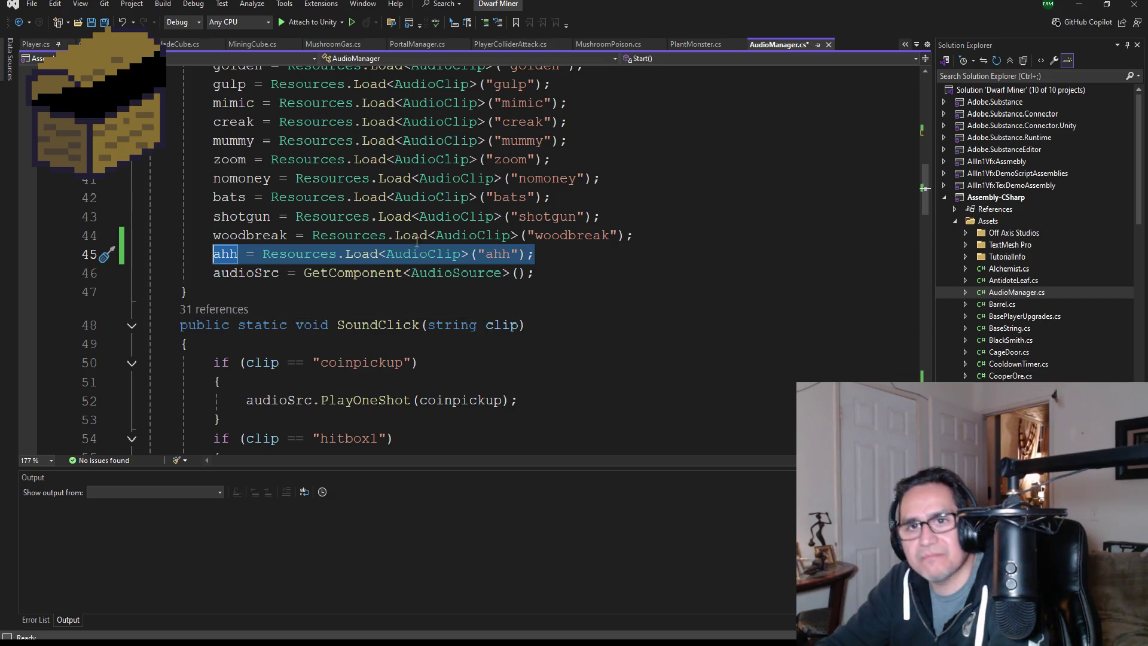
pyautogui.click(557, 254)
pyautogui.press('Return')
pyautogui.hotkey('ctrl', 'v')
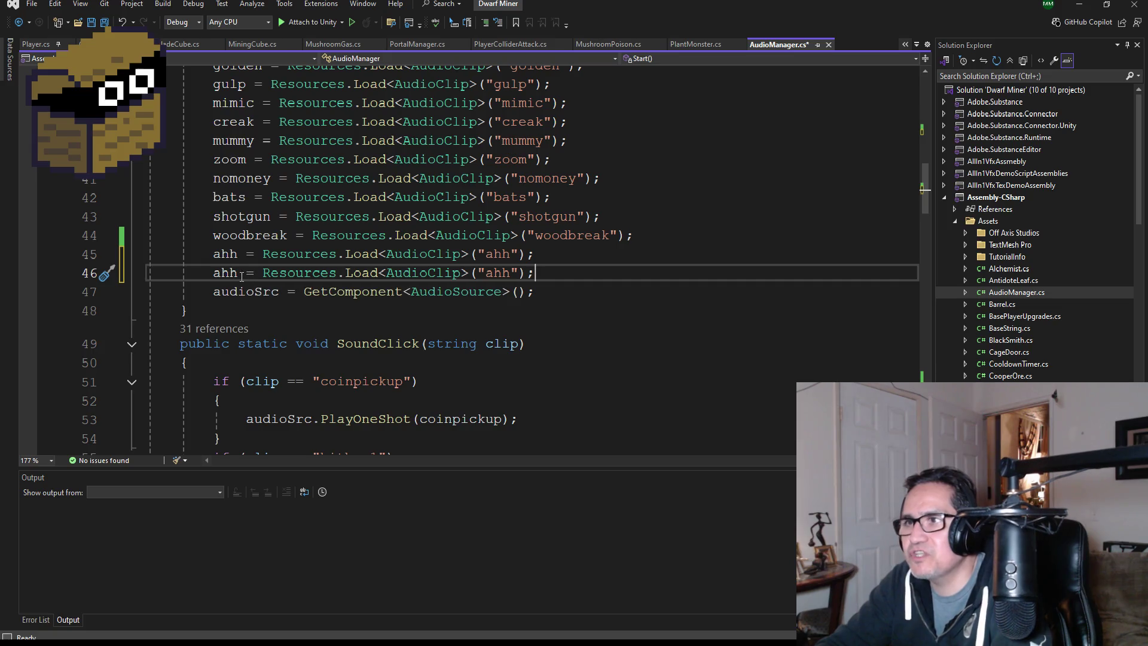
pyautogui.write('gym')
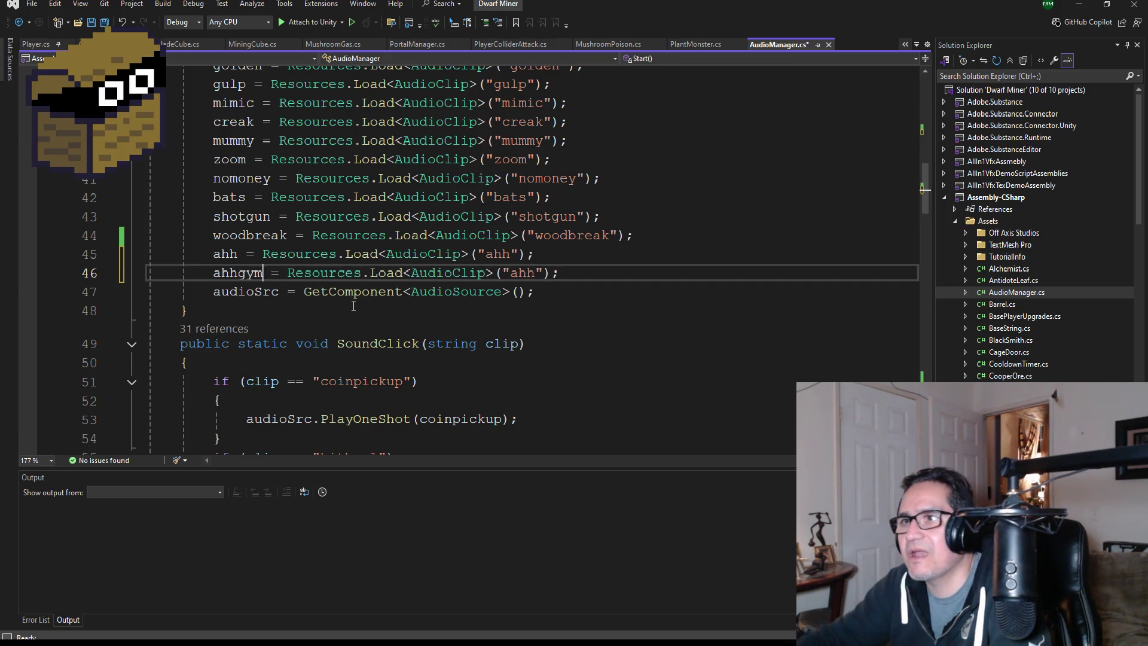
pyautogui.click(535, 273)
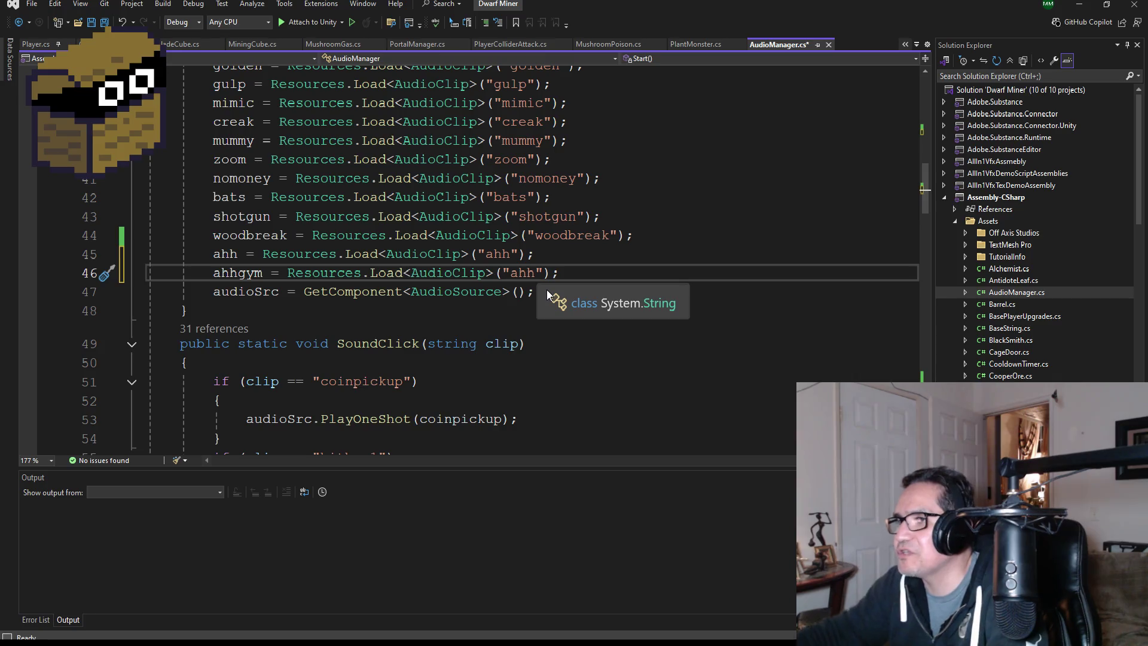
pyautogui.write('gym')
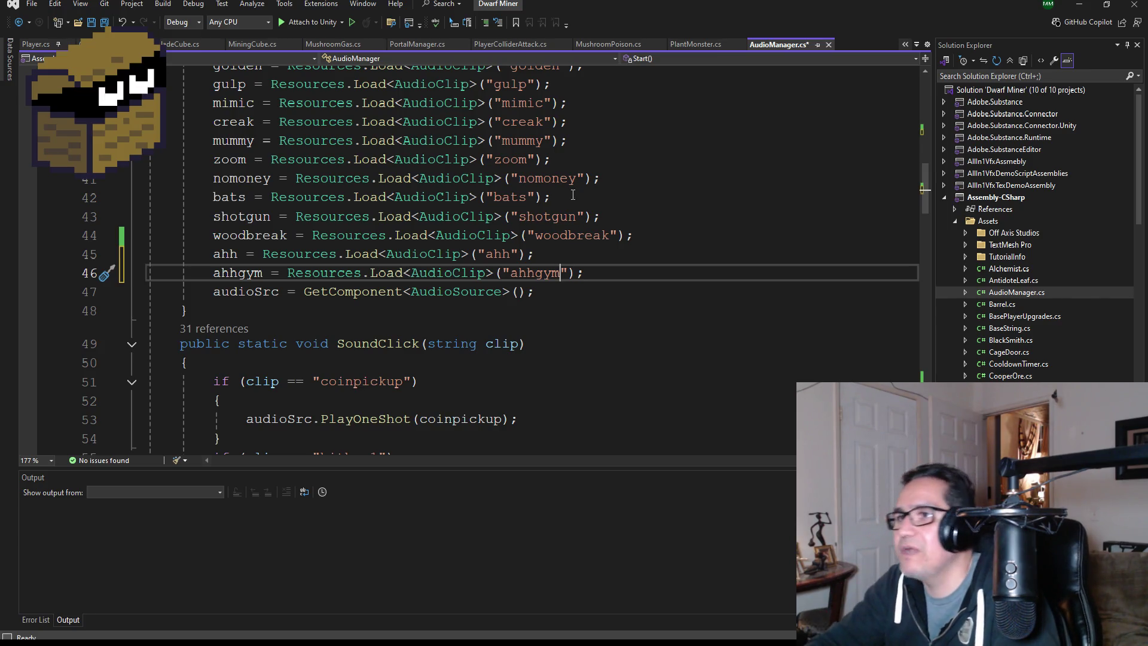
# Save AudioManager.cs with the new ahhgym loading line.
pyautogui.click(103, 24)
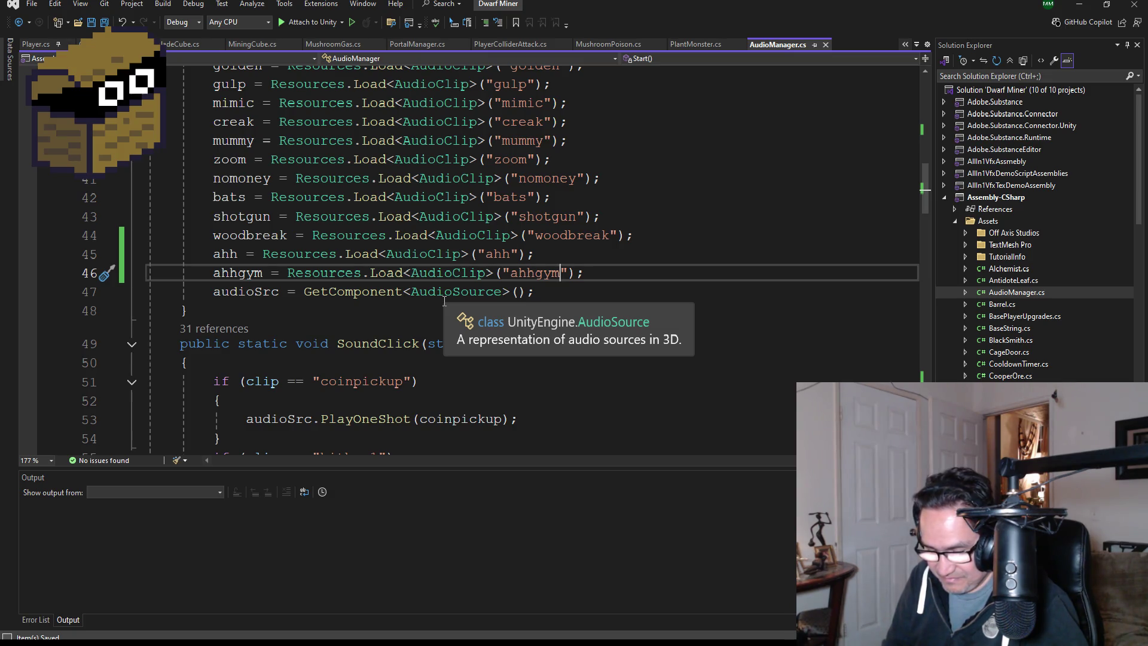
pyautogui.scroll(-3, 445, 300)
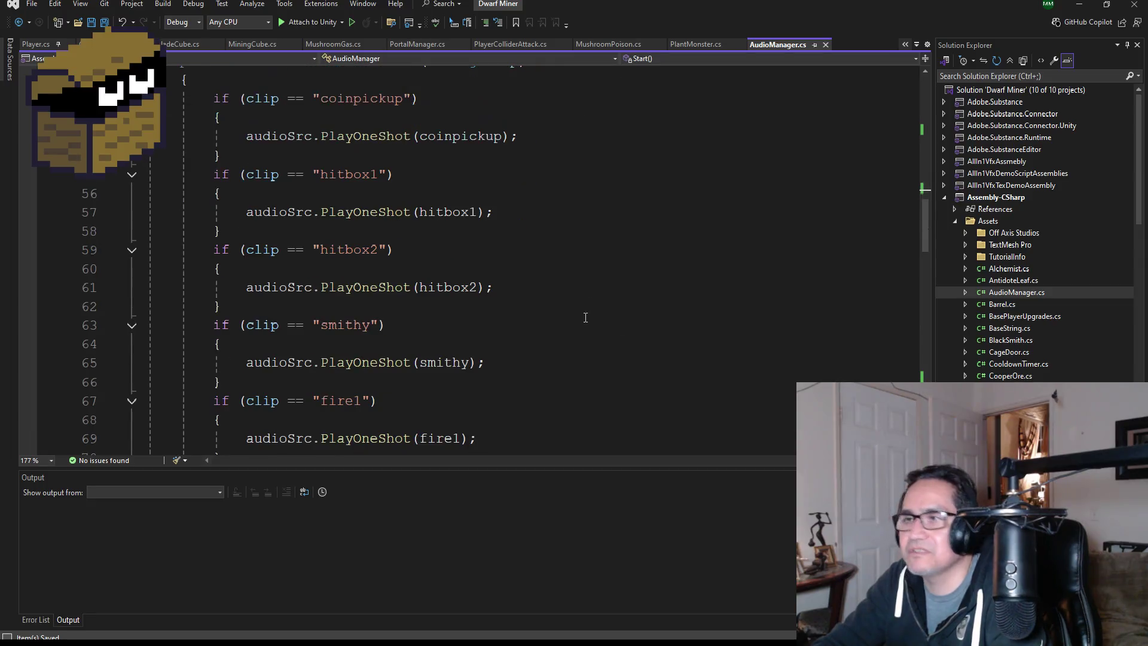
# Duplicate the "ahh" if-block at the end of SoundClick.
pyautogui.scroll(-9, 584, 317)
pyautogui.scroll(-12, 417, 332)
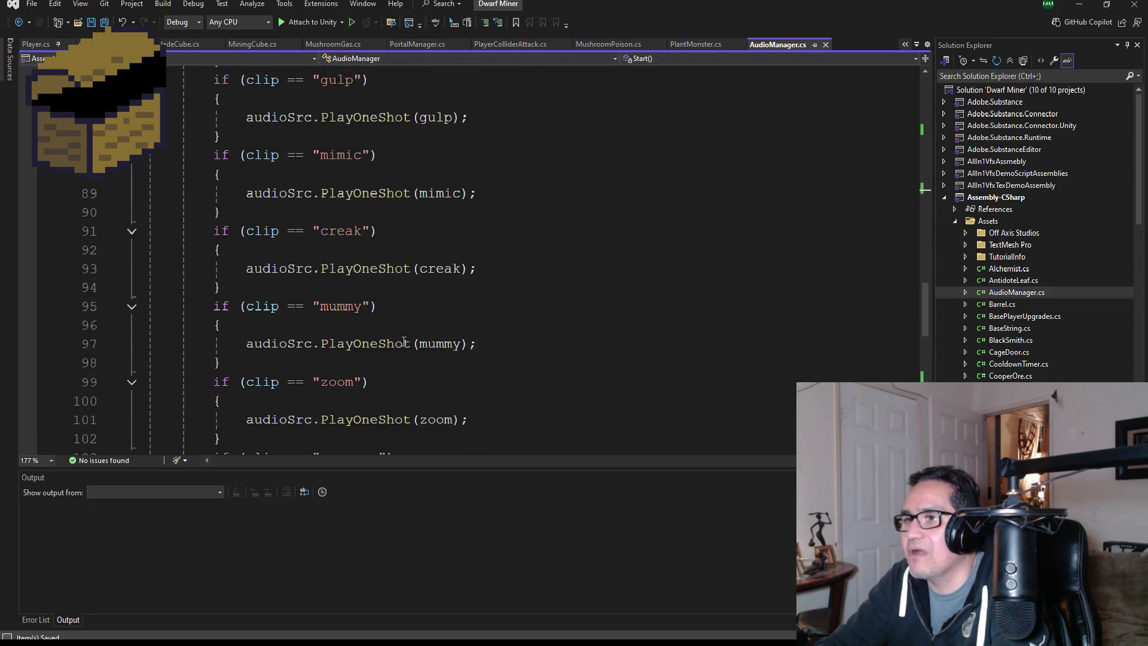
pyautogui.moveTo(252, 310); pyautogui.dragTo(106, 251)
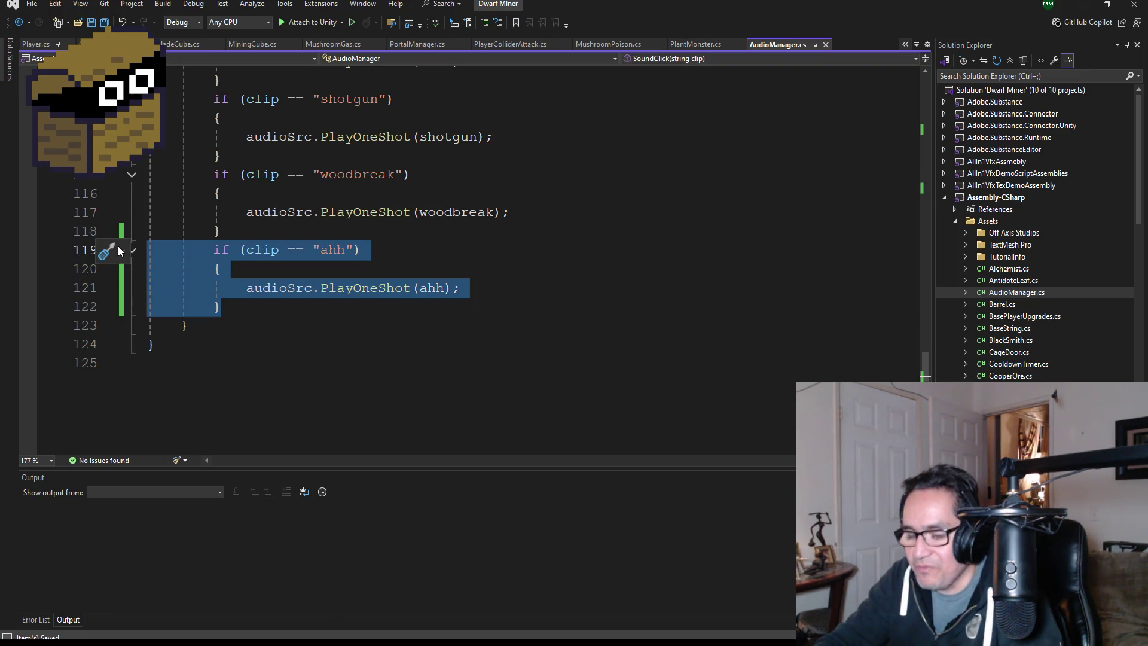
pyautogui.hotkey('ctrl', 'c')
pyautogui.click(253, 309)
pyautogui.press('Return')
pyautogui.hotkey('ctrl', 'v')
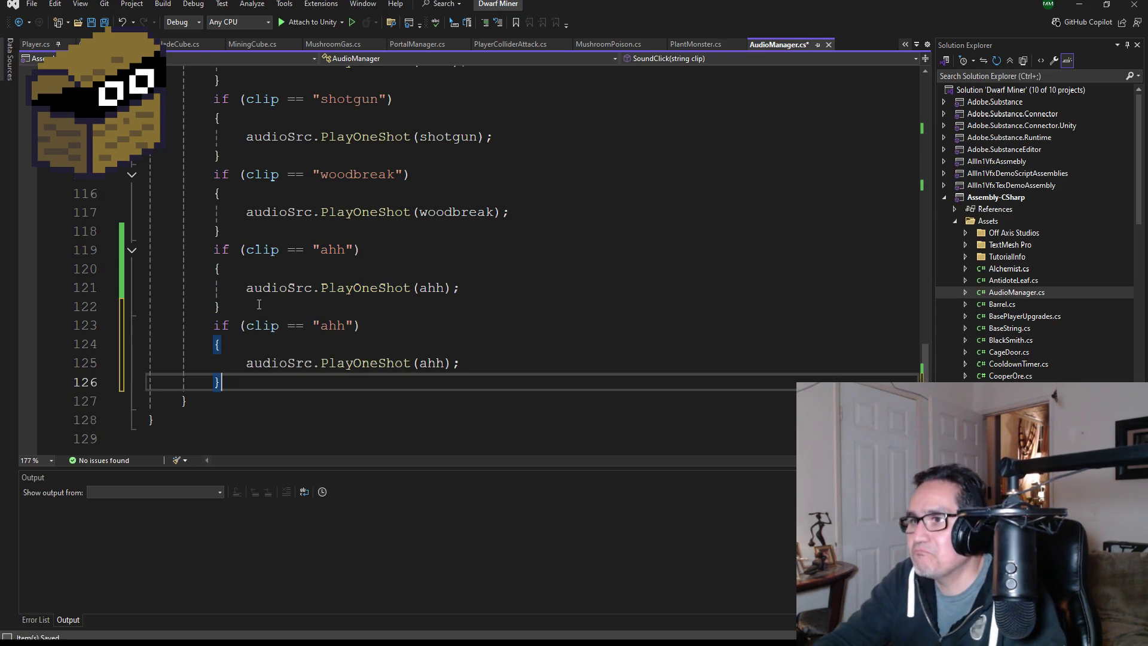
# Change the copied block's condition and PlayOneShot argument from ahh to ahhgym.
pyautogui.click(345, 325)
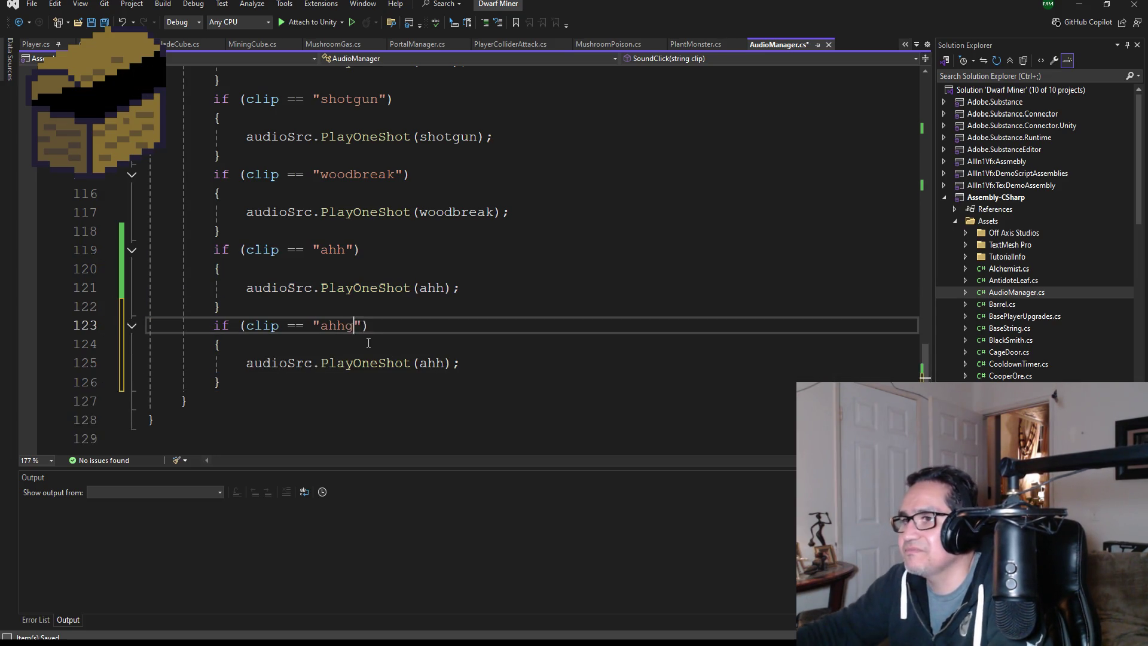
pyautogui.doubleClick(431, 363)
pyautogui.write('ahhgym')
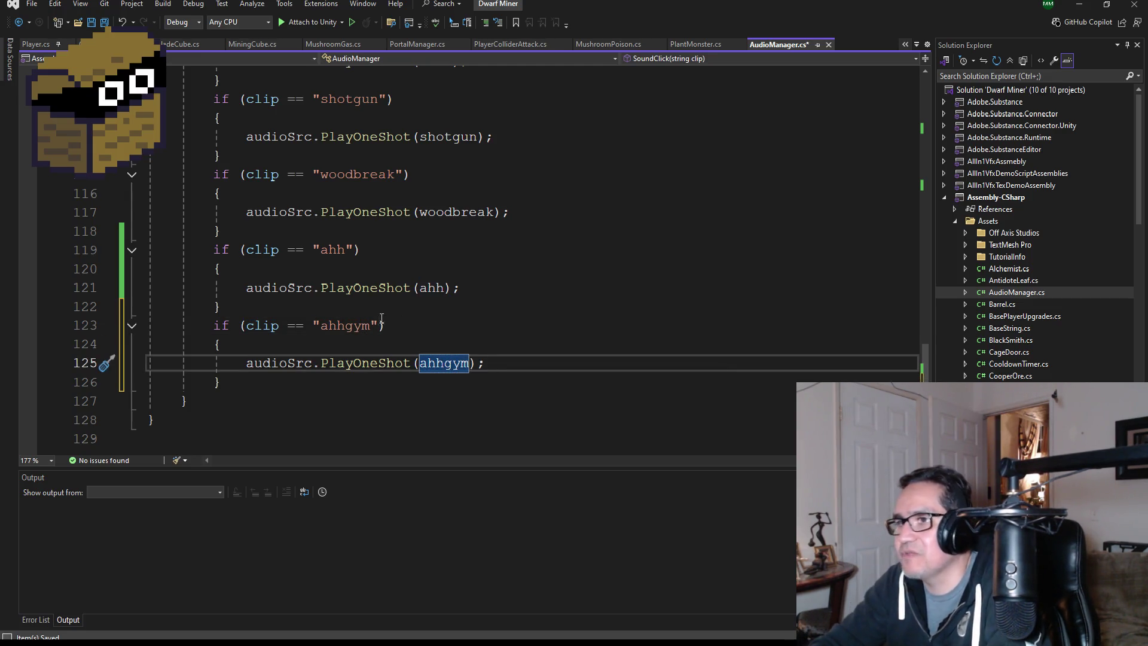
pyautogui.scroll(20, 400, 323)
pyautogui.scroll(4, 371, 255)
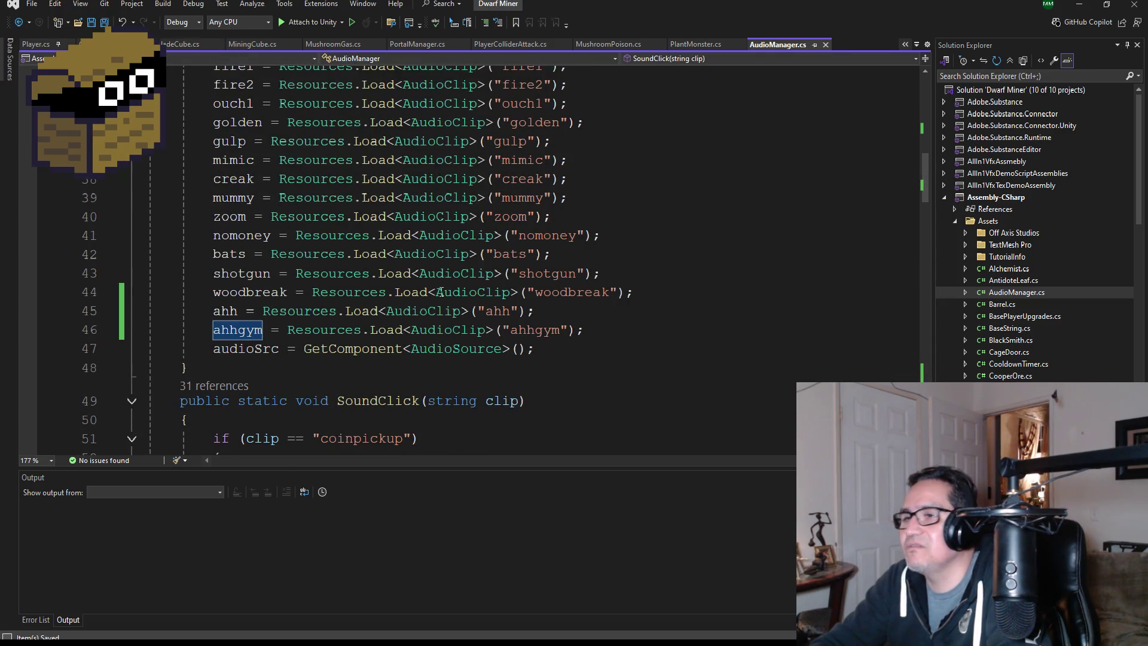
pyautogui.scroll(10, 479, 322)
pyautogui.scroll(-3, 449, 294)
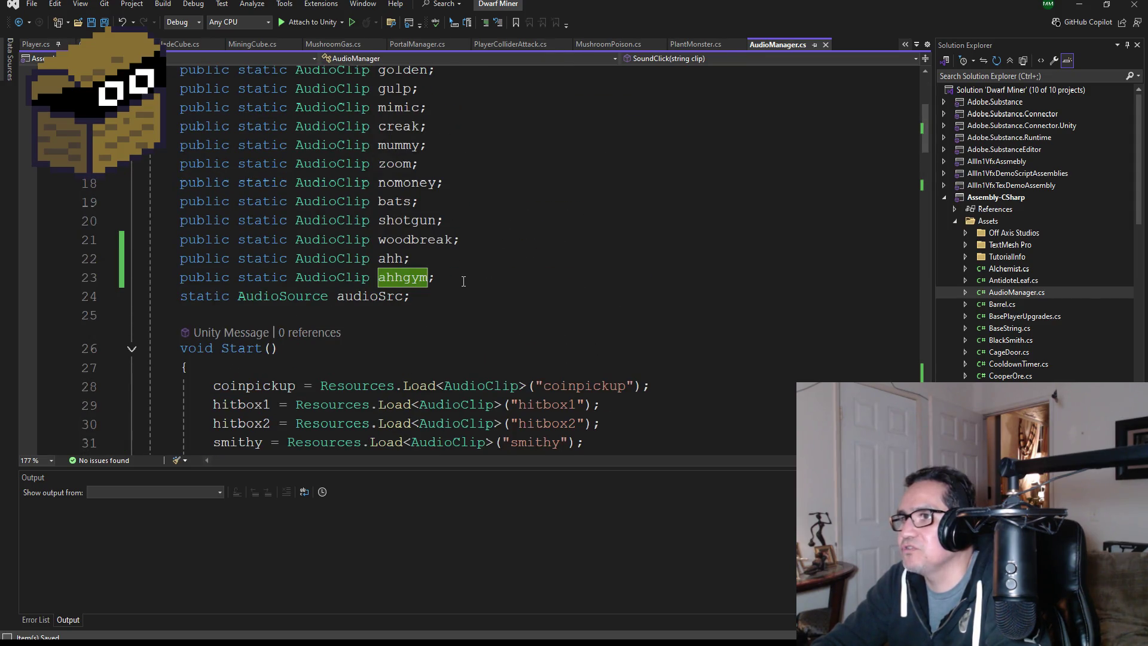
# Add a public static AudioClip field named cheer below ahhgym and save the script.
pyautogui.click(463, 281)
pyautogui.press('Return')
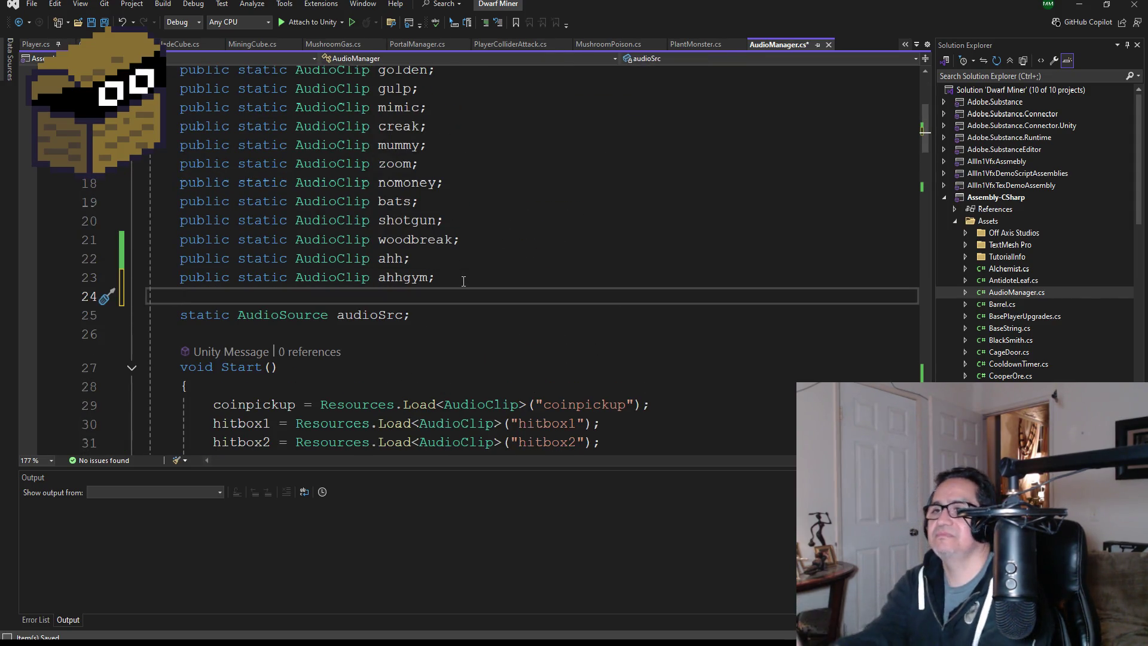
pyautogui.moveTo(451, 281); pyautogui.dragTo(179, 278)
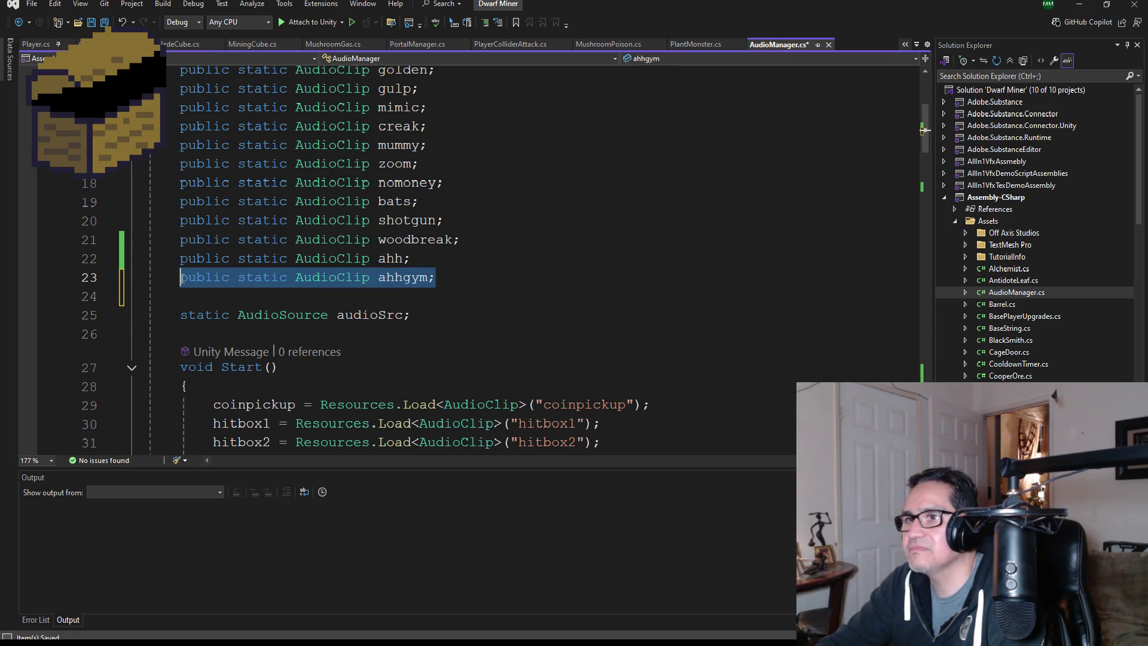
pyautogui.click(223, 298)
pyautogui.hotkey('ctrl', 'v')
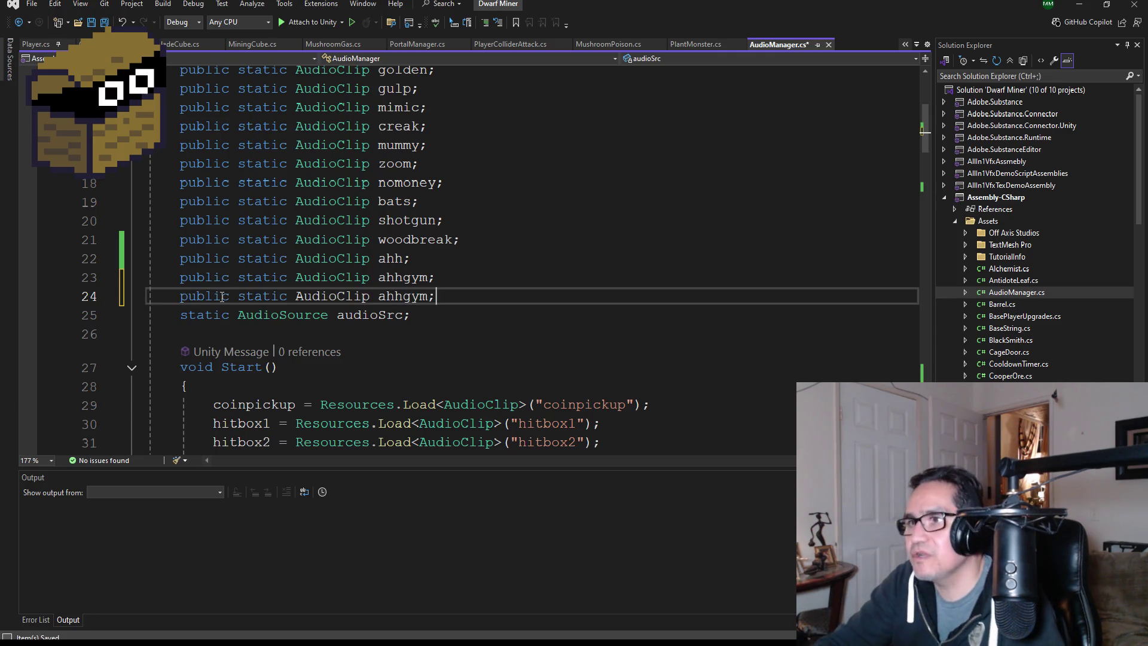
pyautogui.doubleClick(400, 297)
pyautogui.write('cheer')
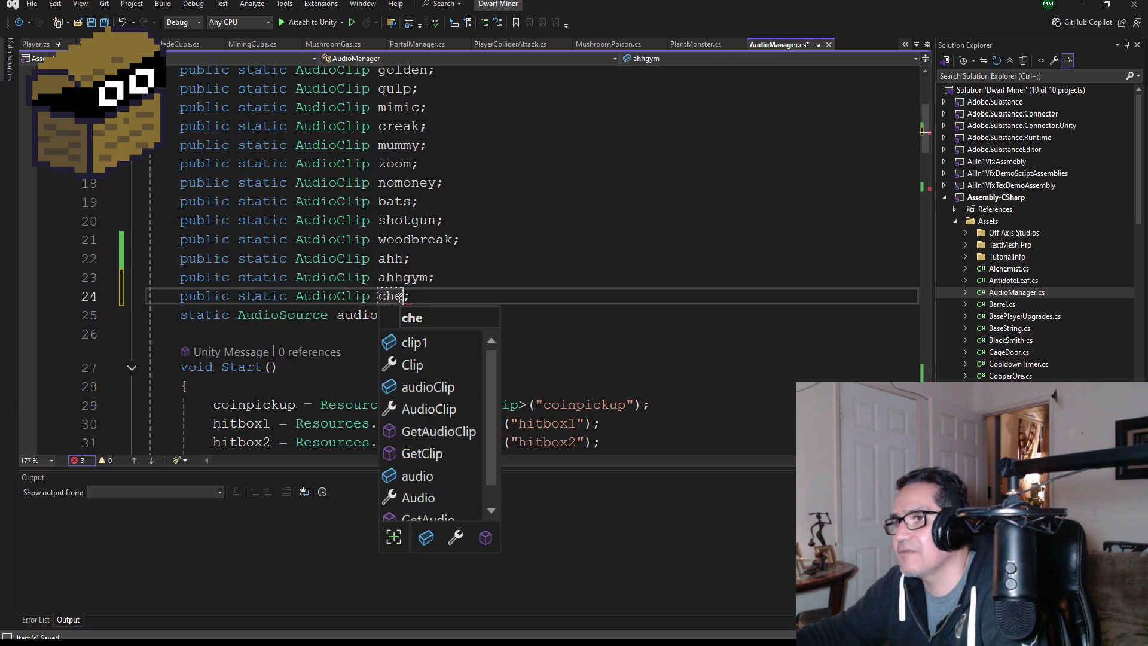
pyautogui.click(103, 24)
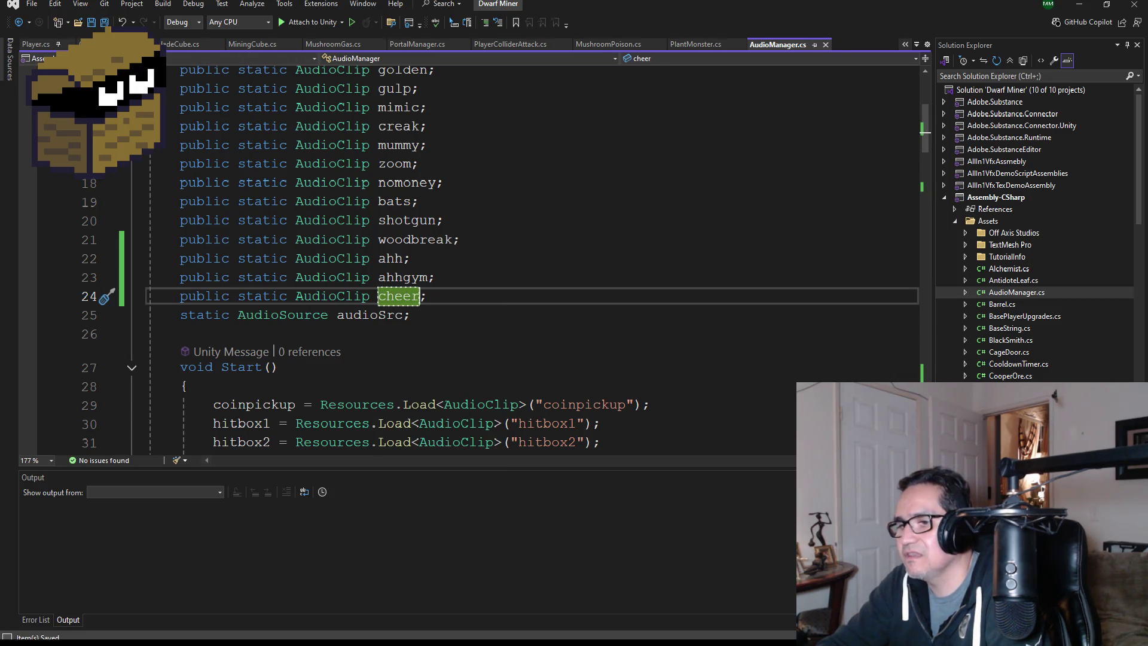
pyautogui.hotkey('alt', 'Tab')
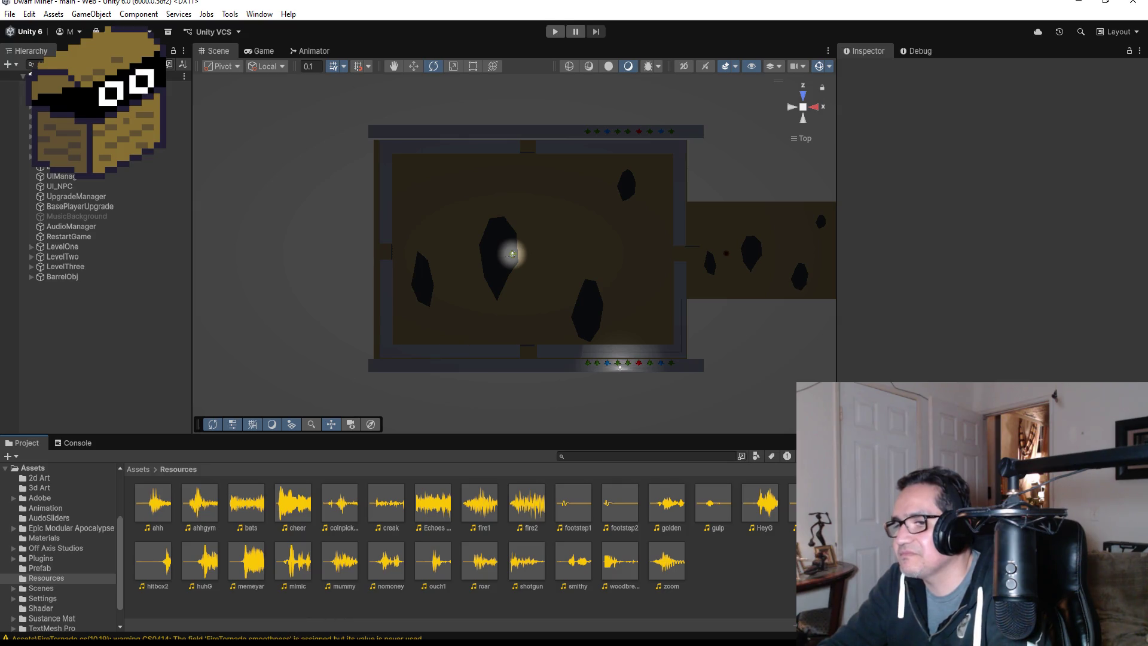
# Below the ahhgym line in Start(), add a line loading the "cheer" clip into cheer.
pyautogui.hotkey('alt', 'Tab')
pyautogui.scroll(-8, 491, 303)
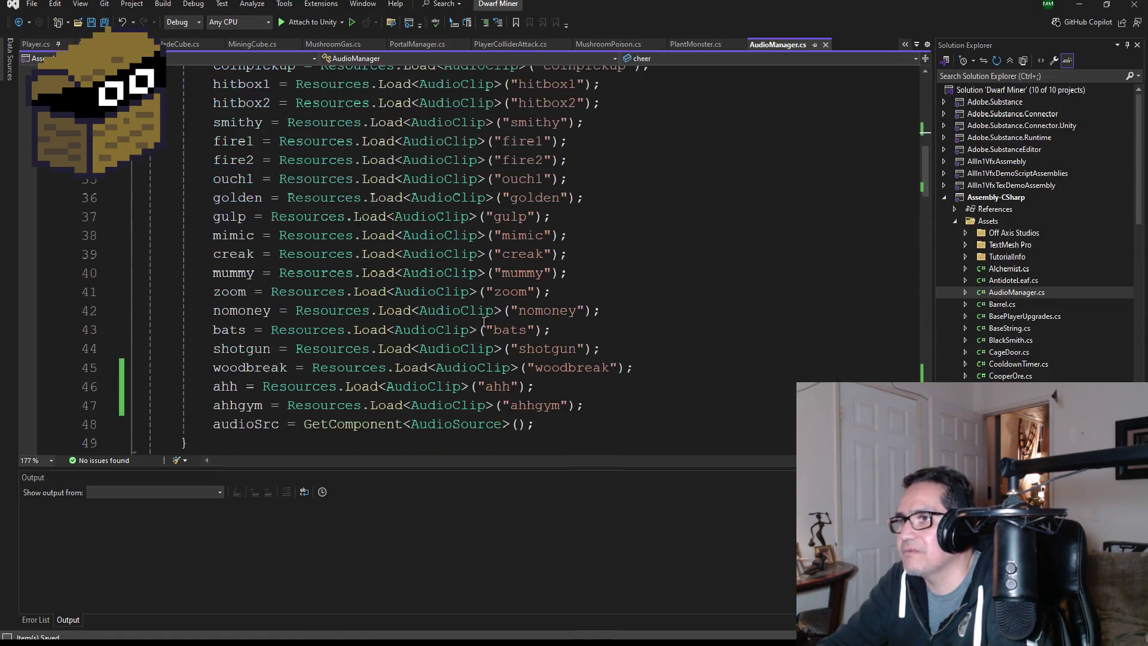
pyautogui.moveTo(595, 293); pyautogui.dragTo(210, 293)
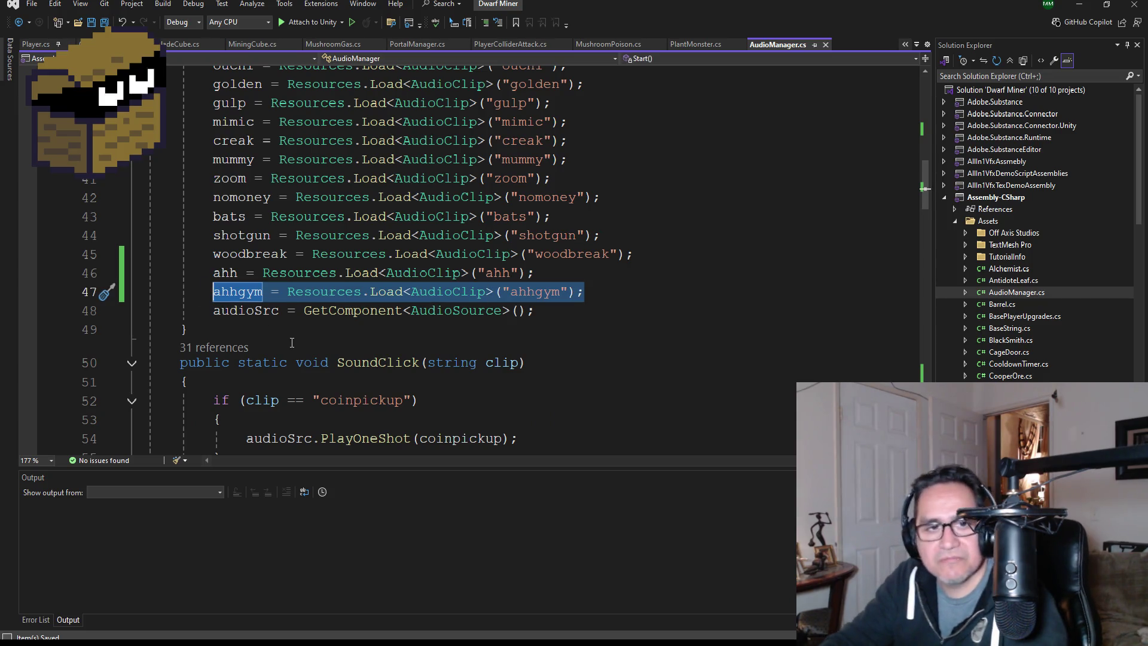
pyautogui.click(621, 297)
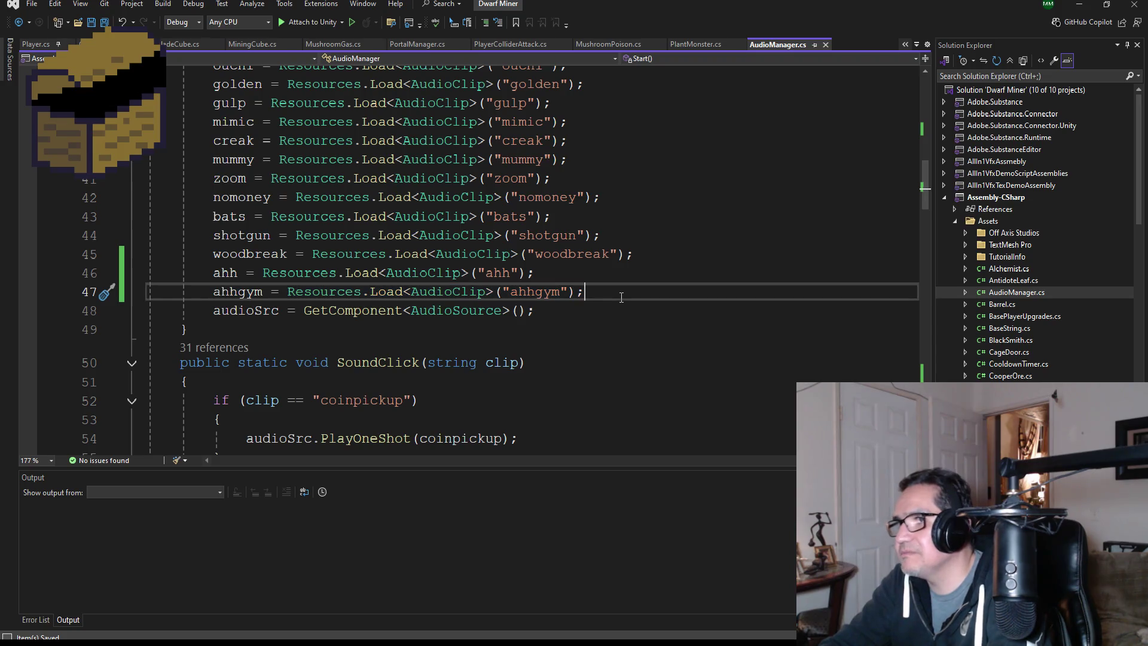
pyautogui.press('Return')
pyautogui.hotkey('ctrl', 'v')
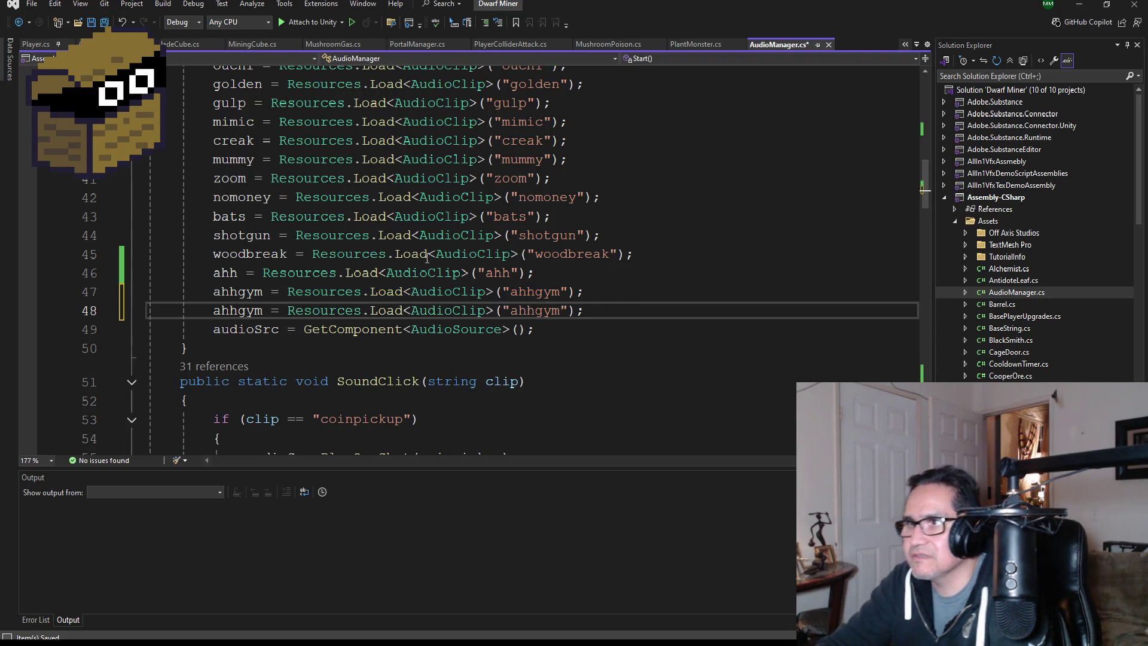
pyautogui.doubleClick(235, 311)
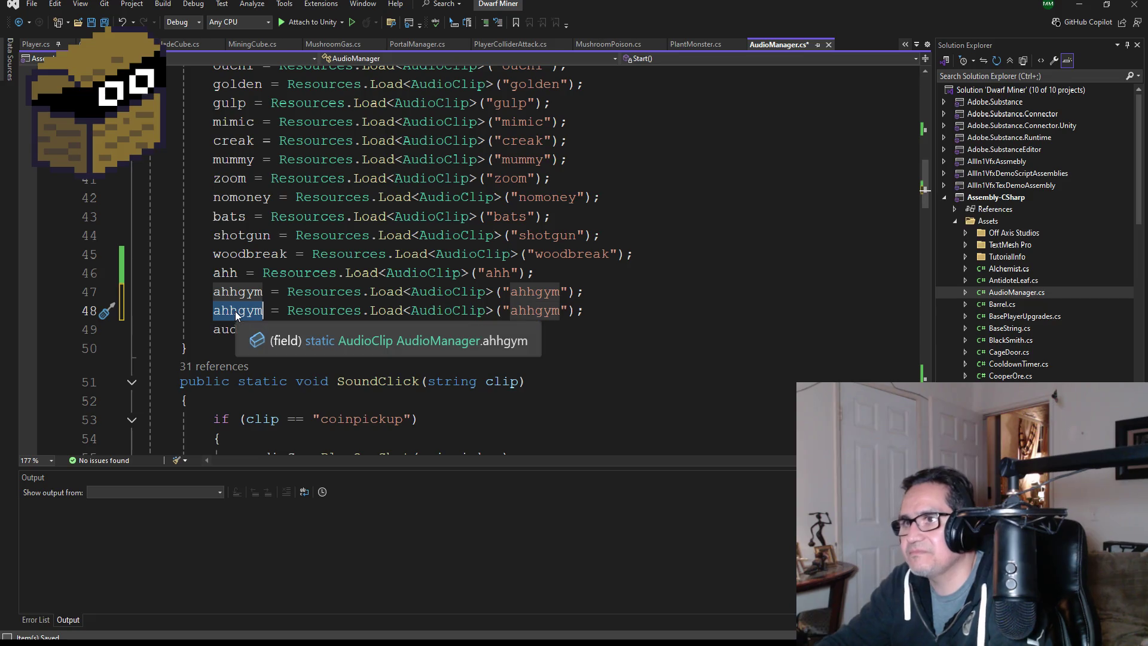
pyautogui.write('cheer')
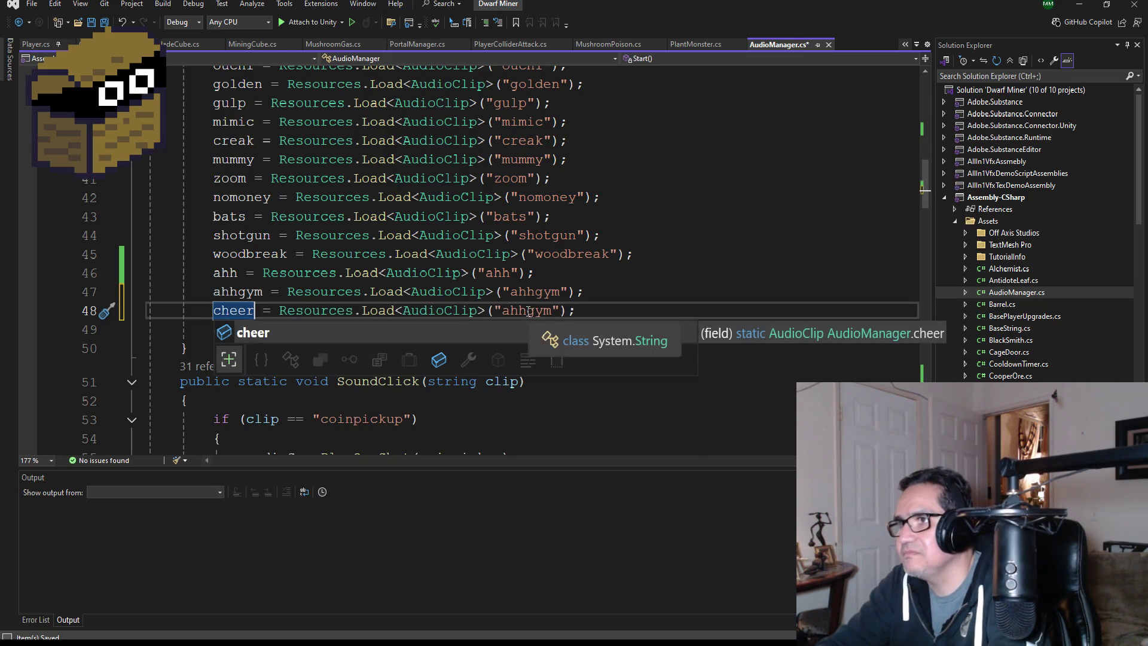
pyautogui.doubleClick(523, 311)
pyautogui.write('cheer')
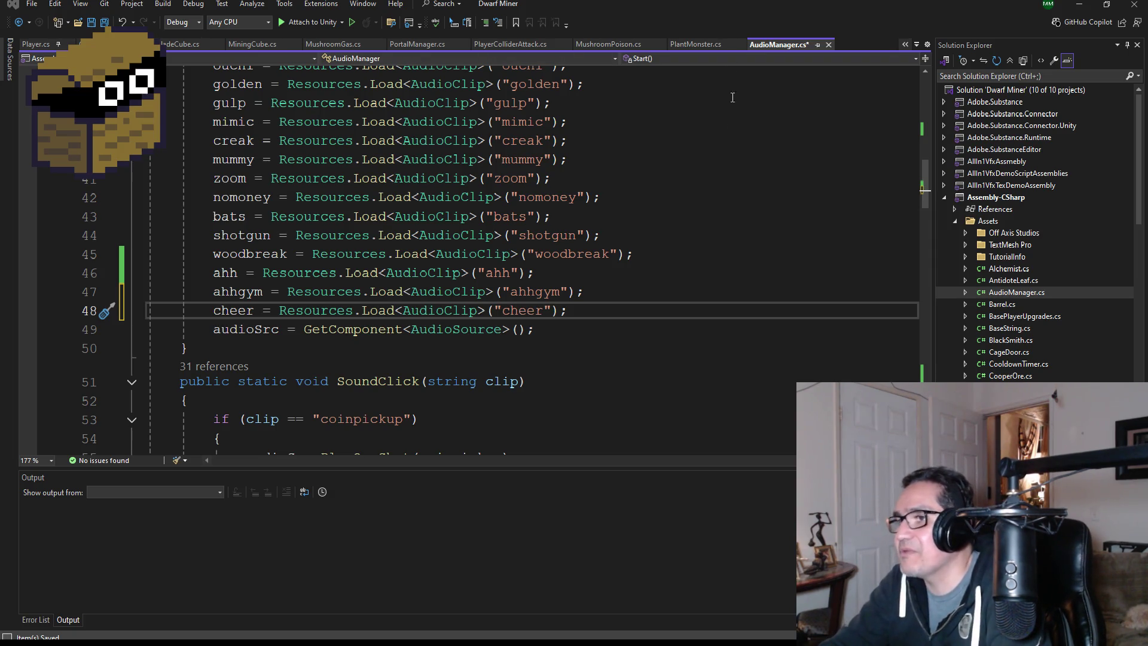
# Duplicate the ahhgym if-block at the end of SoundClick.
pyautogui.scroll(-20, 520, 341)
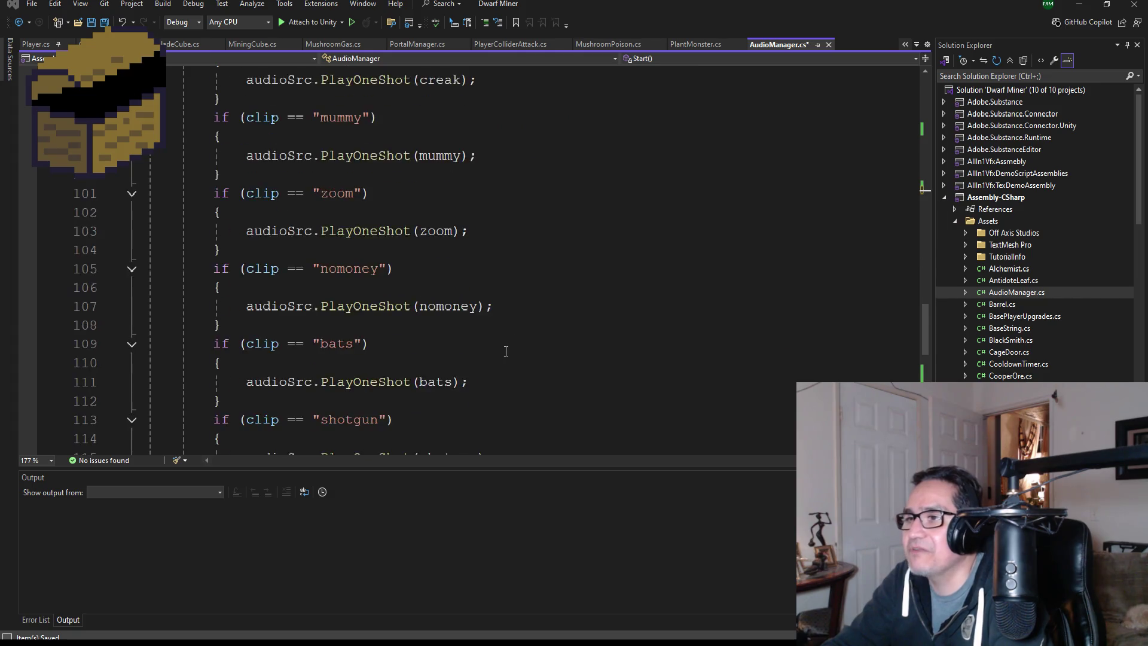
pyautogui.scroll(-7, 507, 350)
pyautogui.moveTo(255, 303)
pyautogui.mouseDown()
pyautogui.moveTo(150, 287)
pyautogui.moveTo(147, 250)
pyautogui.mouseUp()
pyautogui.hotkey('ctrl', 'c')
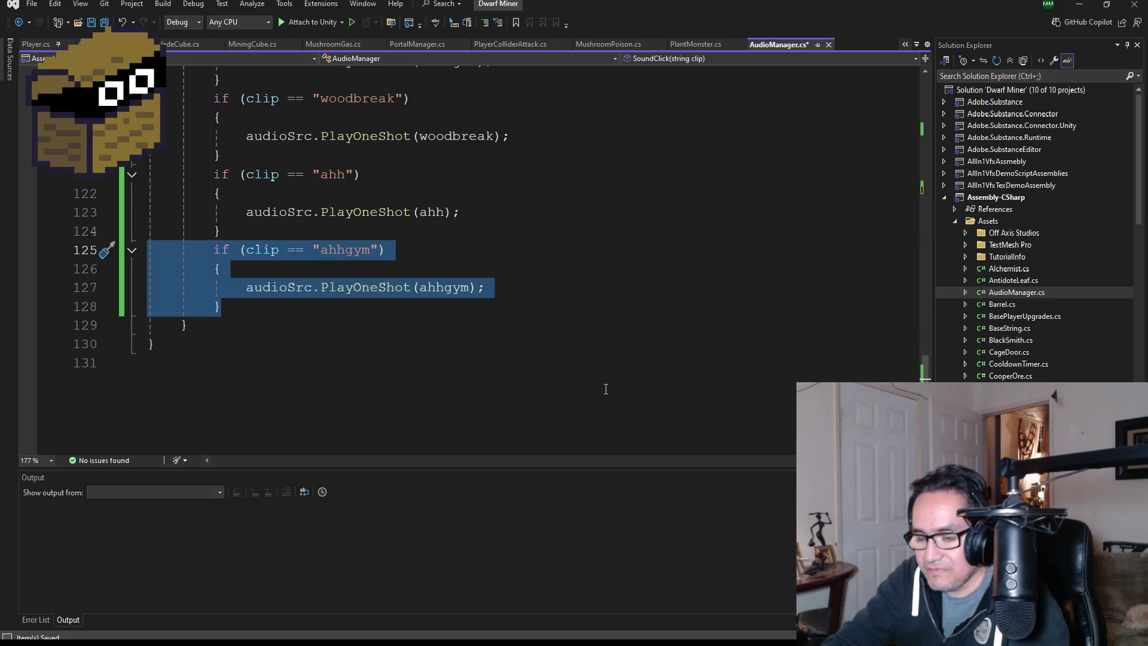
pyautogui.click(246, 305)
pyautogui.press('Return')
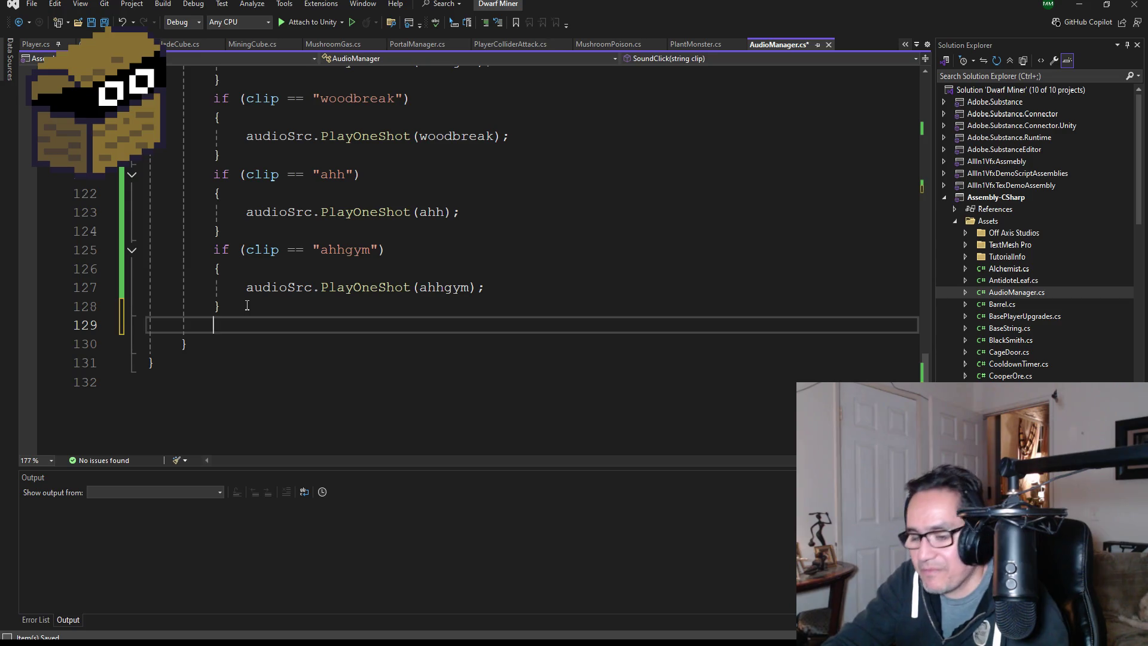
pyautogui.hotkey('ctrl', 'v')
# Change the copied block's condition string and PlayOneShot argument to cheer.
pyautogui.doubleClick(353, 327)
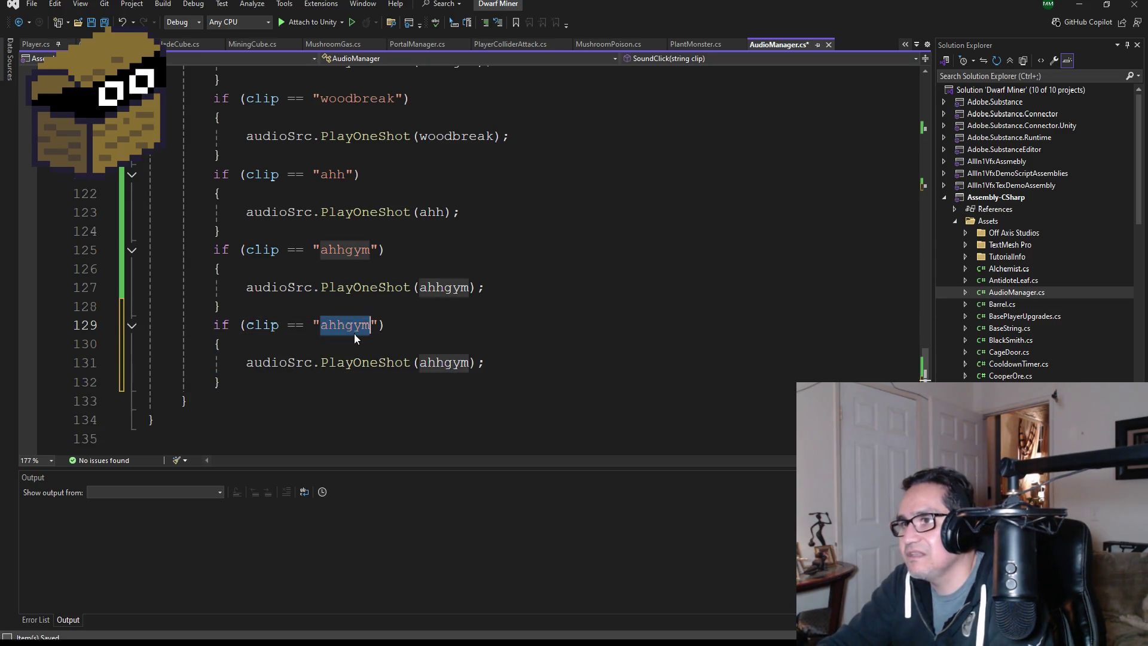
pyautogui.write('cheer')
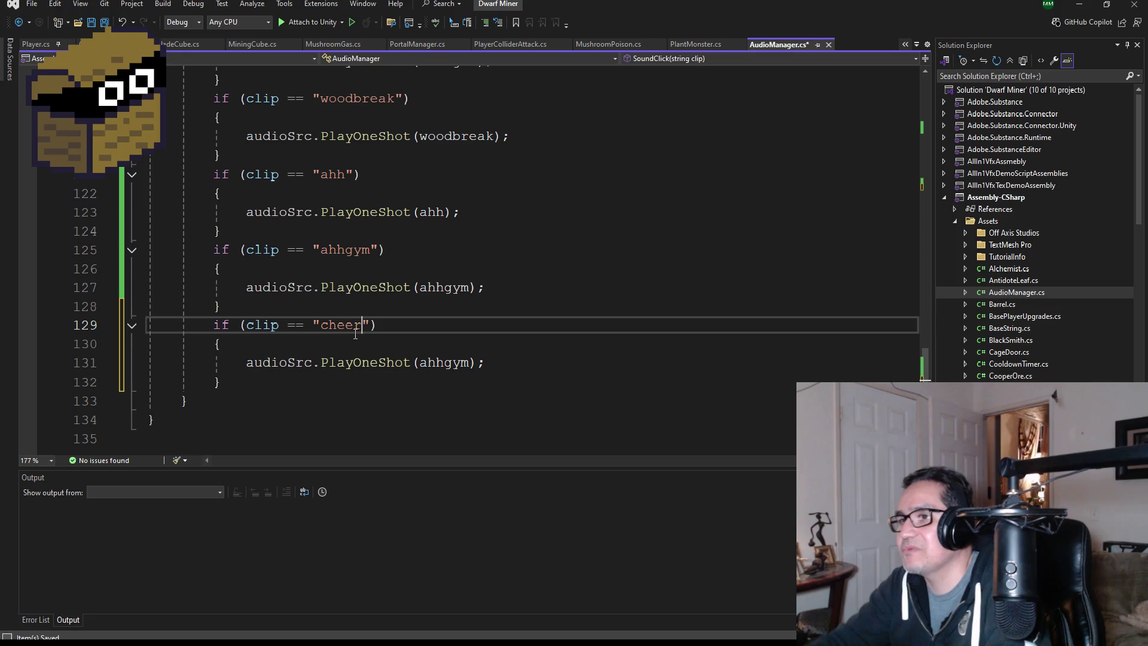
pyautogui.doubleClick(439, 362)
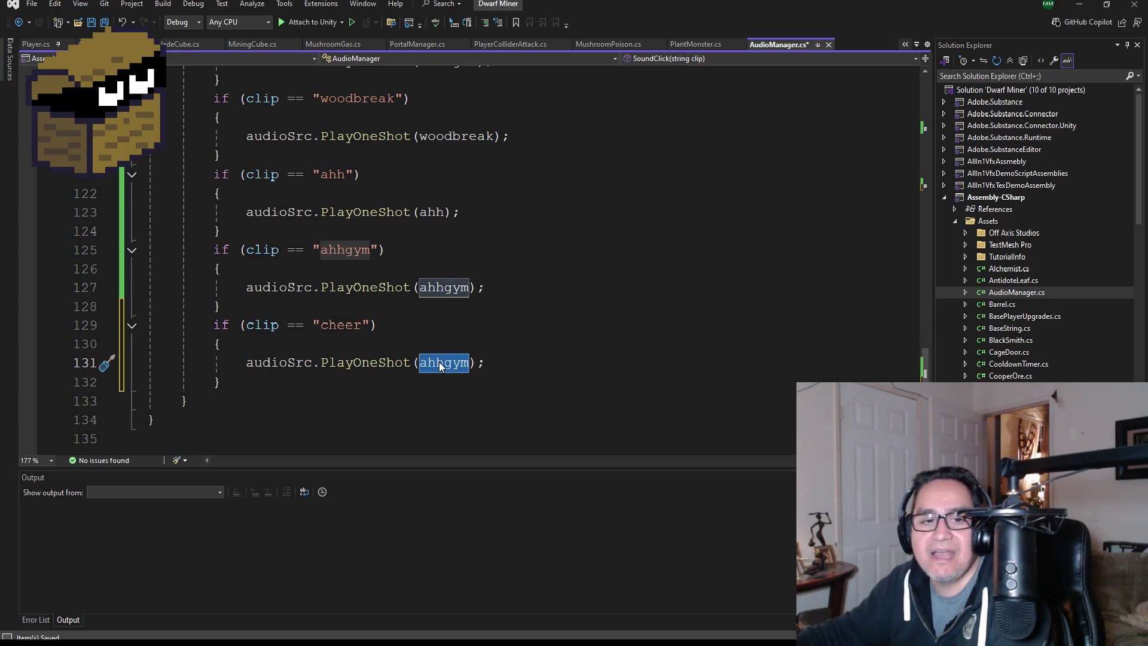
pyautogui.write('cheer')
pyautogui.scroll(3, 441, 287)
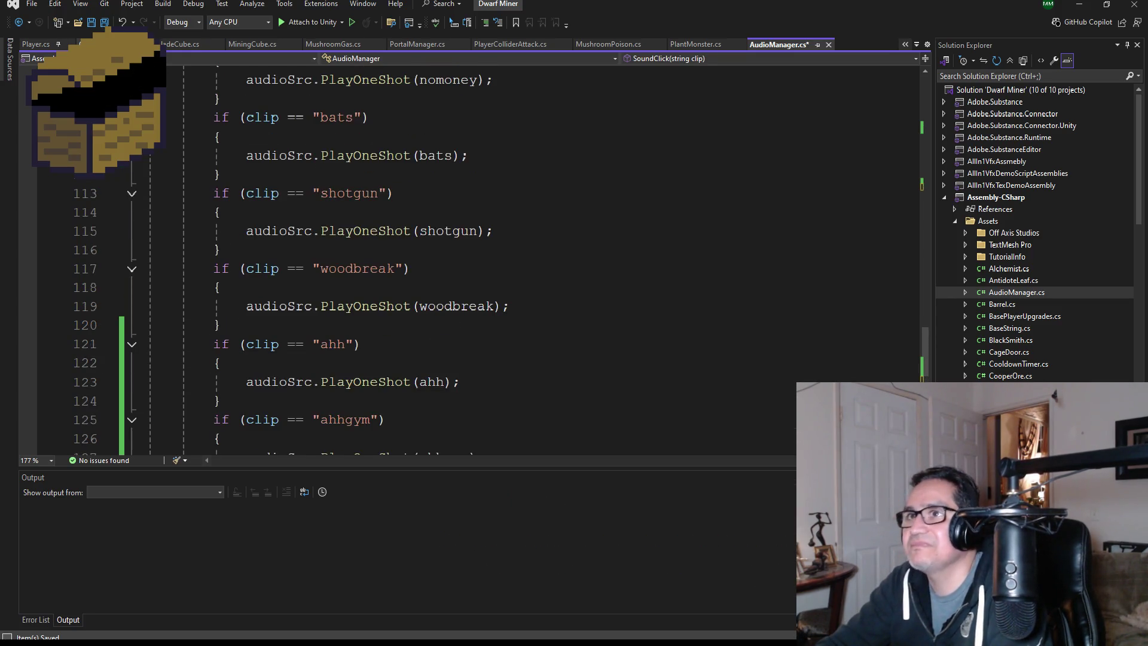
pyautogui.scroll(-3, 255, 220)
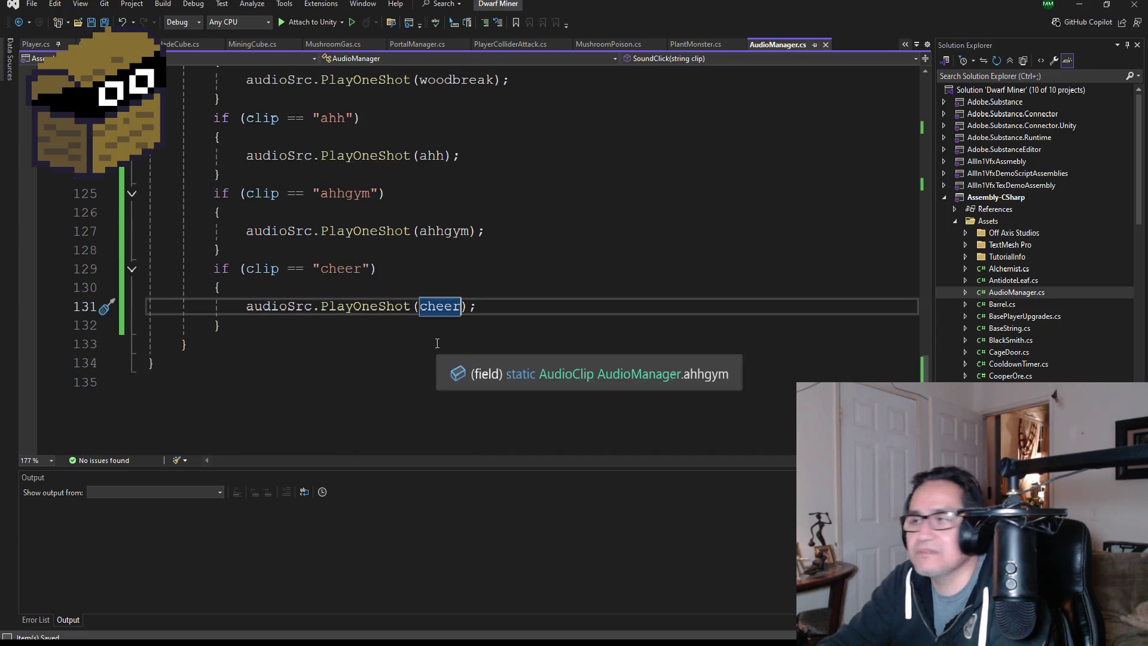
pyautogui.scroll(3, 357, 277)
pyautogui.scroll(20, 357, 277)
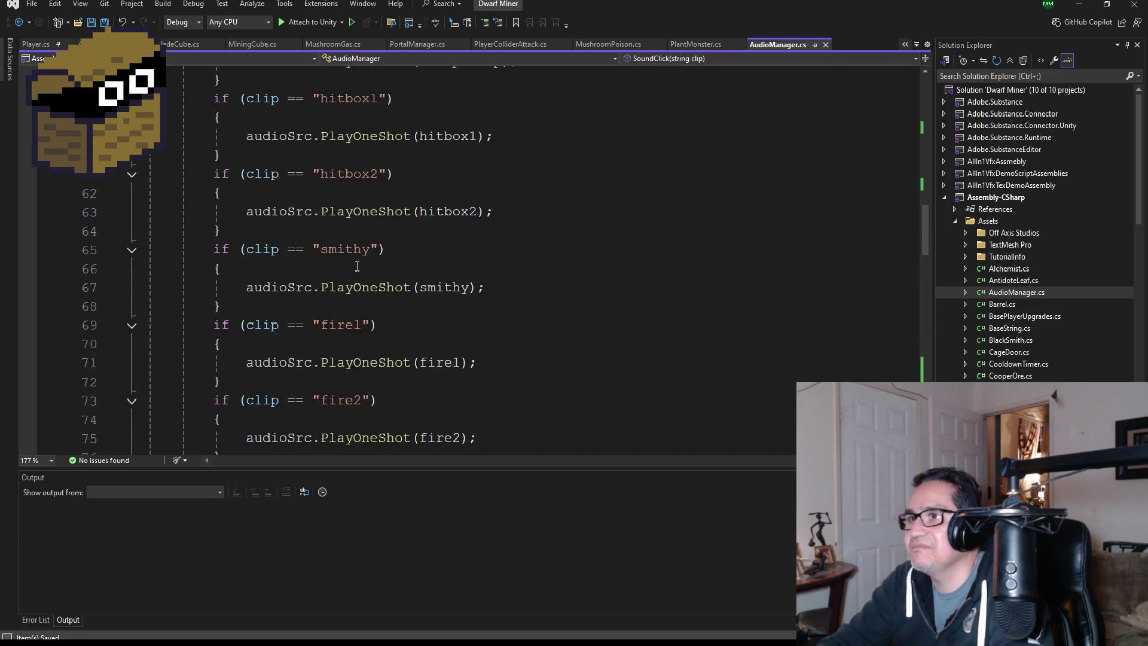
pyautogui.moveTo(445, 296)
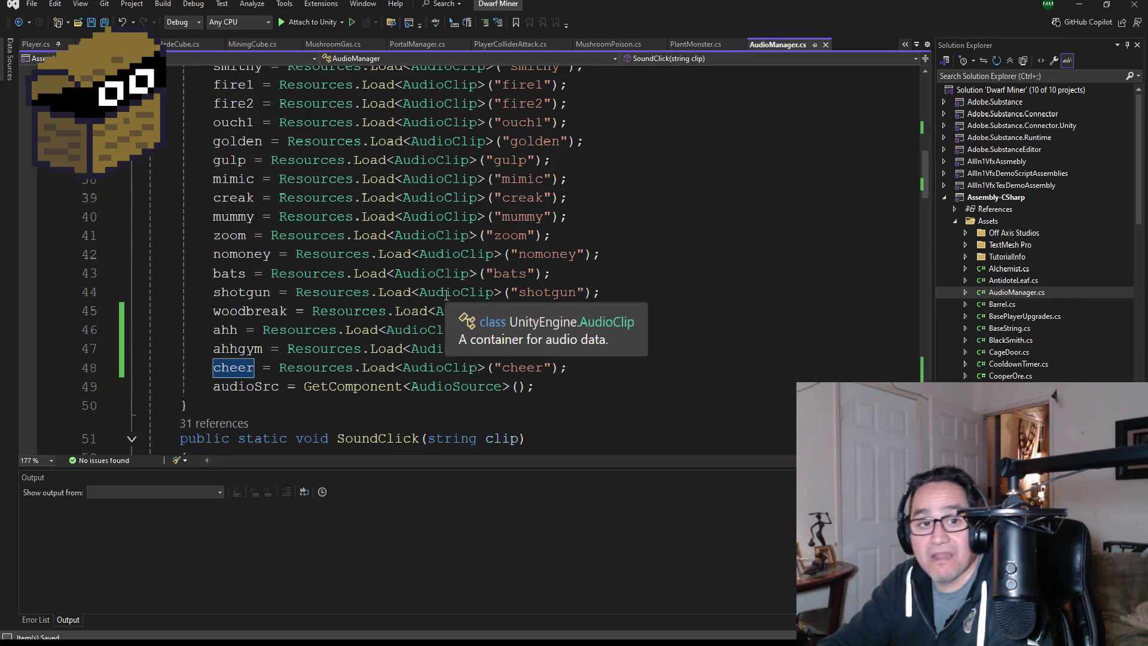
pyautogui.scroll(7, 452, 291)
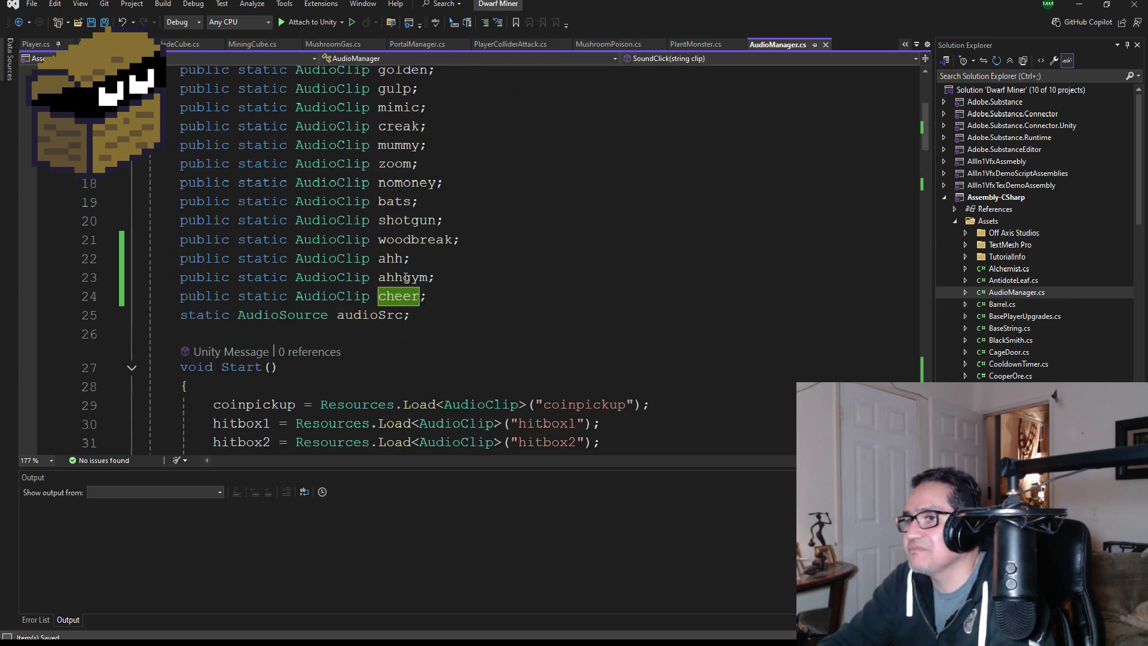
pyautogui.scroll(5, 425, 266)
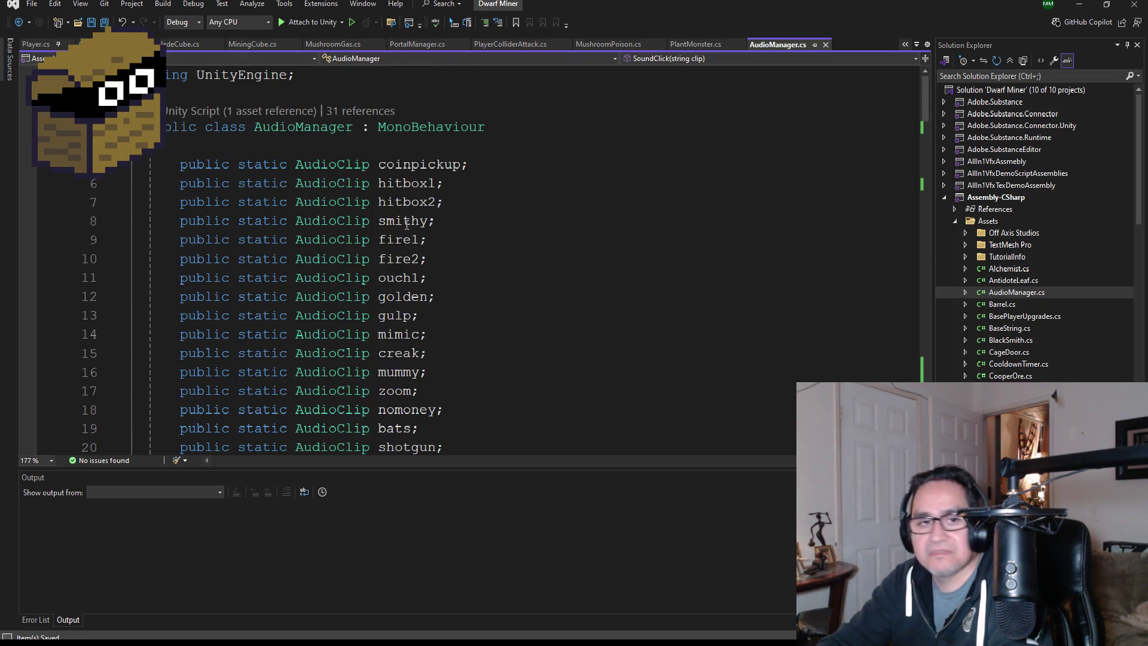
# Check that the cheer clip is in Unity's Resources folder, then return to Visual Studio.
pyautogui.click(1079, 4)
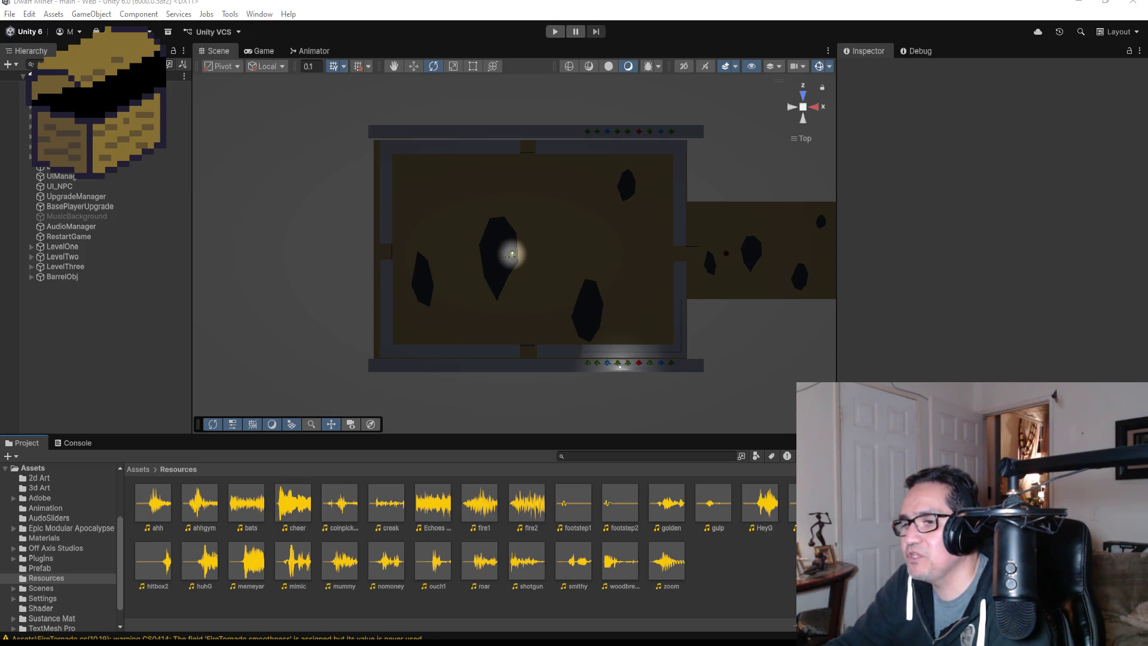
pyautogui.hotkey('alt', 'Tab')
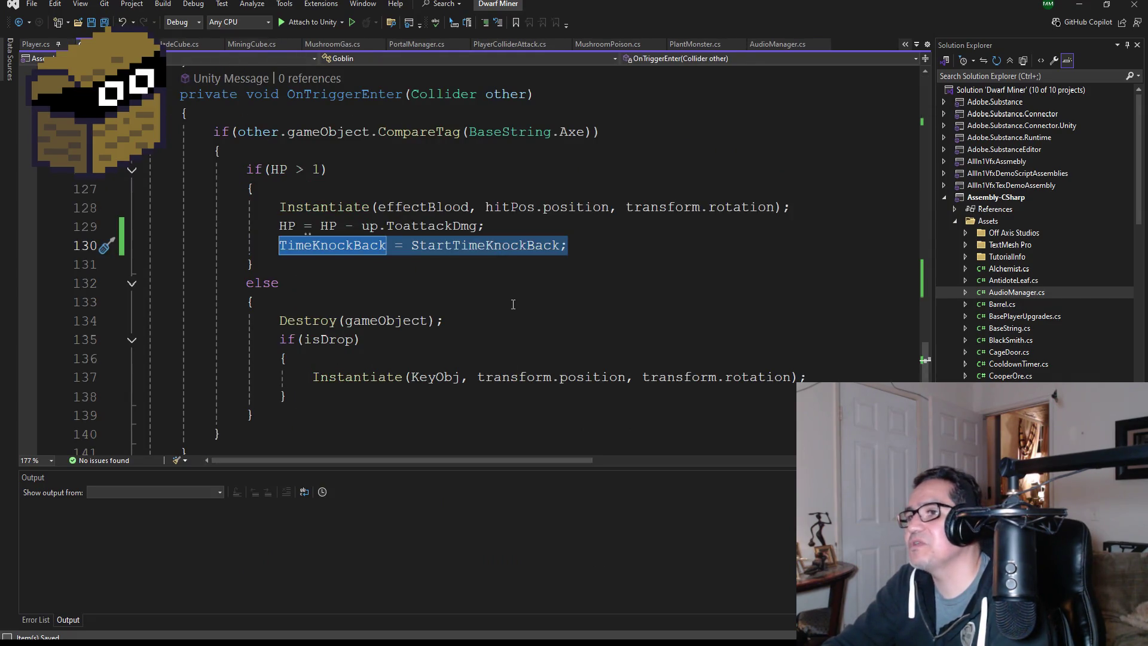
# Call AudioManager.SoundClick("ahh") after the TimeKnockBack line in Goblin's OnTriggerEnter and save.
pyautogui.scroll(1, 520, 302)
pyautogui.scroll(1, 455, 317)
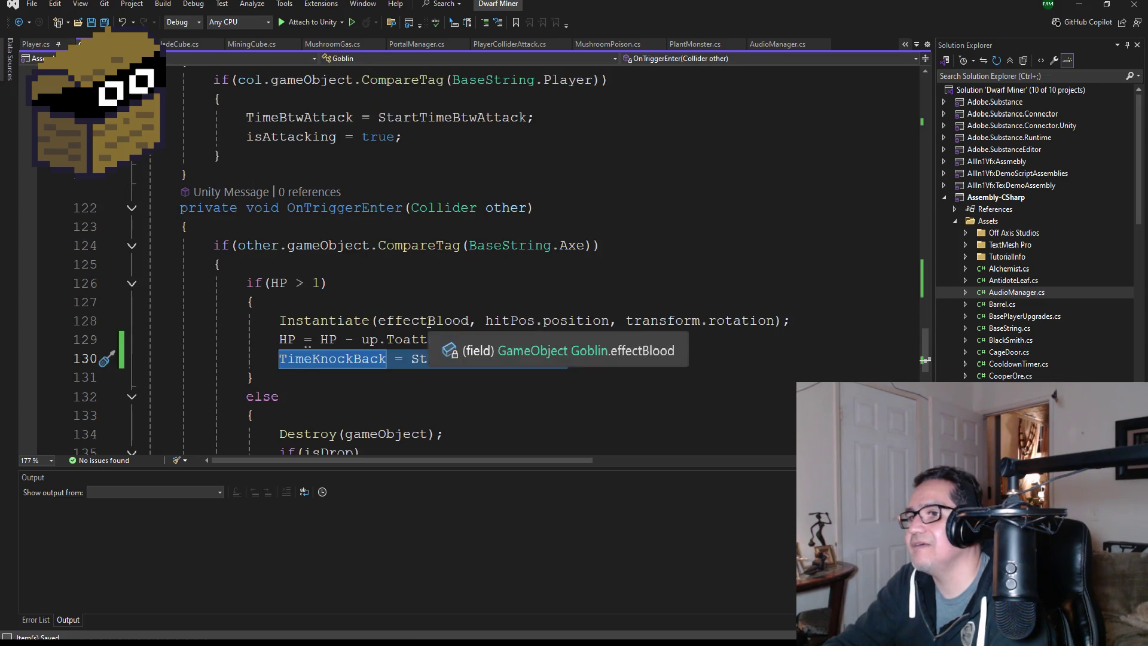
pyautogui.scroll(-1, 577, 355)
pyautogui.click(603, 310)
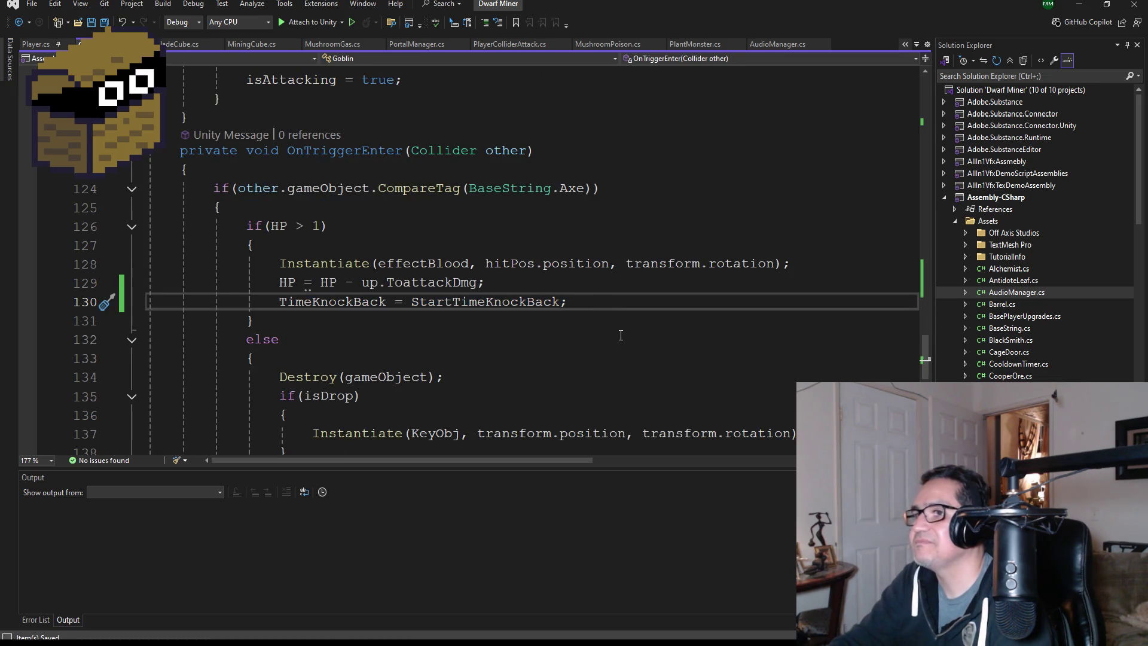
pyautogui.press('Return')
pyautogui.write('AudioManager.')
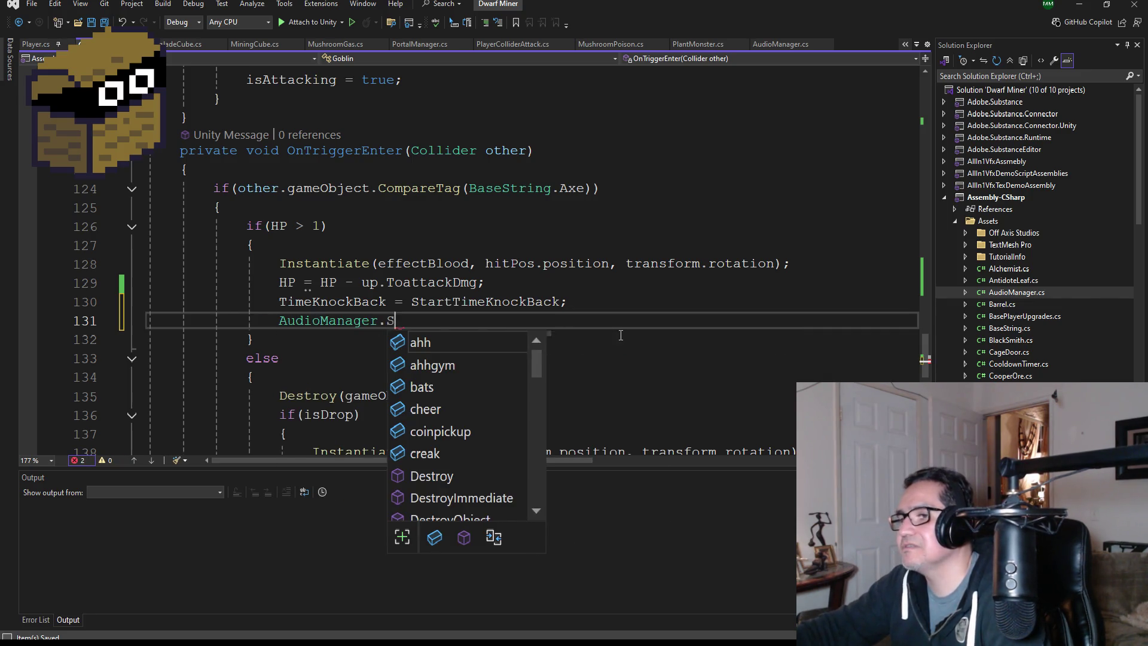
pyautogui.write('So')
pyautogui.press('Tab')
pyautogui.write('(bas')
pyautogui.press('BackSpace')
pyautogui.press('BackSpace')
pyautogui.press('BackSpace')
pyautogui.write('"ahh");')
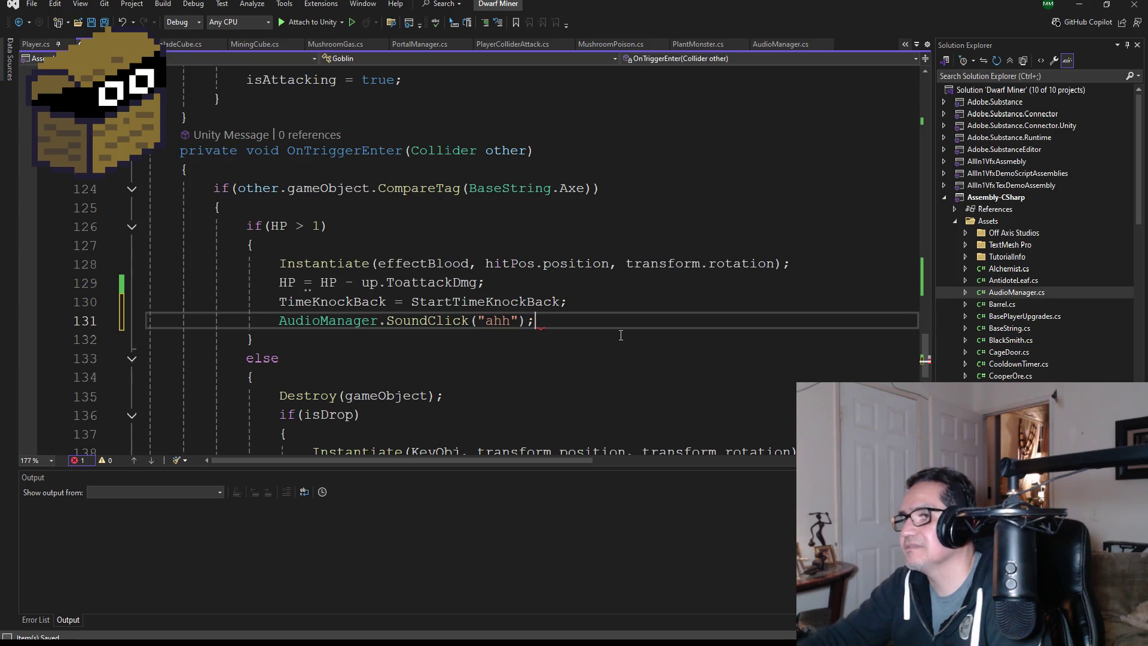
pyautogui.click(104, 22)
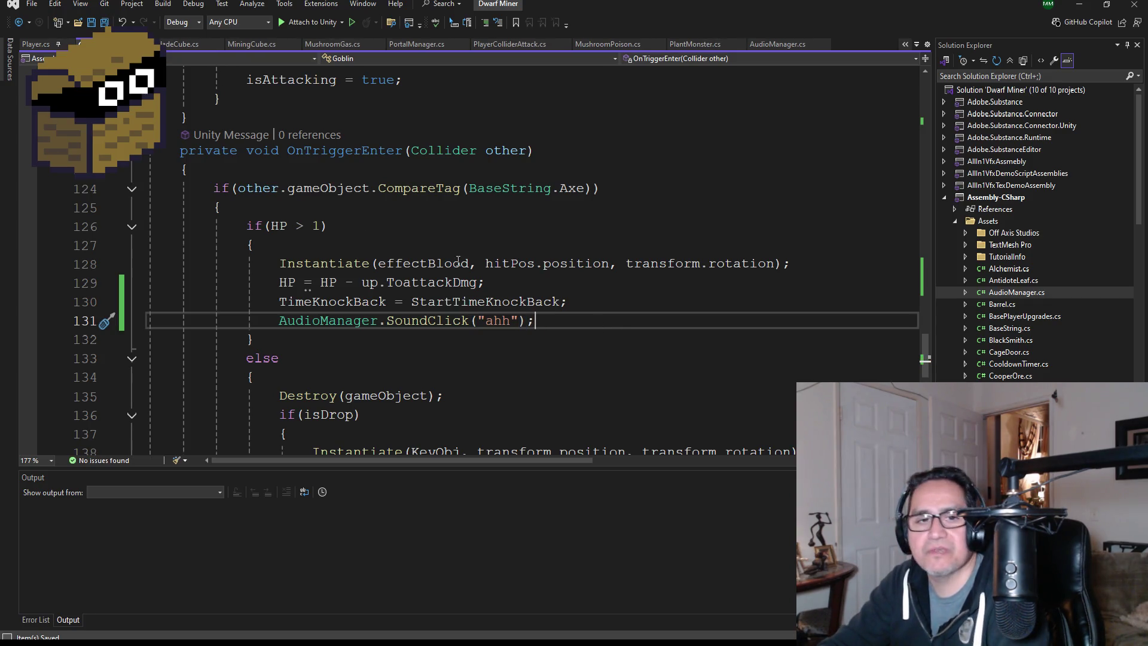
pyautogui.moveTo(535, 318); pyautogui.dragTo(279, 321)
pyautogui.hotkey('ctrl', 'c')
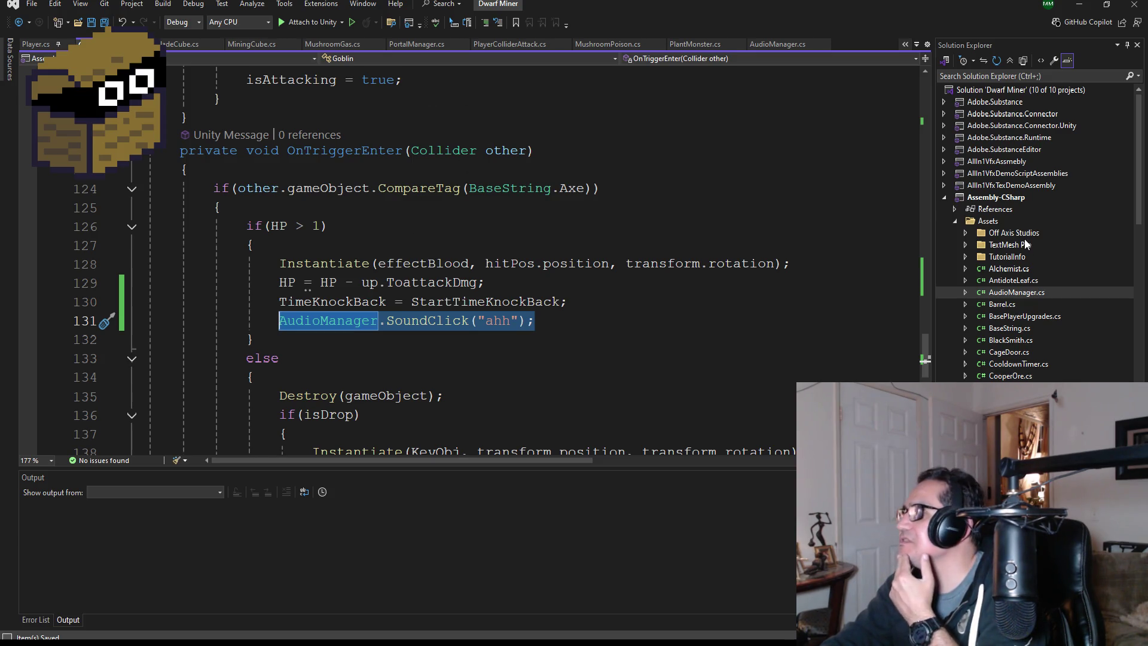
# Add AudioManager.SoundClick("ahhgym") after the knockback line in GoblinGymBoss.cs and save.
pyautogui.scroll(-6, 1028, 289)
pyautogui.scroll(-1, 1037, 327)
pyautogui.doubleClick(1005, 233)
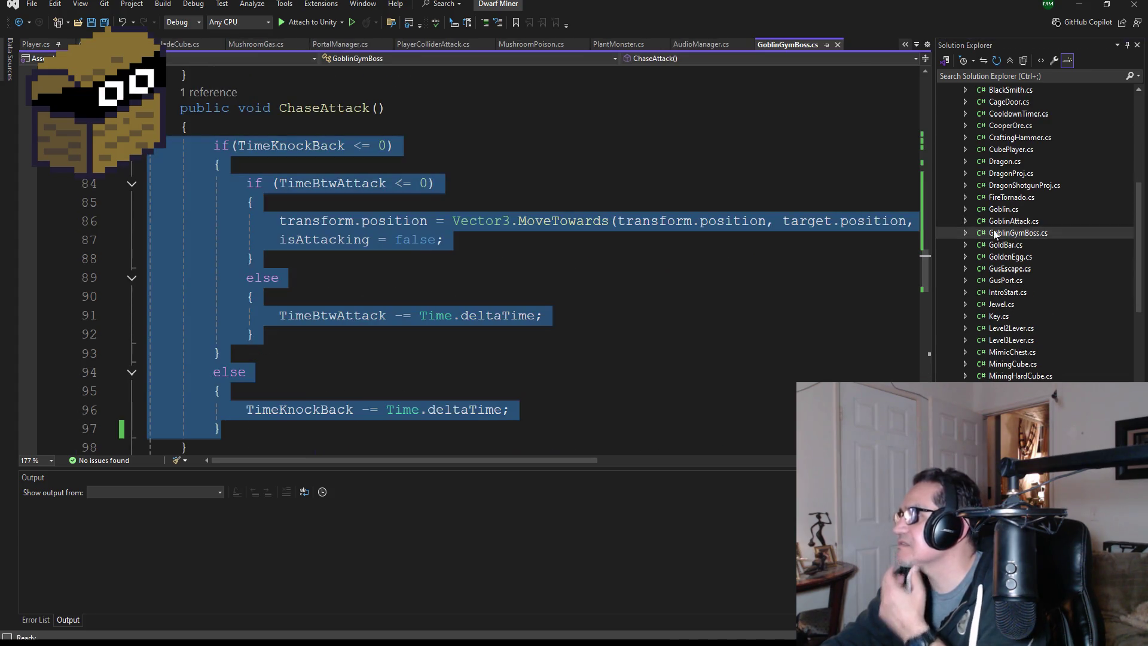
pyautogui.scroll(2, 386, 238)
pyautogui.scroll(-15, 386, 238)
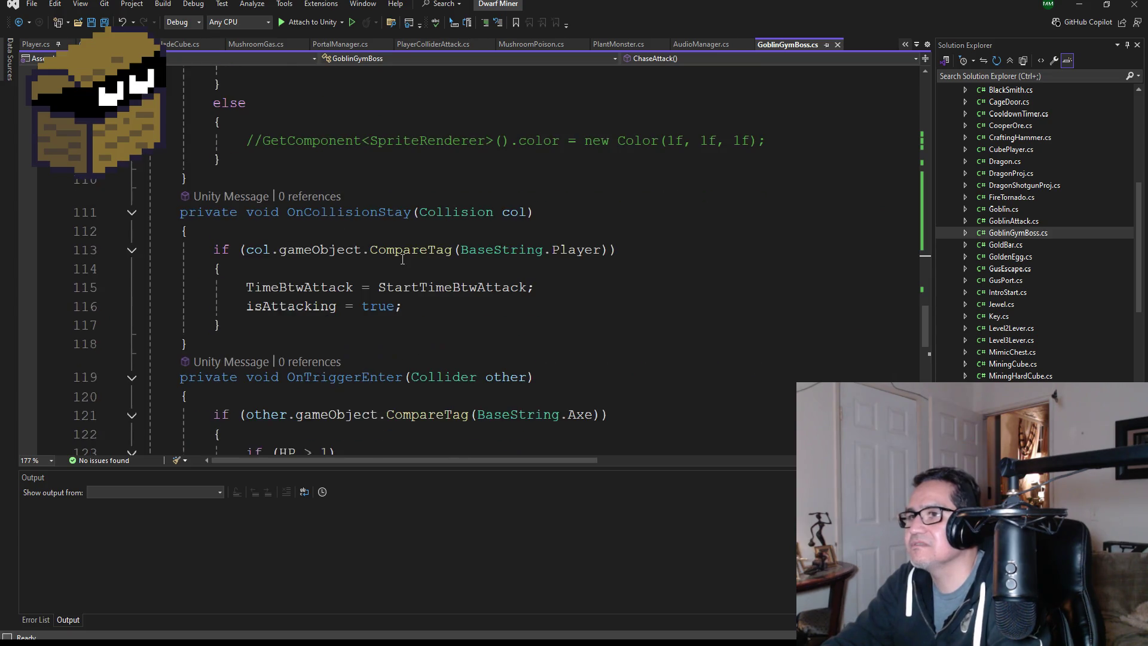
pyautogui.click(596, 247)
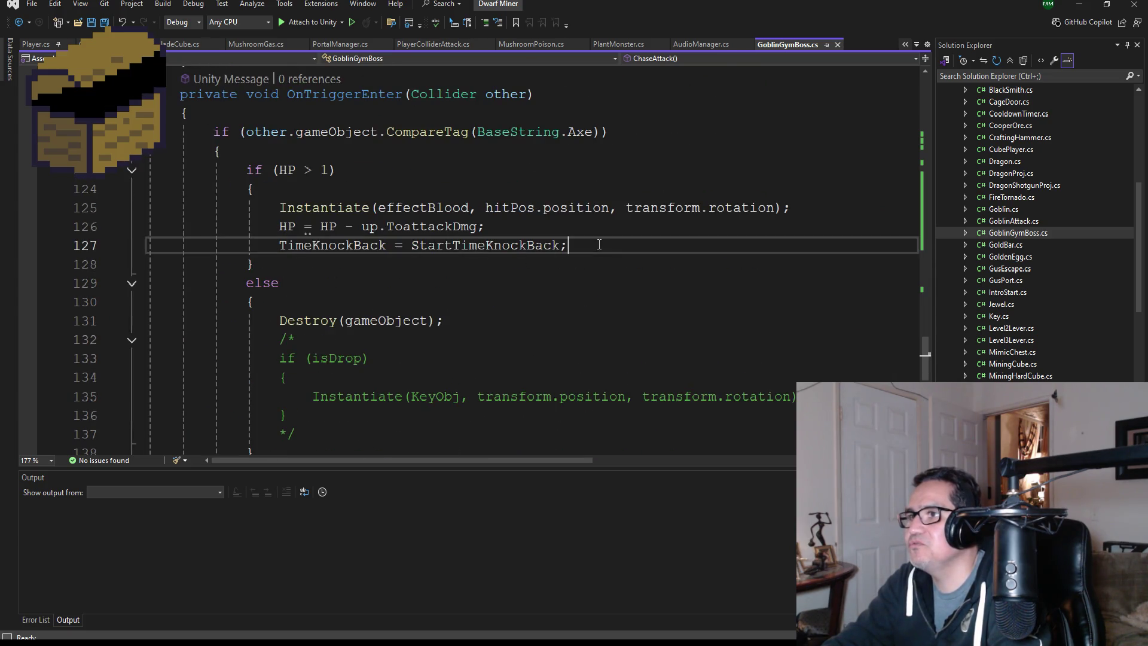
pyautogui.press('Return')
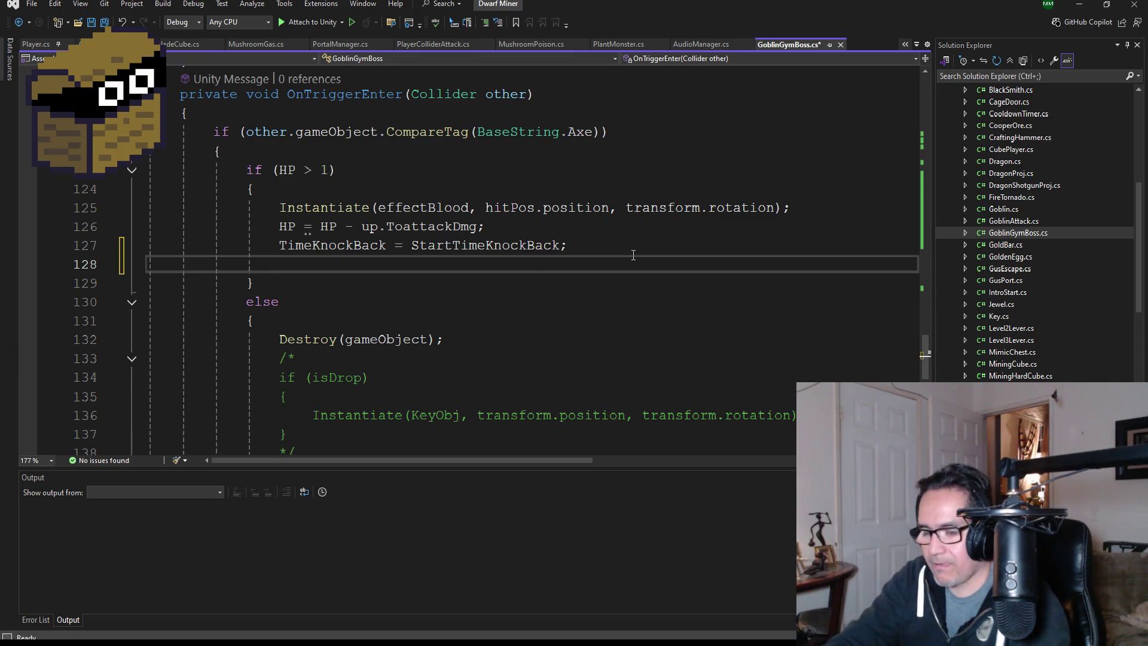
pyautogui.hotkey('ctrl', 'v')
pyautogui.write('gym')
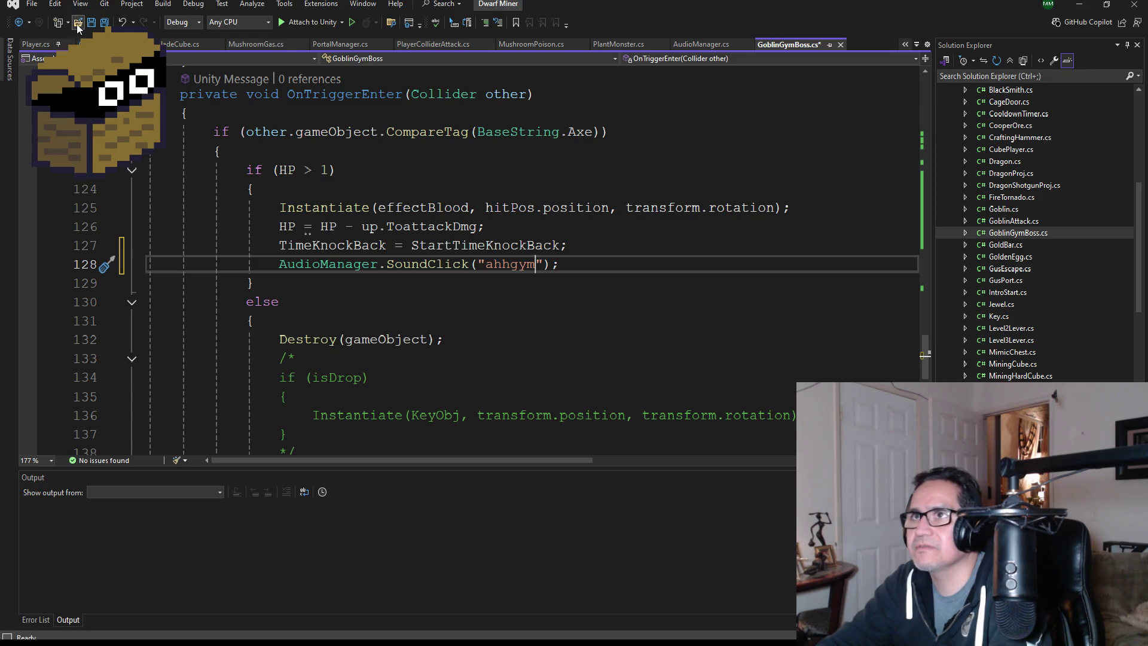
pyautogui.hotkey('ctrl', 's')
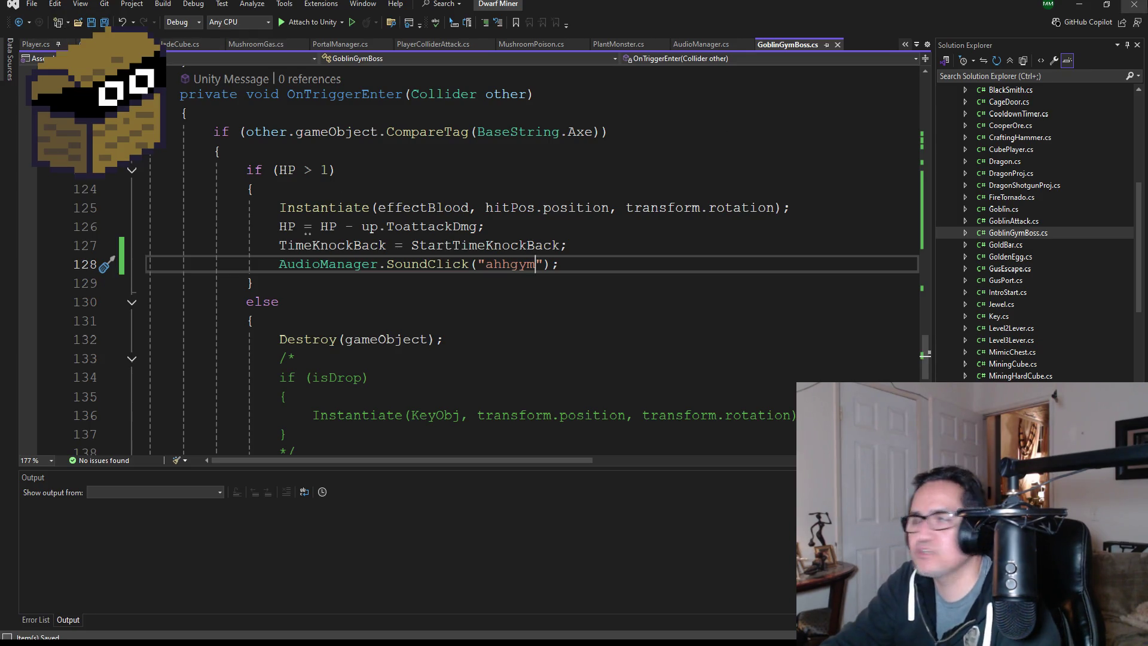
pyautogui.click(1079, 4)
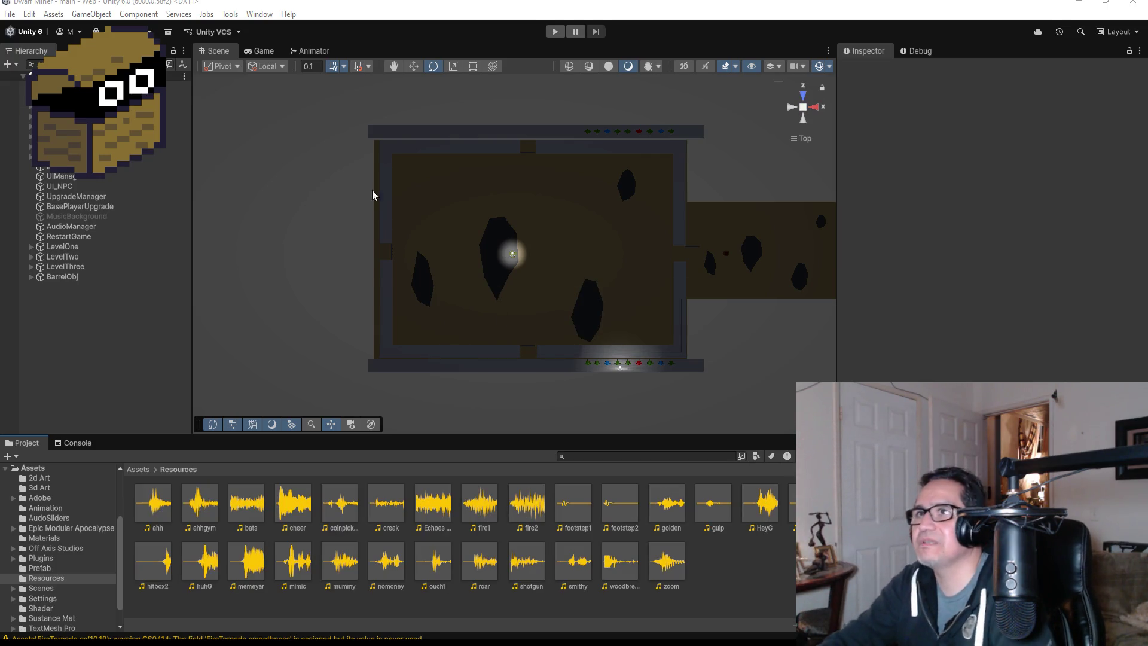
# Select GoblinGymBoss under LevelThree > BossArea and view its GymGoblin animator states.
pyautogui.click(31, 266)
pyautogui.click(39, 346)
pyautogui.click(48, 356)
pyautogui.click(49, 358)
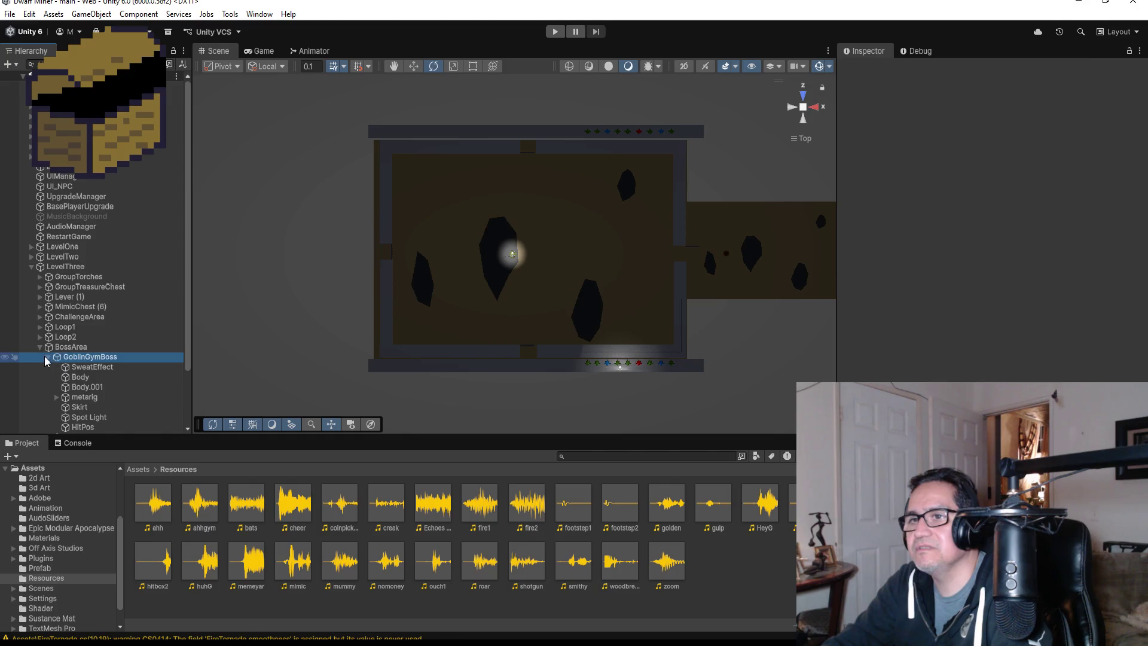
pyautogui.click(49, 358)
pyautogui.scroll(-4, 987, 221)
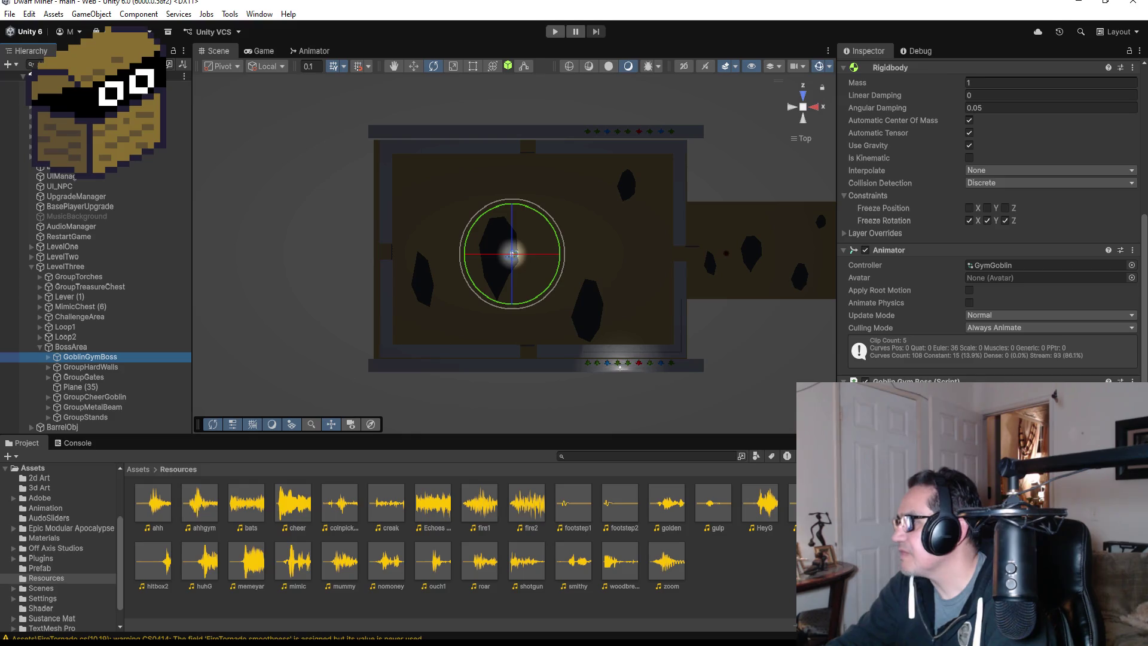
pyautogui.scroll(5, 596, 261)
pyautogui.scroll(2, 663, 285)
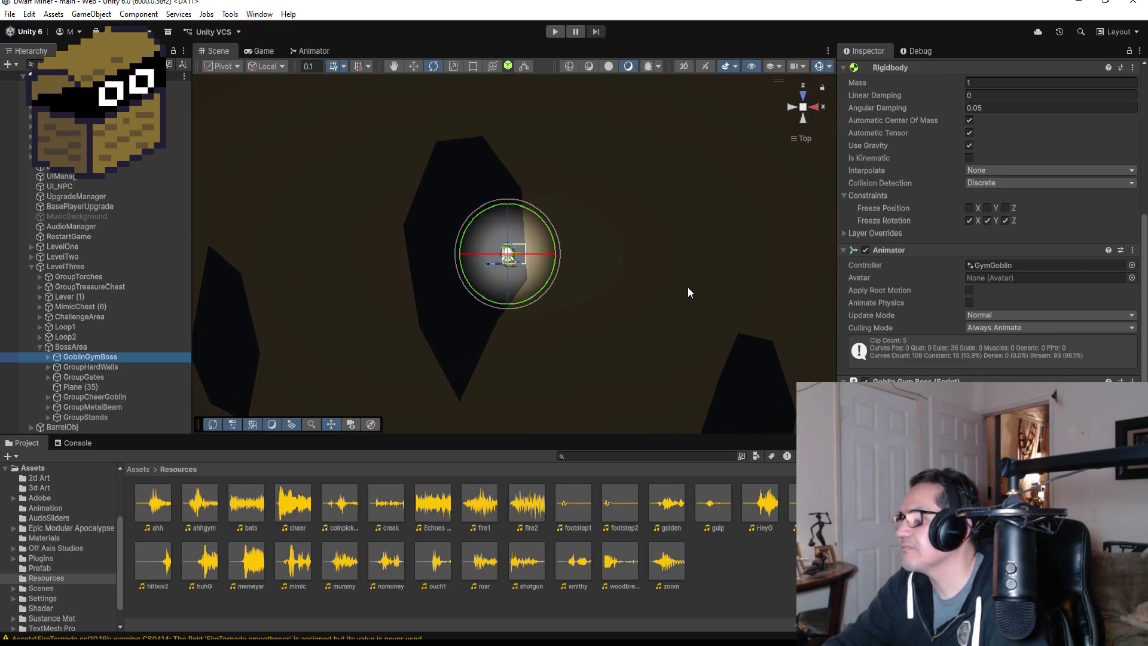
pyautogui.click(310, 51)
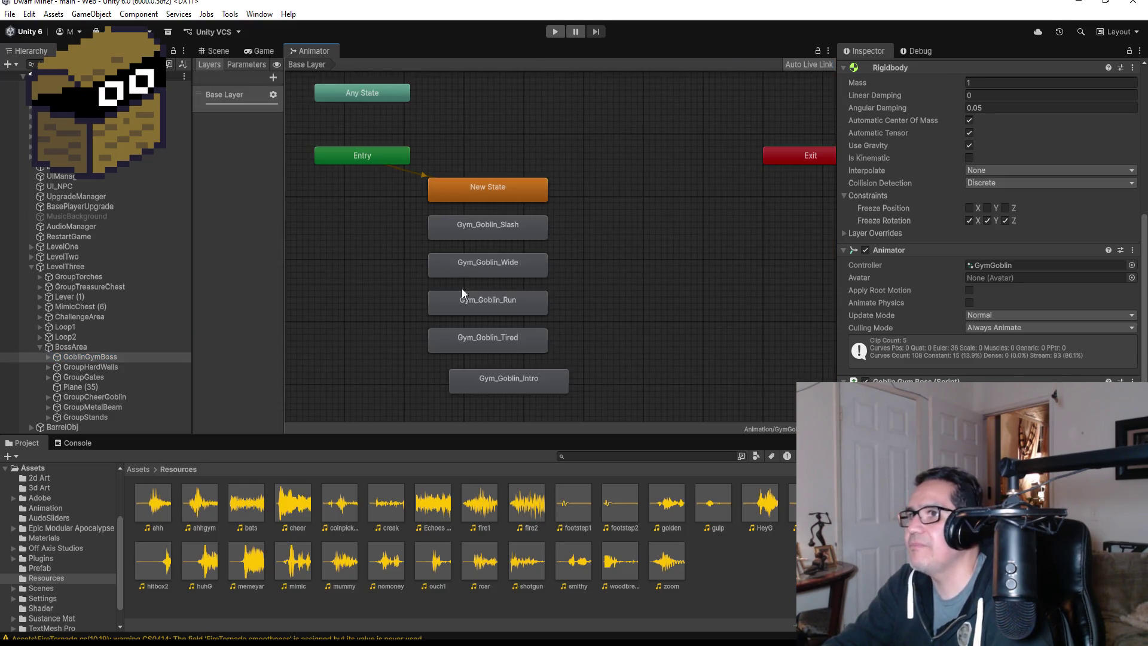
# Align the Gym_Goblin_Intro state, then return to the Scene view and select GoblinGymBoss.
pyautogui.click(515, 373)
pyautogui.moveTo(516, 375)
pyautogui.mouseDown()
pyautogui.moveTo(507, 368)
pyautogui.moveTo(513, 378)
pyautogui.mouseUp()
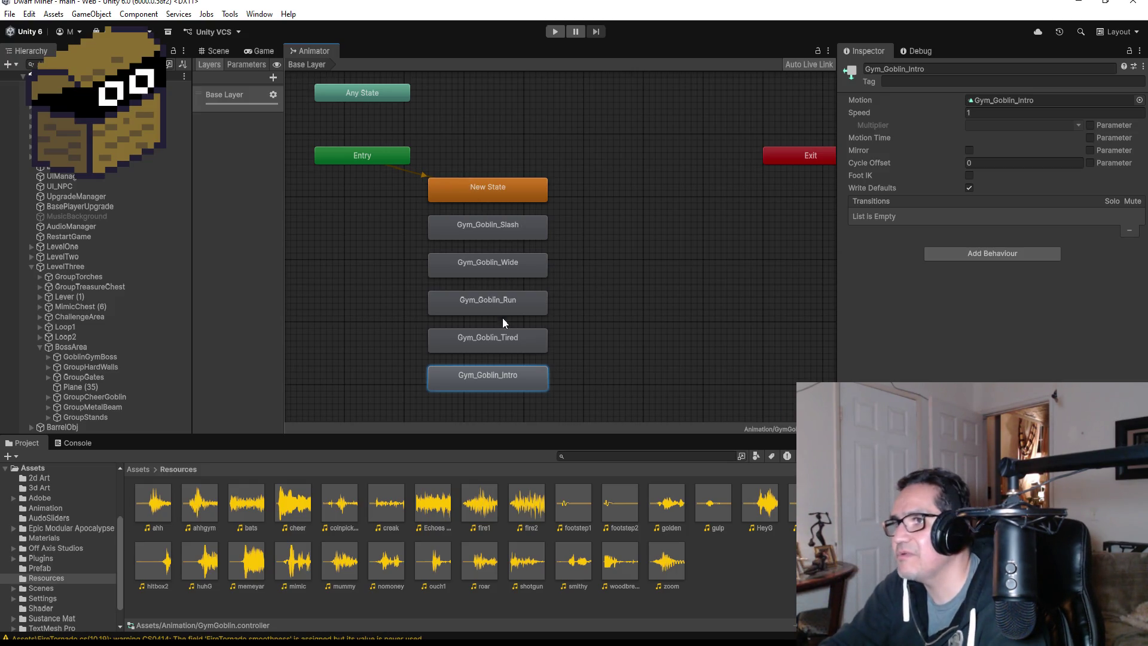
pyautogui.click(213, 54)
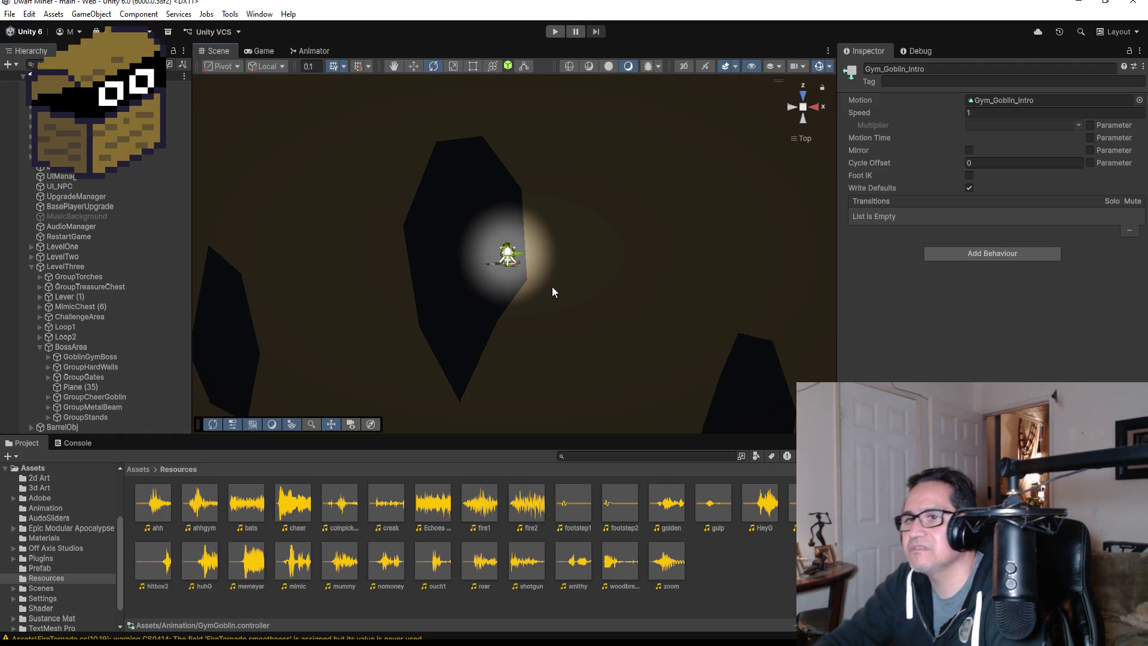
pyautogui.click(95, 360)
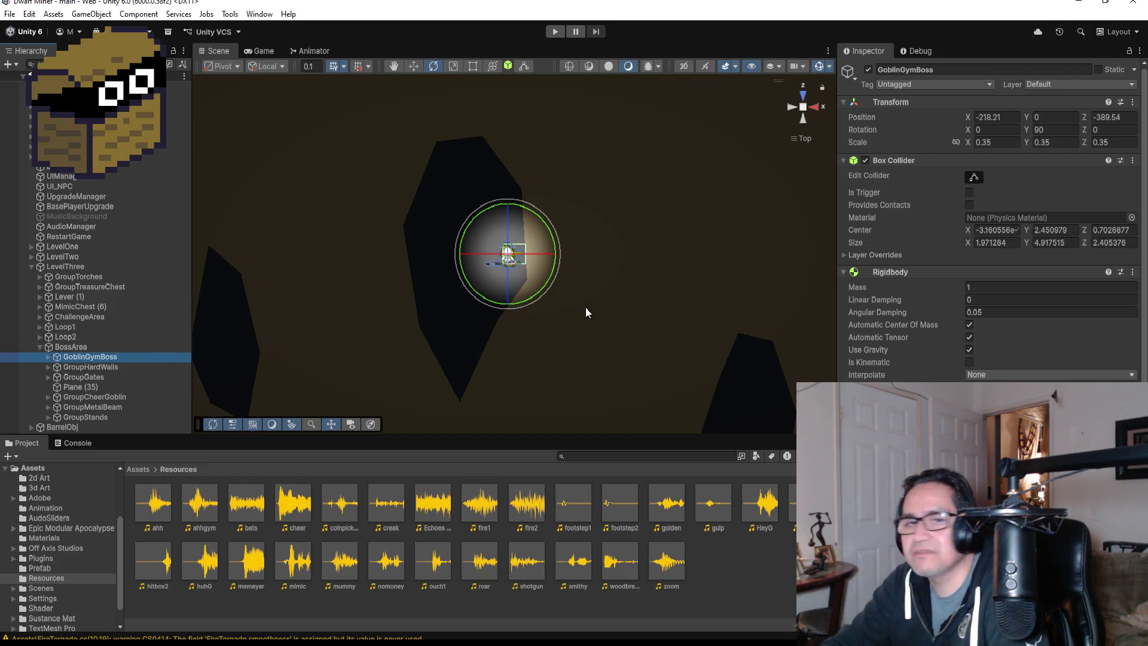
pyautogui.moveTo(574, 297)
pyautogui.mouseDown()
pyautogui.moveTo(563, 276)
pyautogui.moveTo(609, 289)
pyautogui.moveTo(536, 159)
pyautogui.moveTo(602, 78)
pyautogui.mouseUp()
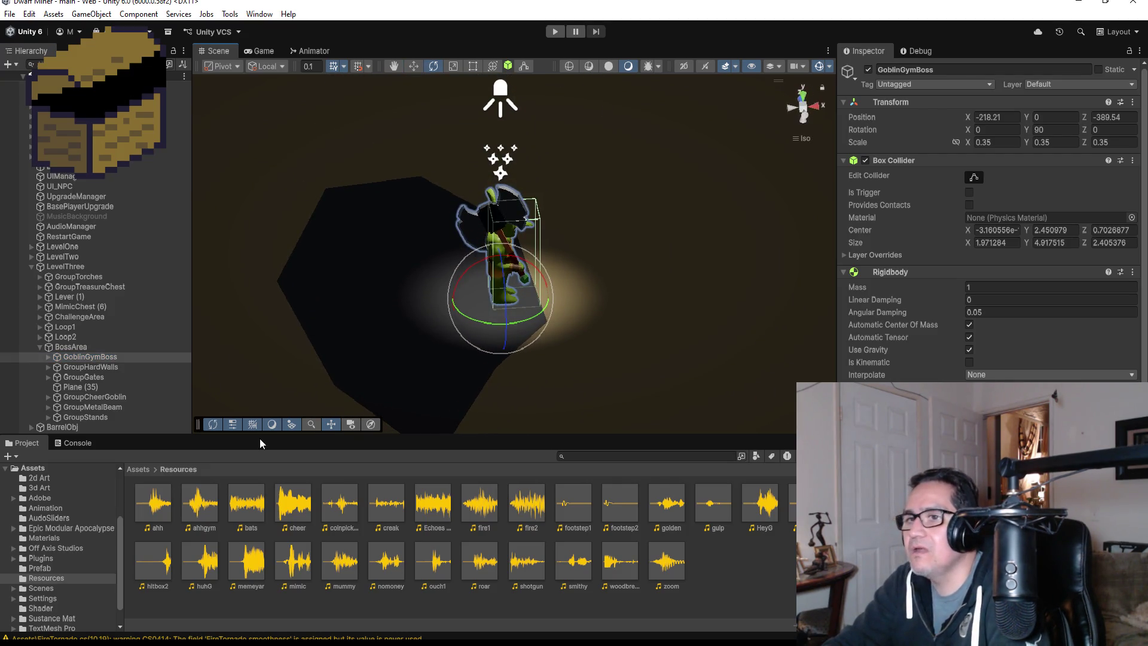
pyautogui.moveTo(538, 239); pyautogui.dragTo(568, 195)
pyautogui.scroll(-3, 650, 200)
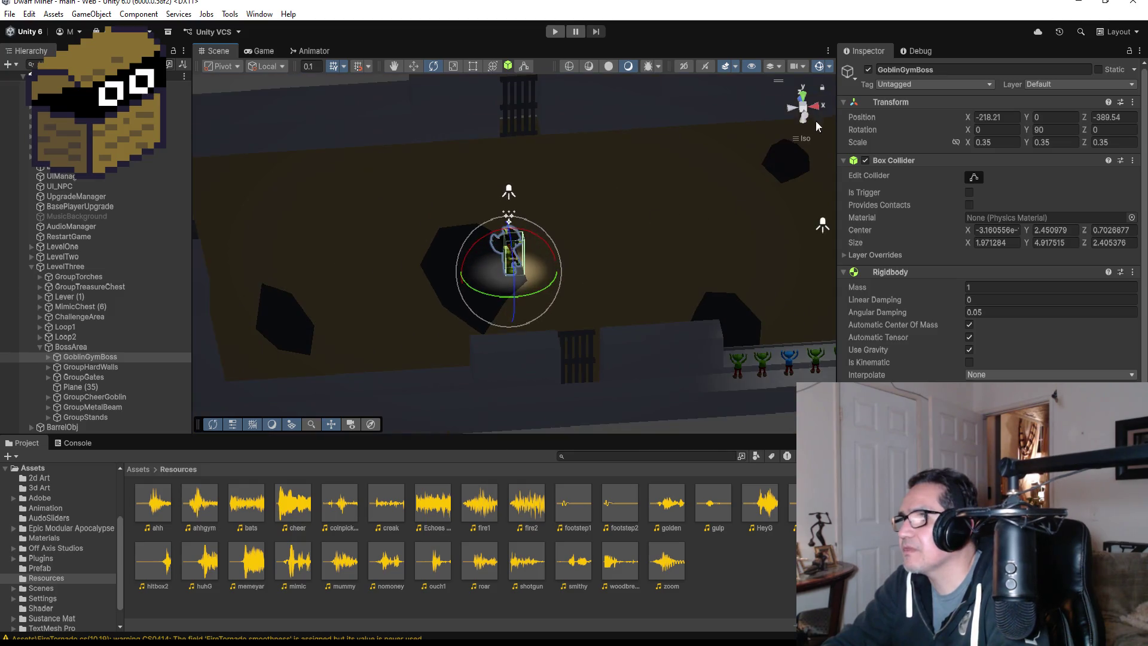
pyautogui.click(803, 97)
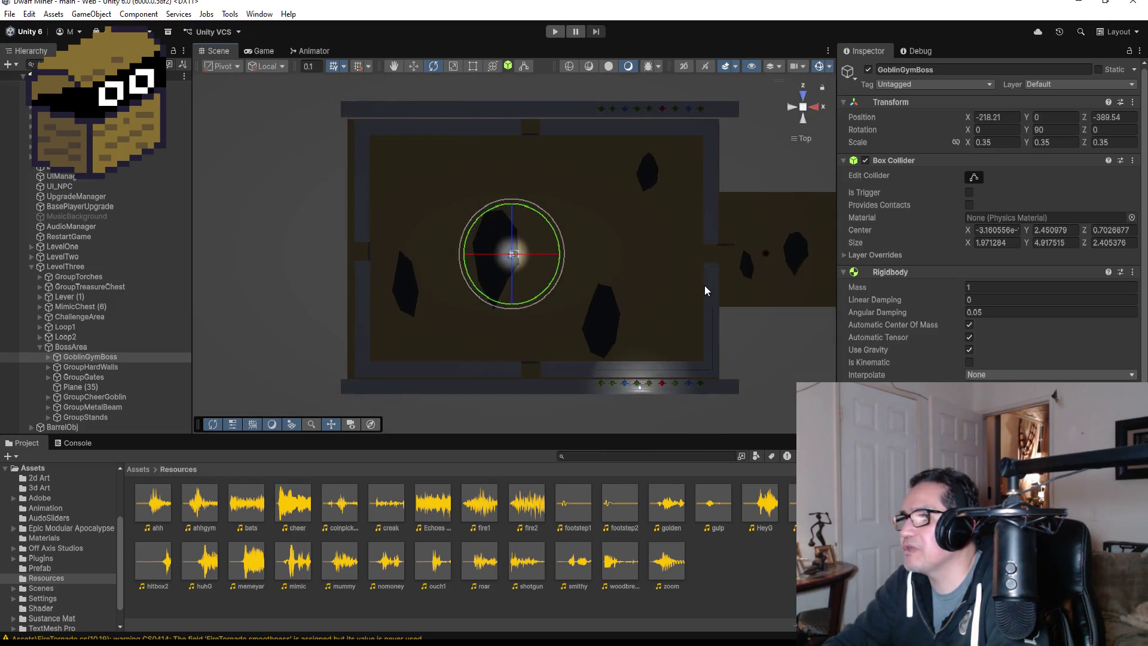
pyautogui.click(80, 352)
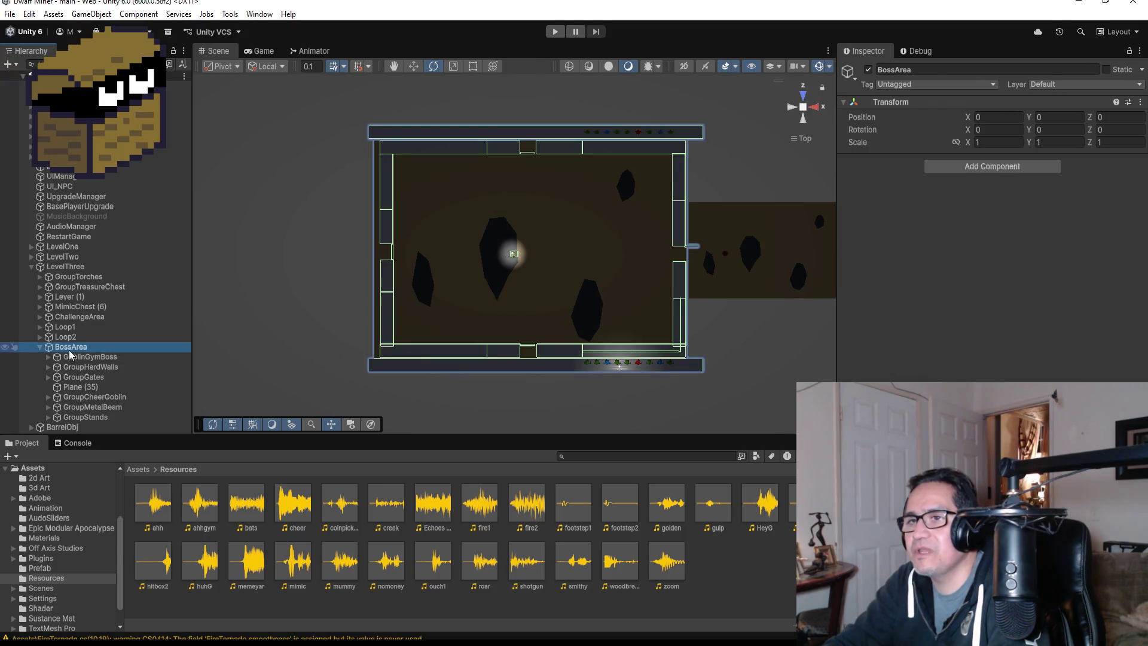
# Create an empty GameObject under BossArea and name it TriggerBossFight.
pyautogui.rightClick(69, 352)
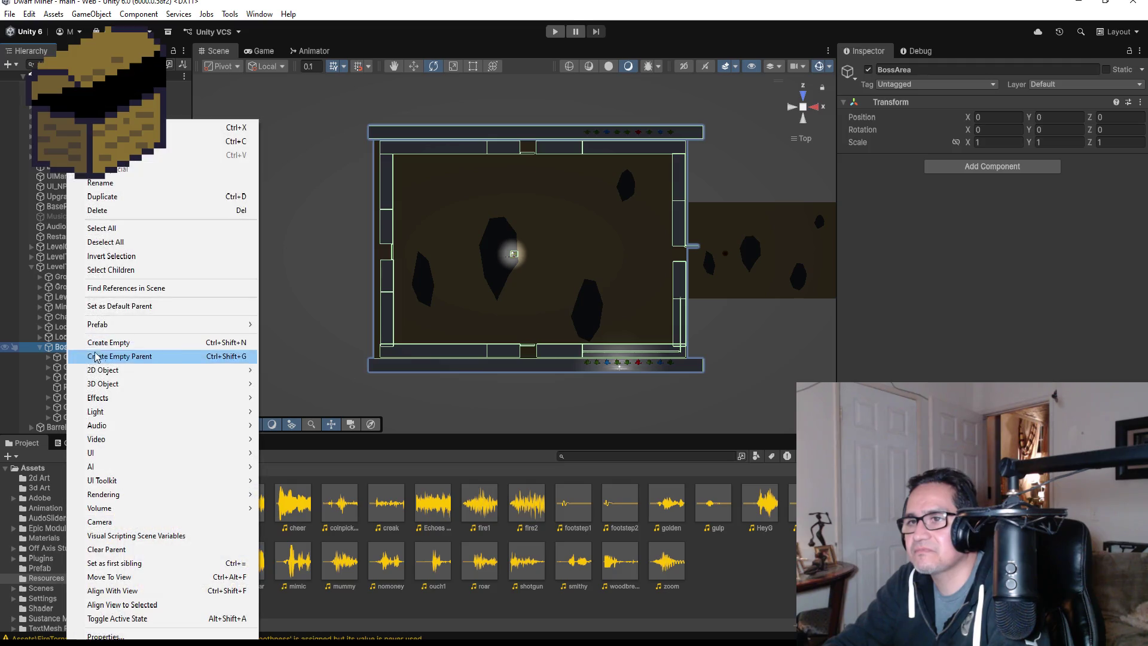
pyautogui.click(128, 345)
pyautogui.click(948, 69)
pyautogui.write('Trigger')
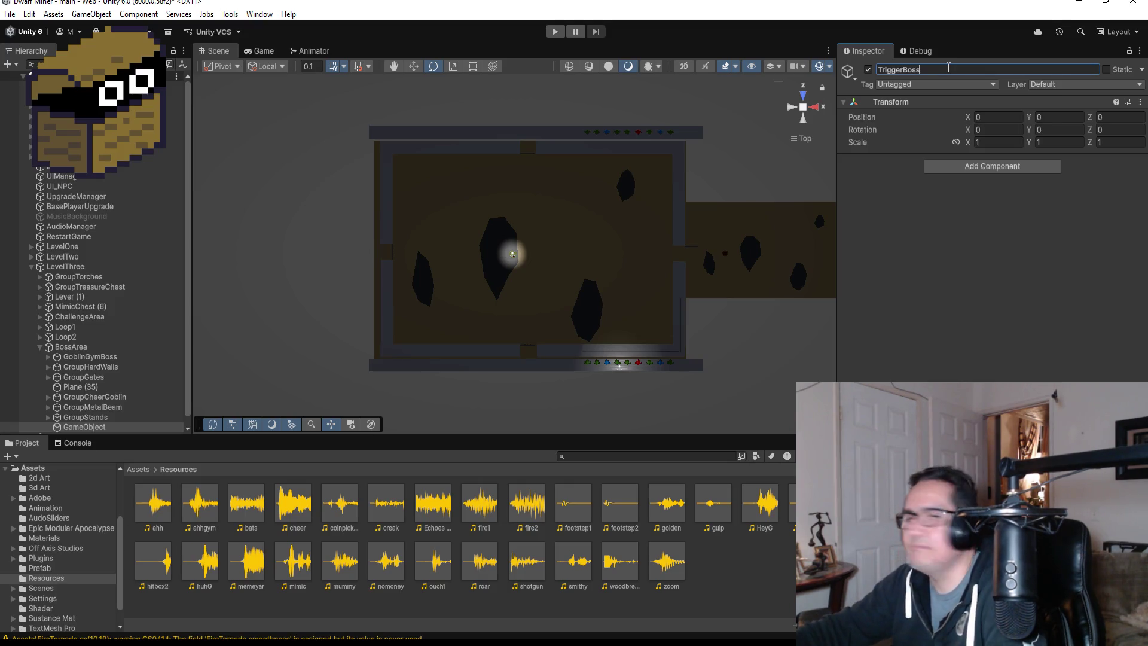
pyautogui.write('t')
pyautogui.press('Return')
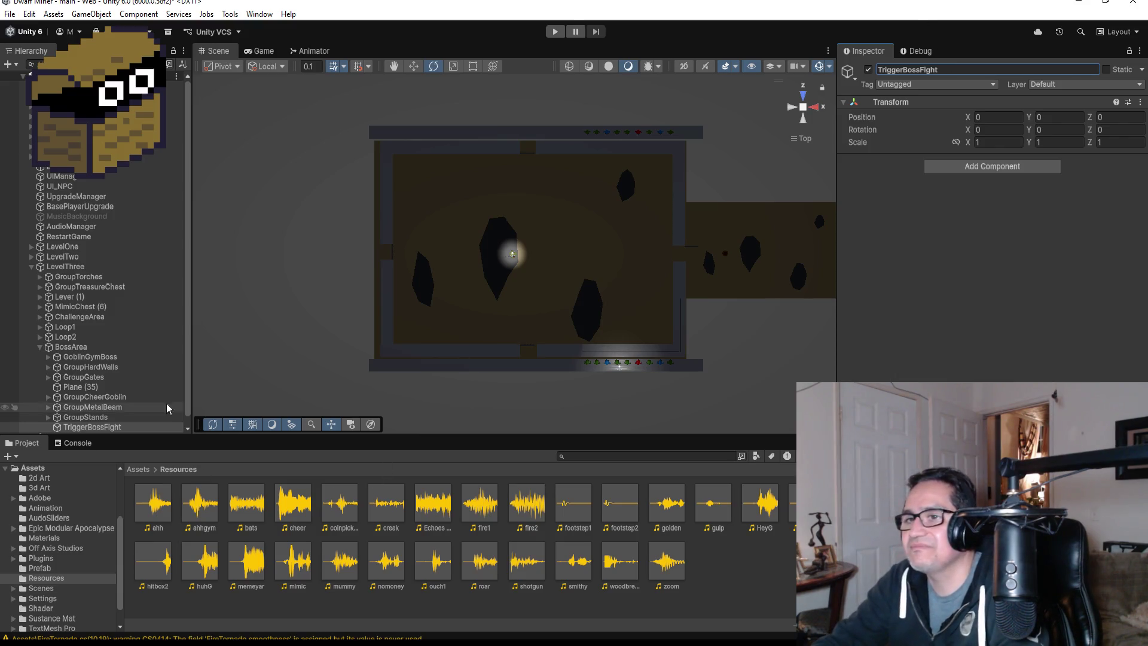
pyautogui.scroll(-1, 116, 420)
# Copy GoblinGymBoss's position onto TriggerBossFight (-218.21, 0, -389.54).
pyautogui.click(108, 409)
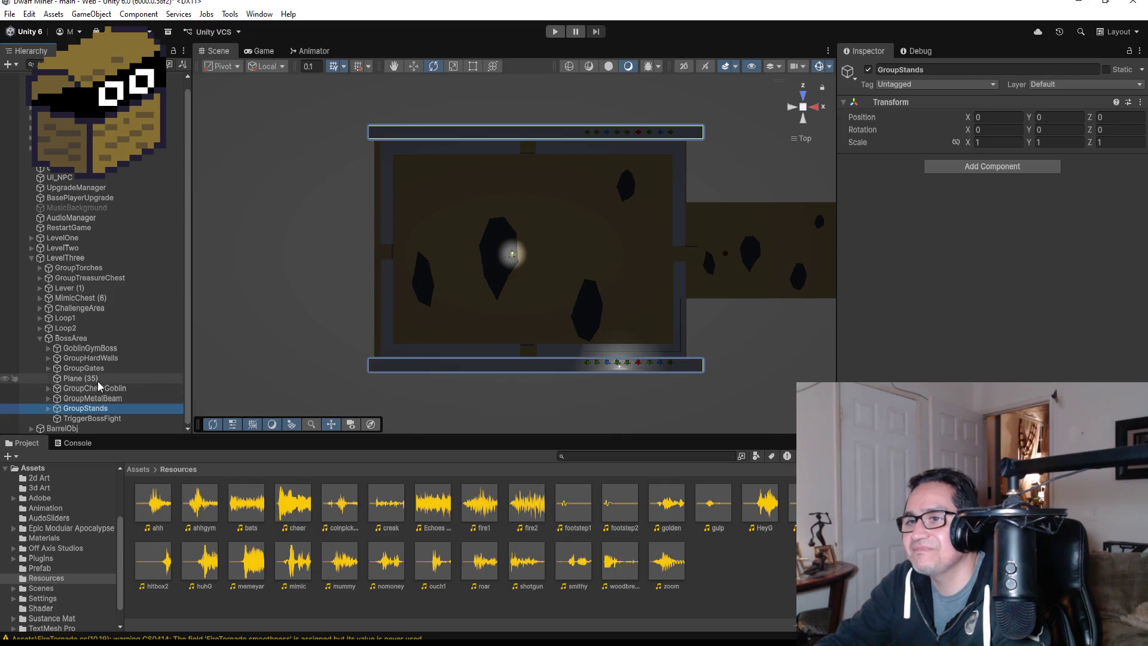
pyautogui.click(100, 350)
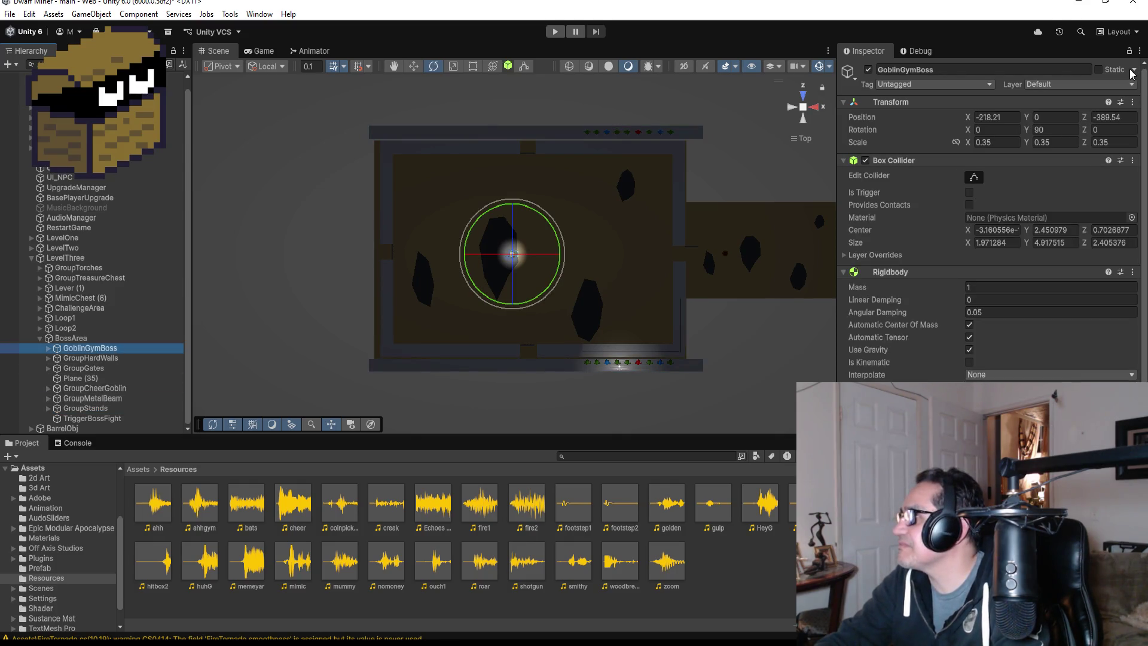
pyautogui.click(1132, 102)
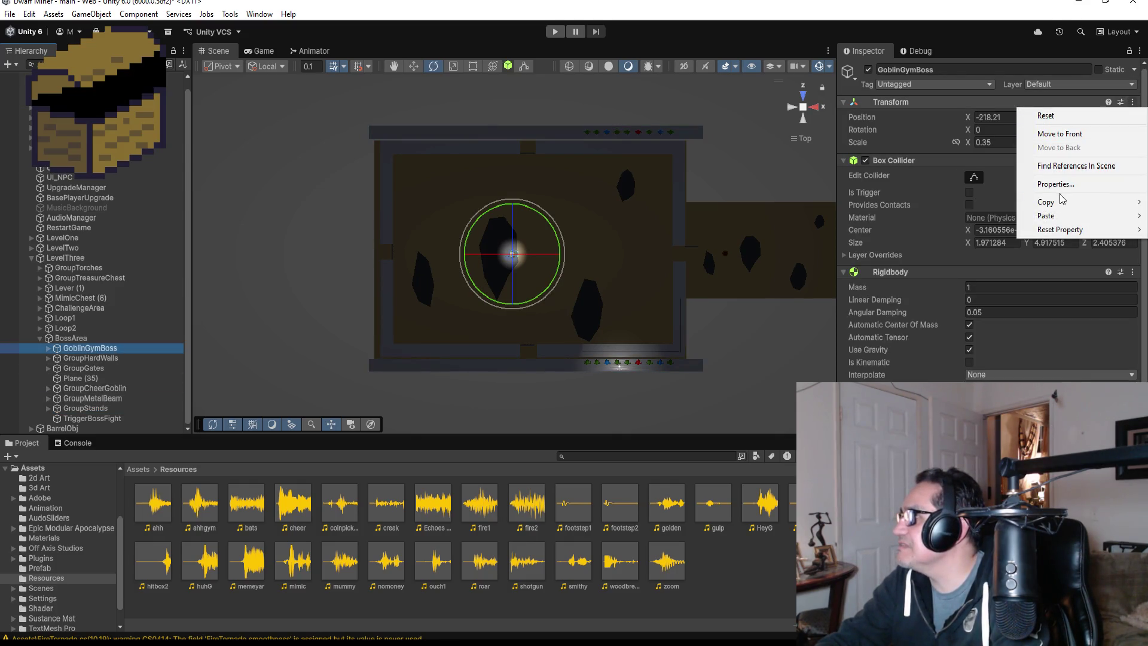
pyautogui.moveTo(1062, 201)
pyautogui.click(963, 199)
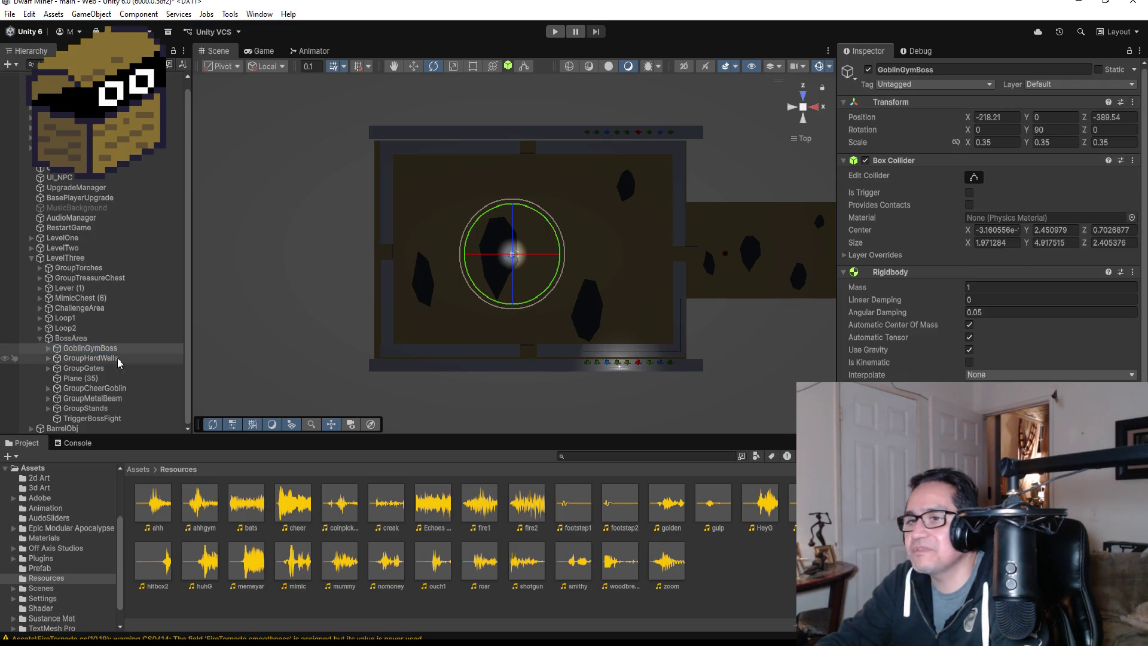
pyautogui.click(92, 419)
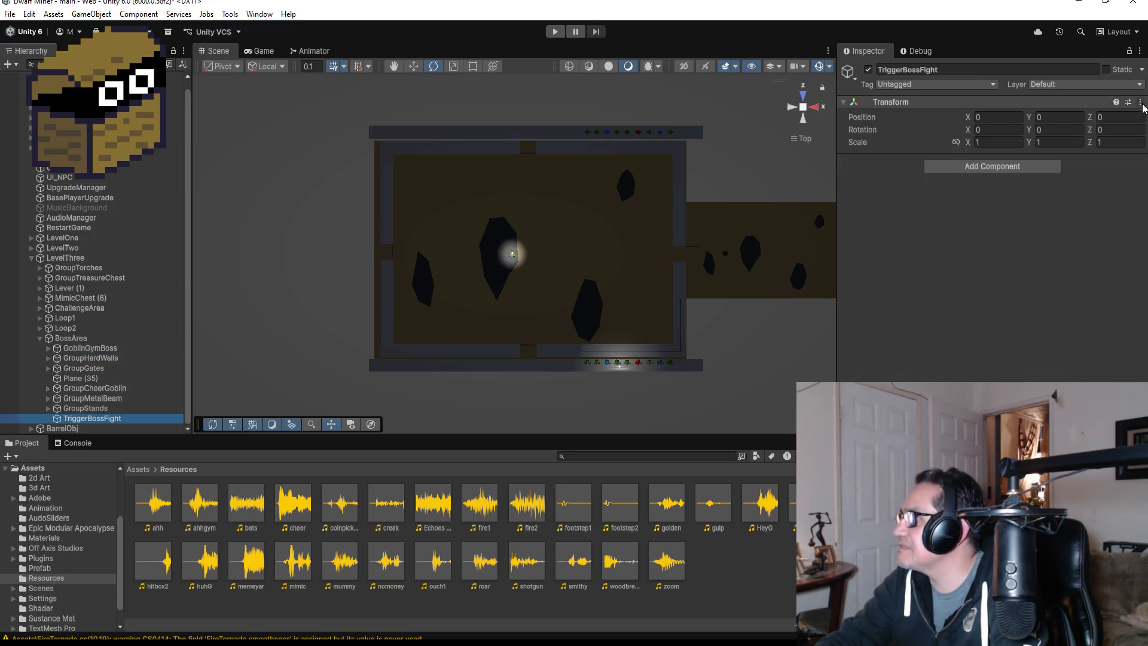
pyautogui.click(1140, 103)
pyautogui.moveTo(1049, 216)
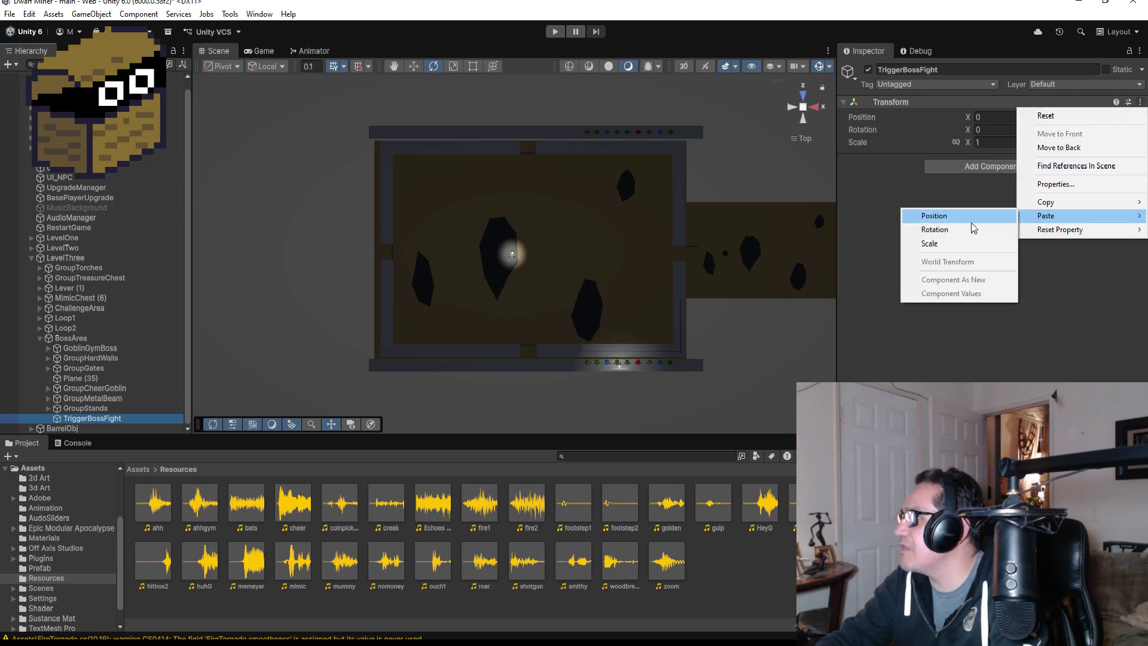
pyautogui.click(955, 216)
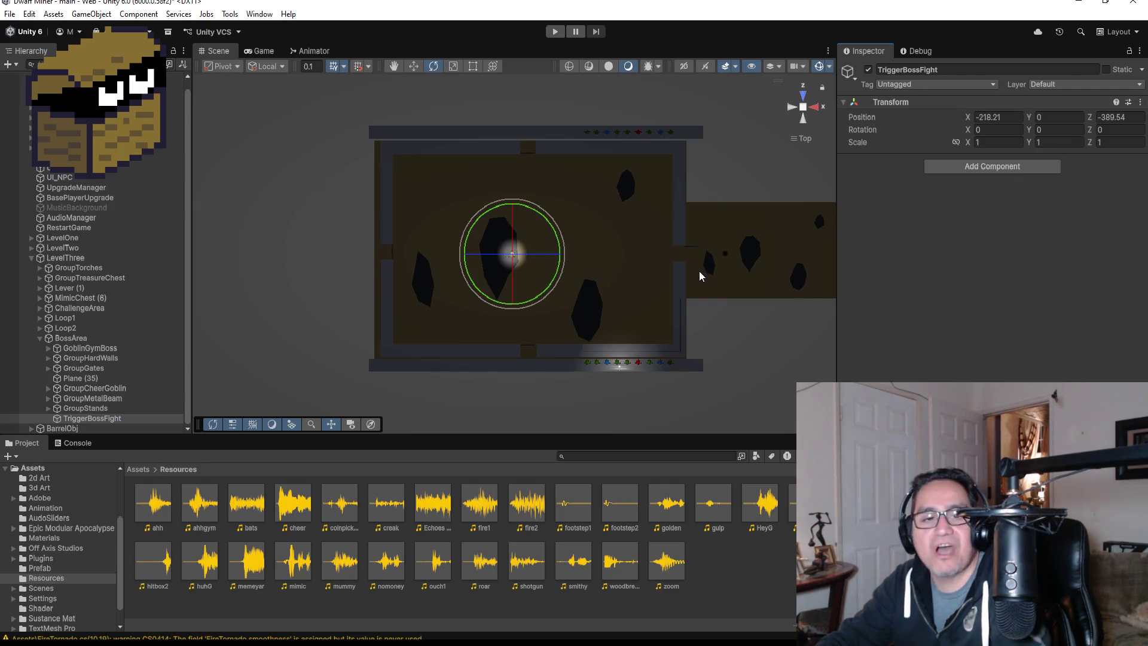
pyautogui.click(413, 66)
# Move TriggerBossFight along X to -200.18 near the arena entrance and frame it in view.
pyautogui.moveTo(565, 257); pyautogui.dragTo(718, 266)
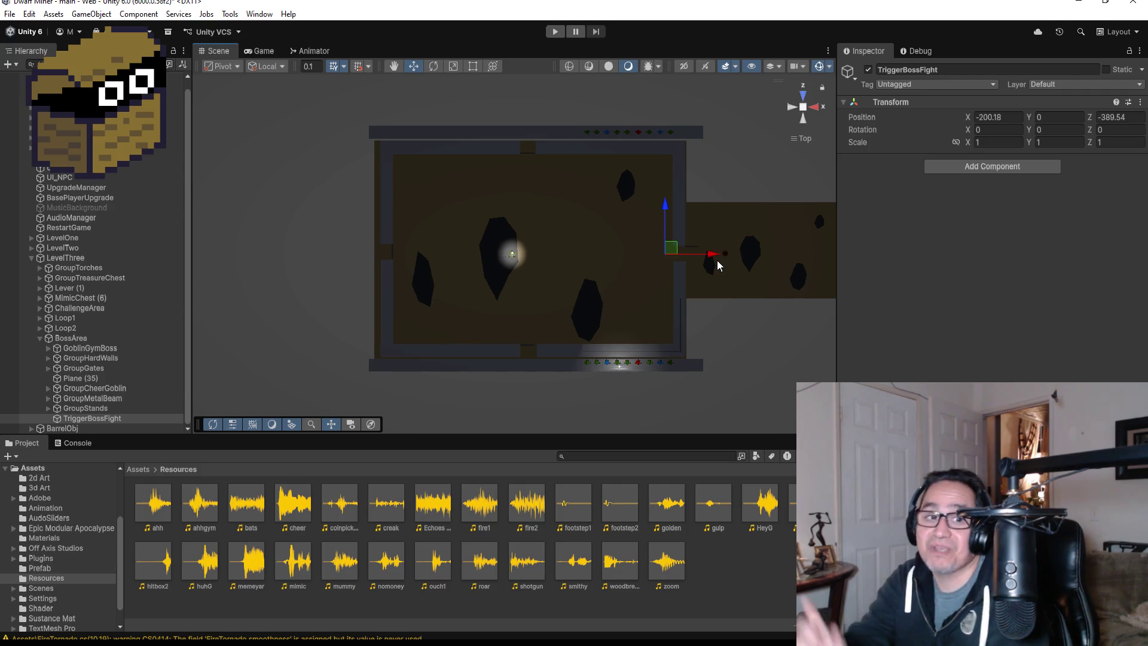
pyautogui.doubleClick(119, 418)
pyautogui.moveTo(609, 328)
pyautogui.mouseDown()
pyautogui.moveTo(562, 267)
pyautogui.moveTo(583, 332)
pyautogui.moveTo(642, 207)
pyautogui.moveTo(596, 210)
pyautogui.moveTo(579, 289)
pyautogui.moveTo(583, 266)
pyautogui.mouseUp()
pyautogui.scroll(-4, 583, 267)
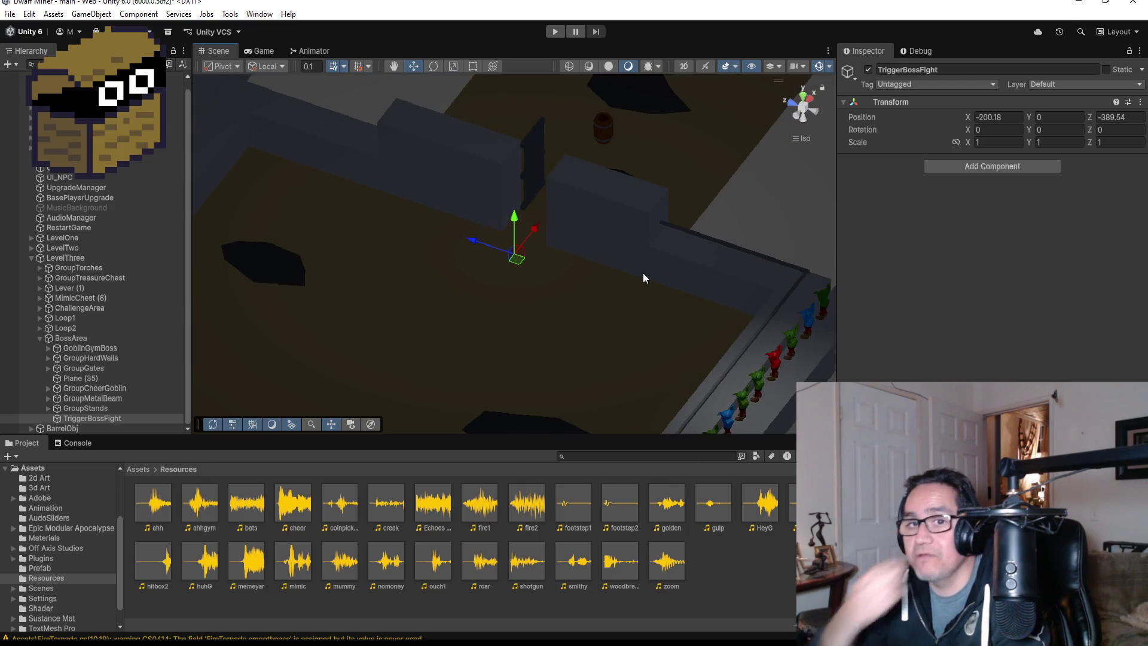
pyautogui.click(956, 170)
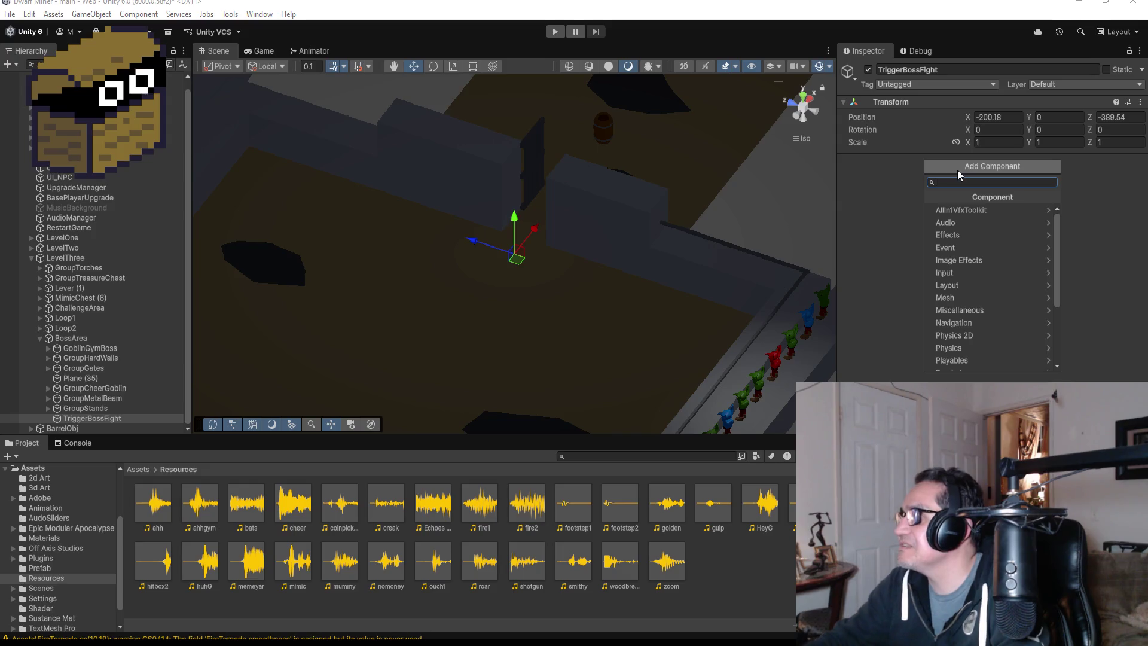
# Add a Box Collider component to TriggerBossFight.
pyautogui.write('box')
pyautogui.click(965, 210)
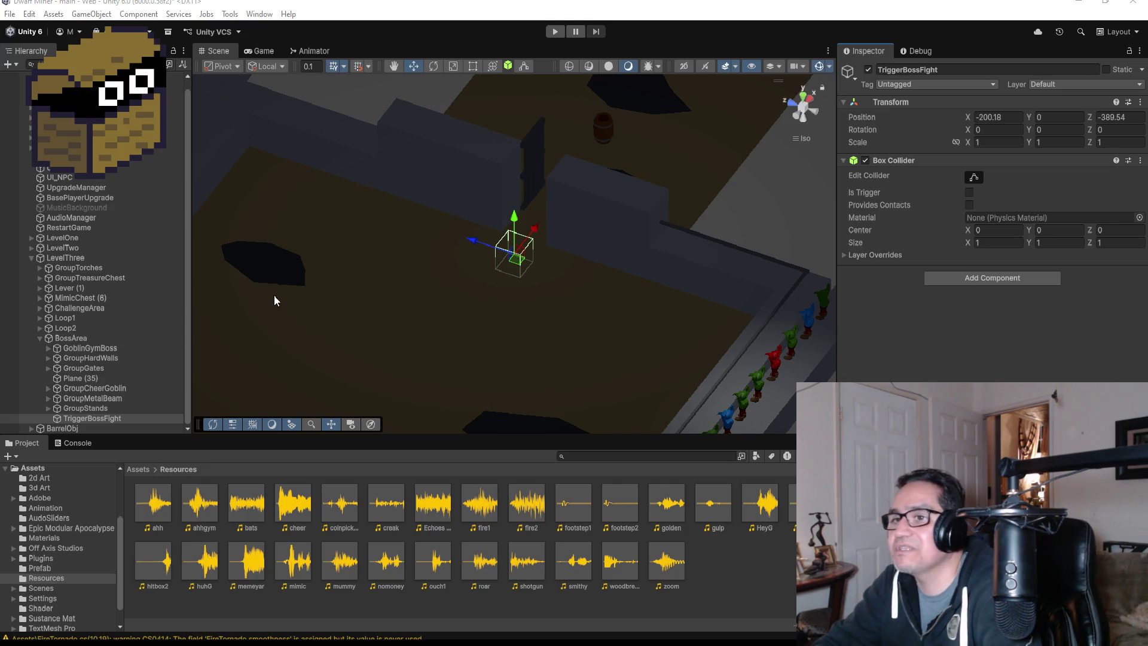
pyautogui.moveTo(487, 271)
pyautogui.keyDown('alt'); pyautogui.mouseDown()
pyautogui.moveTo(551, 228)
pyautogui.moveTo(559, 261)
pyautogui.moveTo(513, 184)
pyautogui.mouseUp(); pyautogui.keyUp('alt')
pyautogui.moveTo(667, 192)
pyautogui.keyDown('alt'); pyautogui.mouseDown()
pyautogui.moveTo(464, 287)
pyautogui.moveTo(426, 331)
pyautogui.moveTo(462, 334)
pyautogui.mouseUp(); pyautogui.keyUp('alt')
pyautogui.moveTo(555, 225)
pyautogui.mouseDown()
pyautogui.moveTo(569, 226)
pyautogui.moveTo(598, 285)
pyautogui.moveTo(770, 238)
pyautogui.mouseUp()
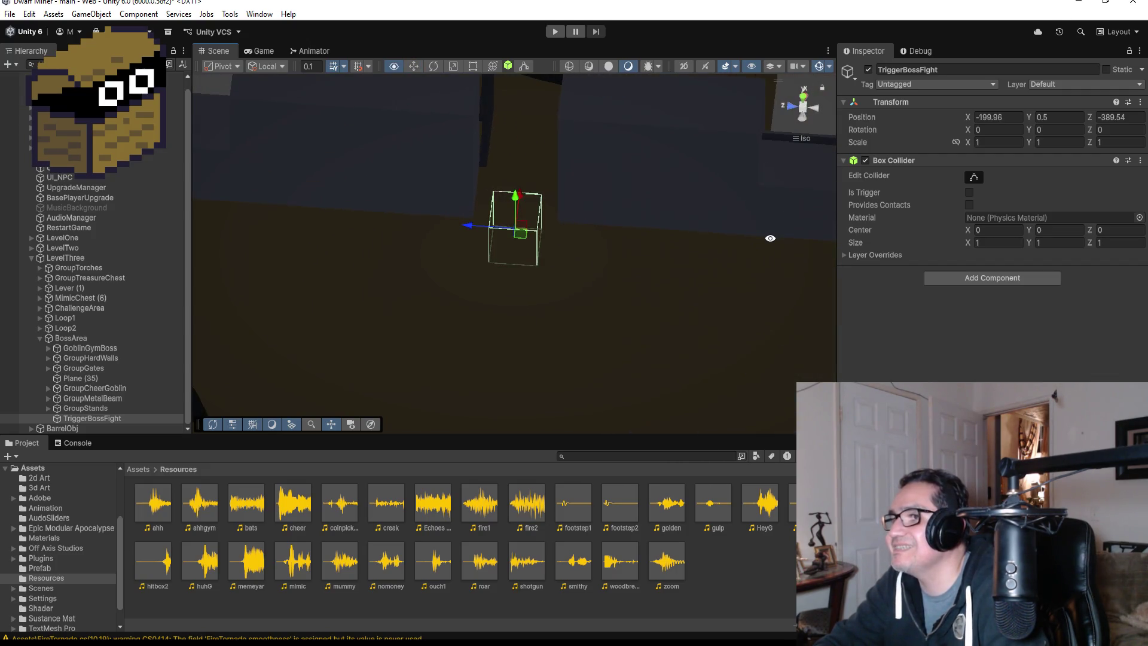
# Reshape the collider to 0.6482239 × 1 × 5.371703 and mark it as a trigger.
pyautogui.click(974, 177)
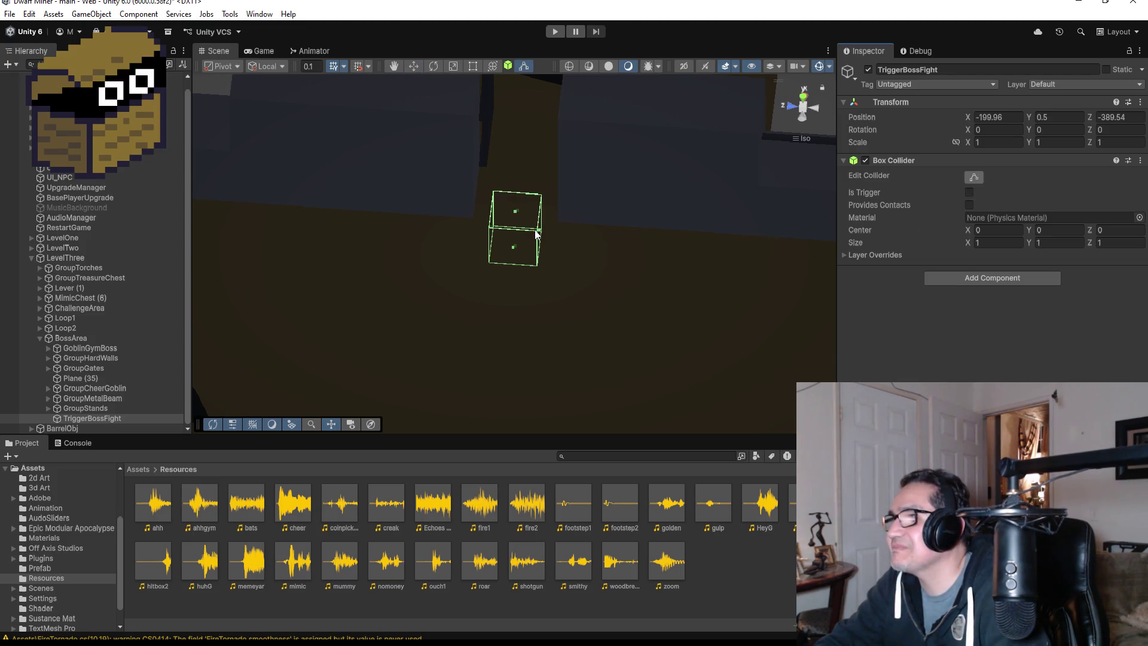
pyautogui.moveTo(540, 233)
pyautogui.mouseDown()
pyautogui.moveTo(671, 239)
pyautogui.moveTo(646, 238)
pyautogui.mouseUp()
pyautogui.moveTo(609, 149)
pyautogui.mouseDown()
pyautogui.moveTo(564, 203)
pyautogui.moveTo(524, 285)
pyautogui.moveTo(525, 238)
pyautogui.moveTo(610, 146)
pyautogui.moveTo(635, 135)
pyautogui.mouseUp()
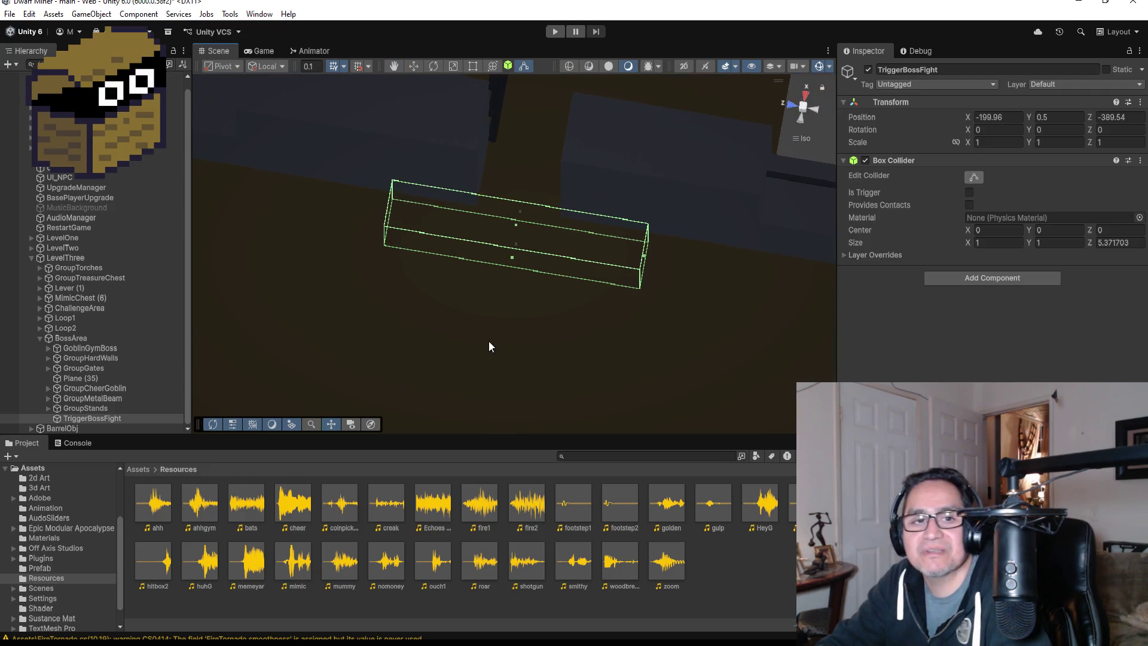
pyautogui.moveTo(515, 260); pyautogui.dragTo(524, 250)
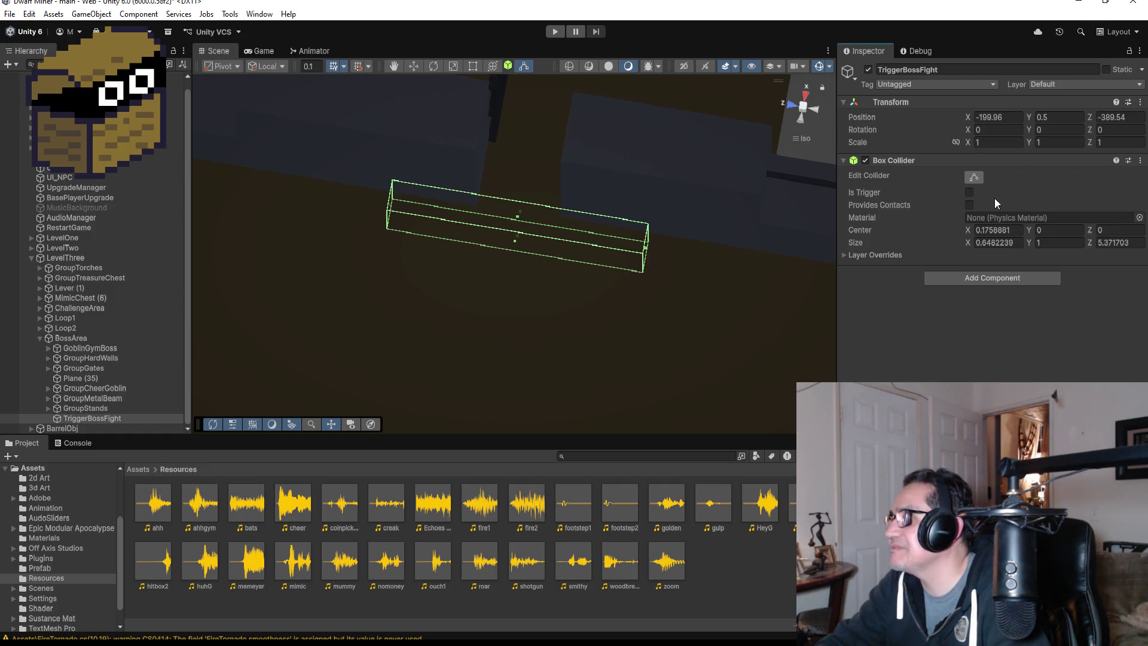
pyautogui.click(969, 192)
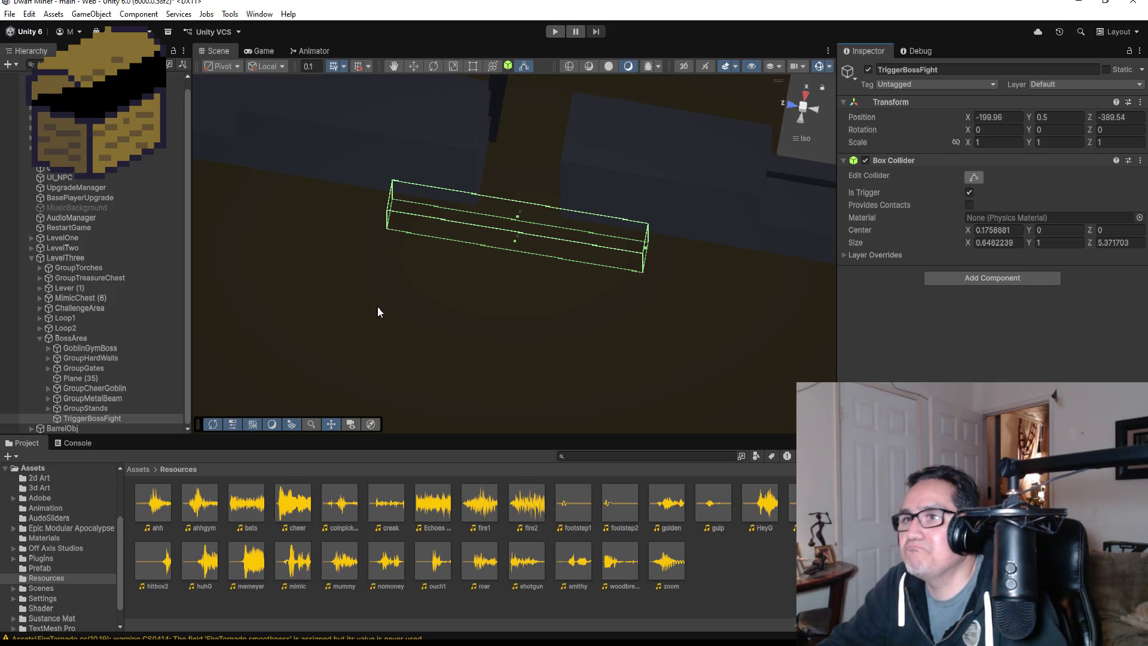
# Add a new script named TriggerGymGoblin to TriggerBossFight and switch to Visual Studio.
pyautogui.click(973, 178)
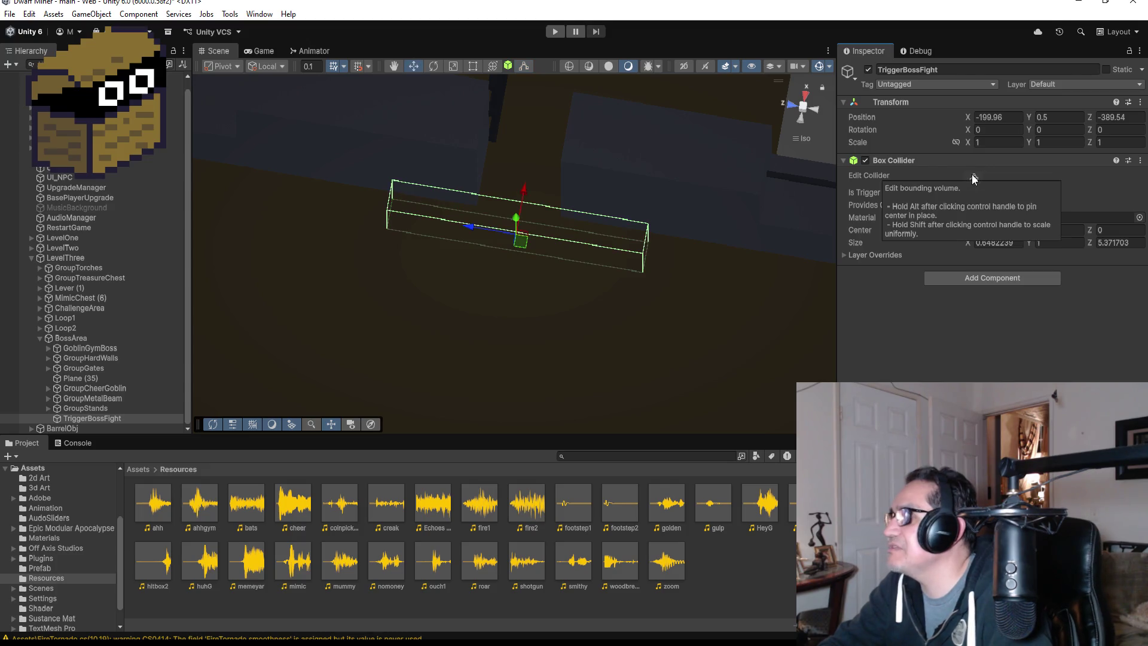
pyautogui.click(970, 277)
pyautogui.write('Trigger')
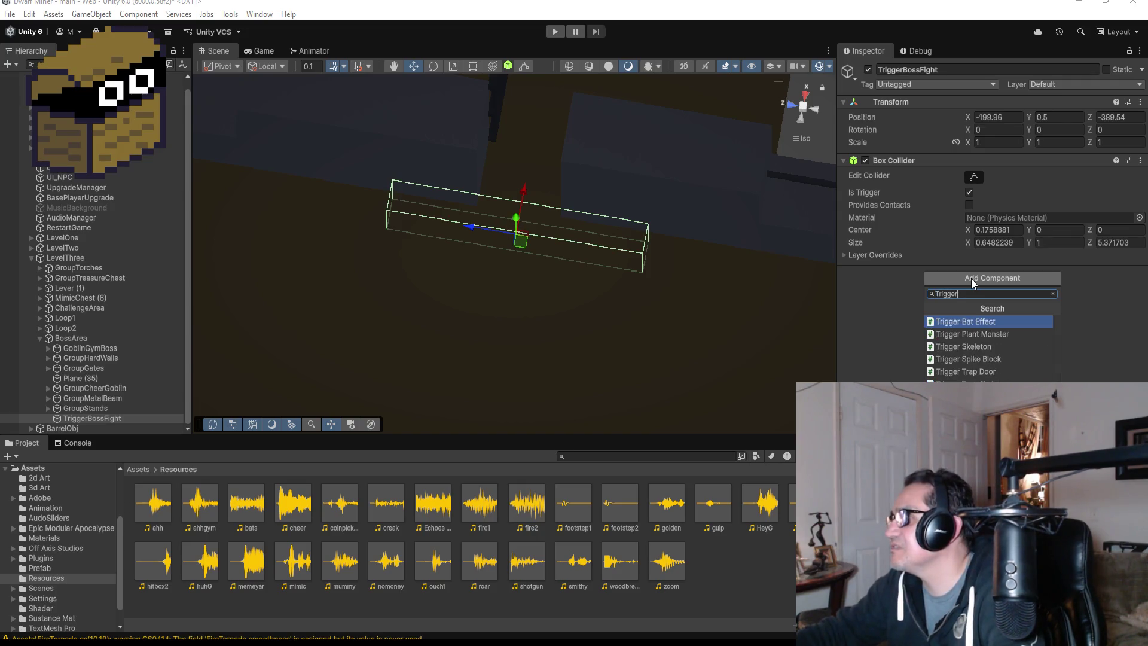
pyautogui.write('BossFi')
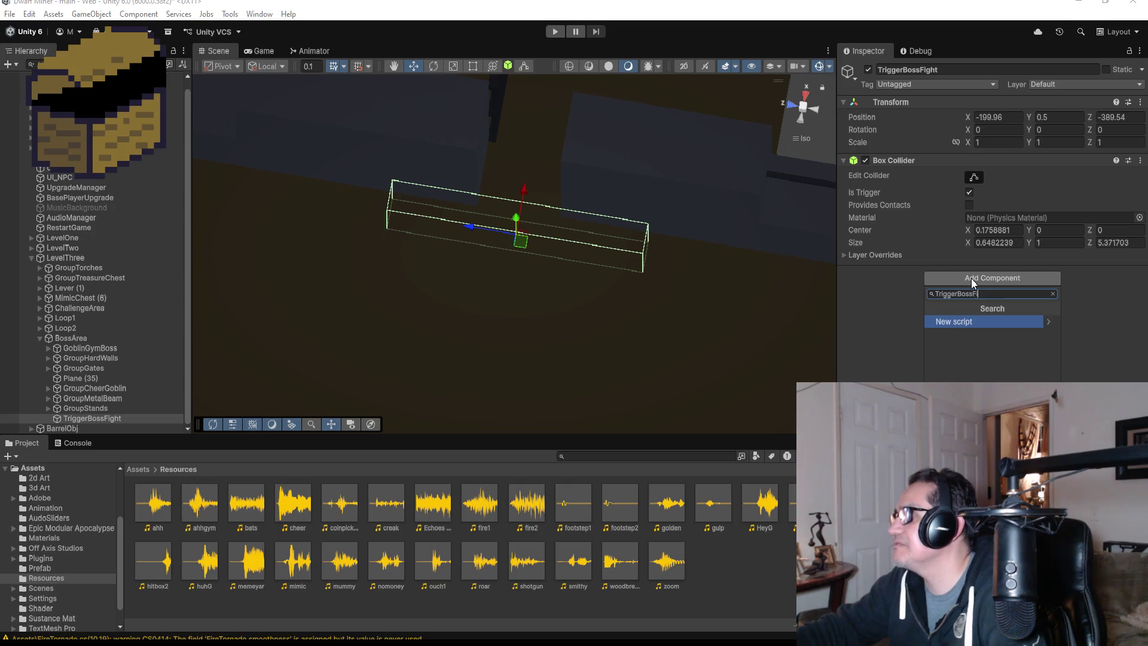
pyautogui.press('BackSpace')
pyautogui.press('BackSpace')
pyautogui.press('BackSpace')
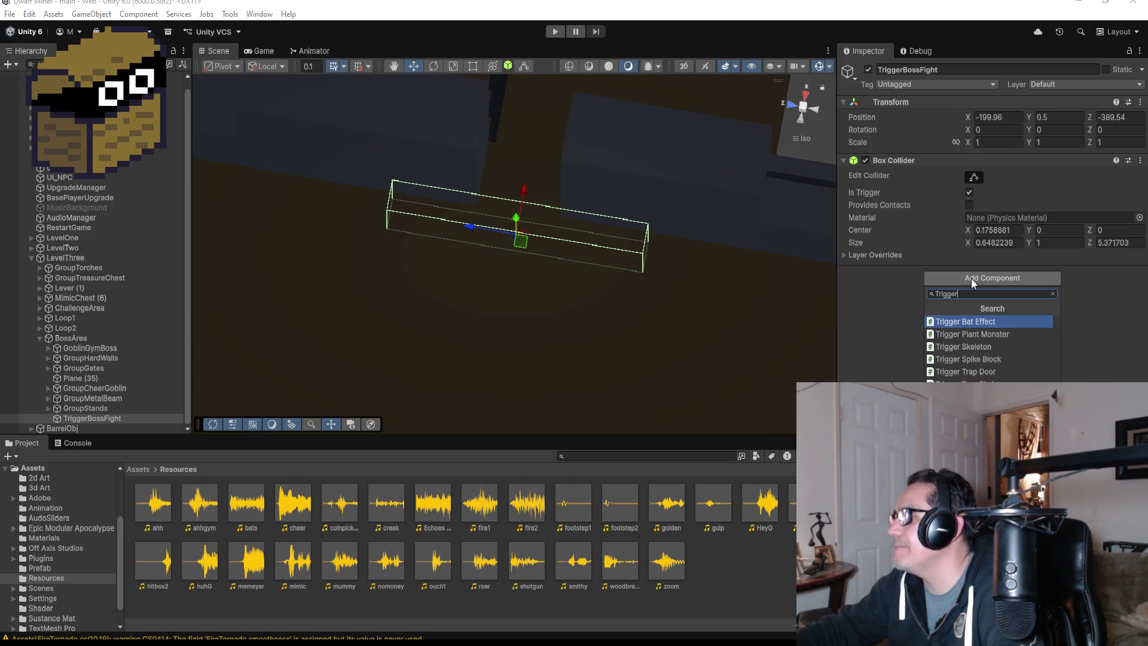
pyautogui.write('GymBoFigh')
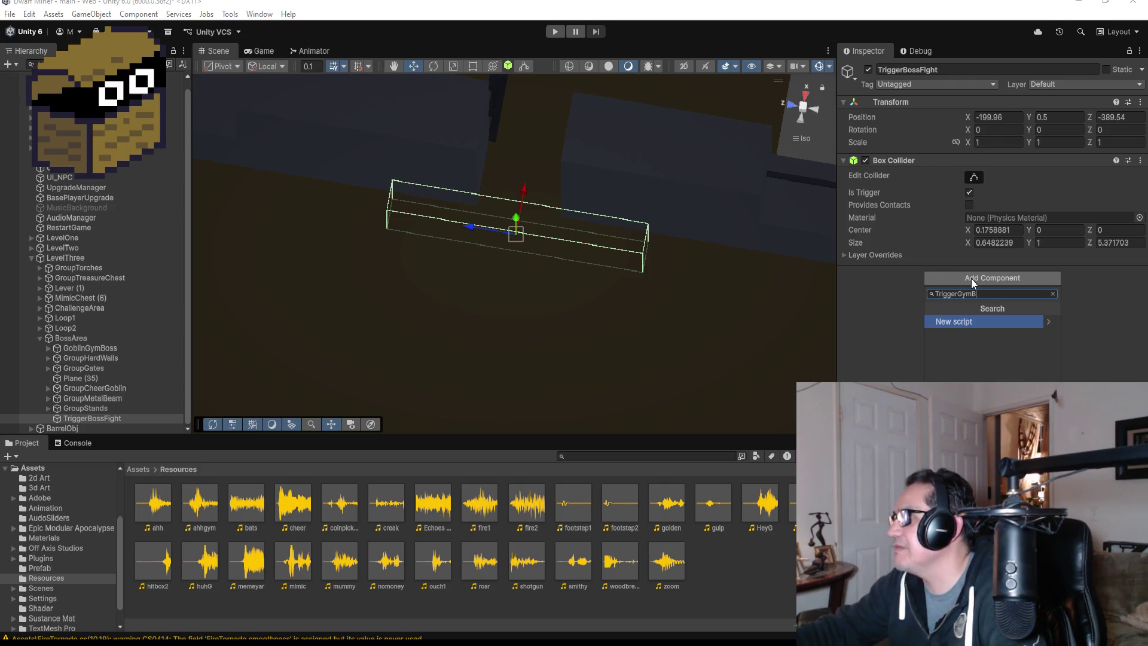
pyautogui.write('ob')
pyautogui.press('BackSpace')
pyautogui.press('BackSpace')
pyautogui.press('BackSpace')
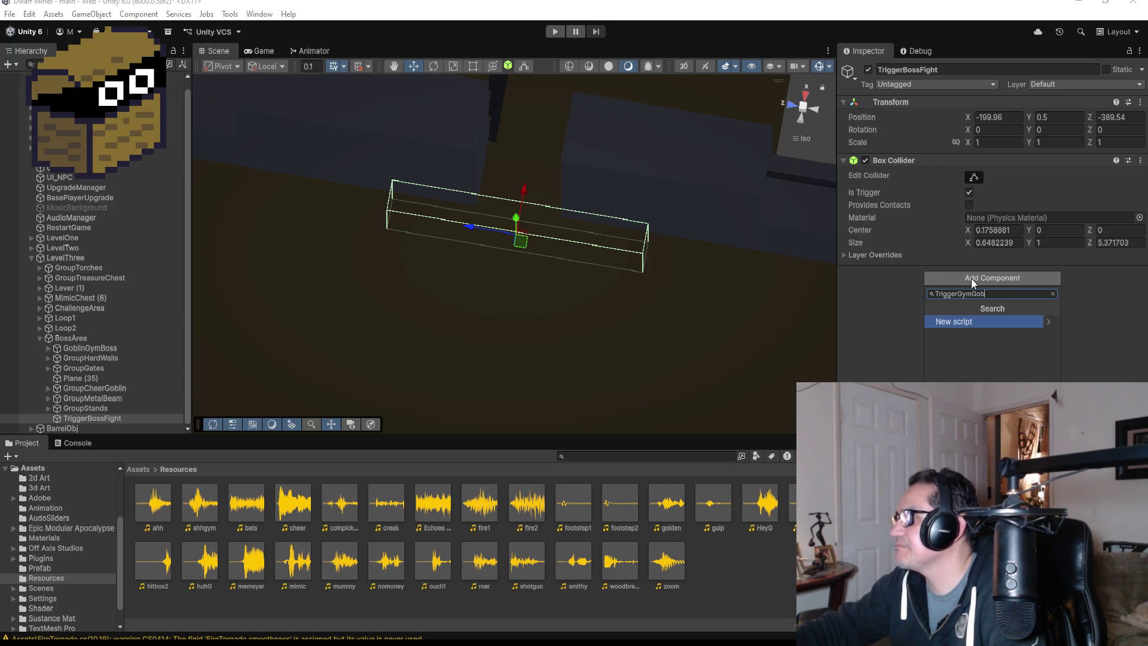
pyautogui.click(974, 322)
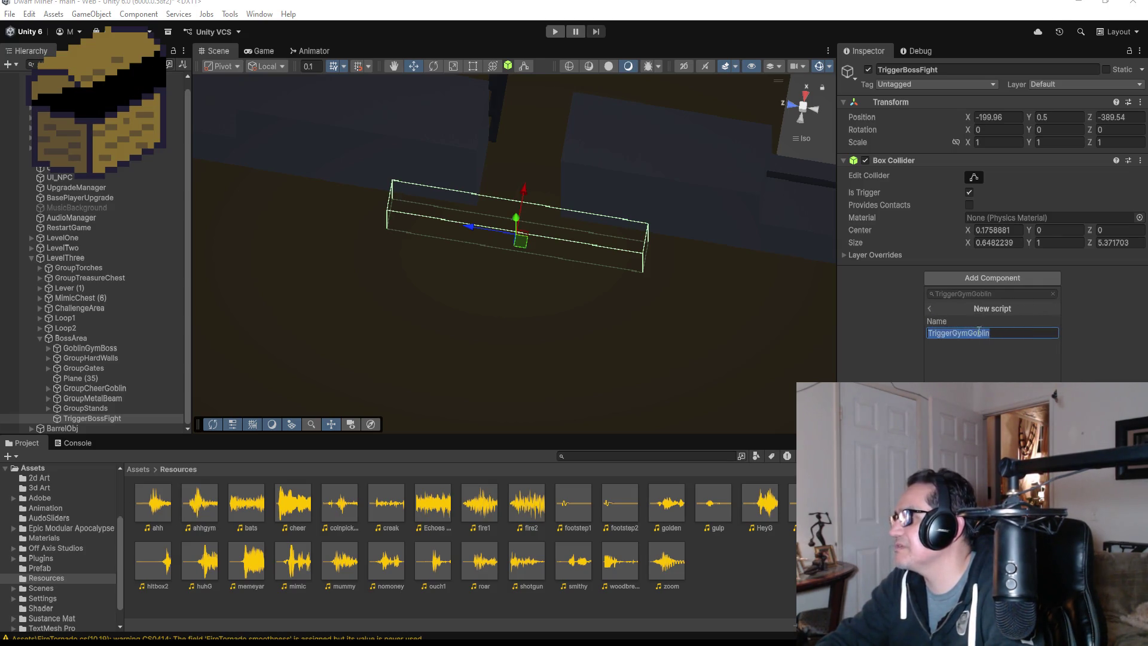
pyautogui.press('Escape')
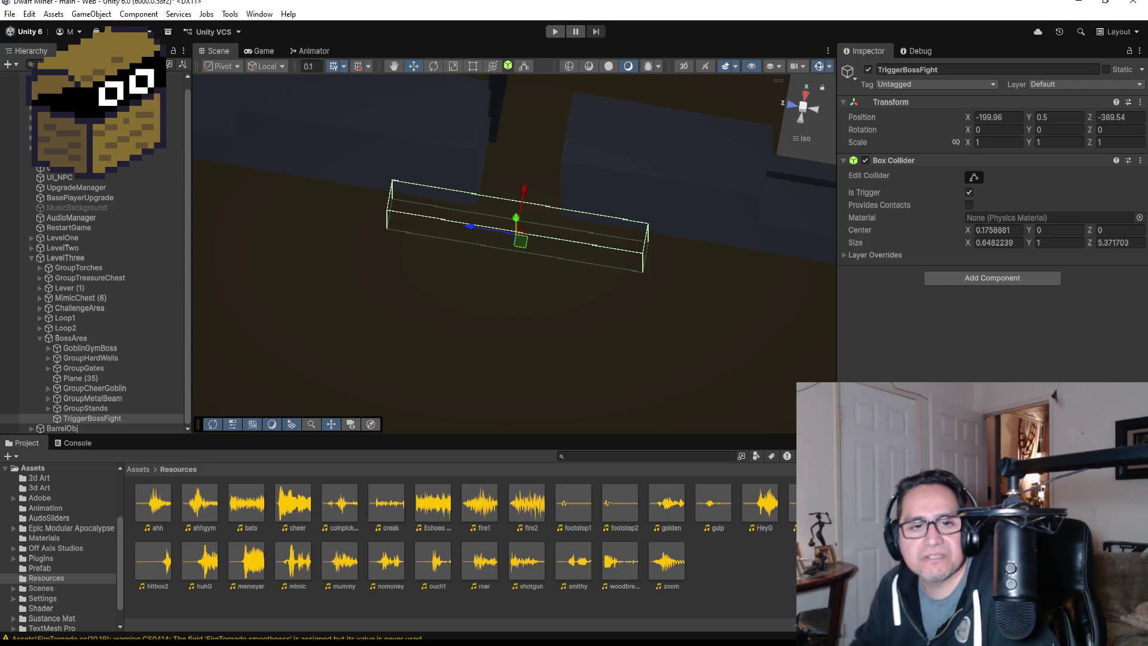
pyautogui.hotkey('alt', 'Tab')
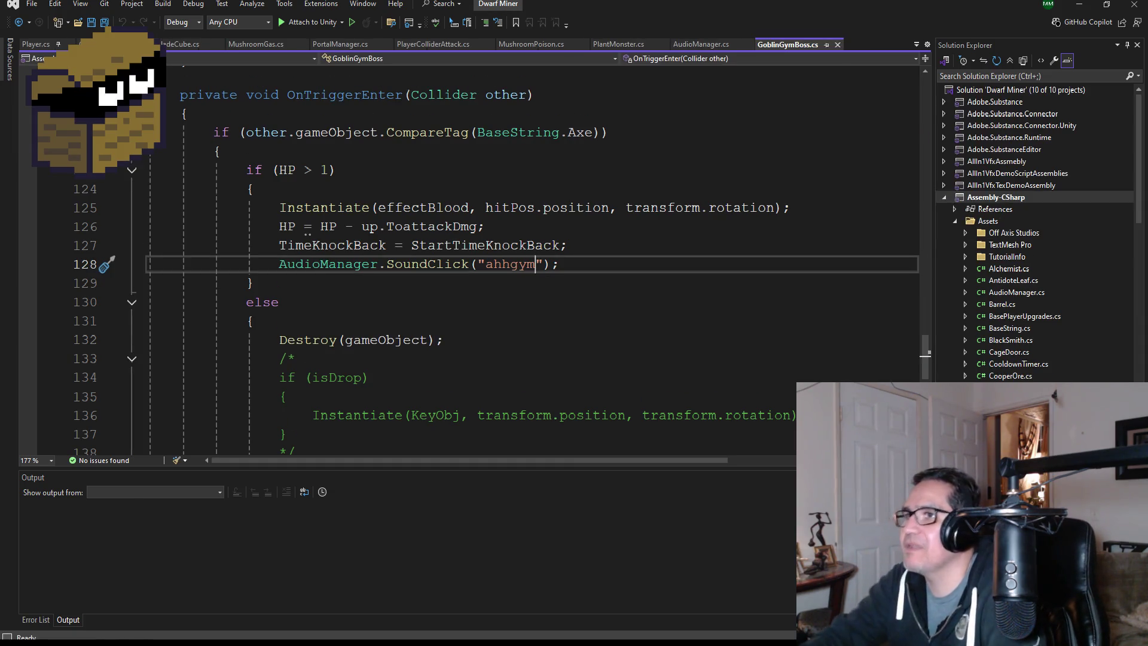
# Open TriggerGymGoblin.cs from the Solution Explorer.
pyautogui.scroll(-4, 1018, 340)
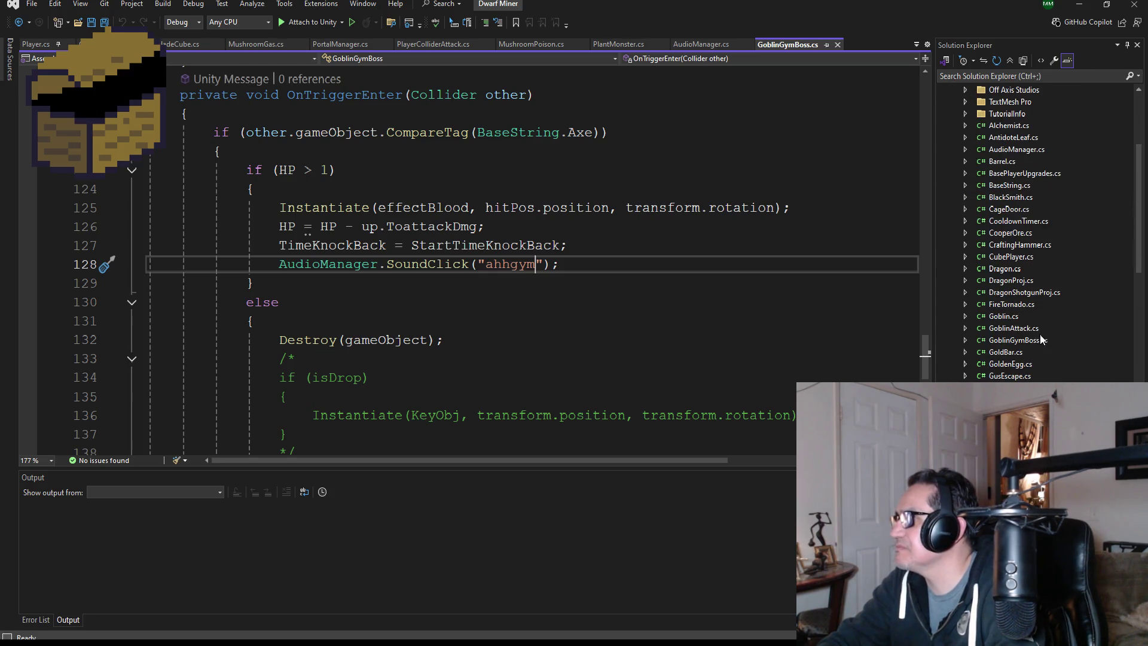
pyautogui.scroll(-15, 1026, 317)
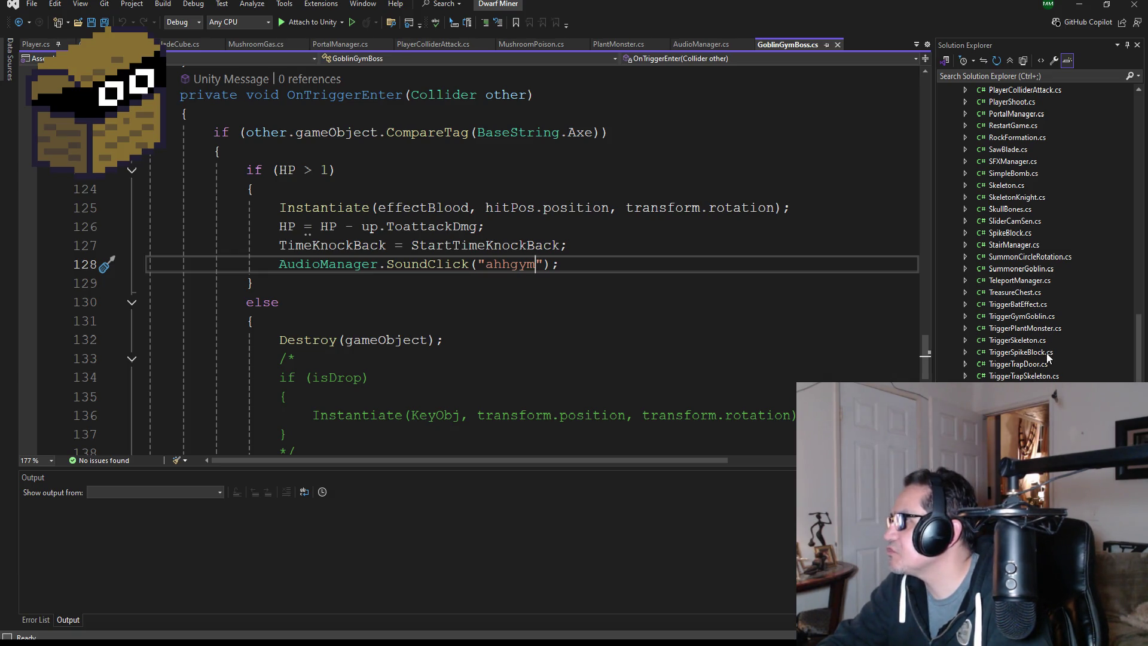
pyautogui.click(1031, 316)
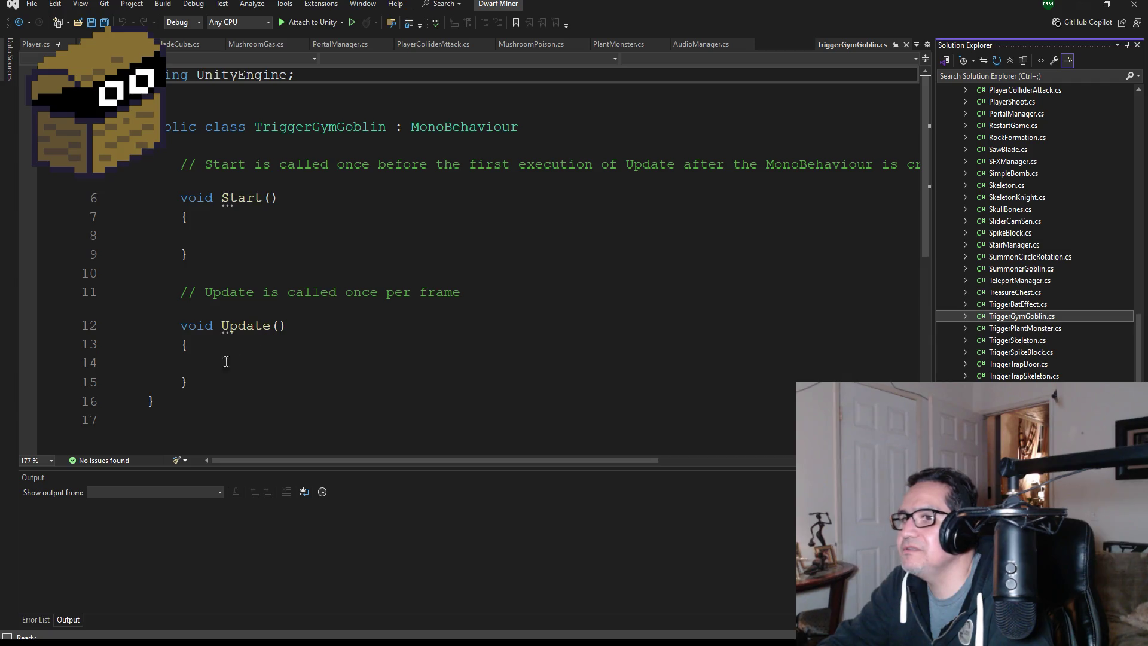
# Replace the default Start and Update methods with an OnTriggerEnter method.
pyautogui.moveTo(236, 382)
pyautogui.mouseDown()
pyautogui.moveTo(179, 326)
pyautogui.moveTo(151, 163)
pyautogui.mouseUp()
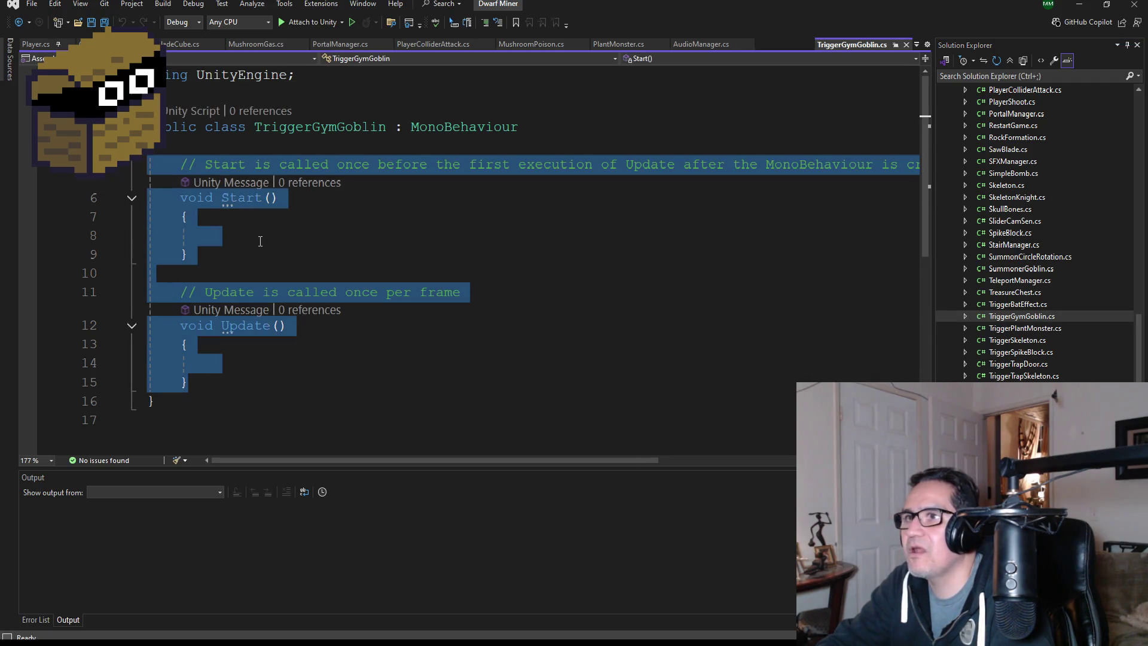
pyautogui.press('Delete')
pyautogui.write('void Ontri')
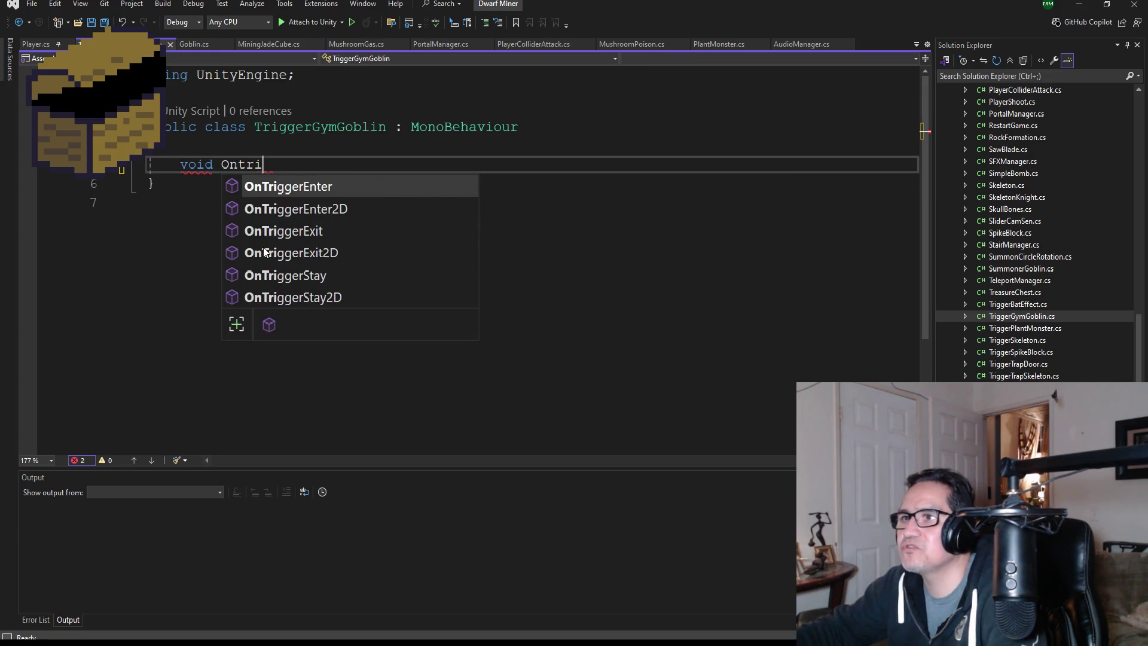
pyautogui.press('Tab')
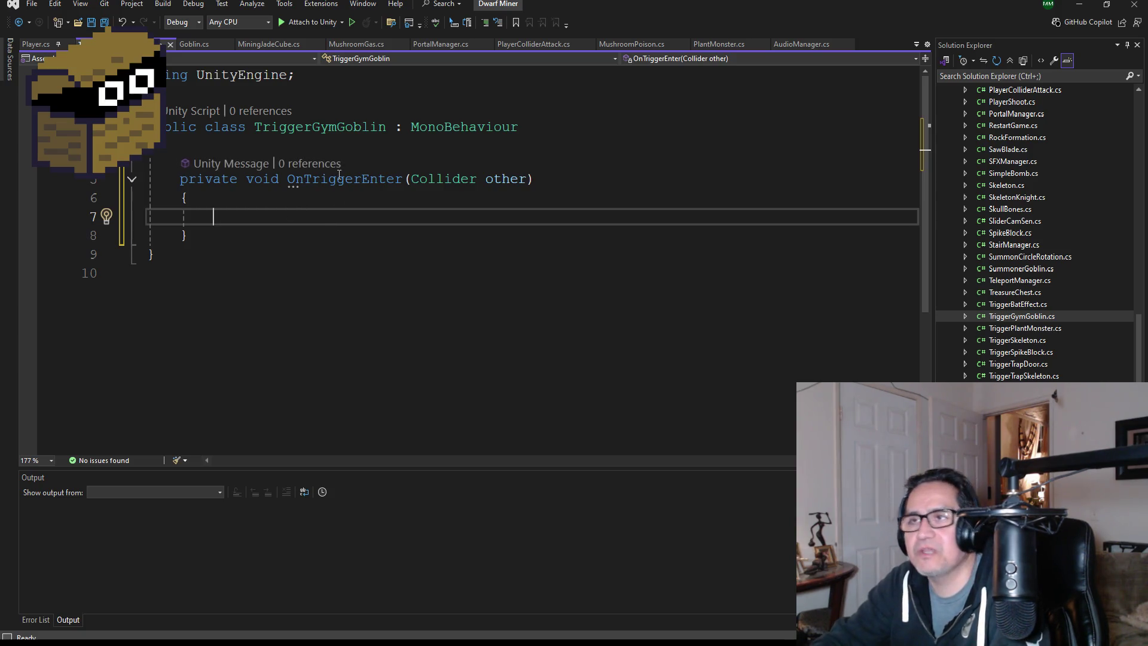
# Declare a public Animator field named animator and save.
pyautogui.click(330, 96)
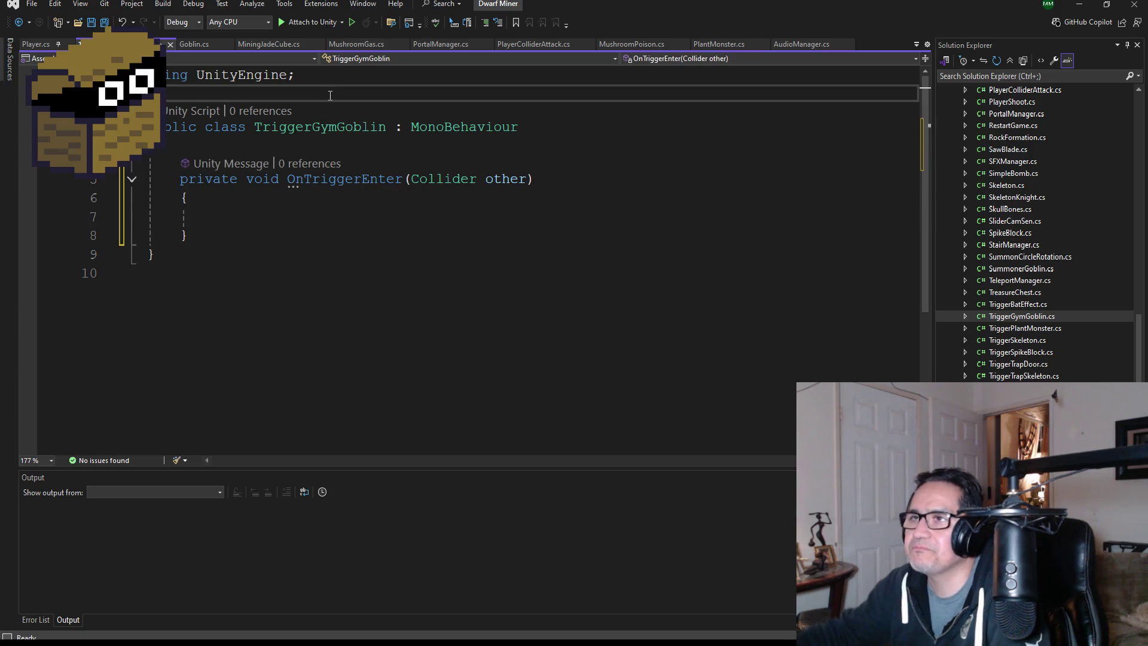
pyautogui.press('Return')
pyautogui.press('Return')
pyautogui.write('public')
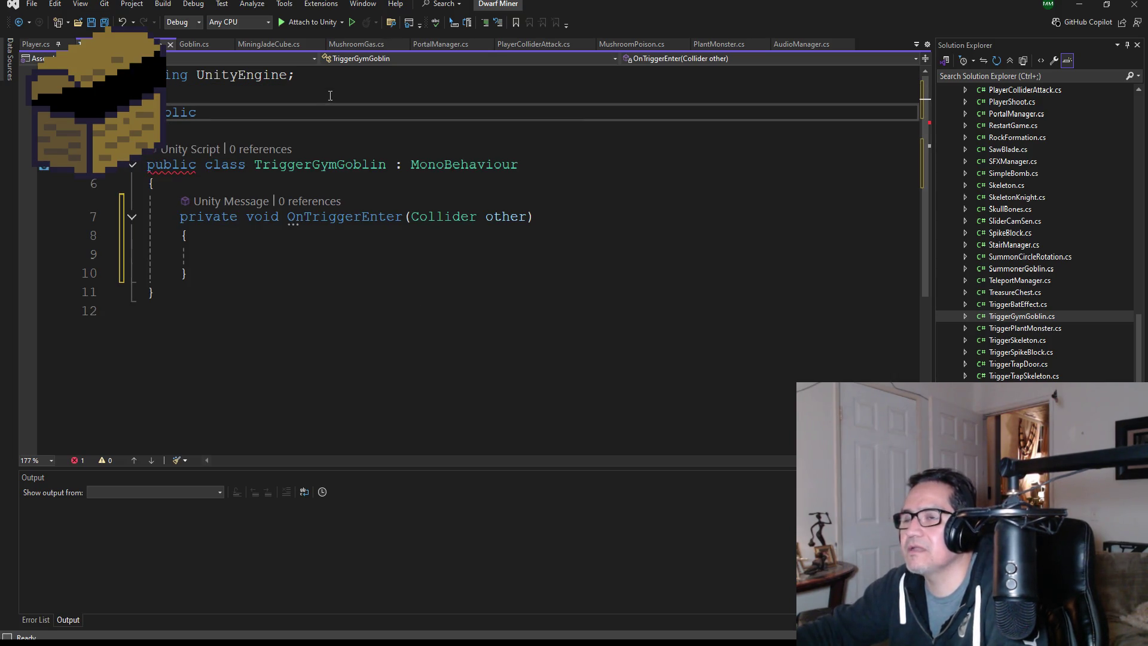
pyautogui.write(' A')
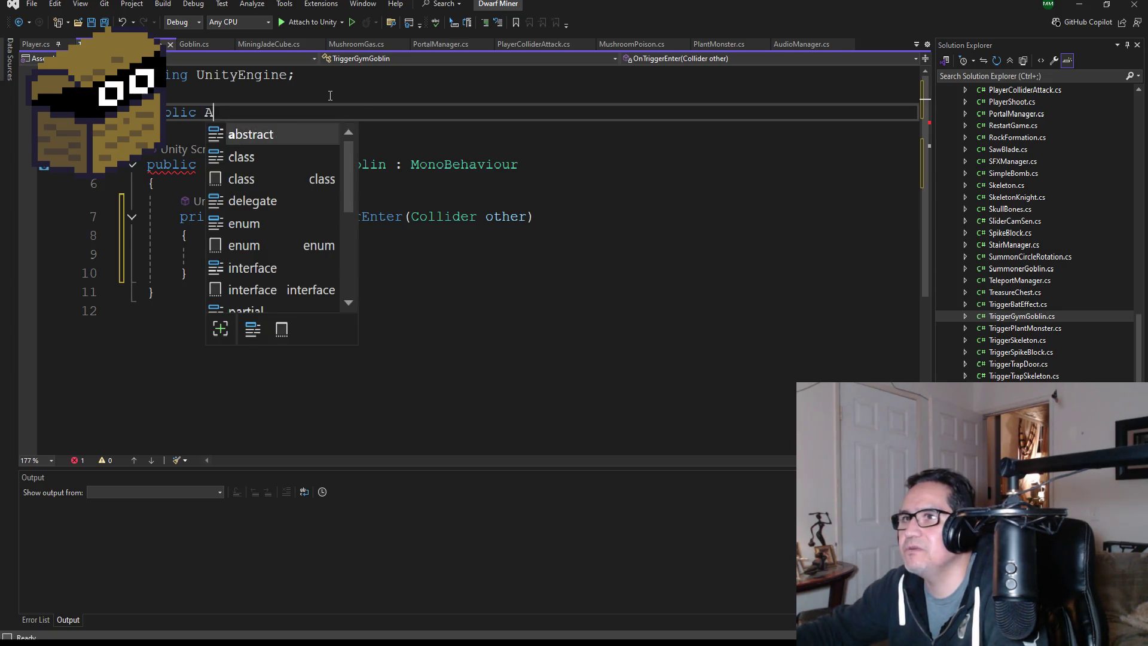
pyautogui.write('ni')
pyautogui.write('ator anim')
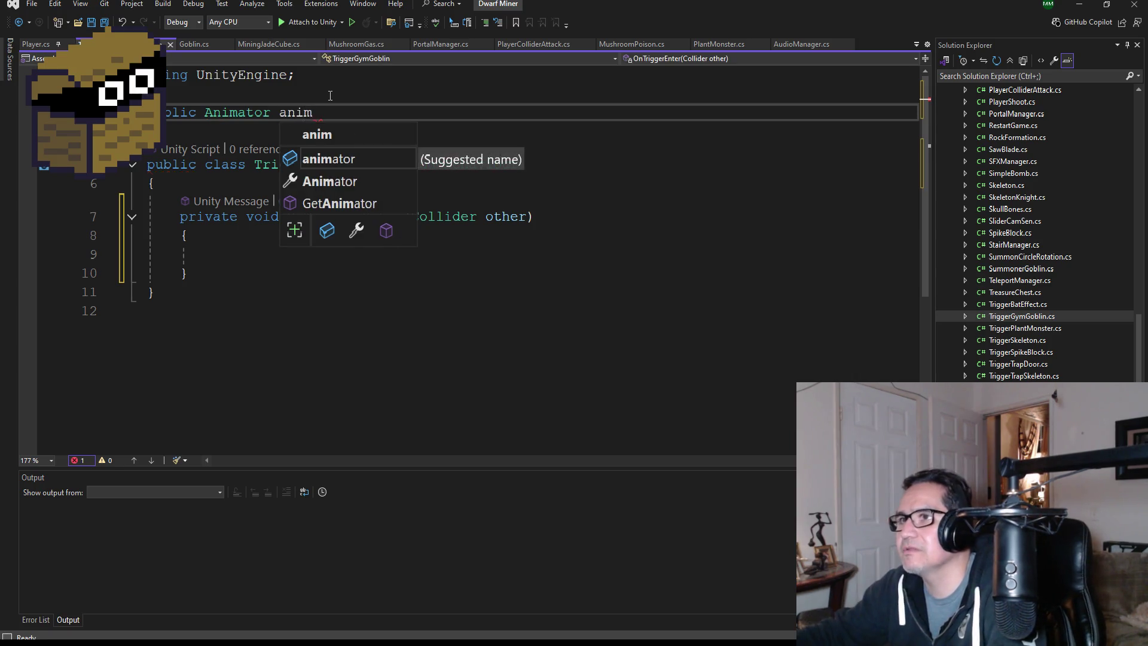
pyautogui.press('Tab')
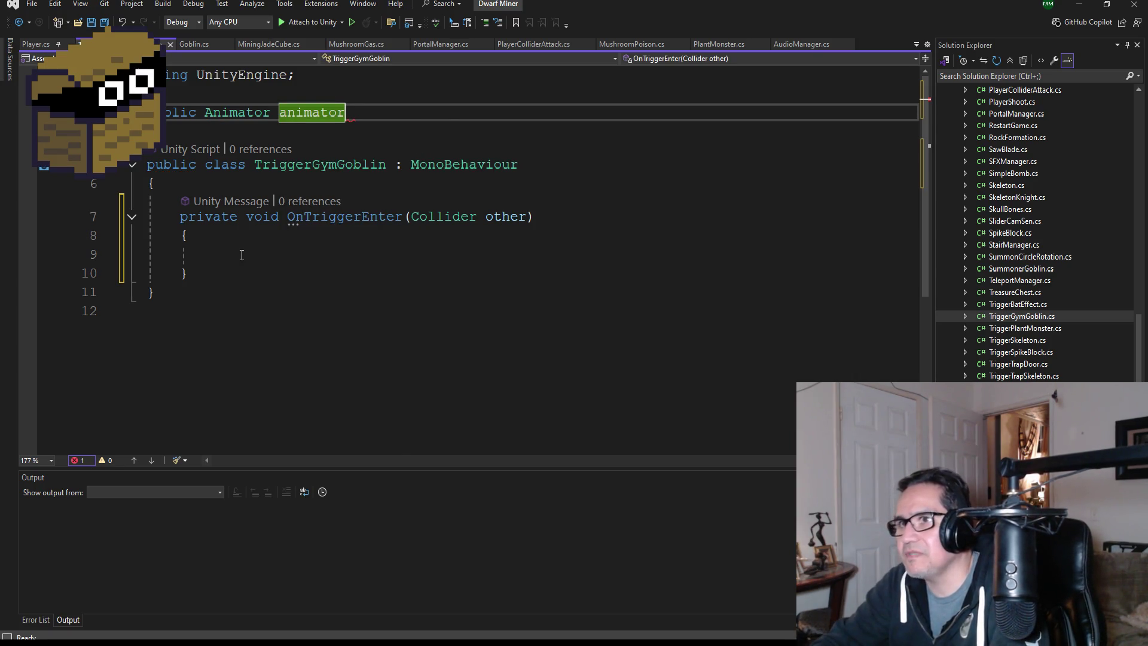
pyautogui.click(241, 256)
pyautogui.click(106, 23)
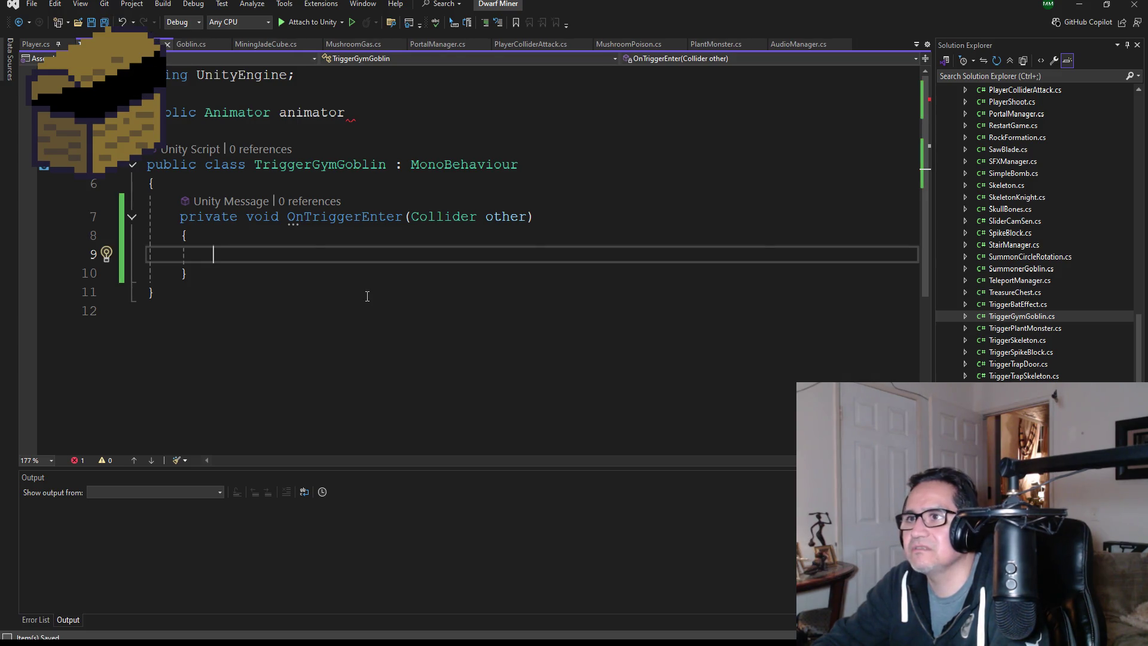
# Add Destroy(gameObject); inside OnTriggerEnter.
pyautogui.write('Des')
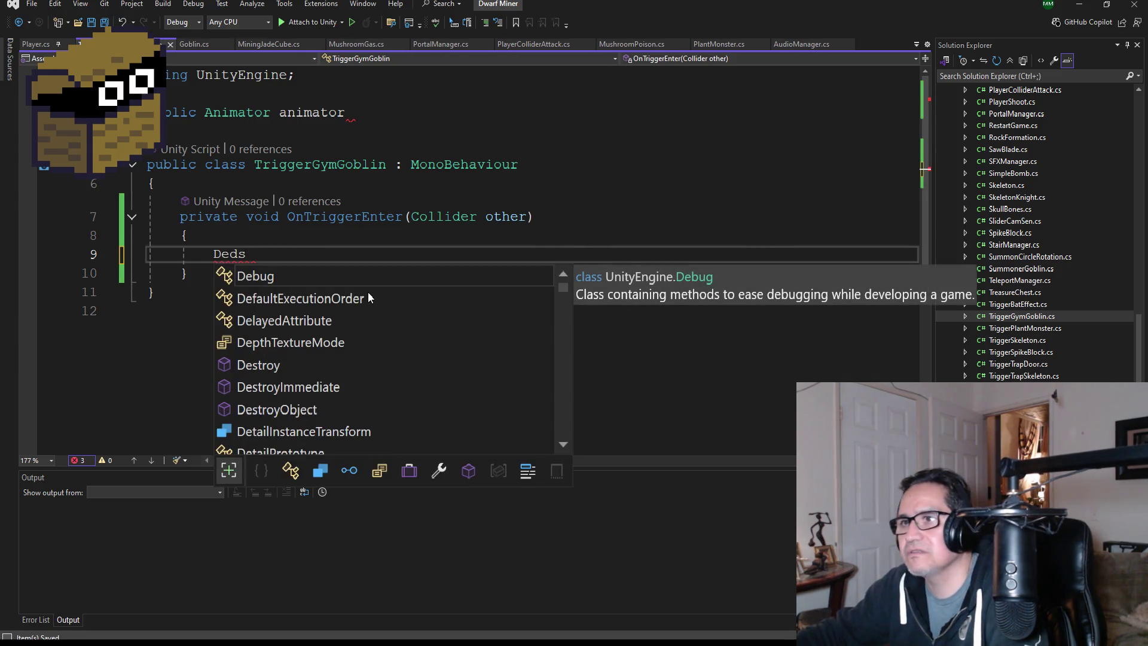
pyautogui.press('Tab')
pyautogui.write('(')
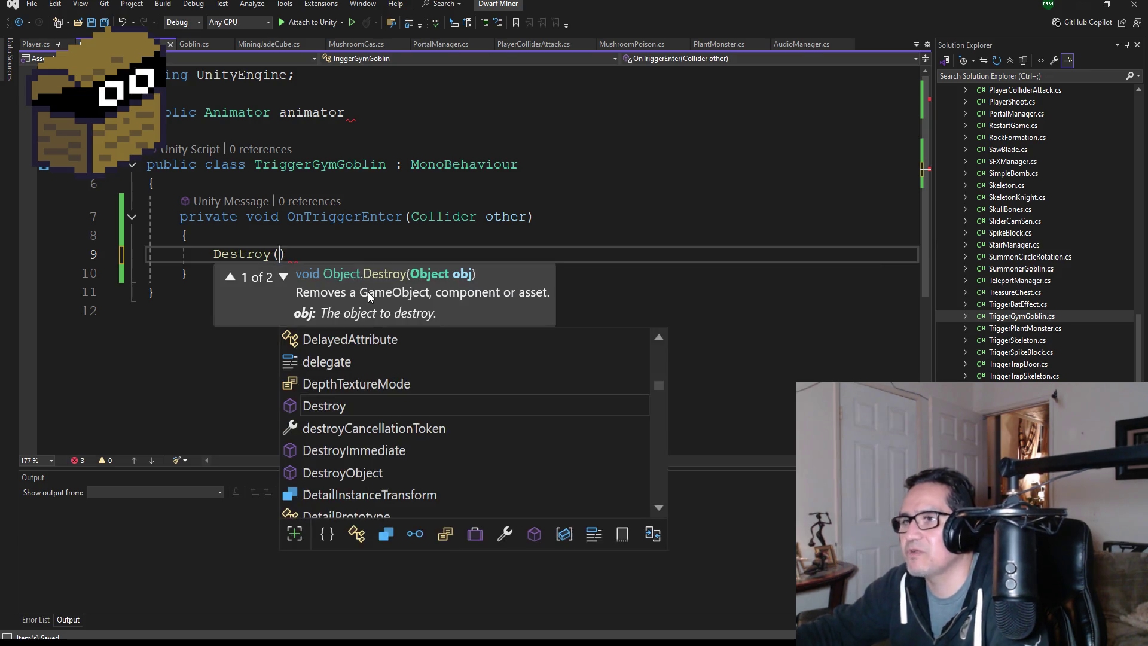
pyautogui.write('ga')
pyautogui.press('Tab')
pyautogui.write(');')
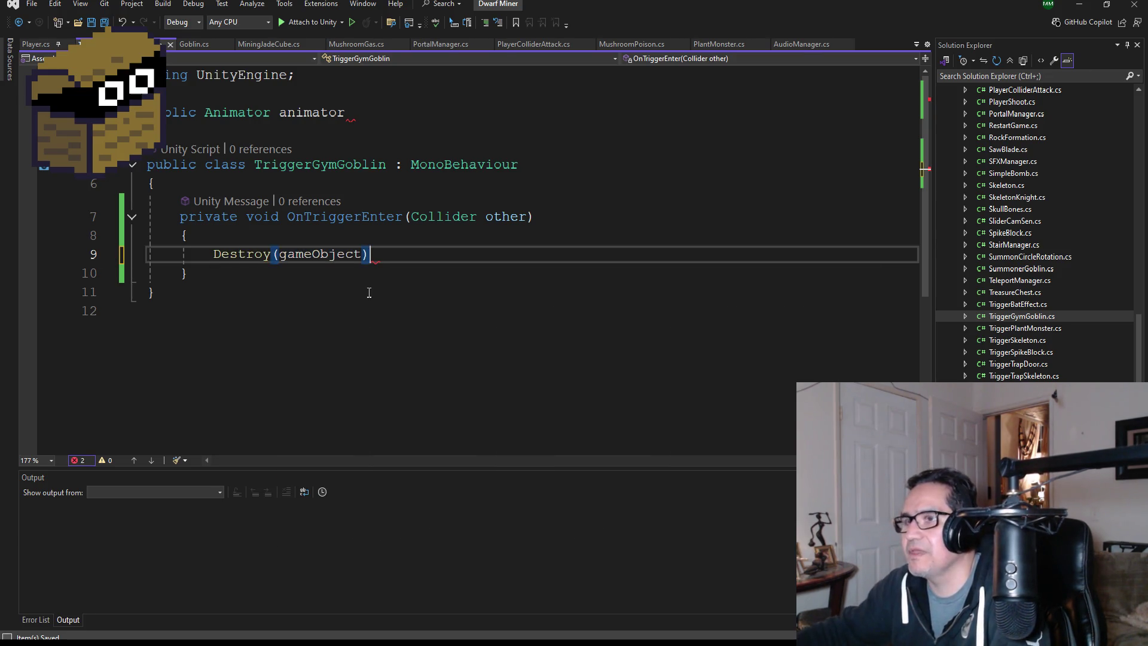
pyautogui.press('Return')
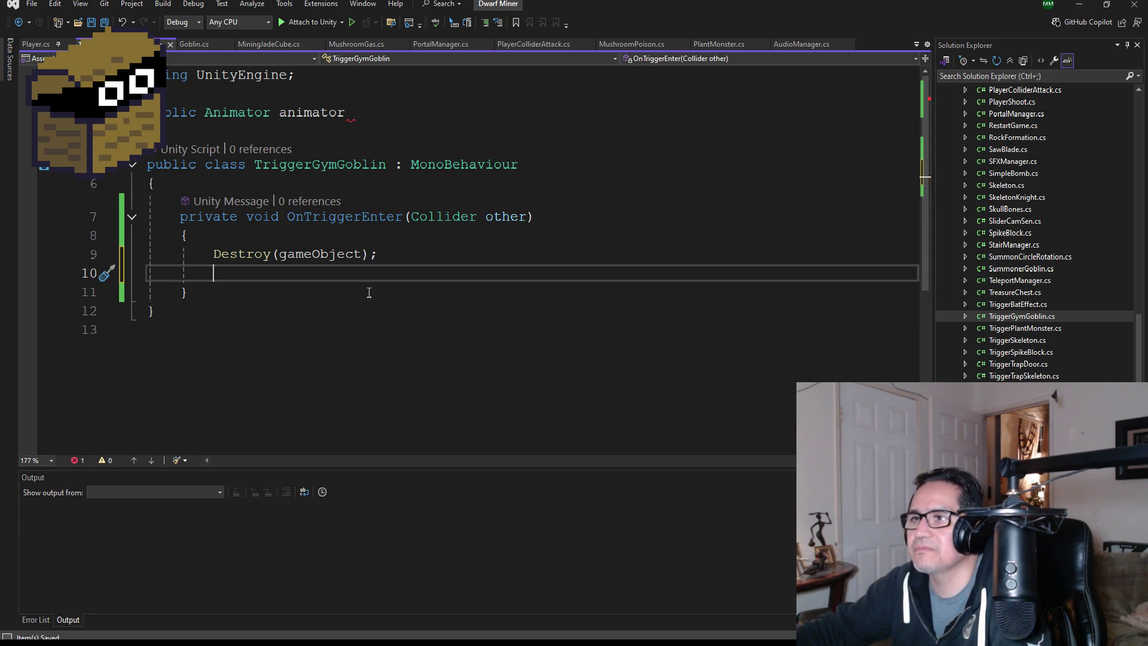
# Add AudioManager.SoundClick("cheer"); after the Destroy call and save the script.
pyautogui.write('Audio')
pyautogui.press('Tab')
pyautogui.write('.')
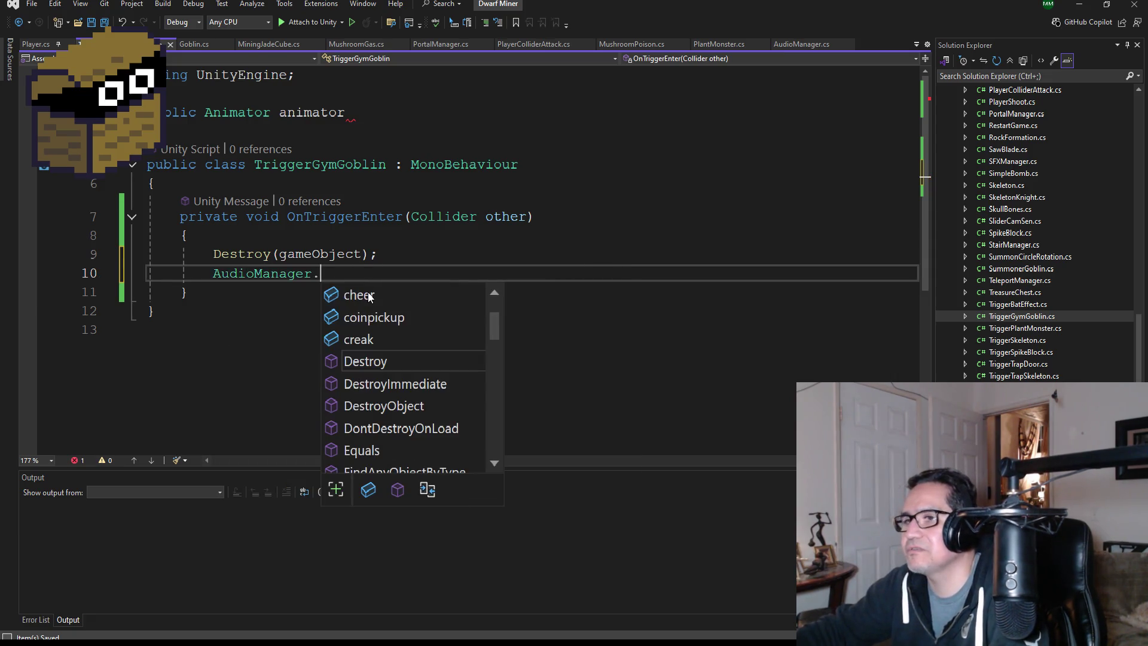
pyautogui.write('Sou')
pyautogui.press('Tab')
pyautogui.write('("')
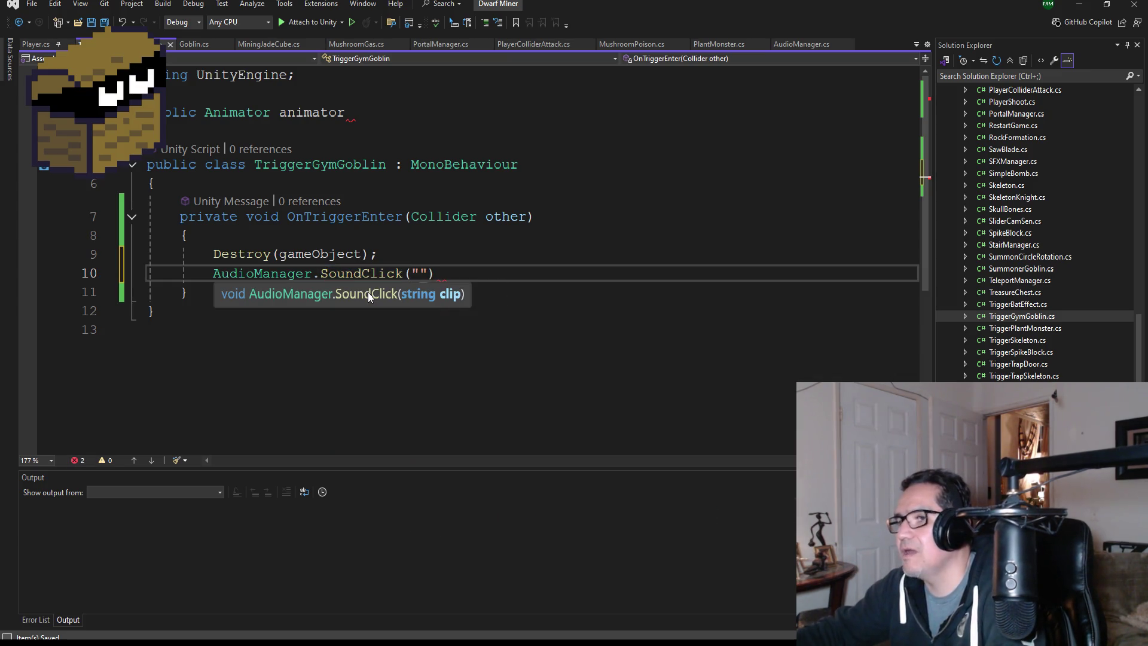
pyautogui.write('cheer')
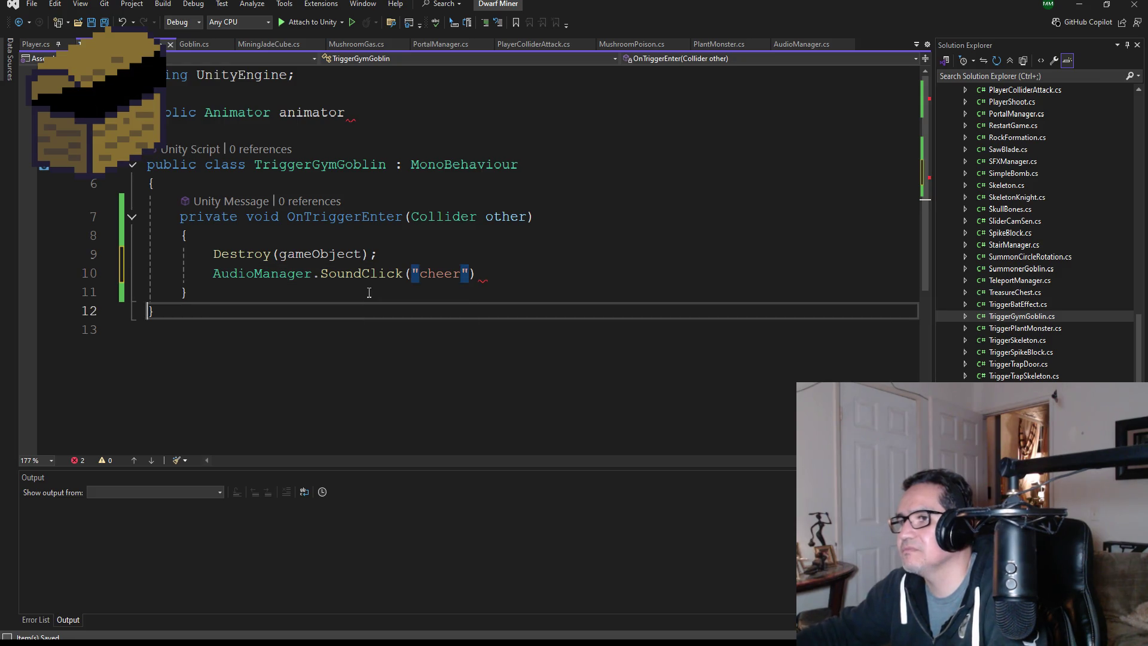
pyautogui.click(369, 293)
pyautogui.press('Up')
pyautogui.press('End')
pyautogui.write(';')
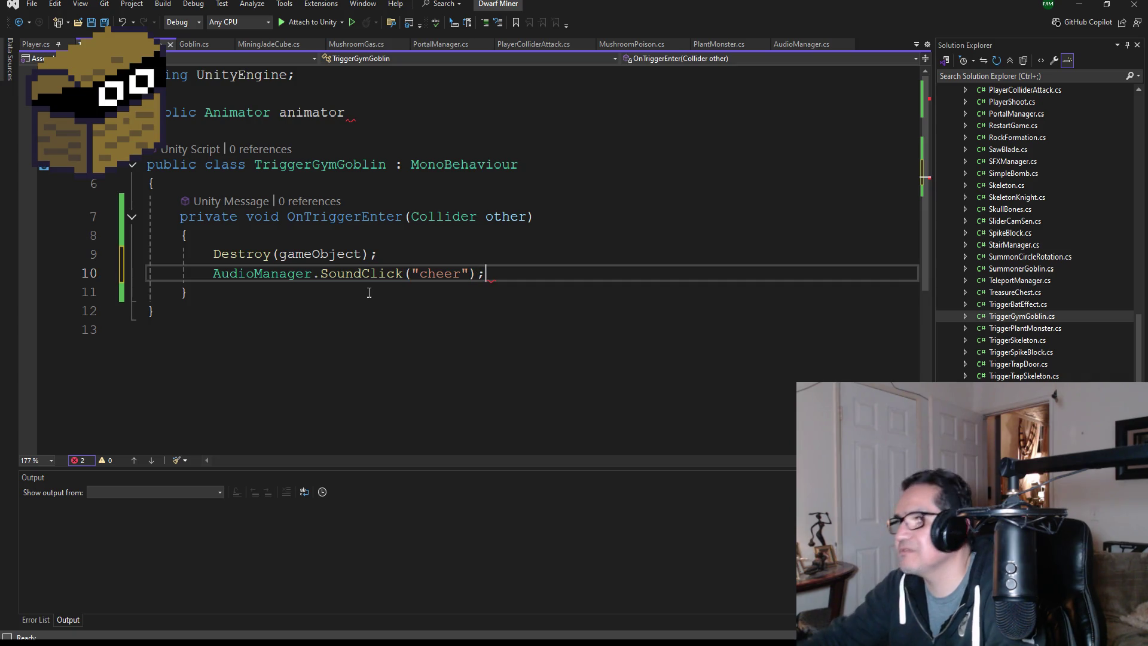
pyautogui.hotkey('ctrl', 's')
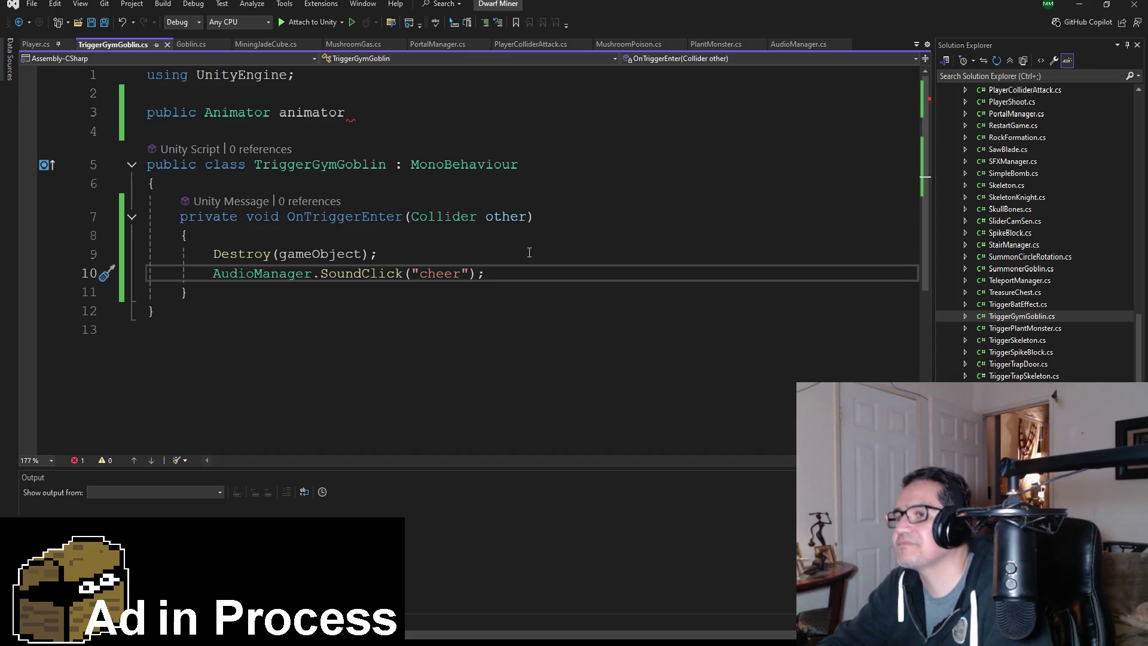
# Finish the Animator field with a semicolon and rename it GymAnimator.
pyautogui.press('Return')
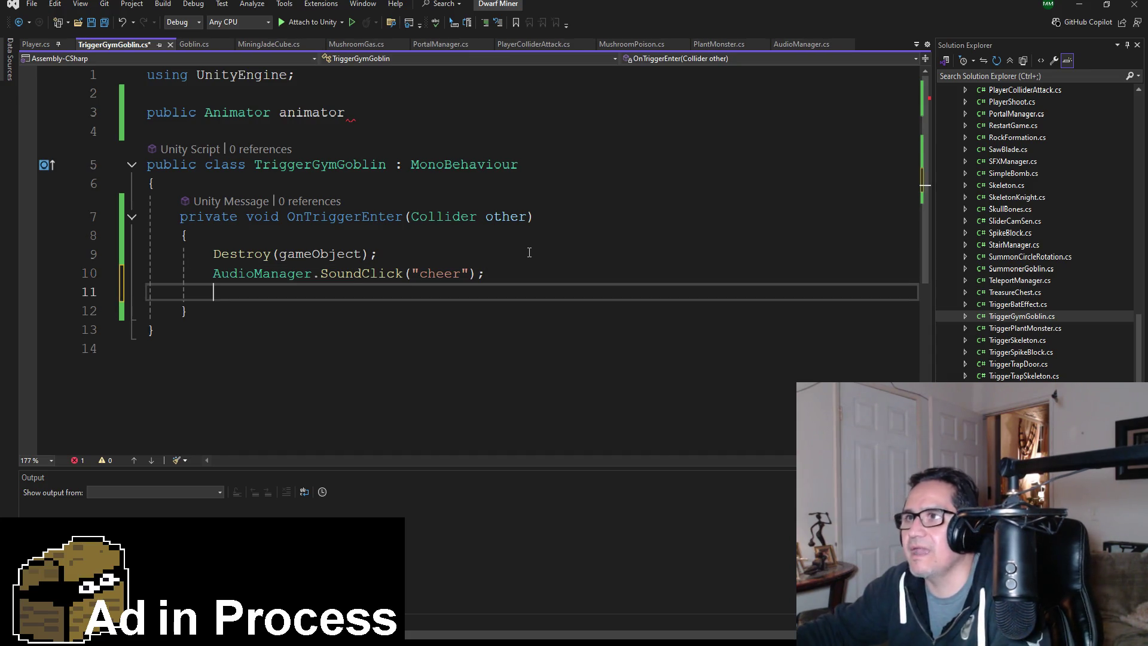
pyautogui.click(375, 111)
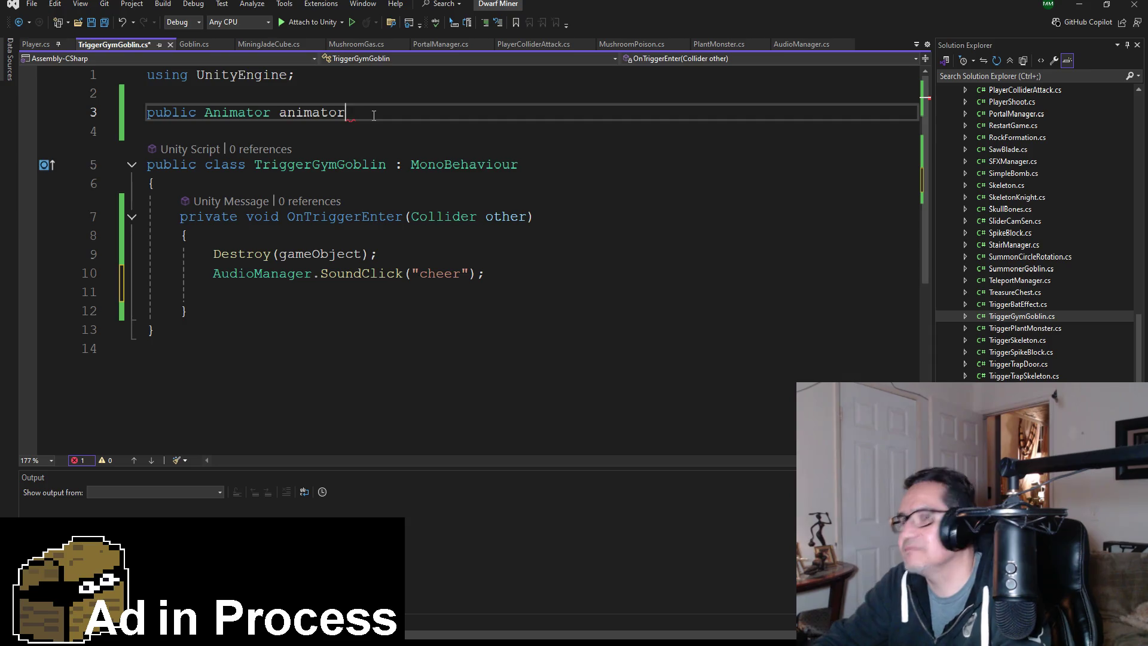
pyautogui.write(';')
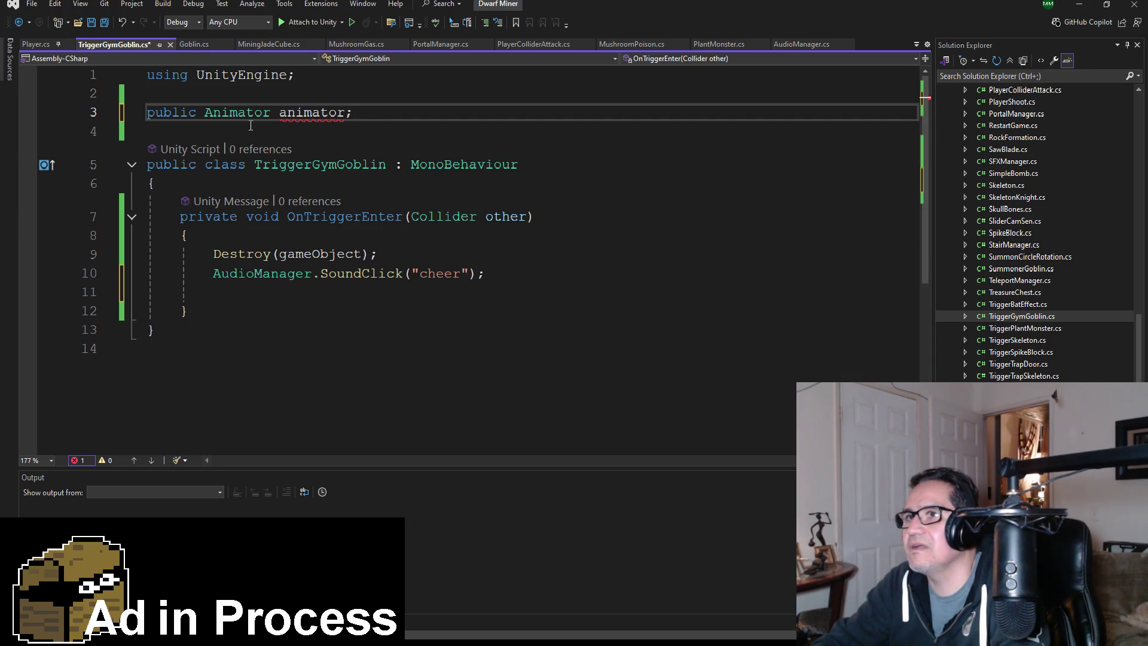
pyautogui.doubleClick(232, 113)
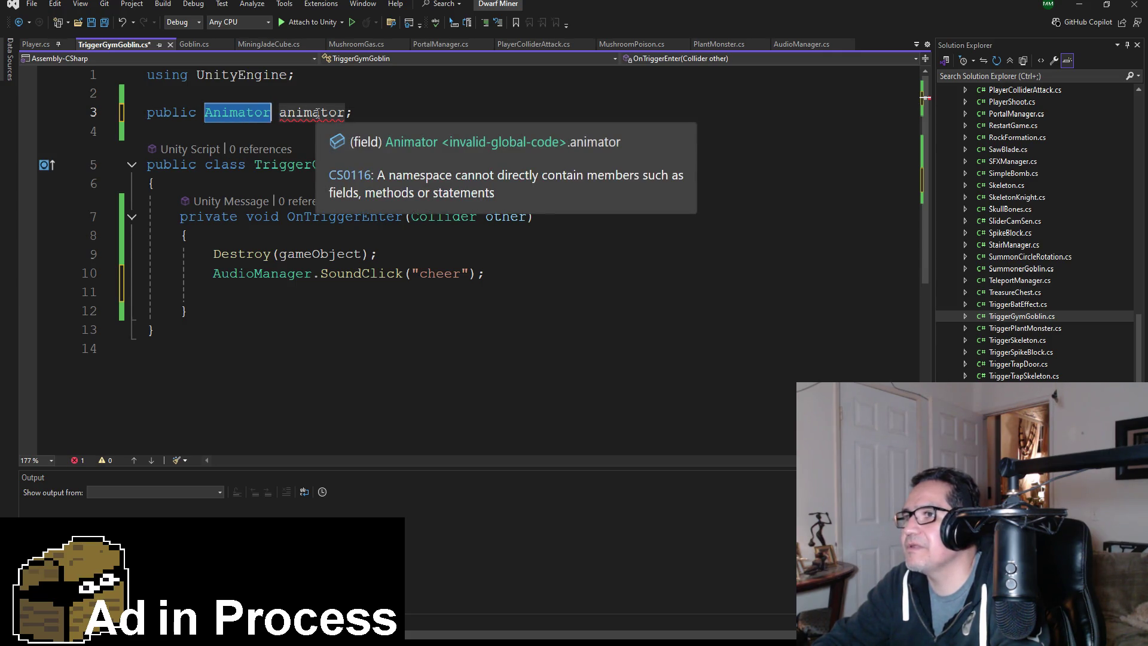
pyautogui.doubleClick(317, 113)
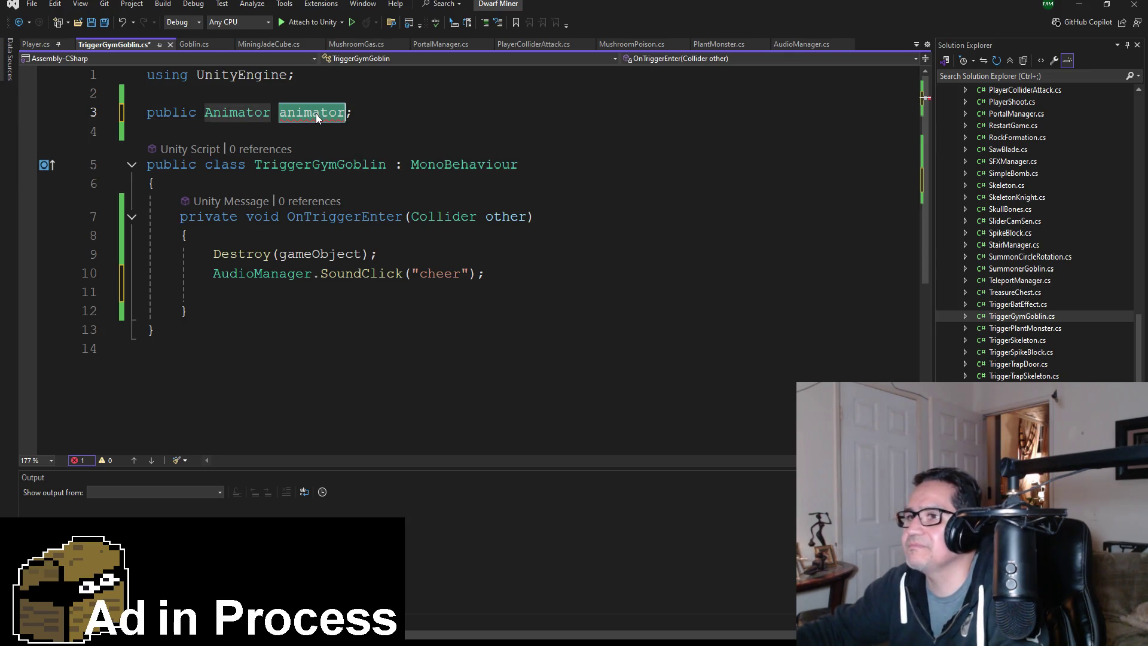
pyautogui.write('player')
pyautogui.press('BackSpace')
pyautogui.press('BackSpace')
pyautogui.press('BackSpace')
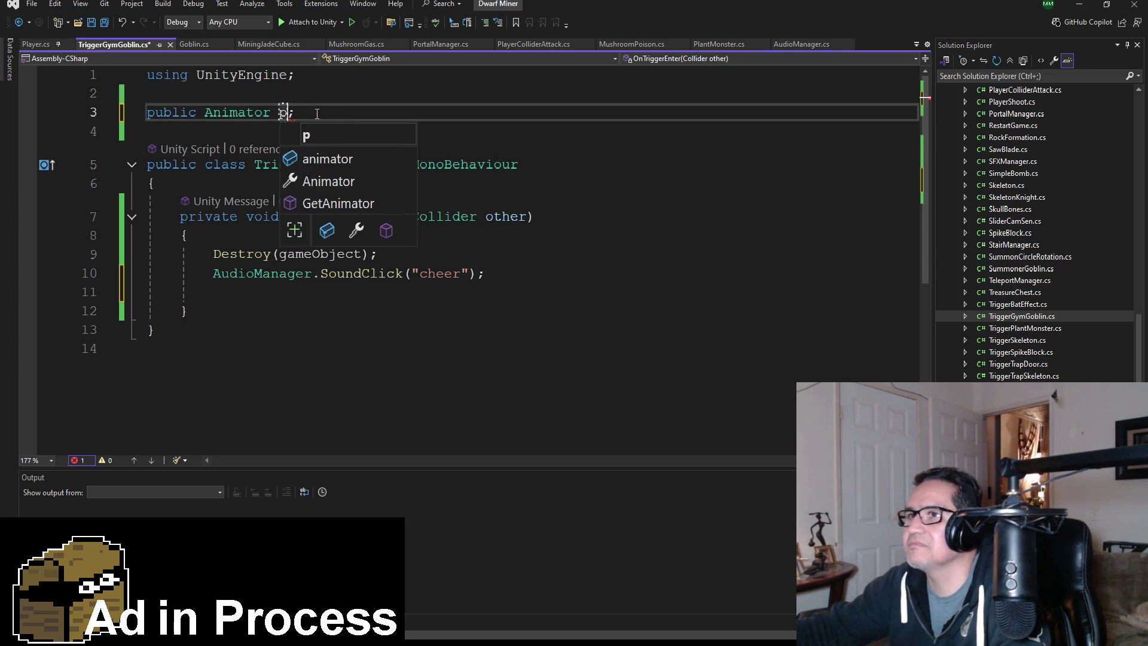
pyautogui.press('BackSpace')
pyautogui.write('GymAnimator')
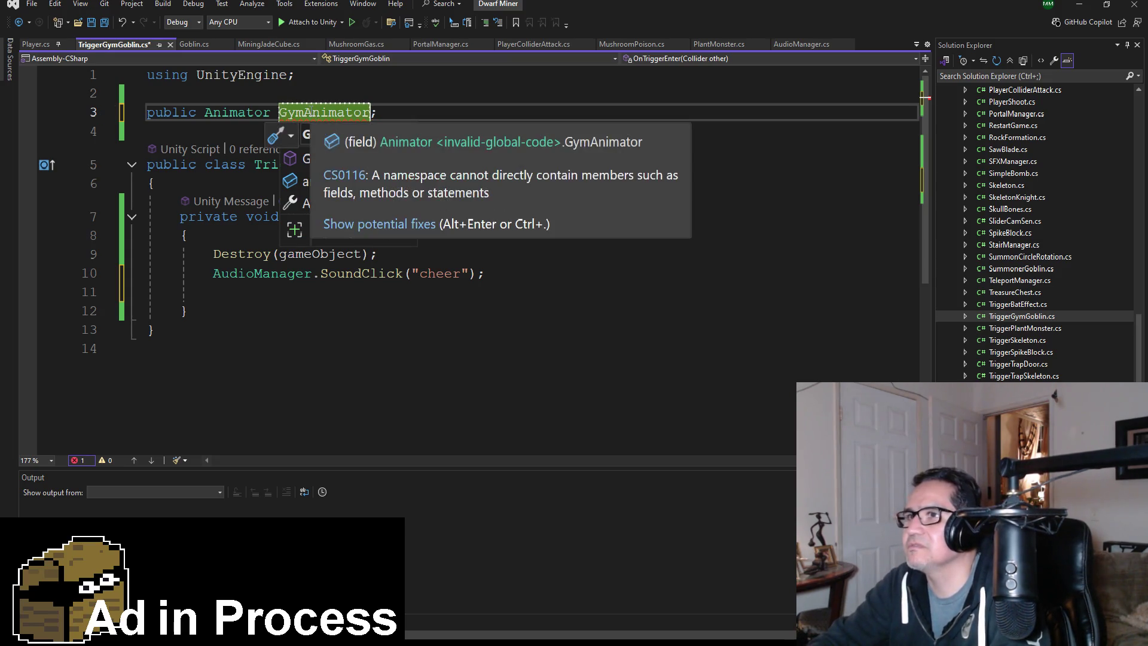
pyautogui.click(204, 121)
pyautogui.click(329, 112)
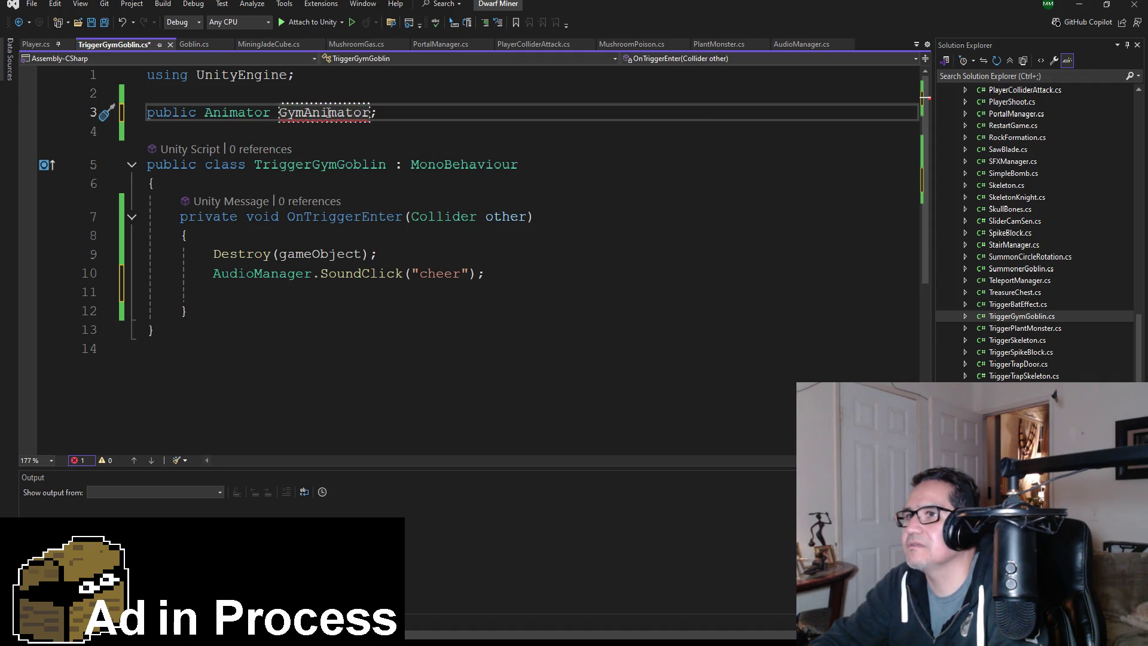
pyautogui.doubleClick(329, 114)
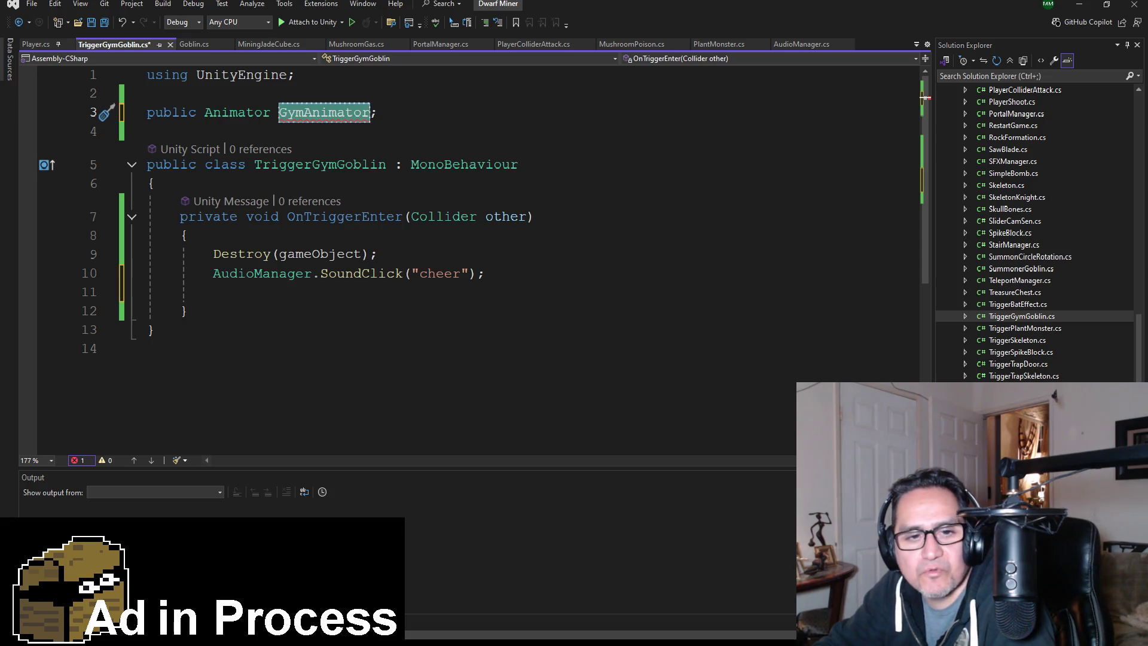
# Remove the misplaced public Animator GymAnimator declaration from above the class.
pyautogui.hotkey('alt', 'Tab')
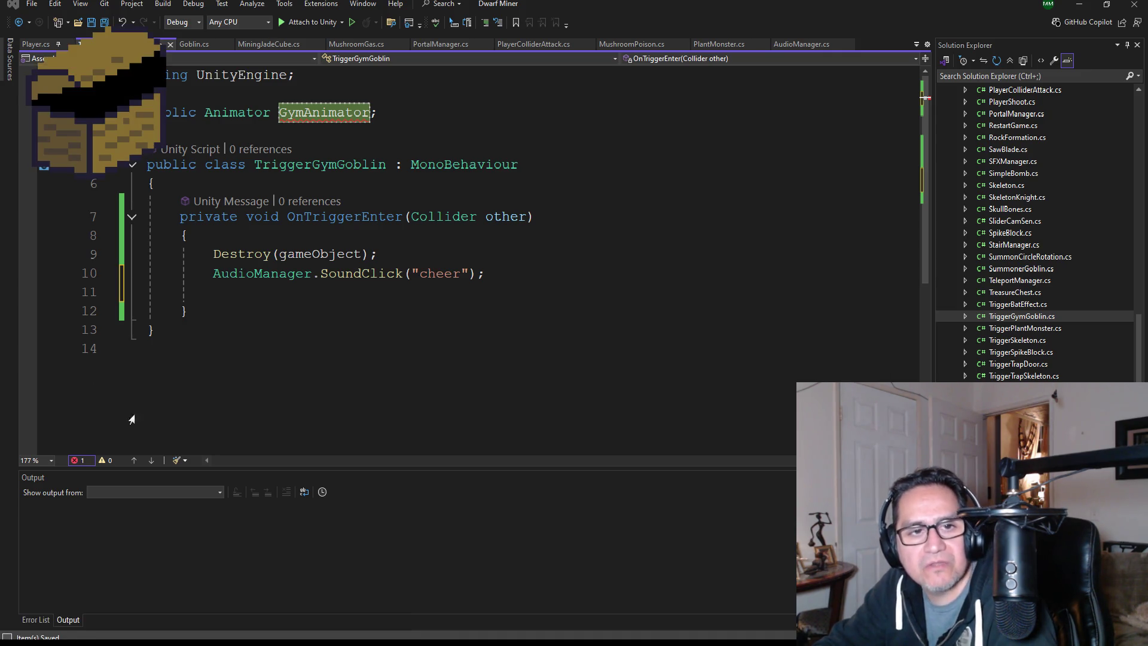
pyautogui.doubleClick(224, 112)
pyautogui.click(107, 23)
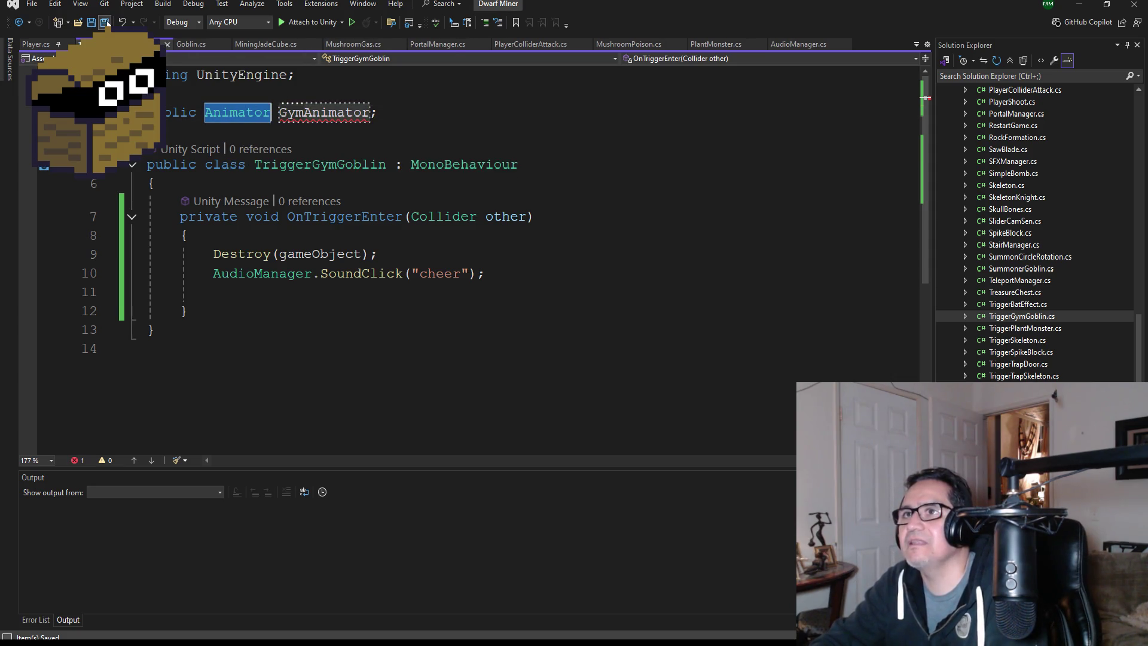
pyautogui.moveTo(329, 110)
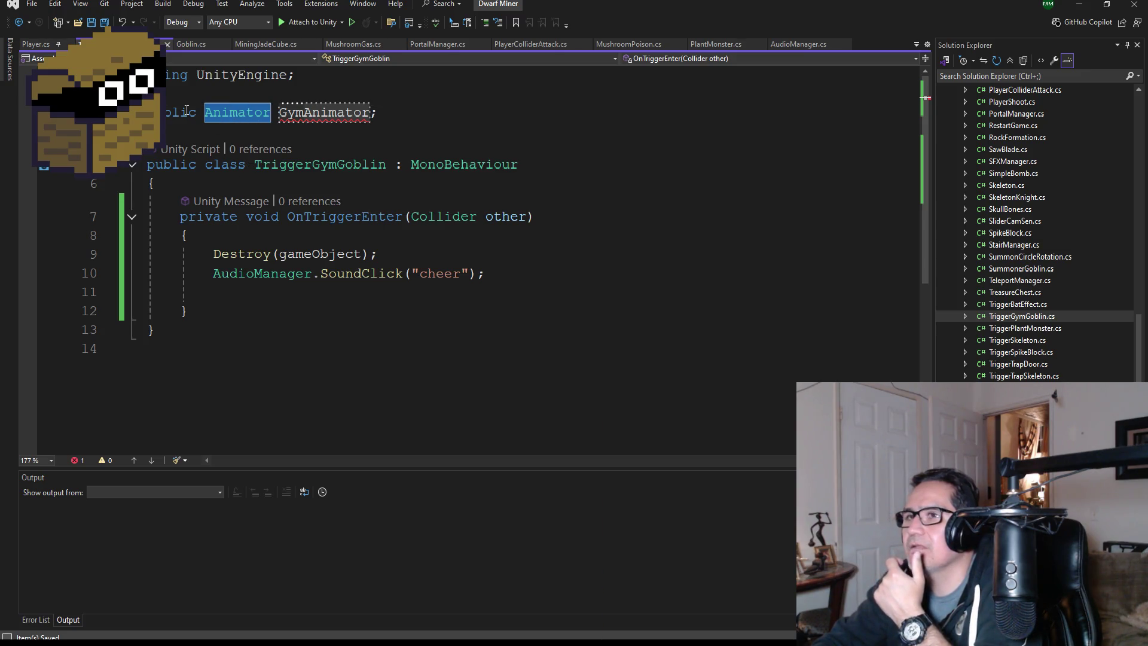
pyautogui.doubleClick(186, 112)
pyautogui.write('r')
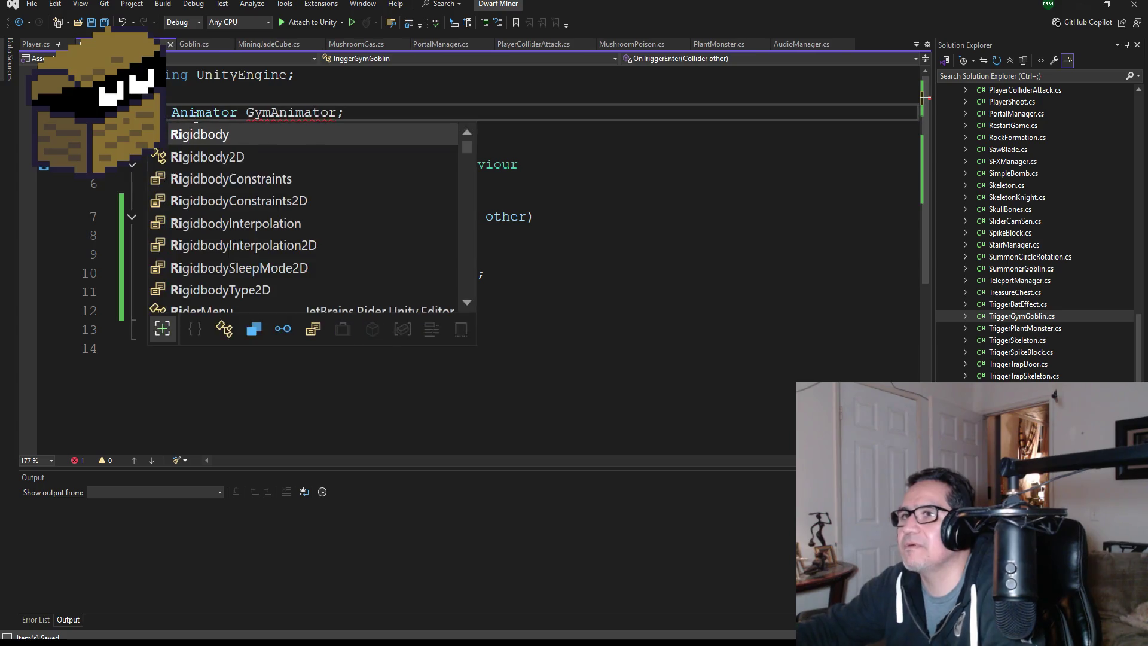
pyautogui.press('BackSpace')
pyautogui.write('p')
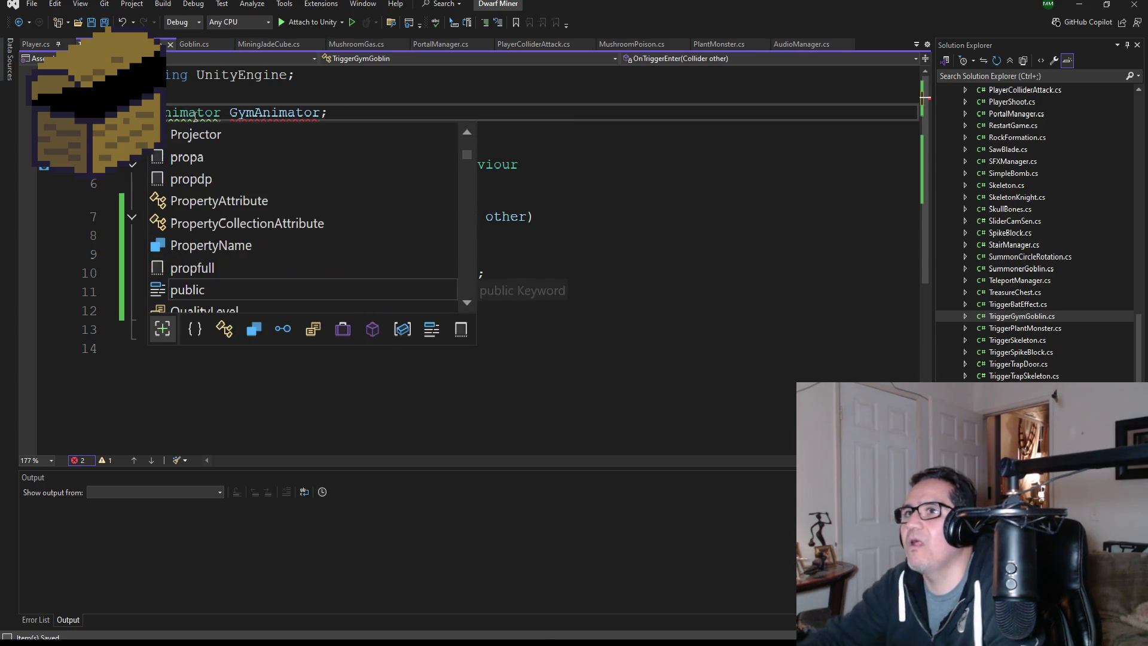
pyautogui.moveTo(346, 111); pyautogui.dragTo(147, 111)
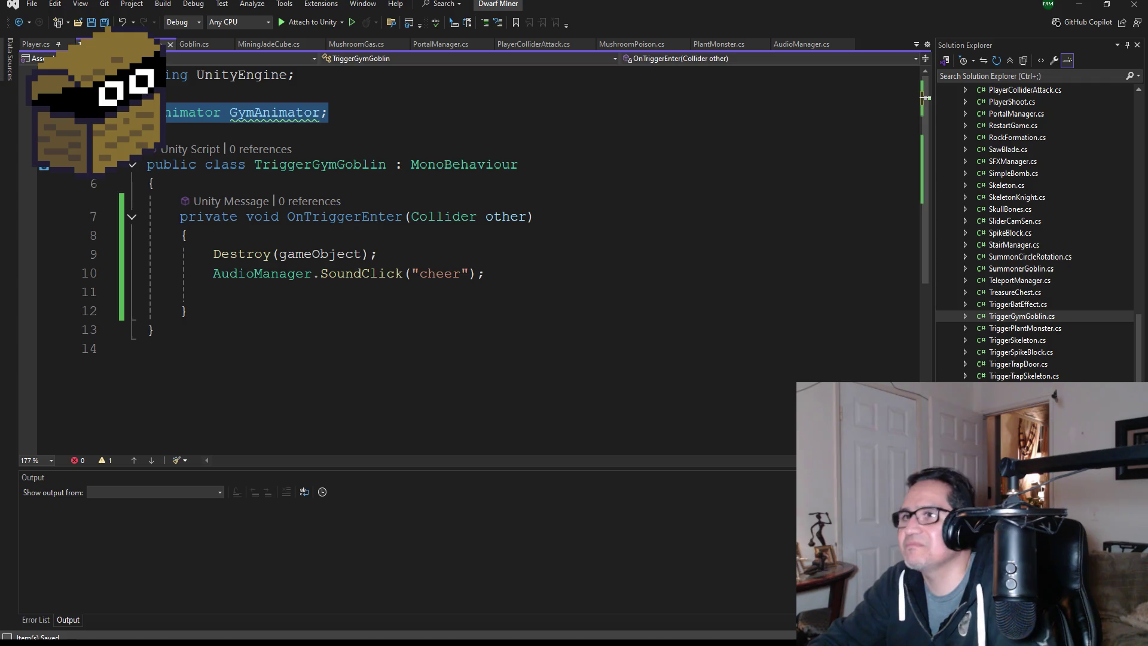
pyautogui.press('BackSpace')
pyautogui.press('BackSpace')
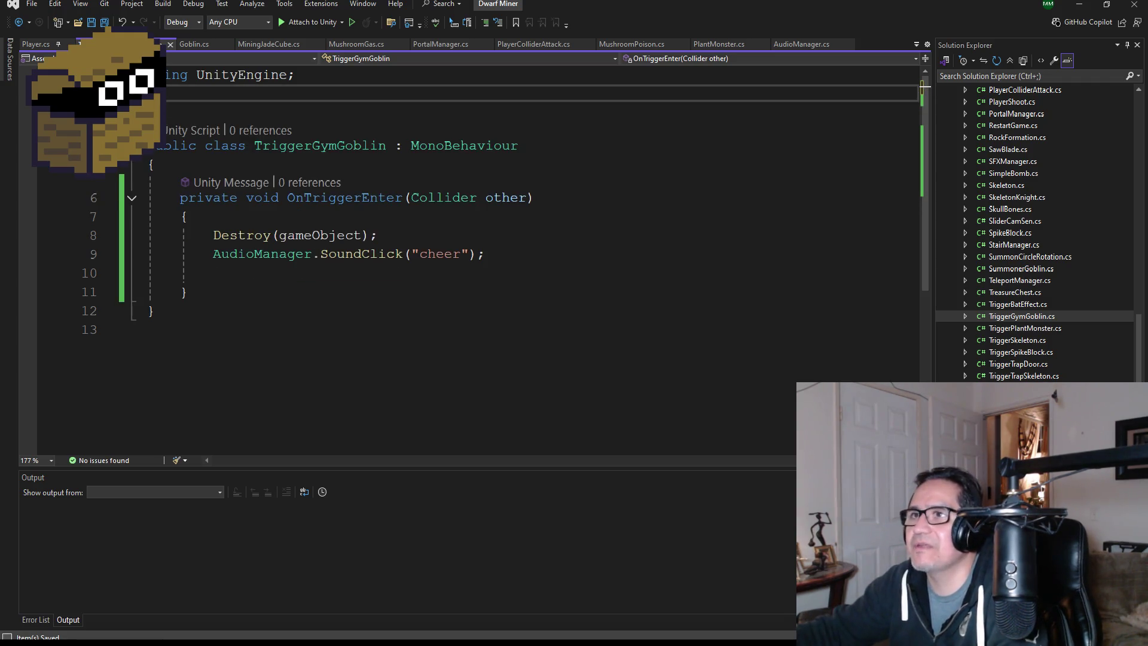
pyautogui.press('BackSpace')
# Place the public Animator GymAnimator field inside the TriggerGymGoblin class and save.
pyautogui.click(193, 146)
pyautogui.hotkey('ctrl', 'z')
pyautogui.hotkey('ctrl', 'z')
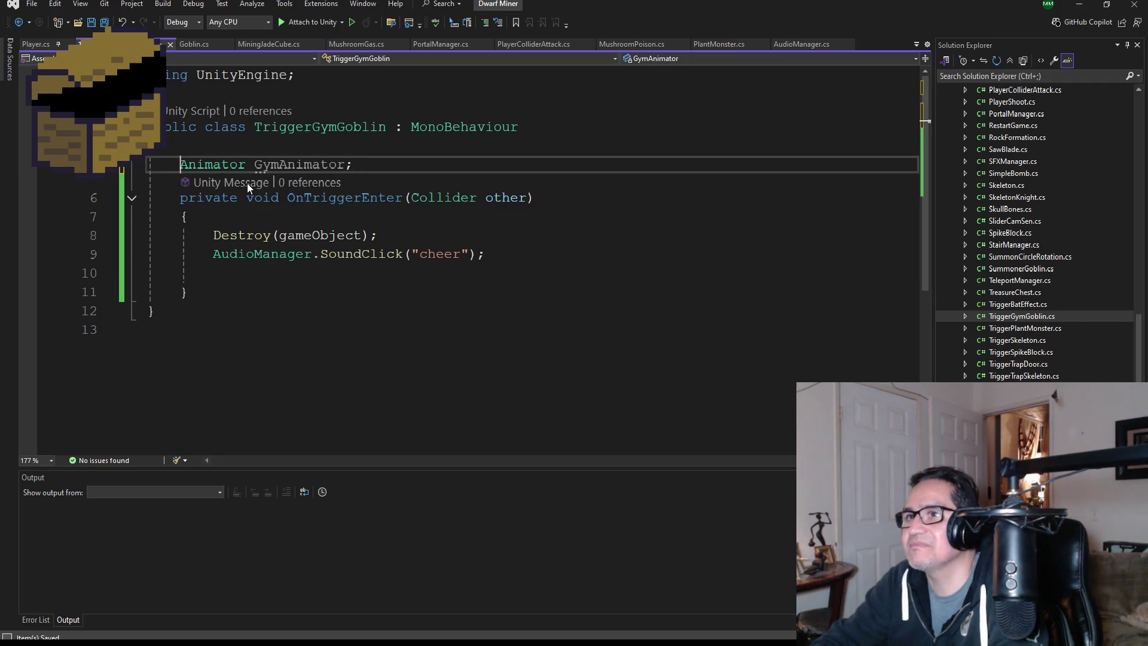
pyautogui.hotkey('ctrl', 'z')
pyautogui.click(300, 274)
pyautogui.click(91, 22)
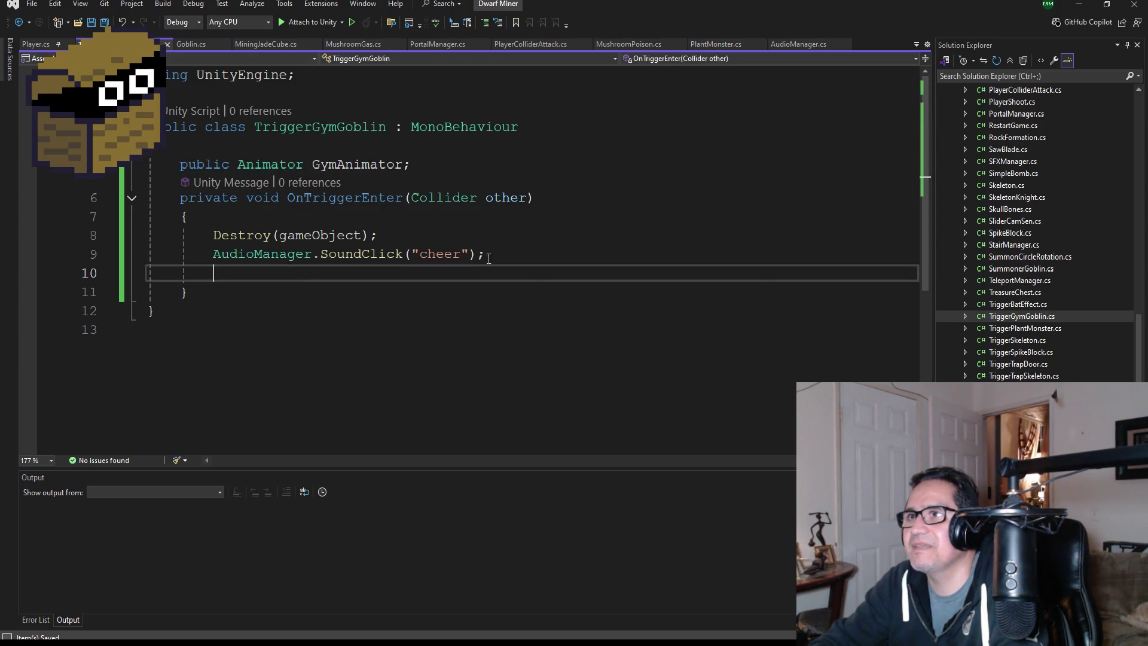
# Add GymAnimator.Play("") to OnTriggerEnter and save the script.
pyautogui.write('Gym')
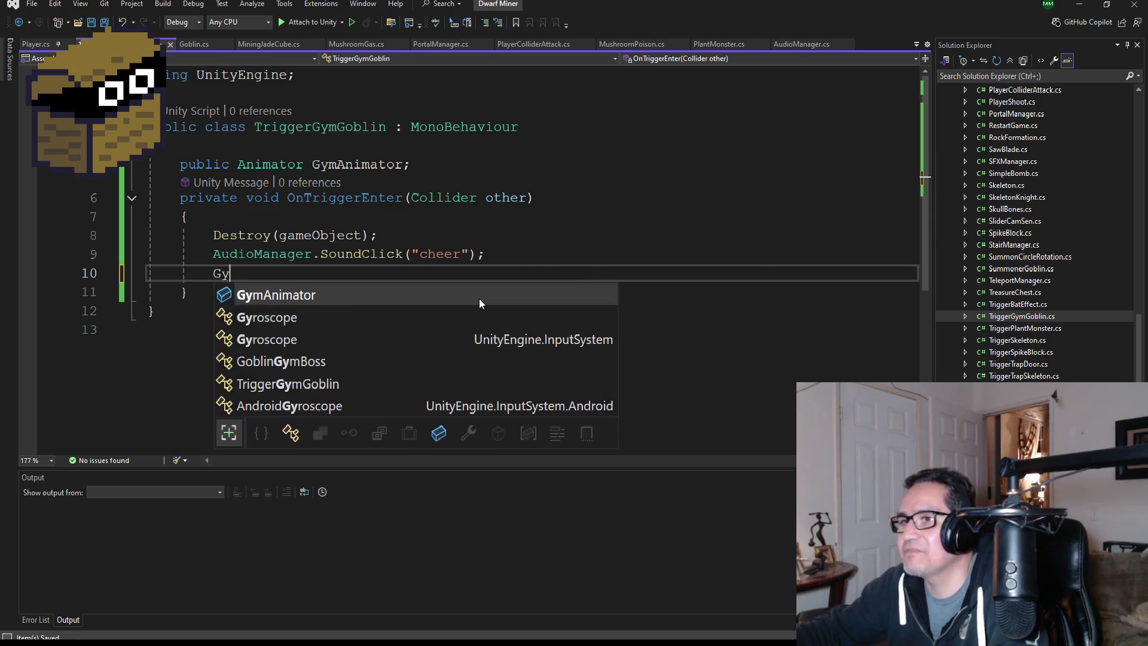
pyautogui.press('Tab')
pyautogui.write('.')
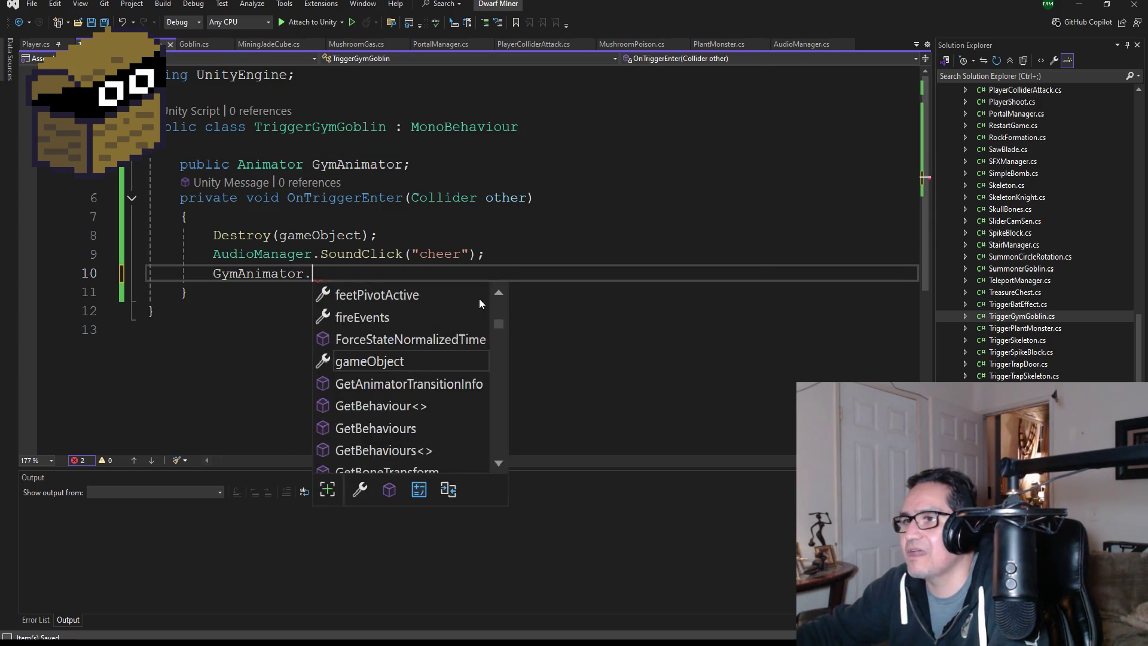
pyautogui.write('Play)')
pyautogui.press('BackSpace')
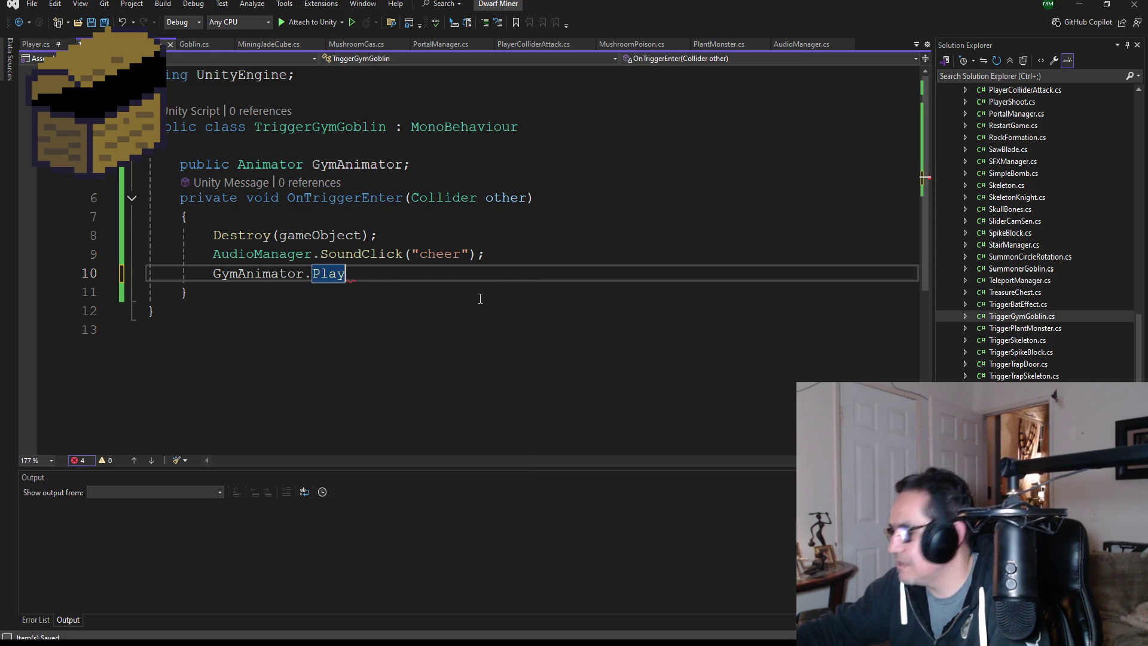
pyautogui.write('("')
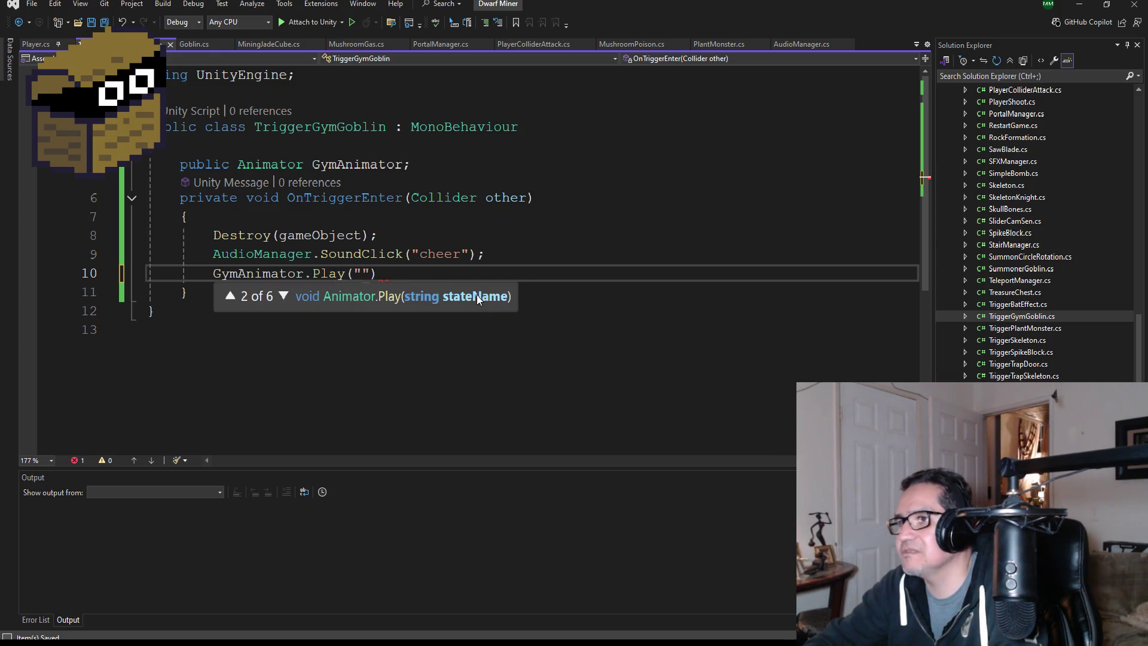
pyautogui.click(104, 20)
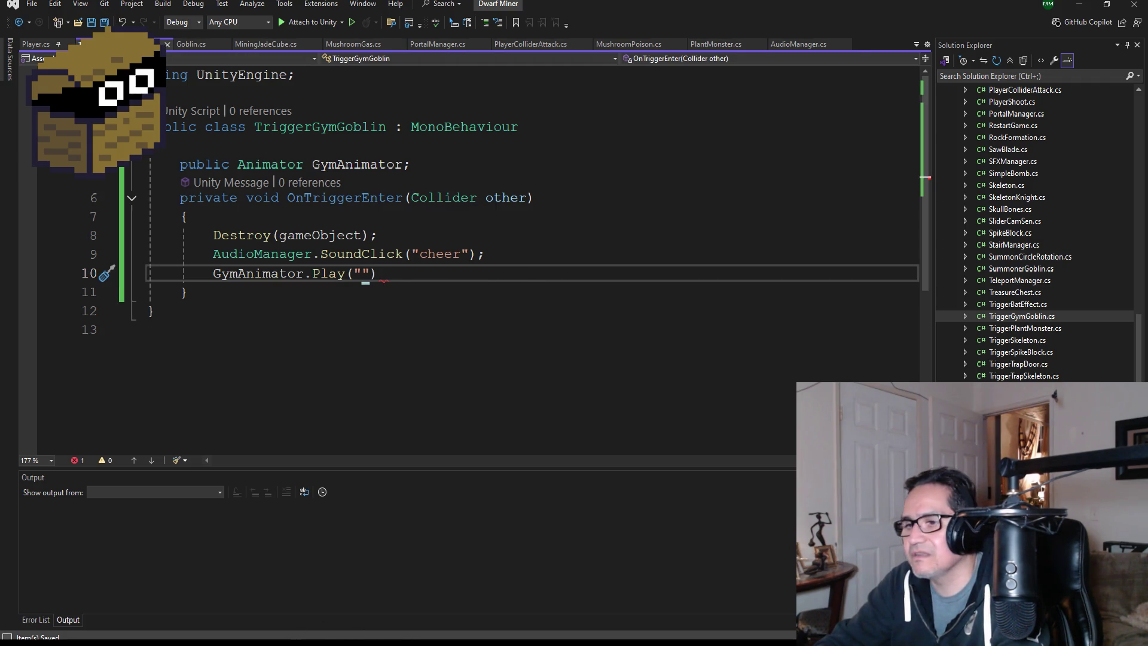
pyautogui.click(266, 614)
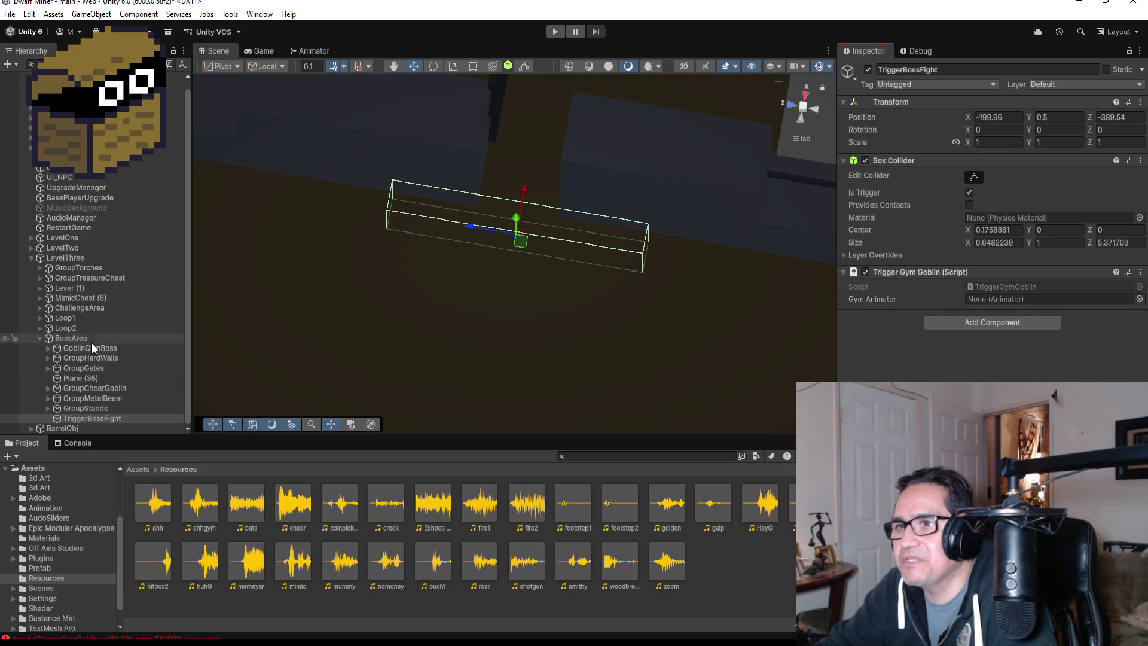
# Copy the Gym_Goblin_Intro state name from GoblinGymBoss's Animator and return to Visual Studio.
pyautogui.click(91, 338)
pyautogui.click(111, 348)
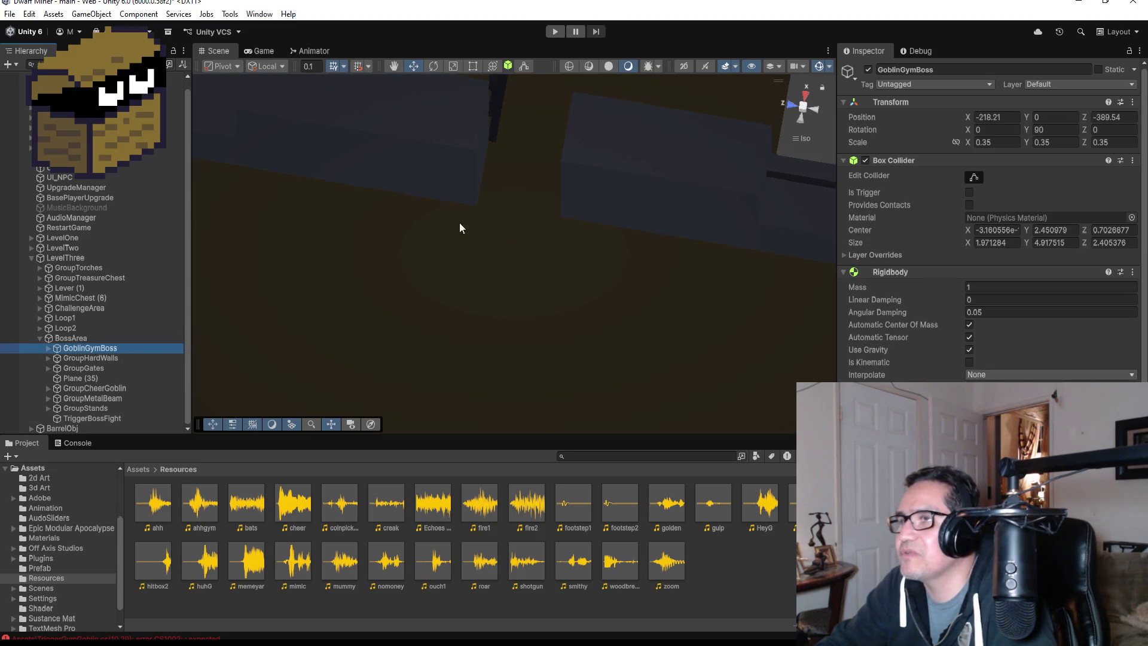
pyautogui.click(308, 50)
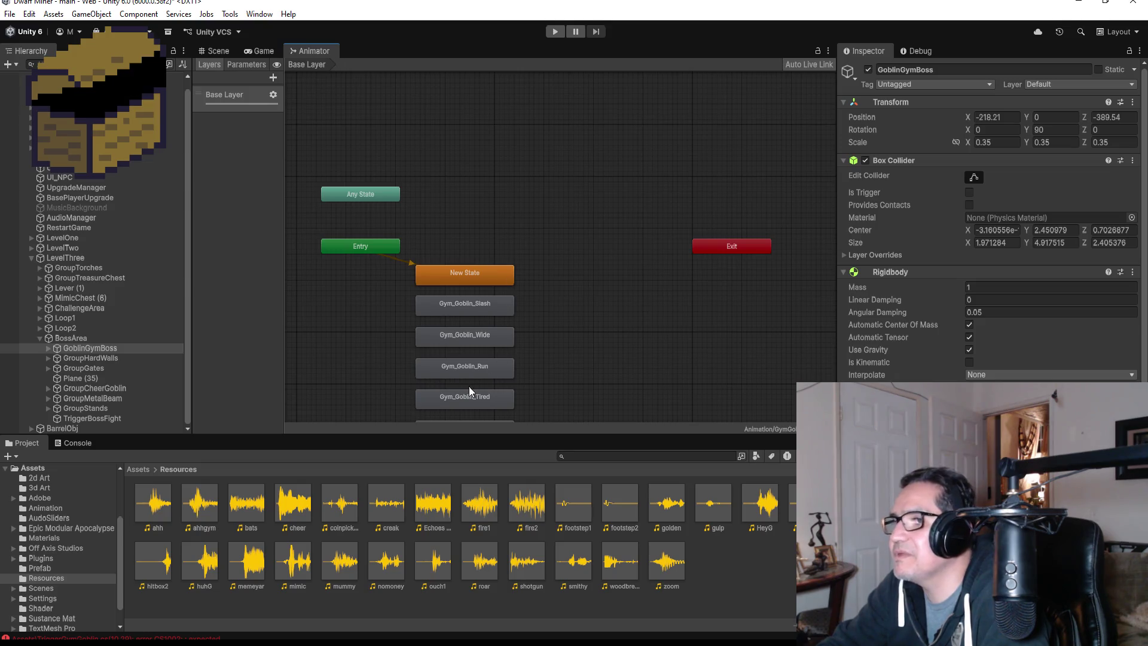
pyautogui.scroll(-3, 469, 386)
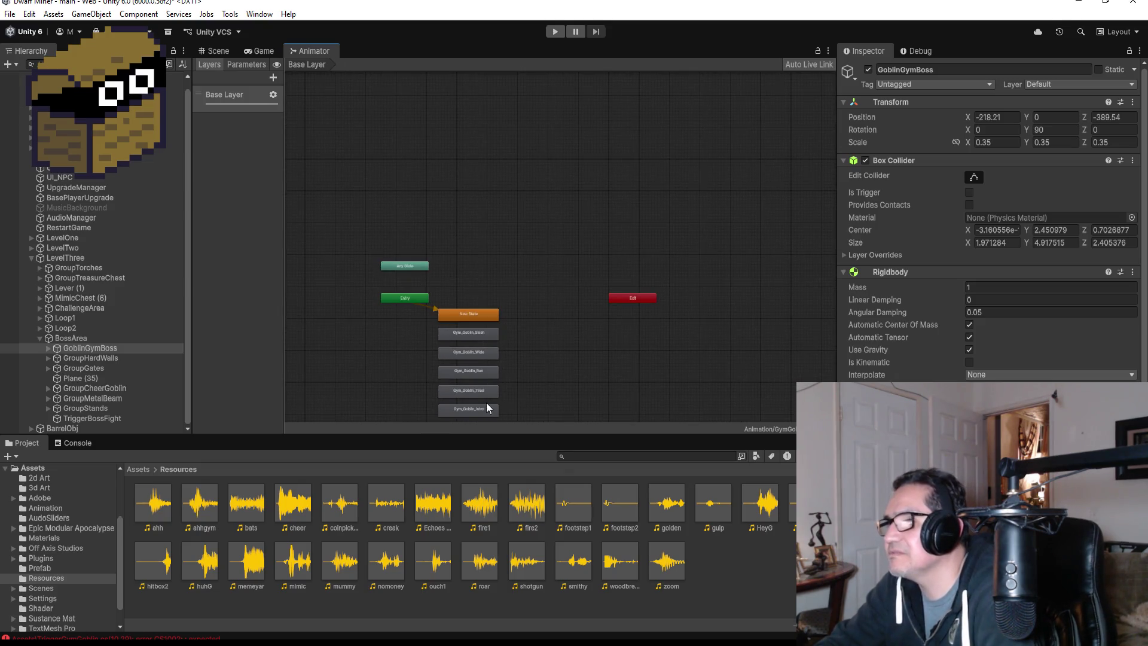
pyautogui.click(479, 409)
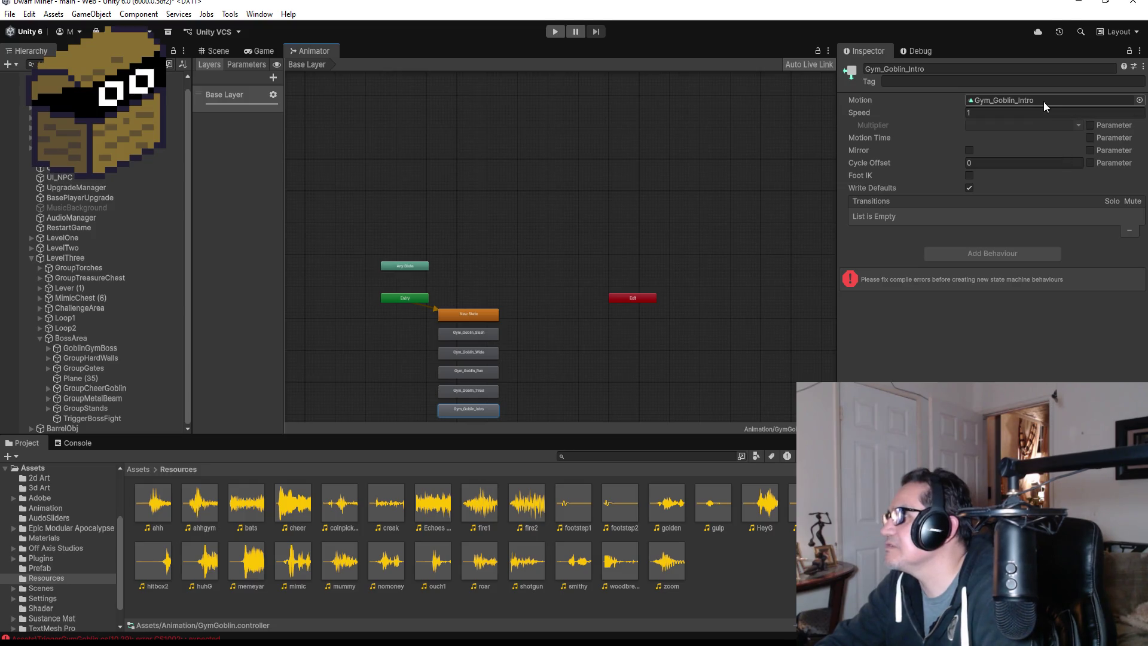
pyautogui.moveTo(938, 72); pyautogui.dragTo(860, 71)
pyautogui.hotkey('ctrl', 'c')
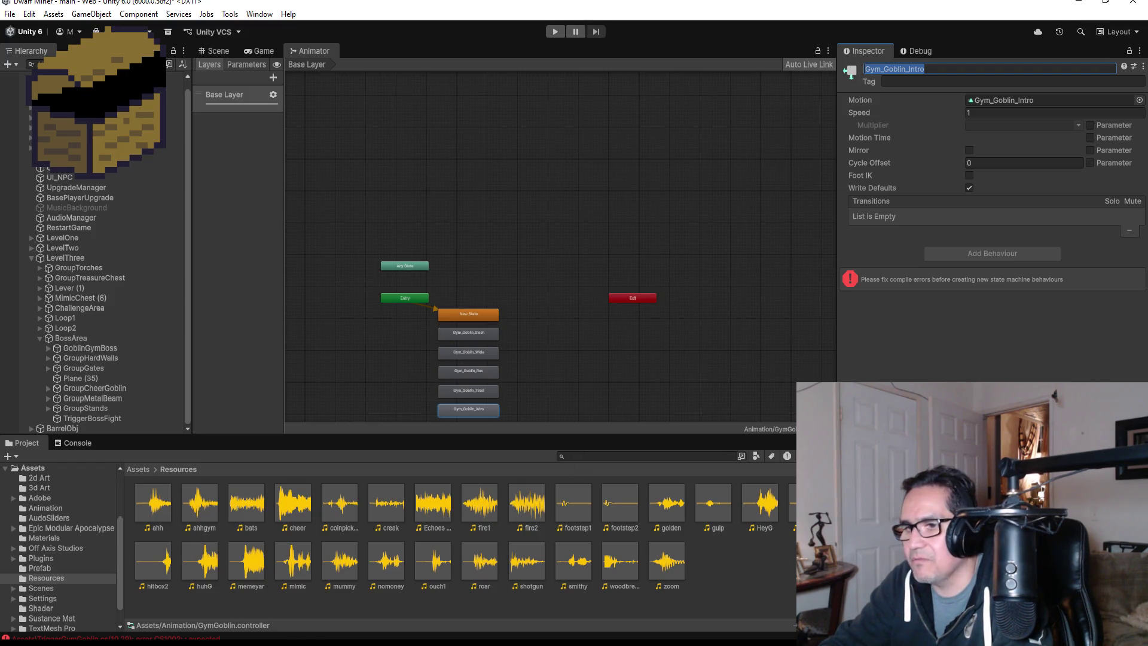
pyautogui.hotkey('alt', 'Tab')
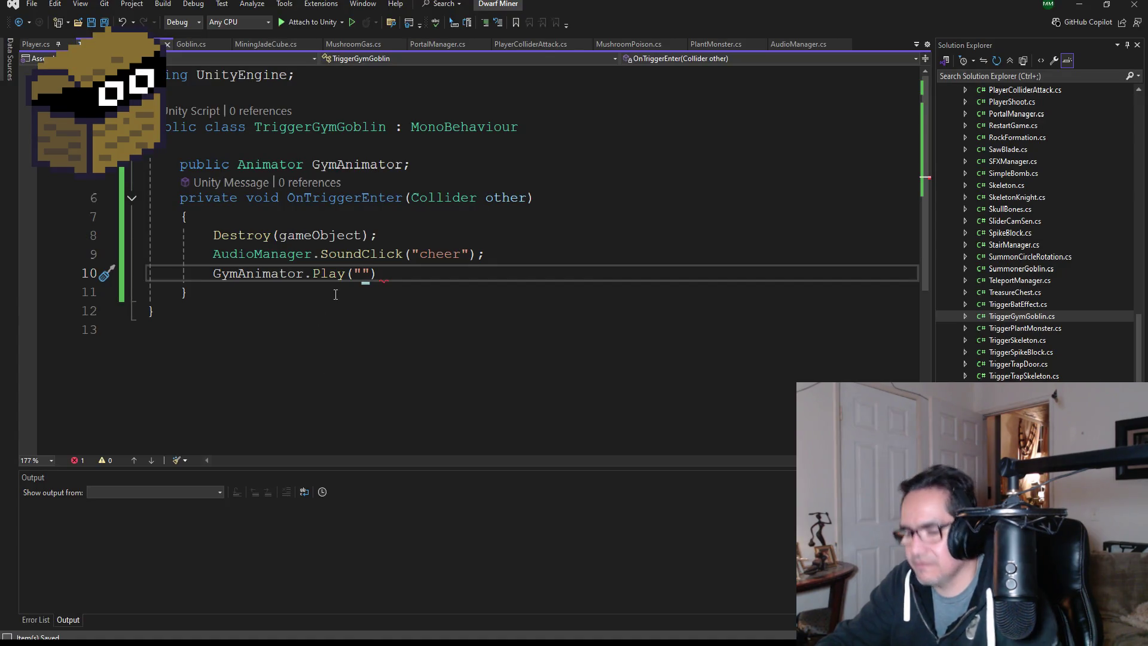
# Complete the line as GymAnimator.Play("Gym_Goblin_Intro"); and save TriggerGymGoblin.cs for Unity to reload.
pyautogui.hotkey('ctrl', 'v')
pyautogui.press('Right')
pyautogui.write(';')
pyautogui.hotkey('ctrl', 's')
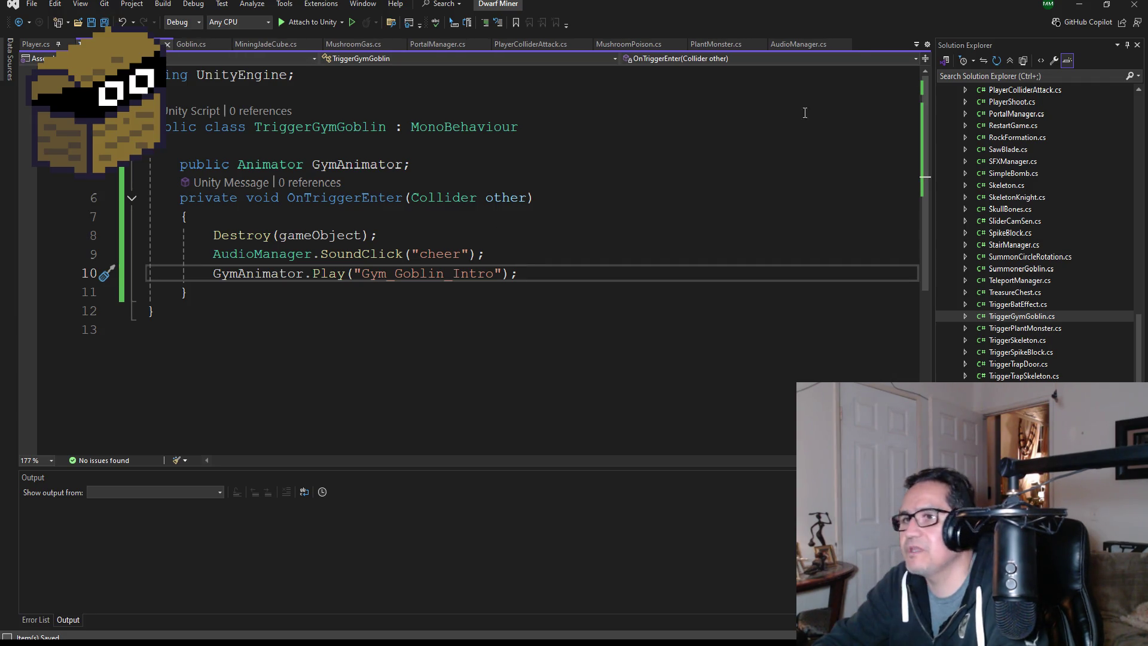
pyautogui.hotkey('alt', 'Tab')
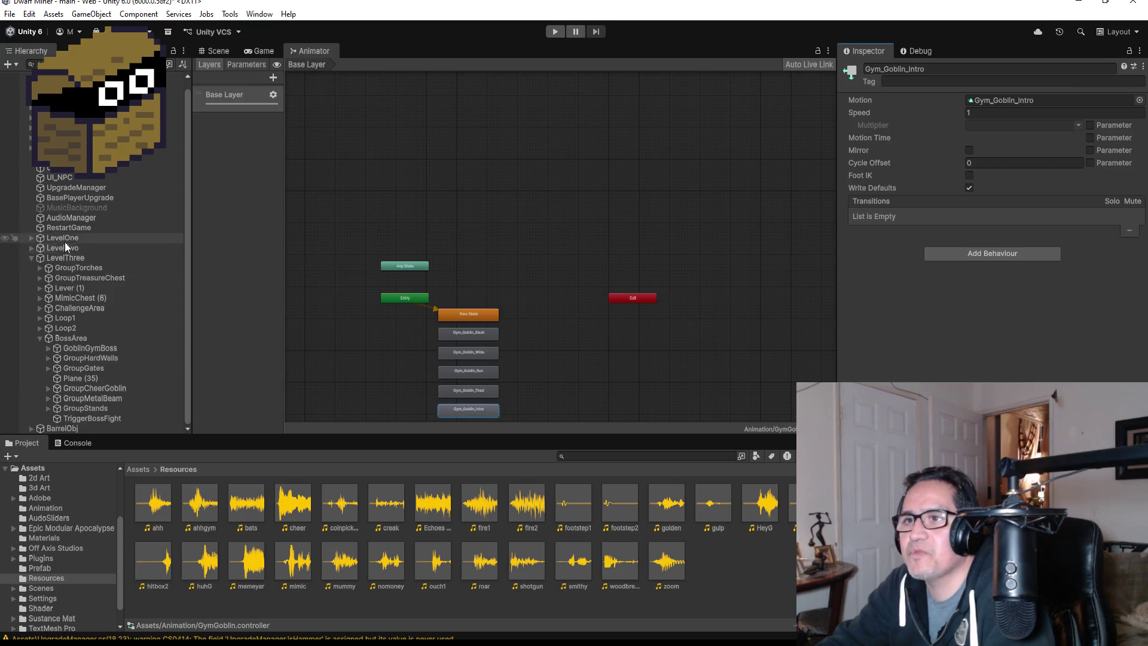
# Select GoblinGymBoss in the Hierarchy to view its collider and rigidbody, then return to the Scene view.
pyautogui.click(65, 349)
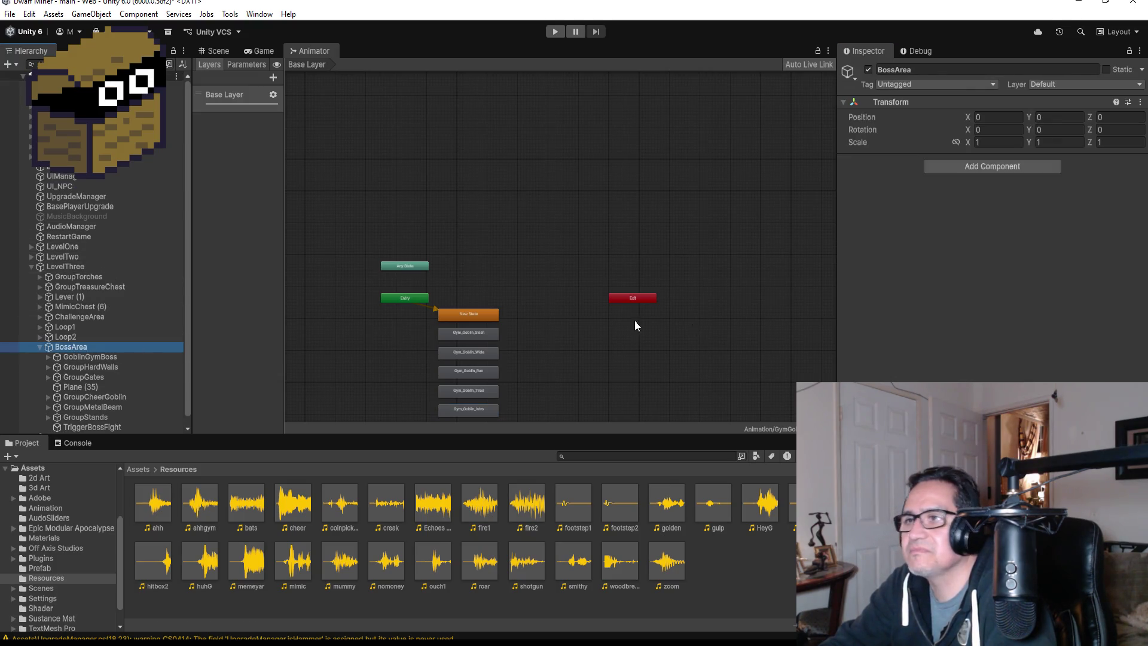
pyautogui.click(86, 359)
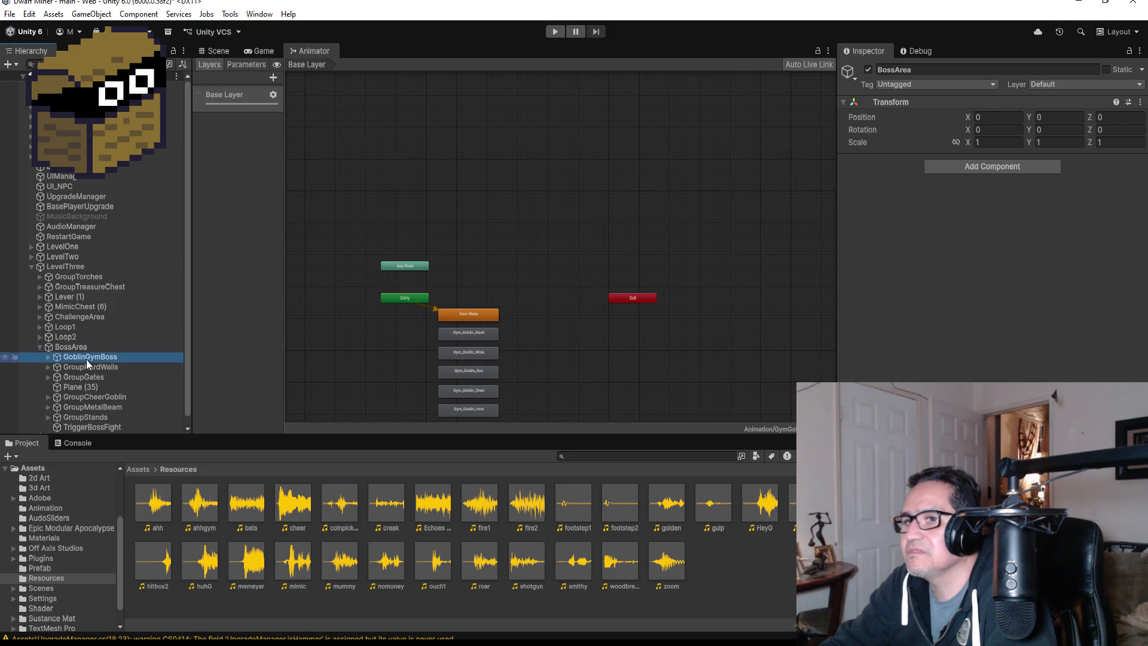
pyautogui.click(80, 276)
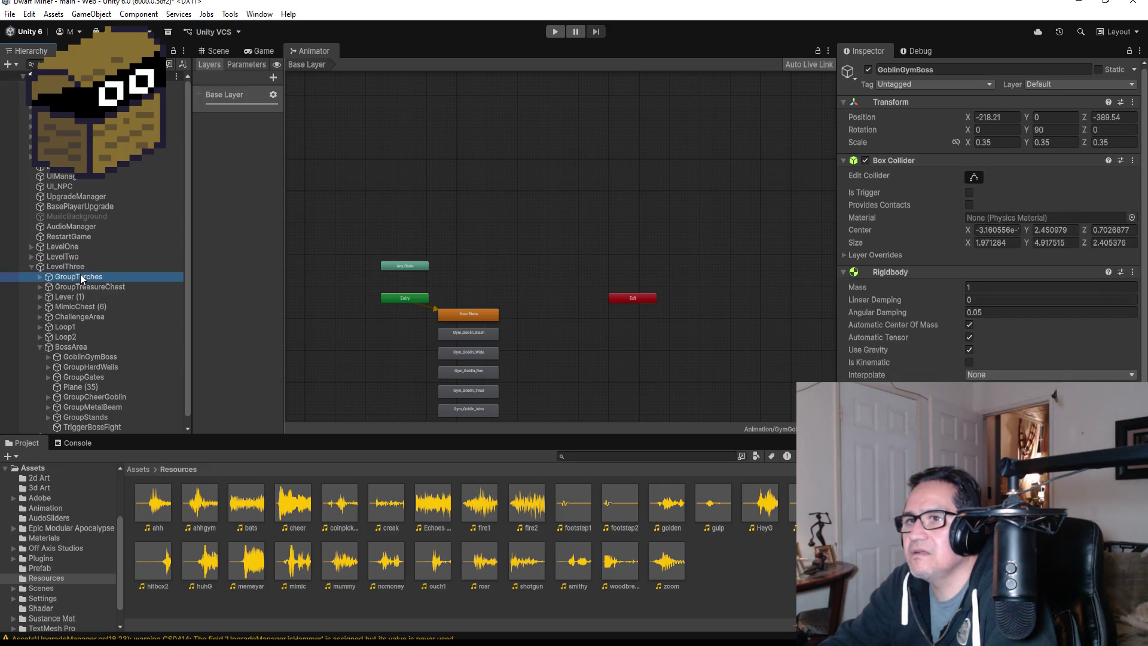
pyautogui.click(76, 349)
pyautogui.click(85, 358)
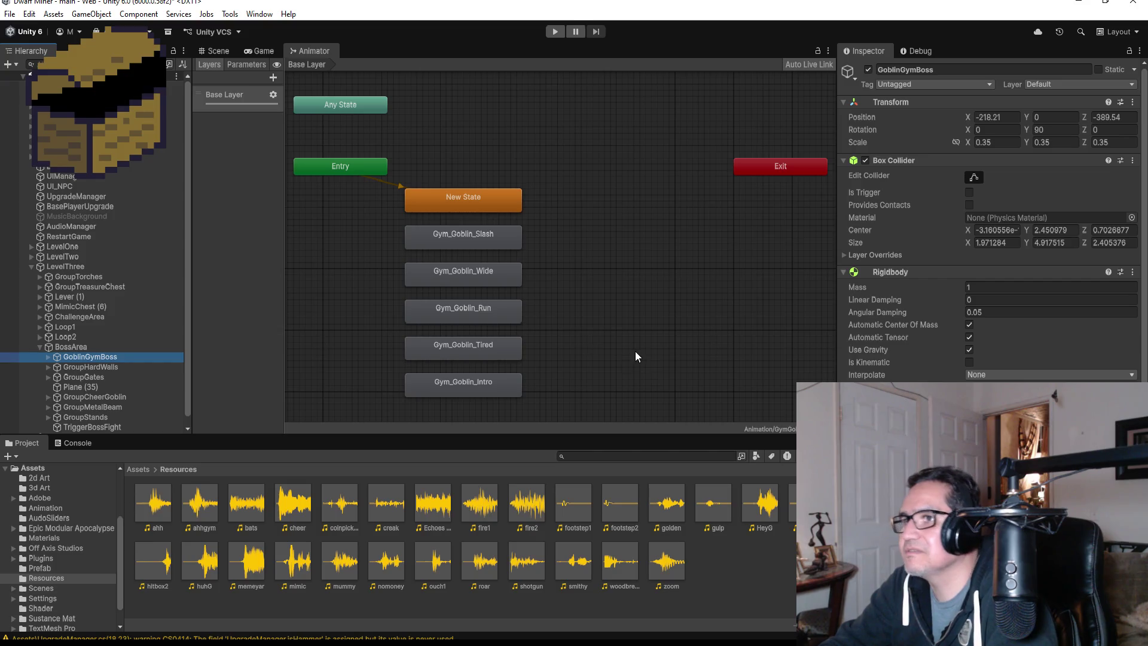
pyautogui.click(210, 51)
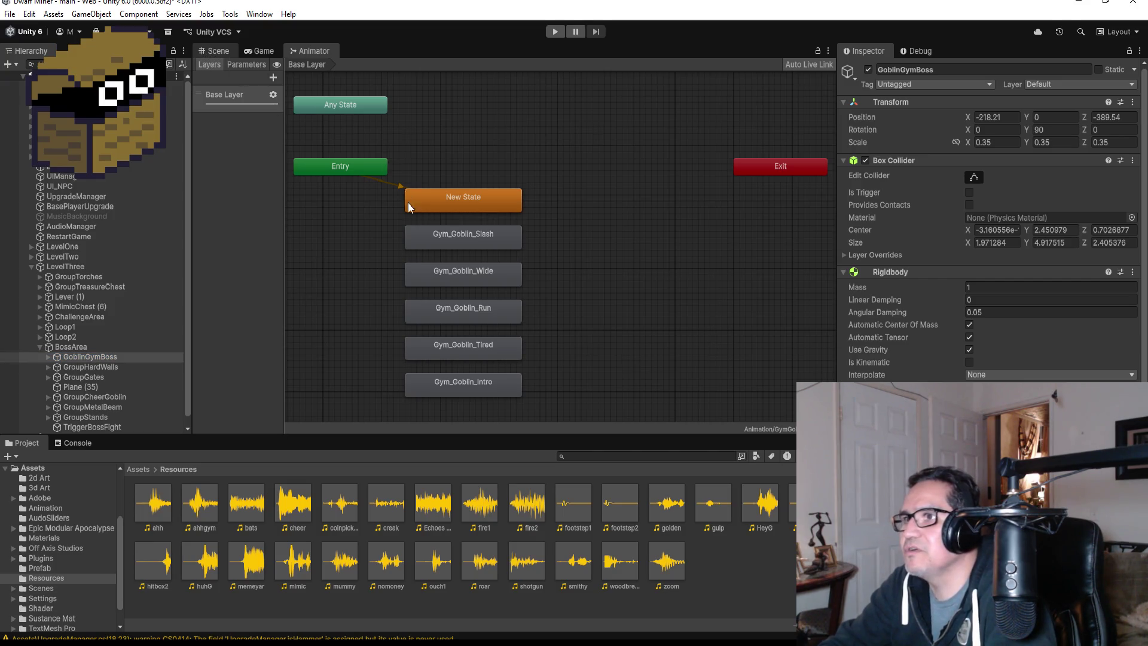
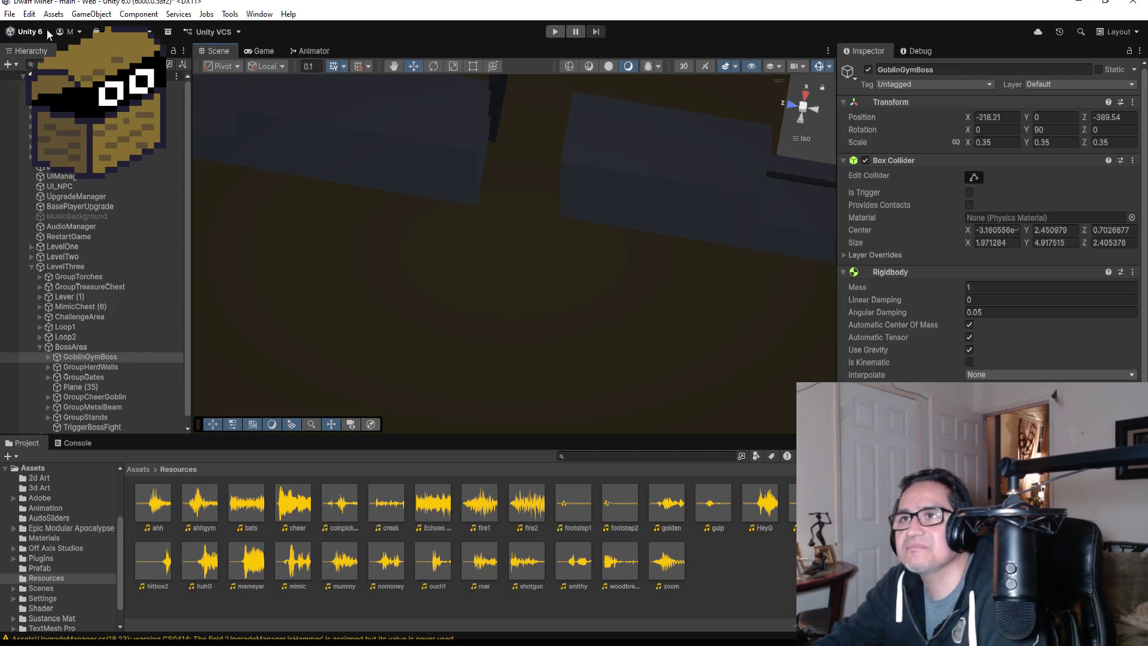
# Glance at the code editor, then return to the Unity editor.
pyautogui.click(10, 14)
pyautogui.click(39, 43)
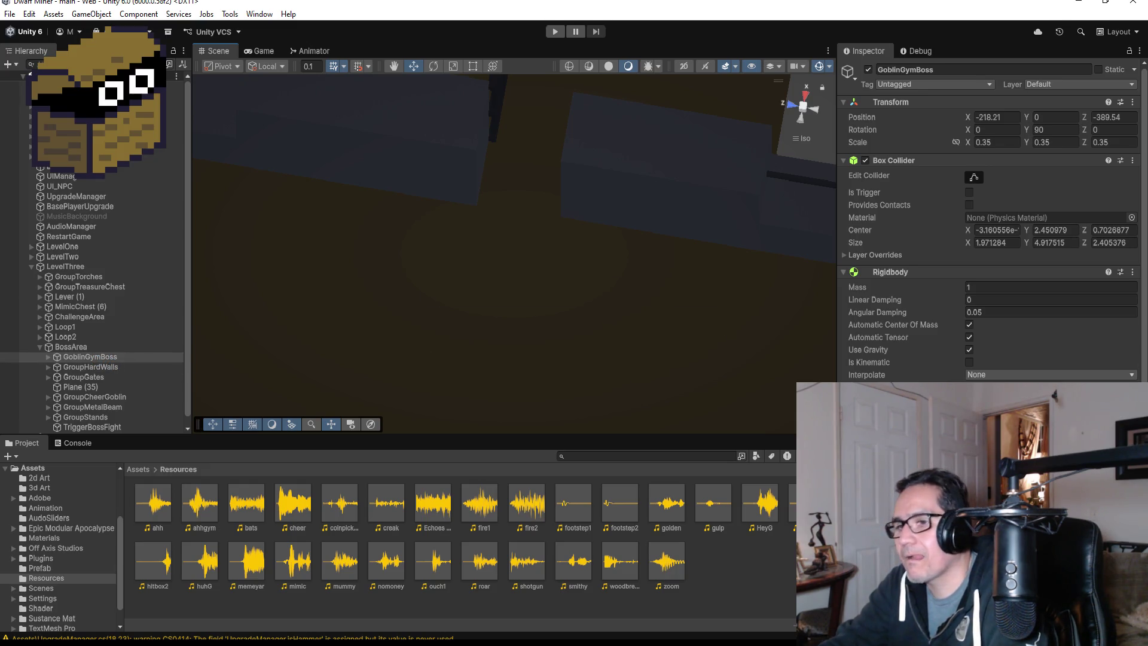
pyautogui.hotkey('alt', 'Tab')
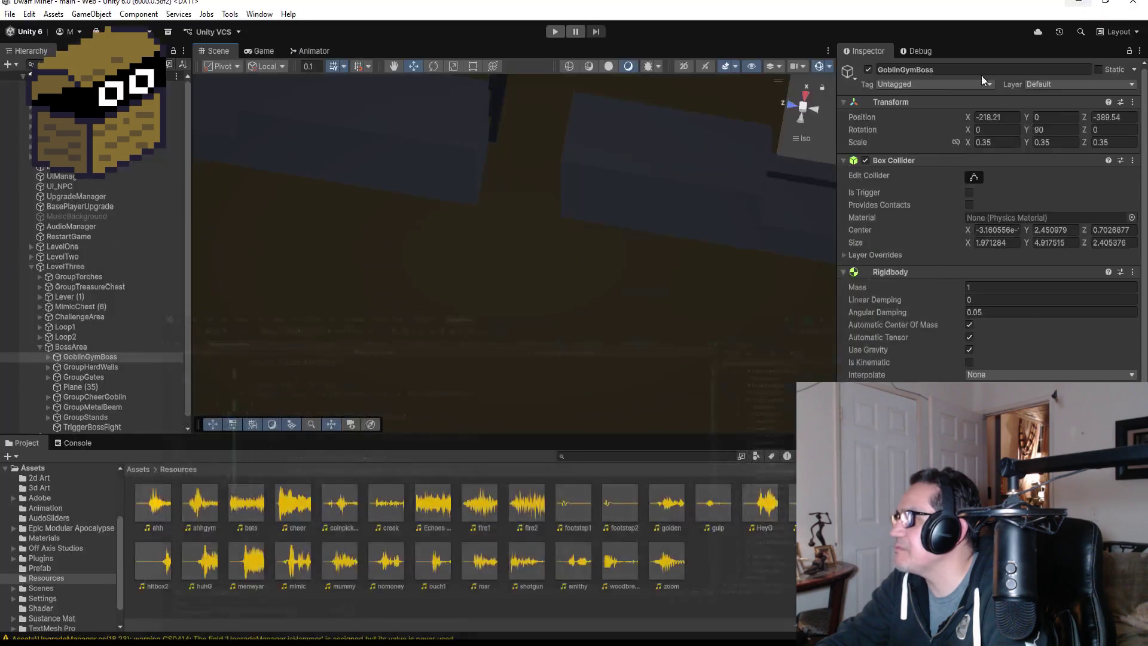
pyautogui.click(1079, 5)
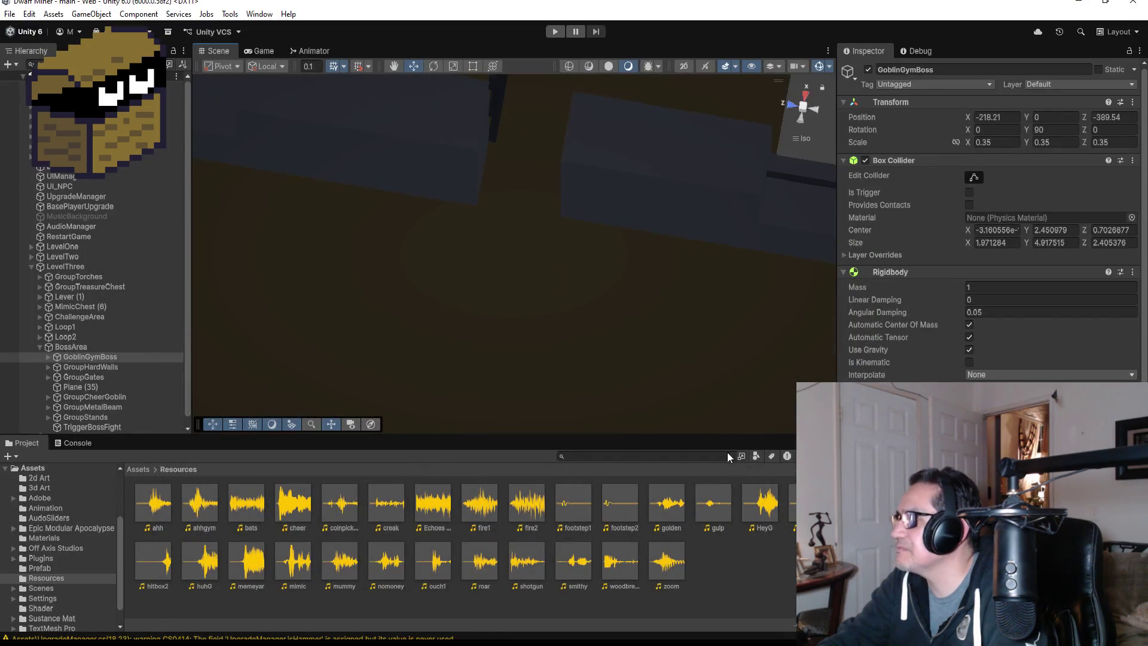
# Assign GoblinGymBoss to TriggerBossFight's Gym Animator field.
pyautogui.scroll(-2, 986, 221)
pyautogui.scroll(-1, 120, 360)
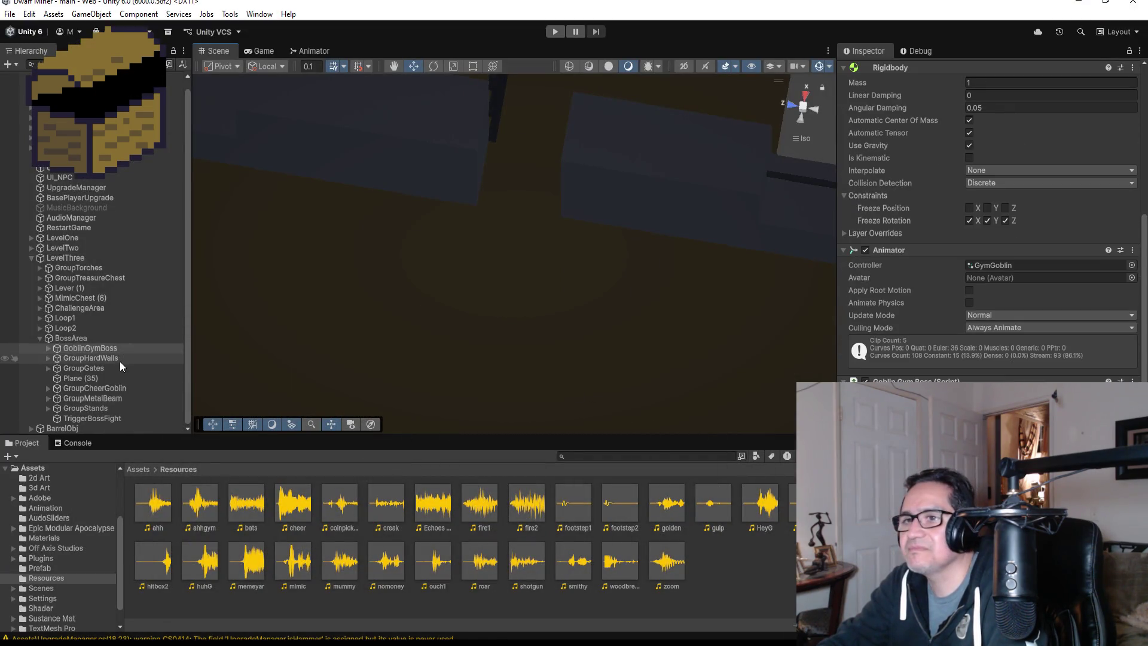
pyautogui.click(99, 417)
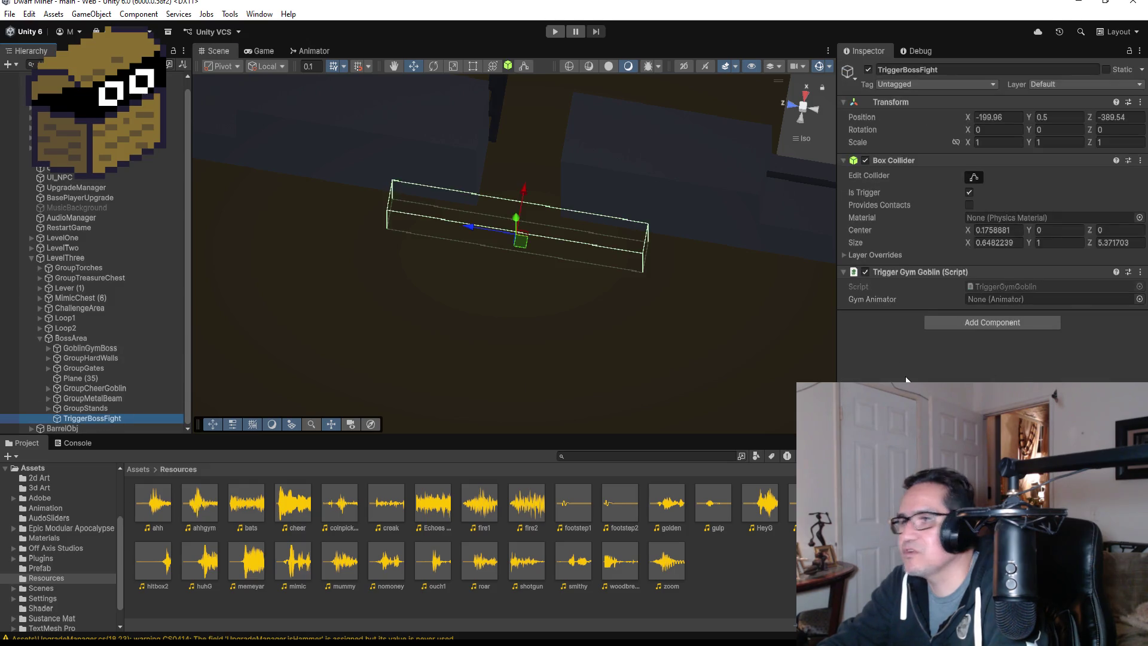
pyautogui.moveTo(87, 348)
pyautogui.mouseDown()
pyautogui.moveTo(359, 343)
pyautogui.moveTo(977, 299)
pyautogui.mouseUp()
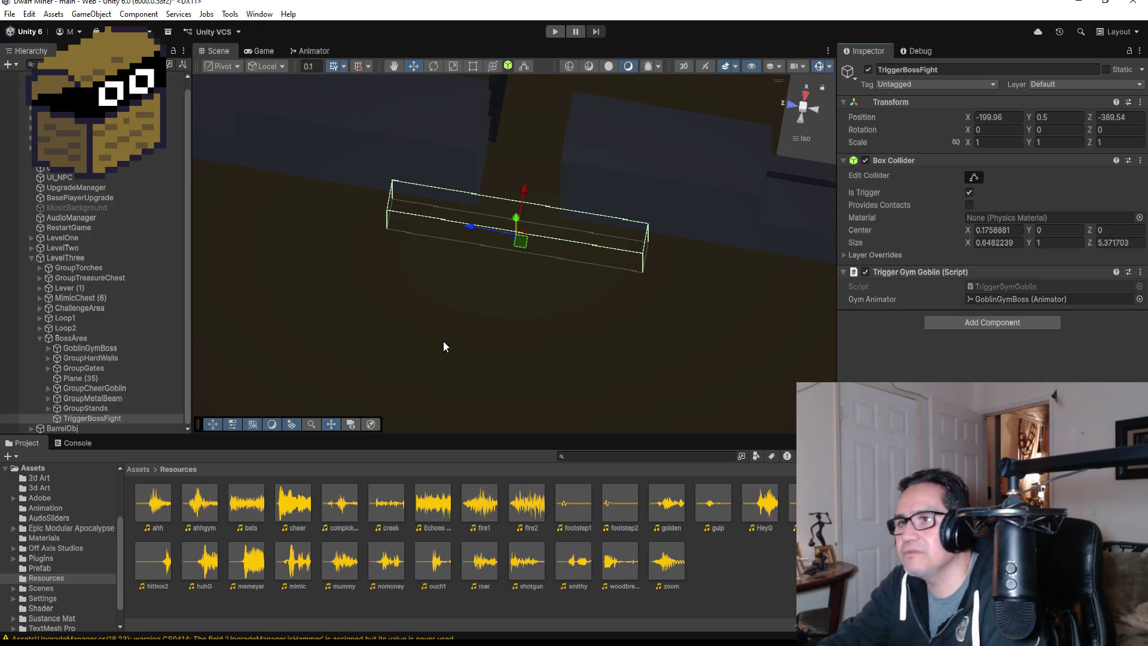
pyautogui.moveTo(296, 268)
pyautogui.mouseDown()
pyautogui.moveTo(532, 263)
pyautogui.moveTo(565, 284)
pyautogui.mouseUp()
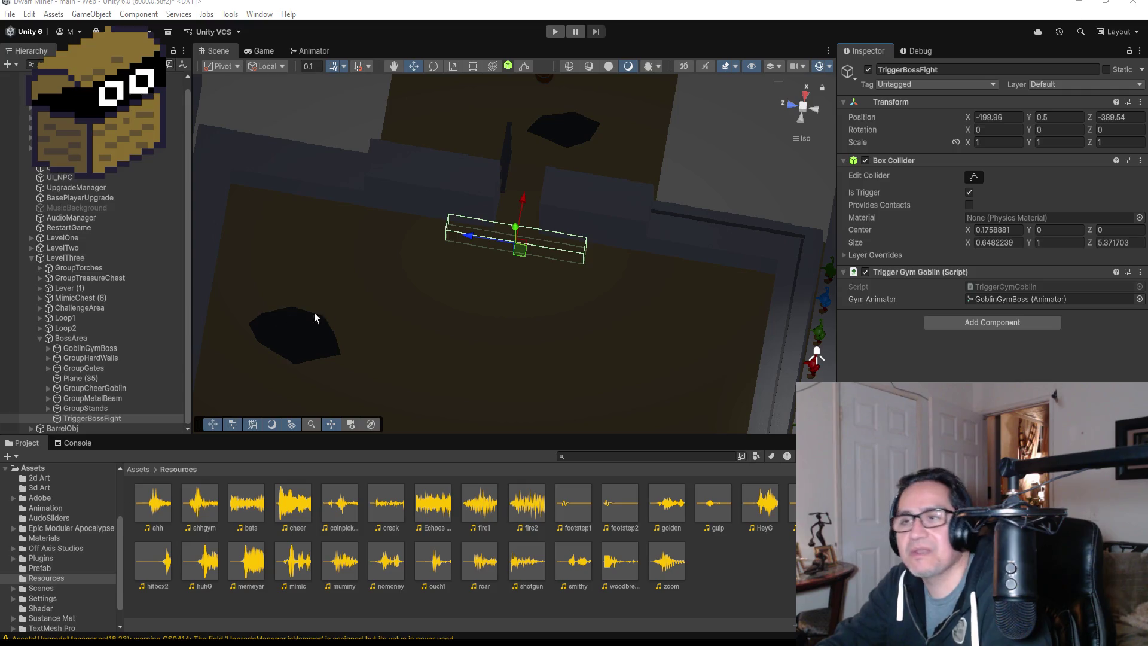
# Re-activate the MusicBackground object and start Play mode.
pyautogui.click(76, 208)
pyautogui.click(868, 70)
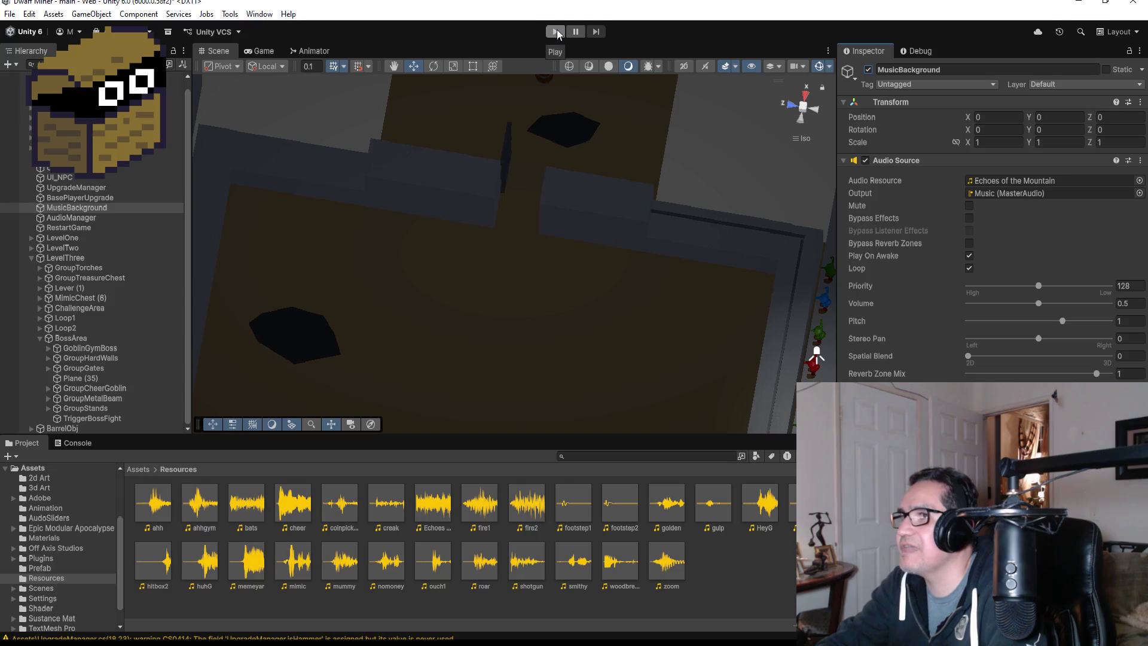
pyautogui.click(557, 33)
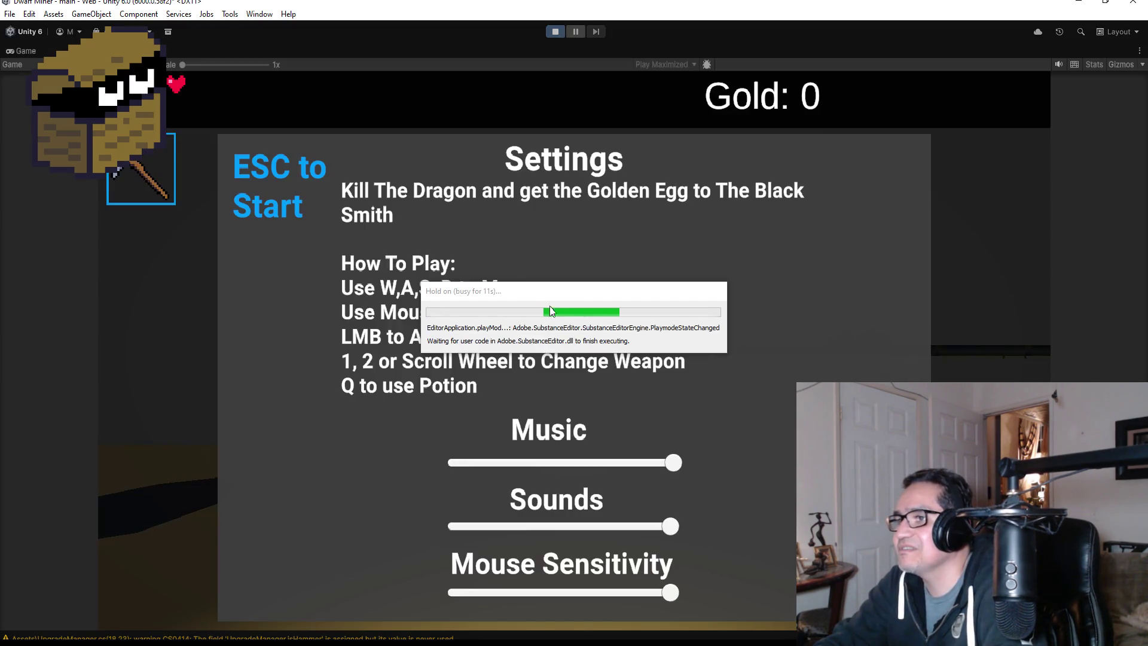
# Start the game, switch to the shotgun and walk toward the goblin.
pyautogui.press('Escape')
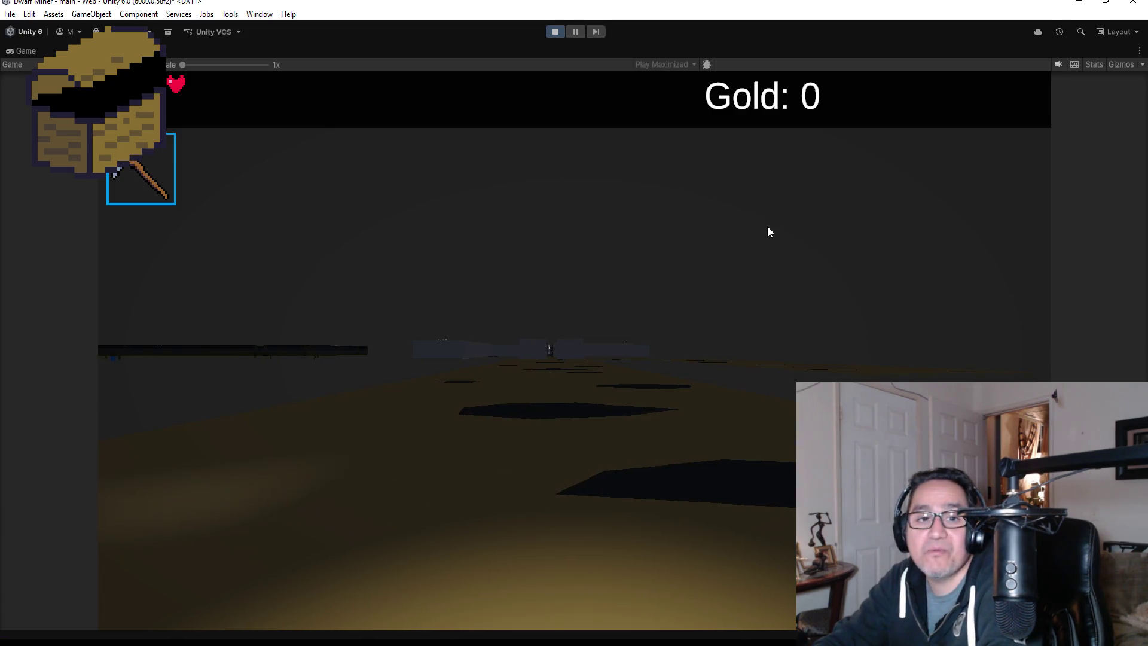
pyautogui.click(681, 234)
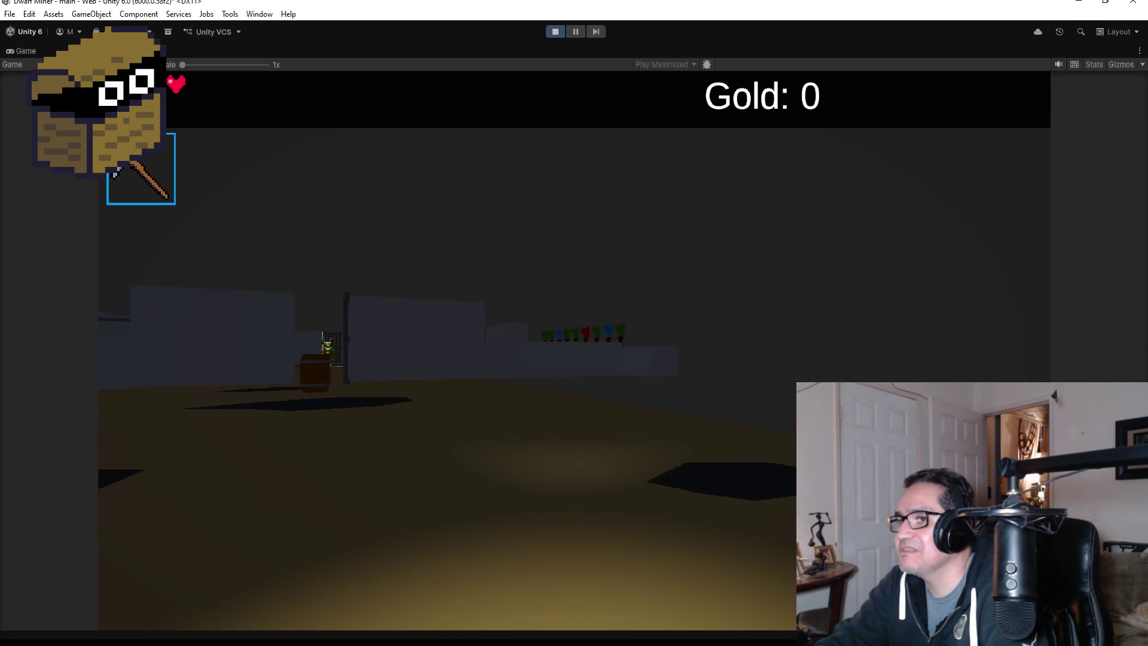
pyautogui.press('w')
pyautogui.press('2')
pyautogui.click(574, 351)
pyautogui.press('w')
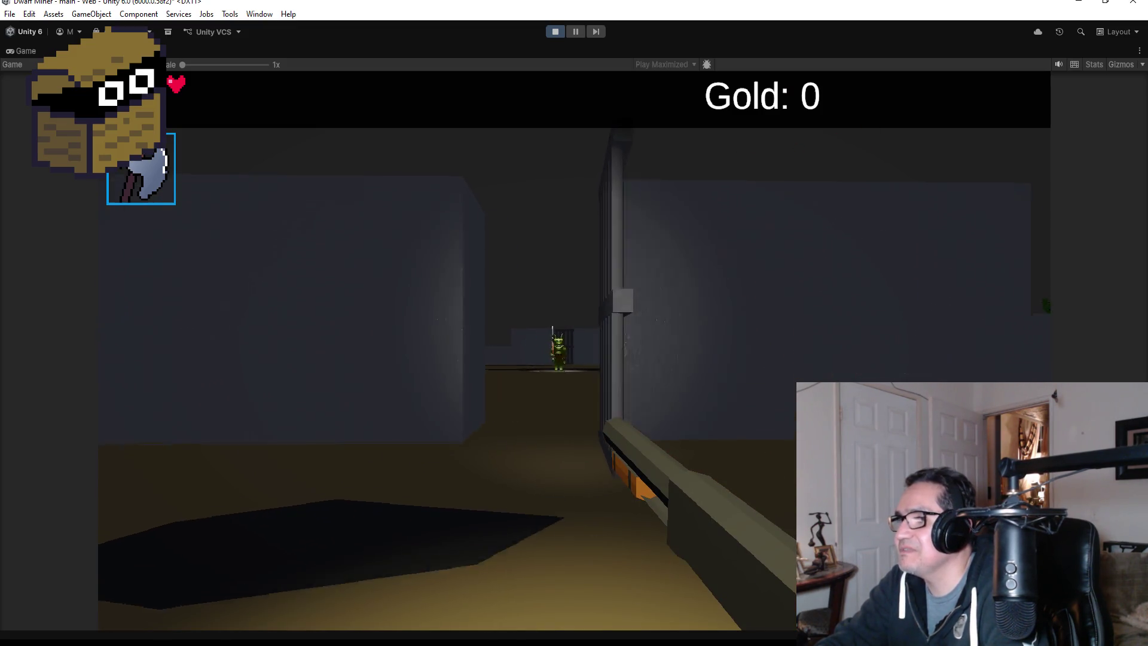
pyautogui.press('w')
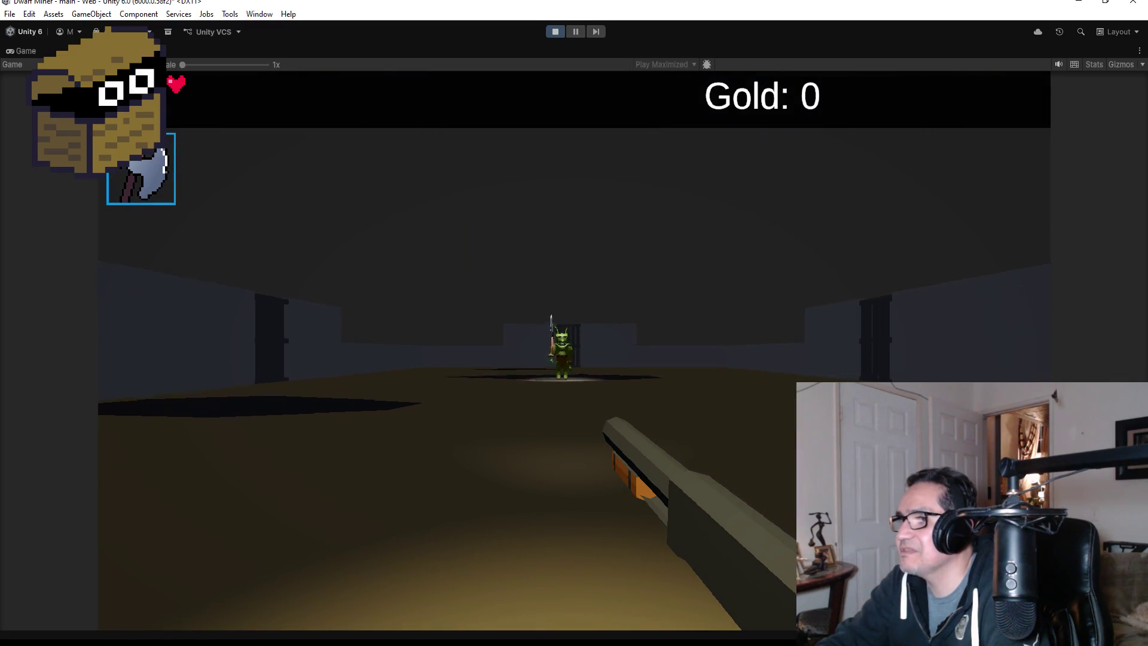
# Shoot the charging spear goblin boss repeatedly, then pause and exit Play mode.
pyautogui.moveTo(657, 323)
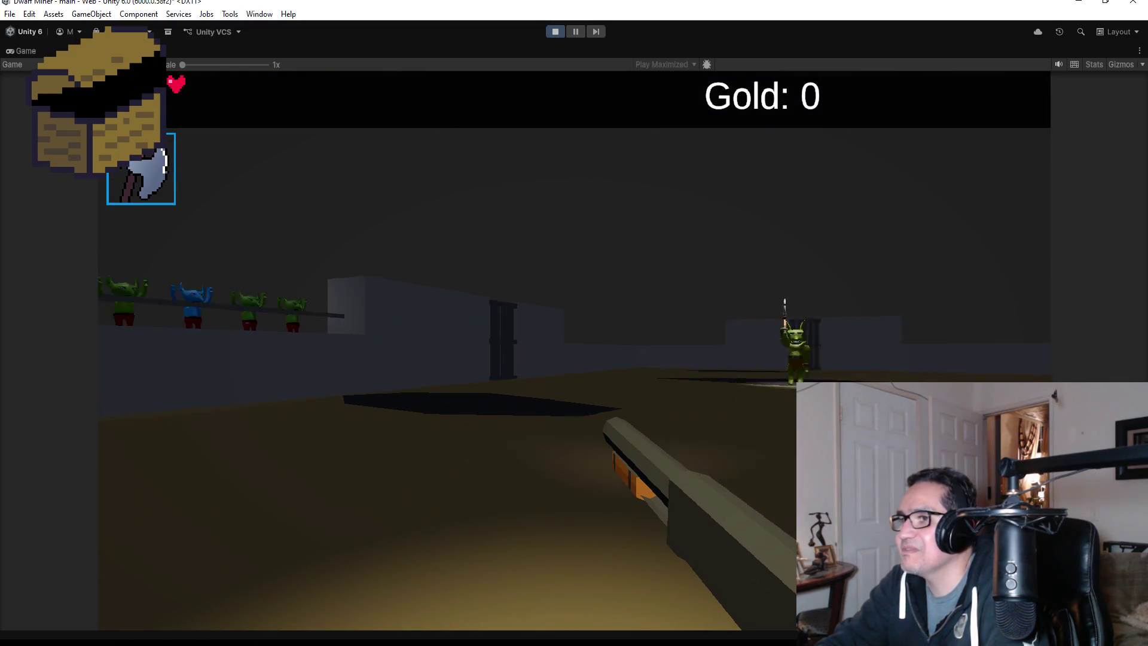
pyautogui.moveTo(574, 323)
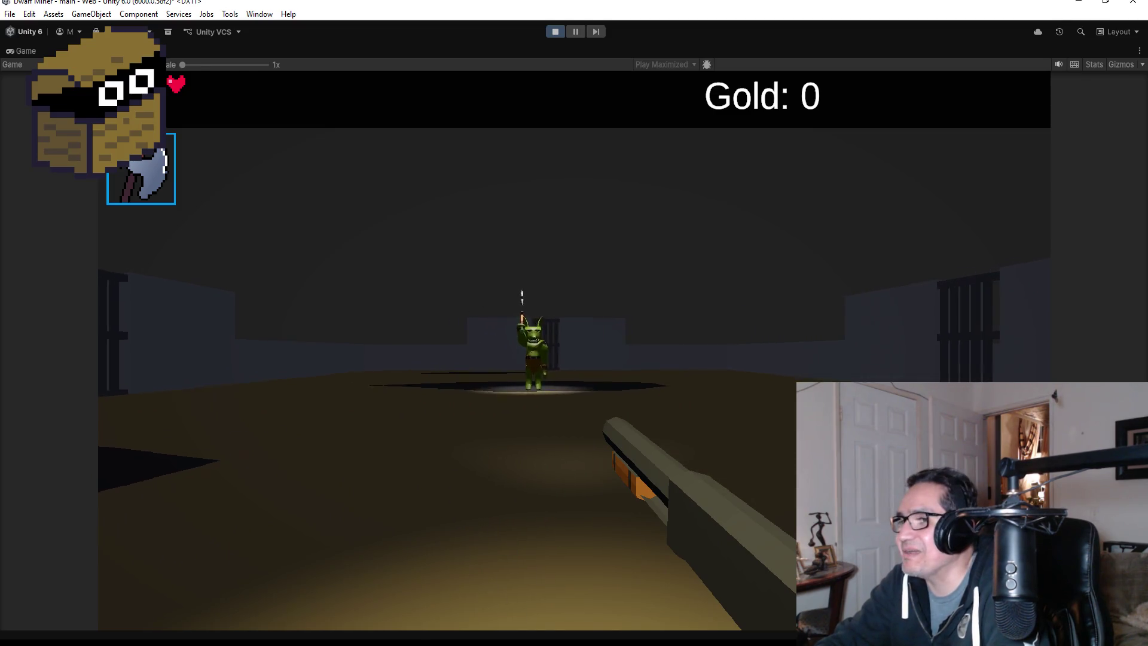
pyautogui.click(574, 322)
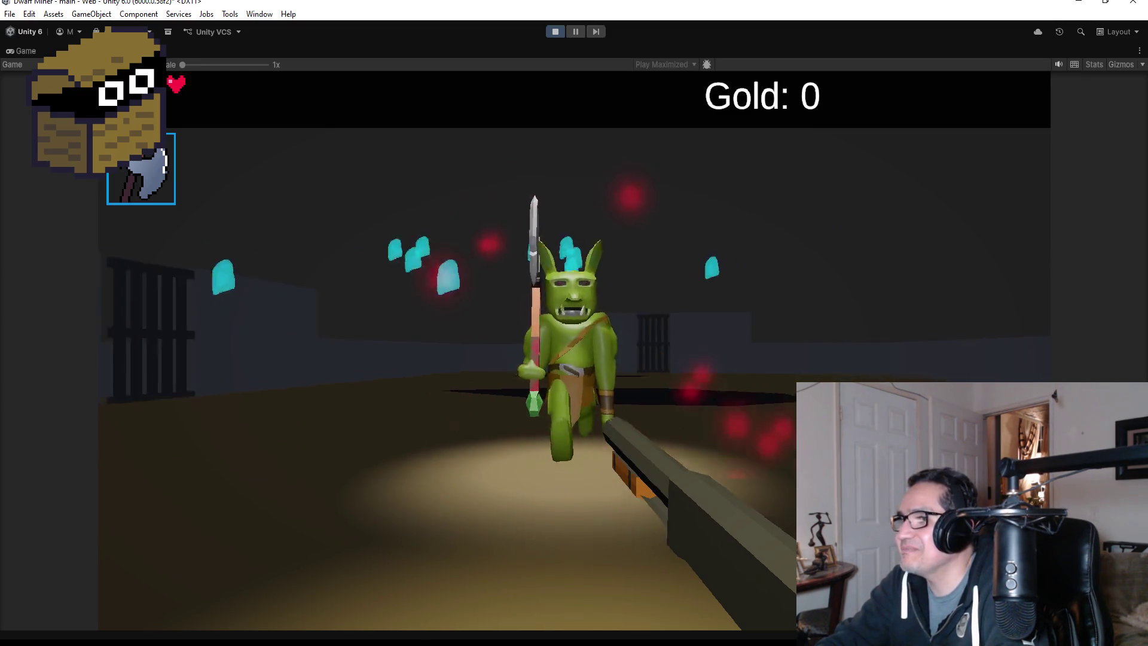
pyautogui.click(574, 323)
pyautogui.click(573, 323)
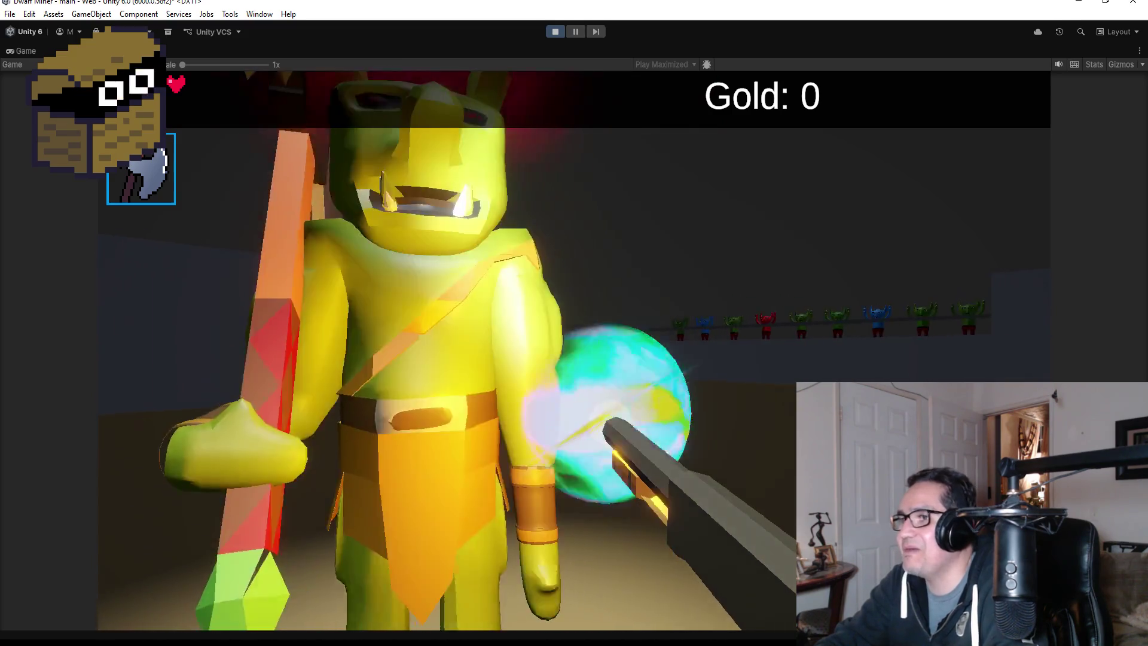
pyautogui.click(574, 323)
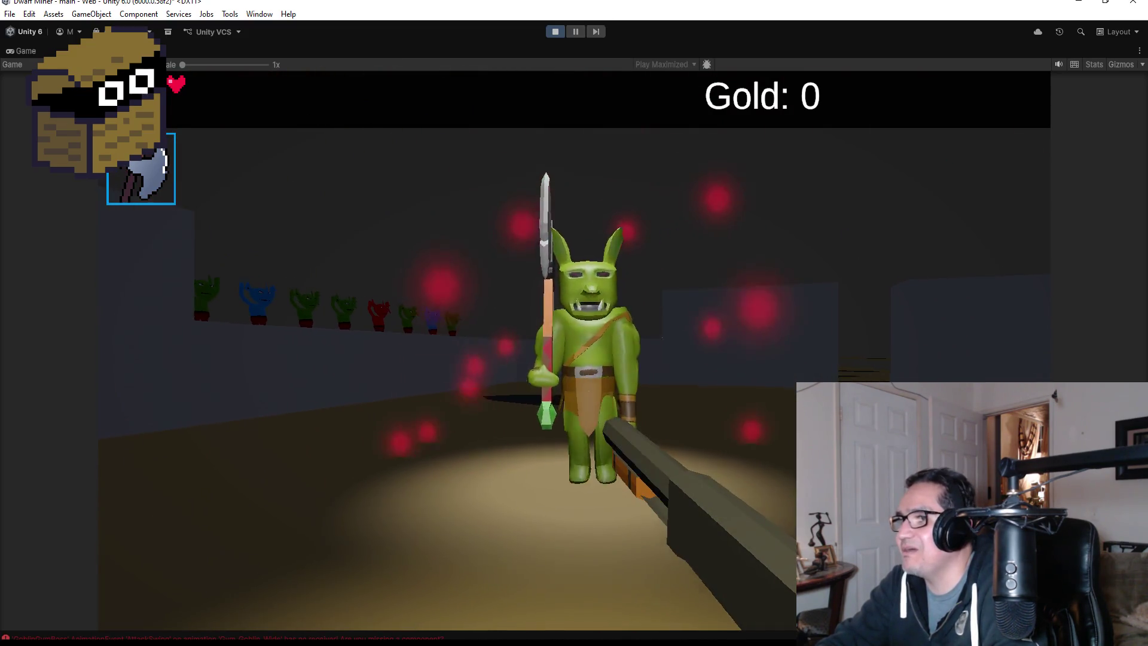
pyautogui.click(574, 323)
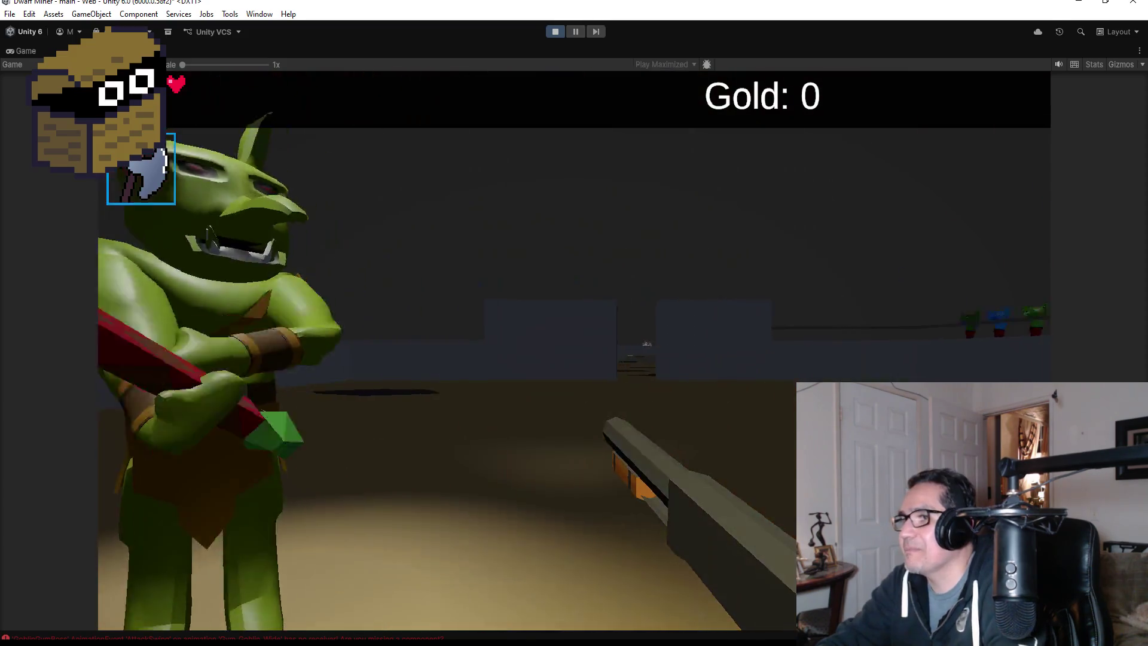
pyautogui.click(574, 323)
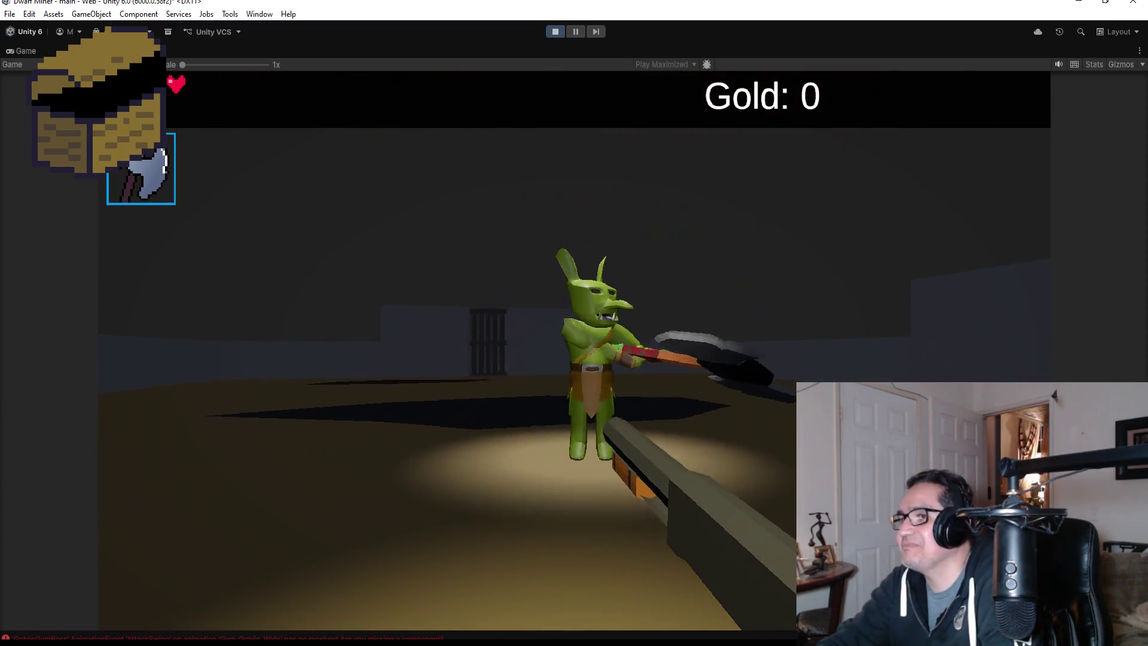
pyautogui.click(574, 323)
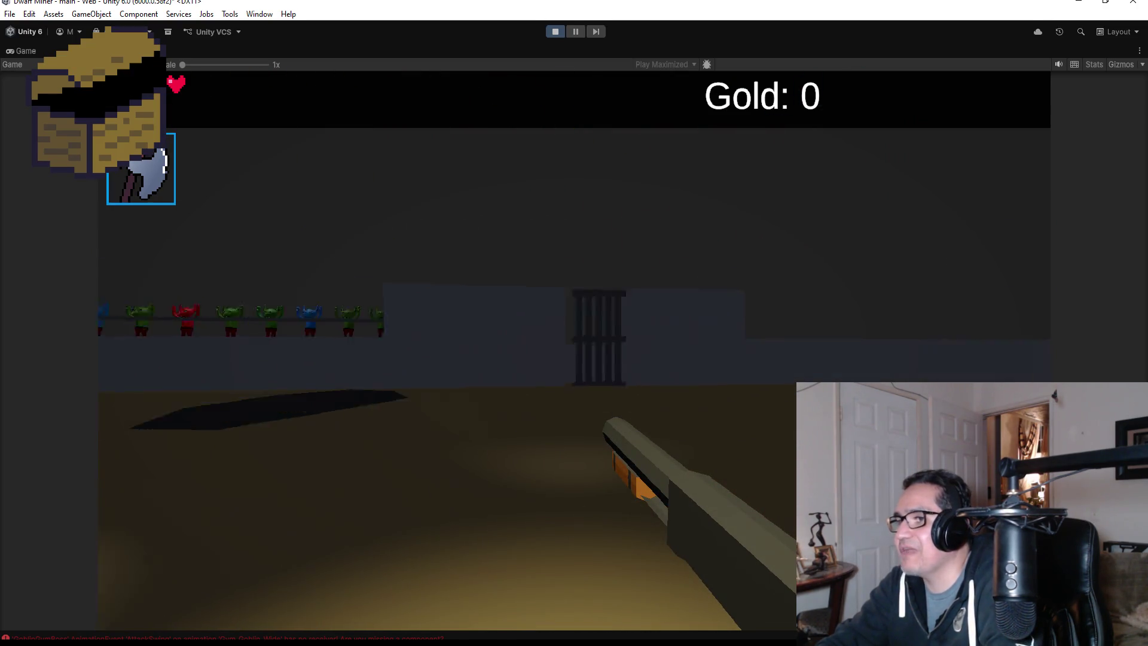
pyautogui.click(574, 323)
pyautogui.click(574, 323)
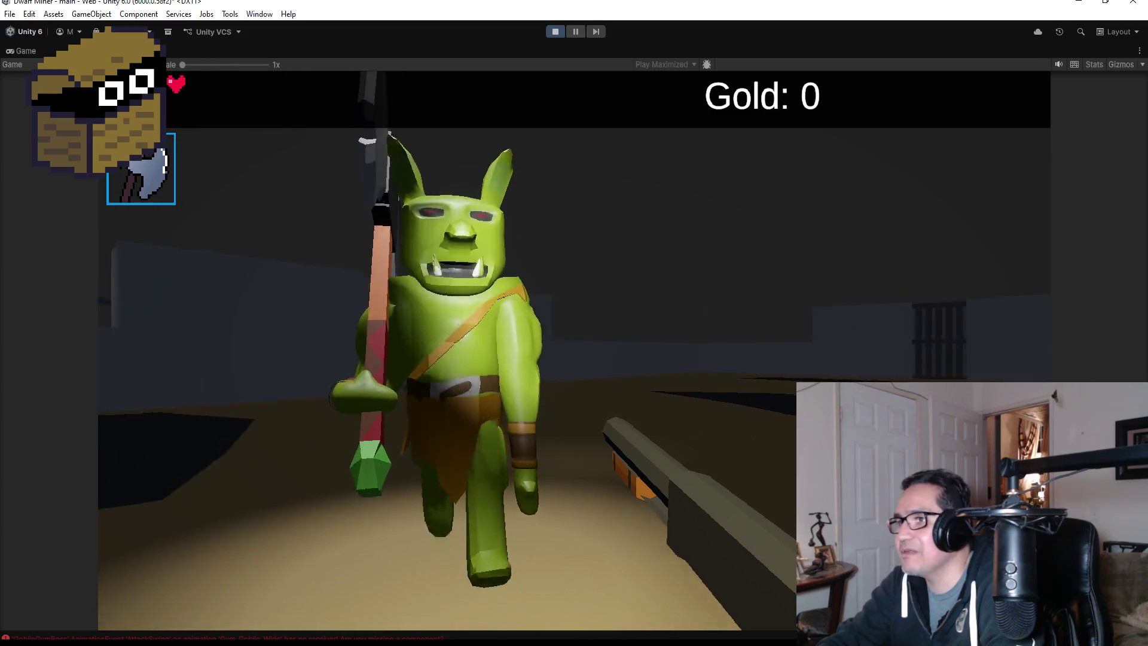
pyautogui.click(574, 323)
pyautogui.press('Escape')
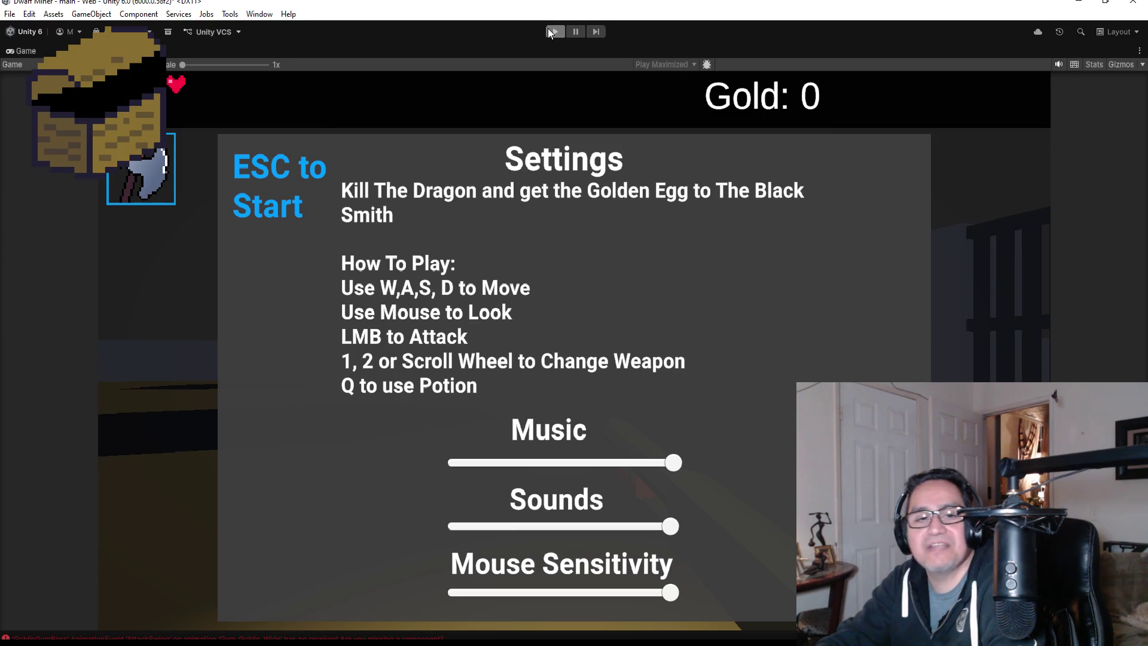
pyautogui.click(547, 33)
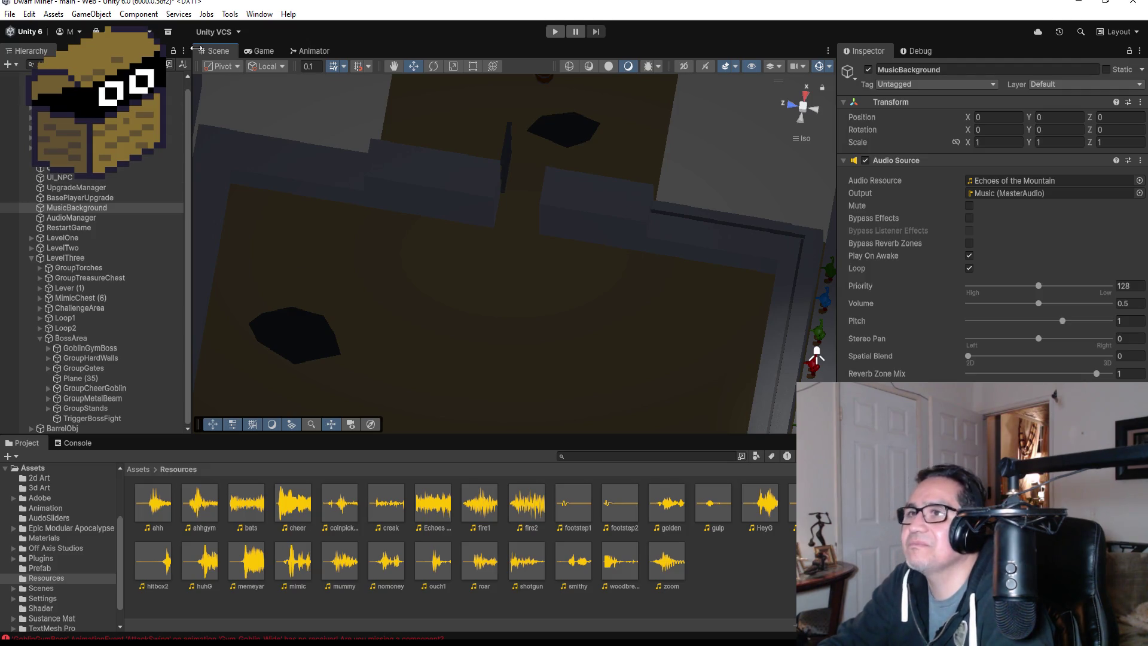
# Deactivate MusicBackground and open GoblinGymBoss's Gym_Goblin_Wide clip in the Animation window.
pyautogui.click(326, 55)
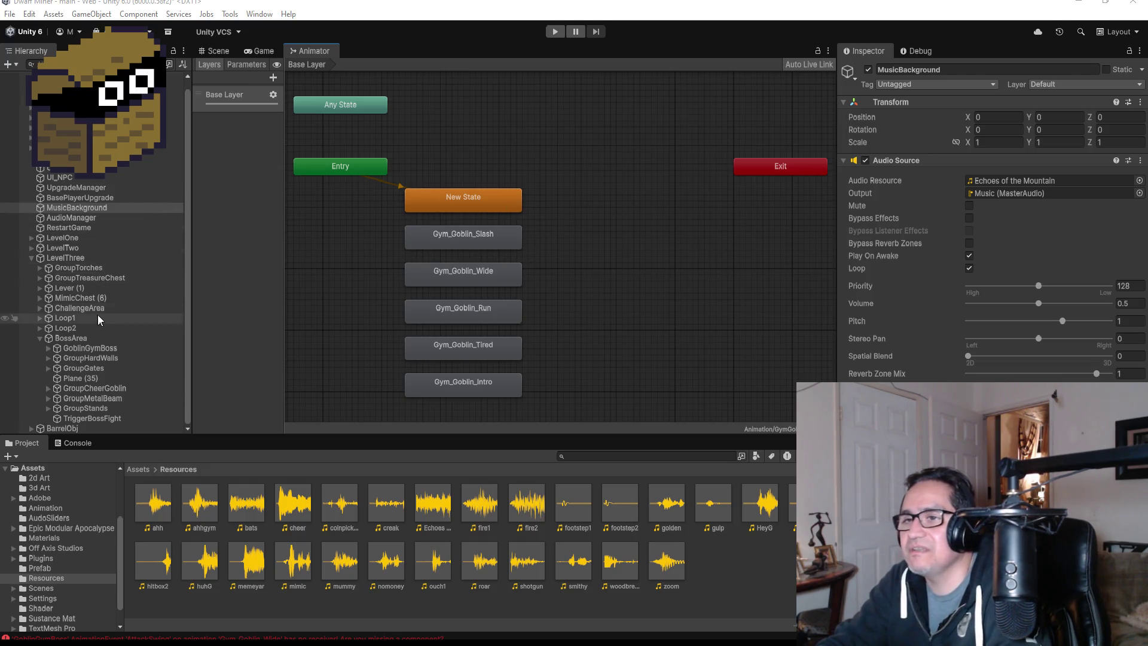
pyautogui.click(868, 70)
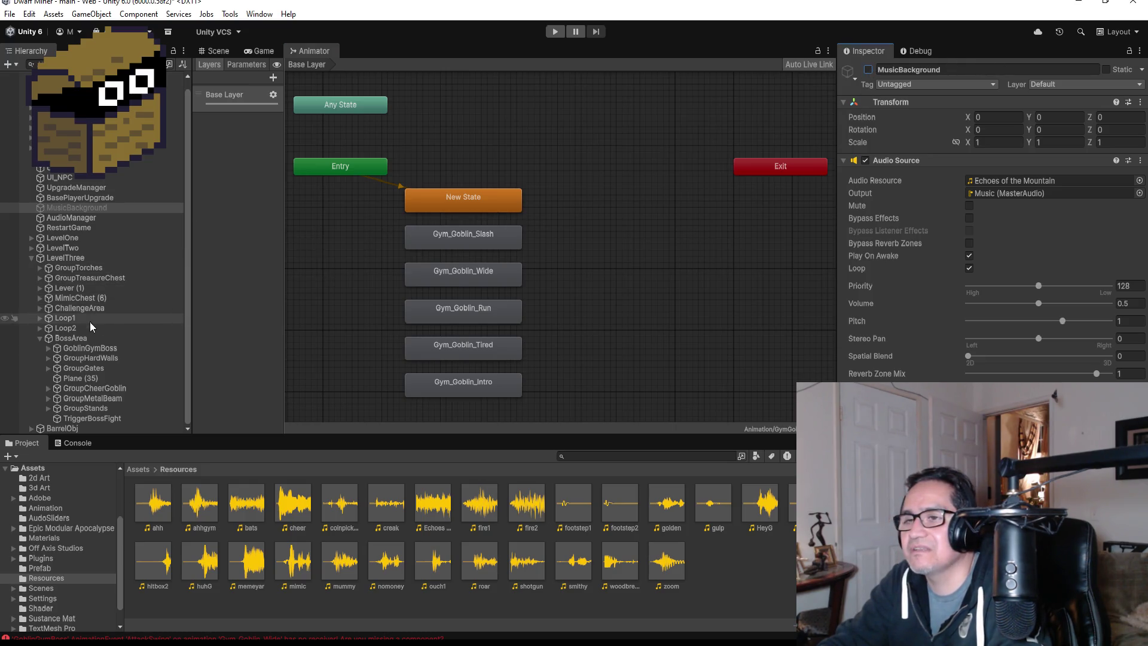
pyautogui.click(88, 350)
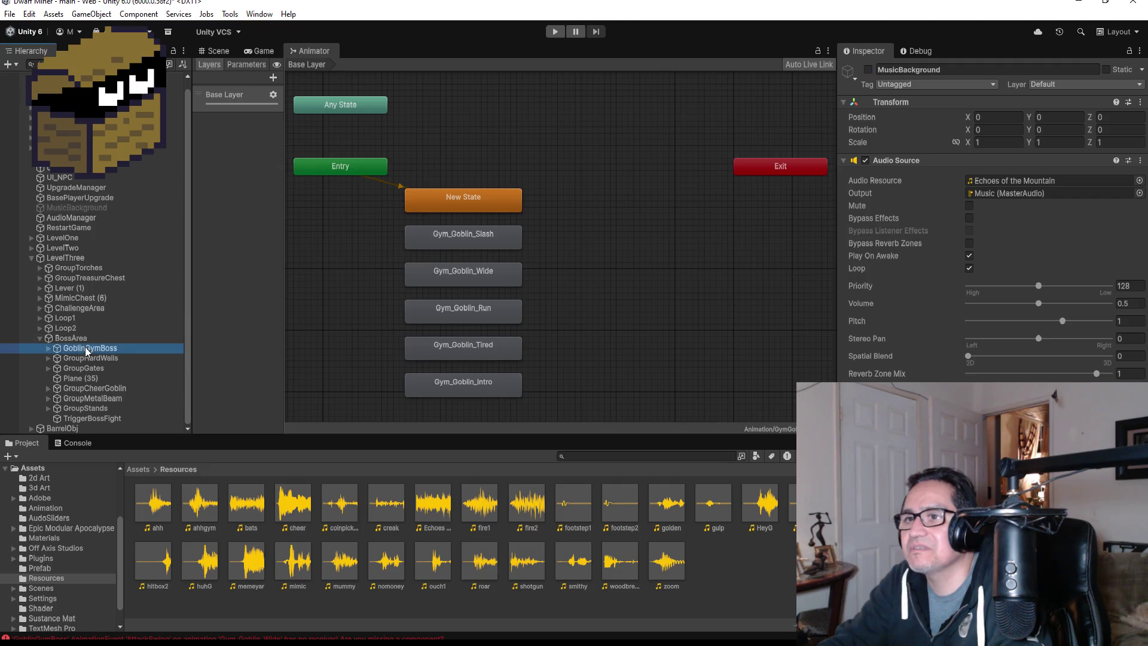
pyautogui.click(259, 14)
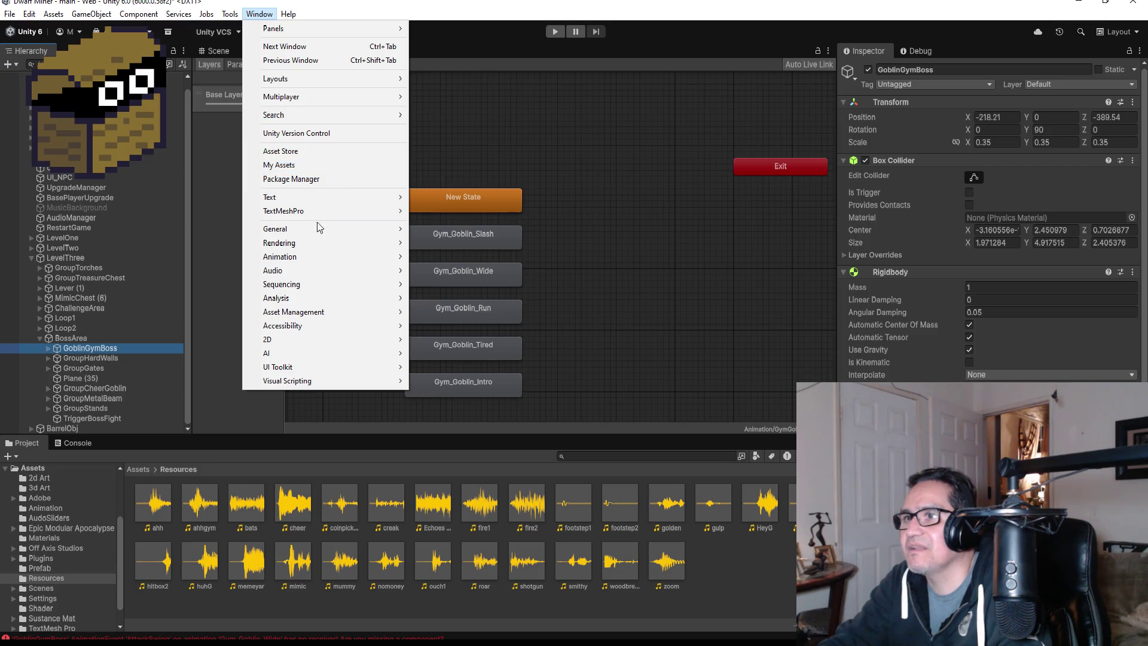
pyautogui.moveTo(311, 257)
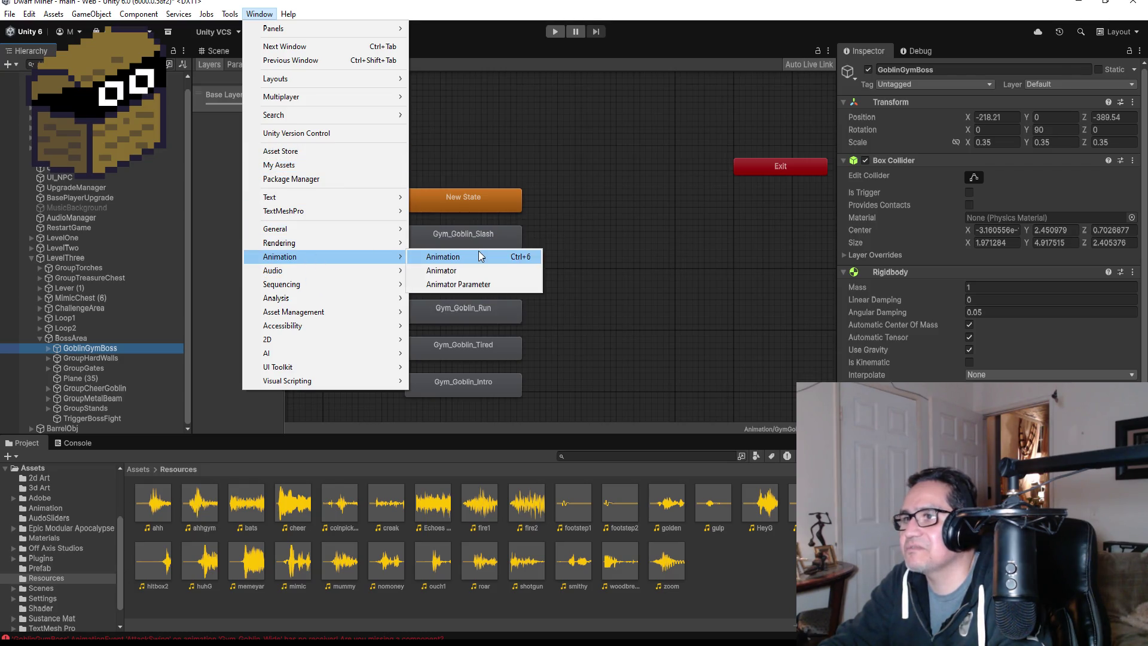
pyautogui.click(479, 254)
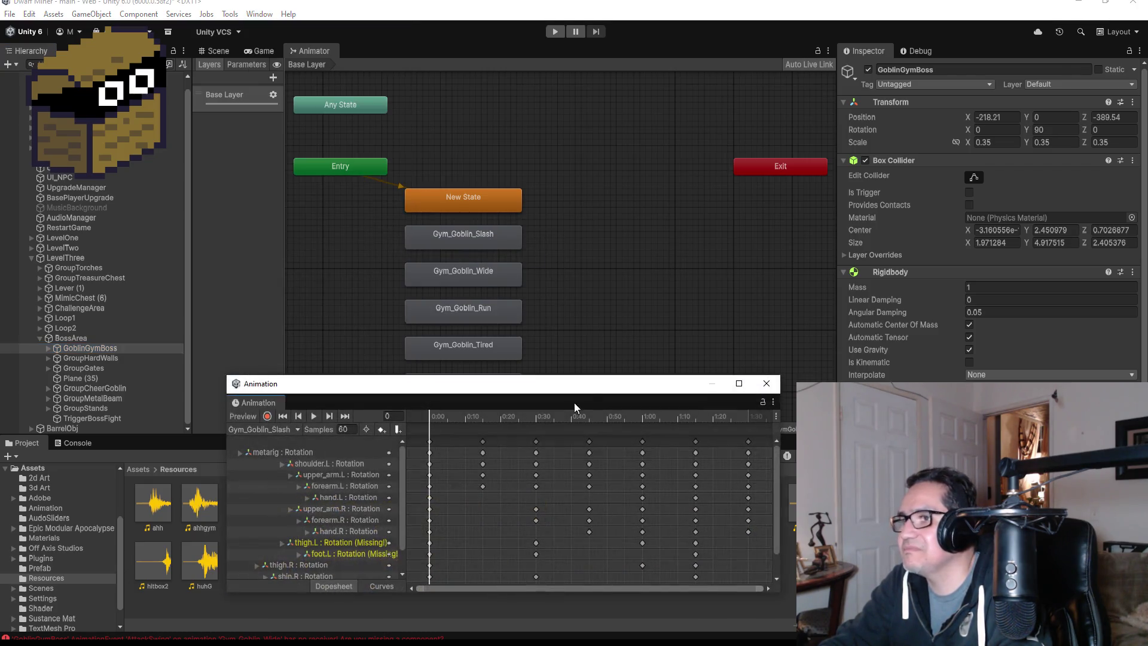
pyautogui.click(273, 428)
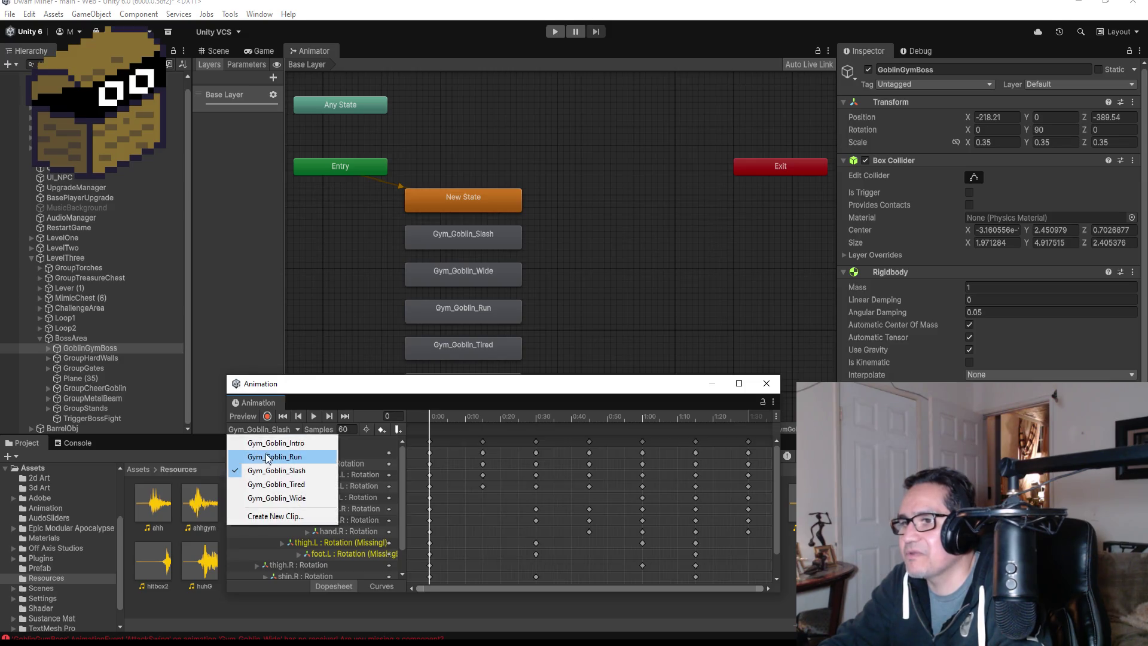
pyautogui.click(280, 497)
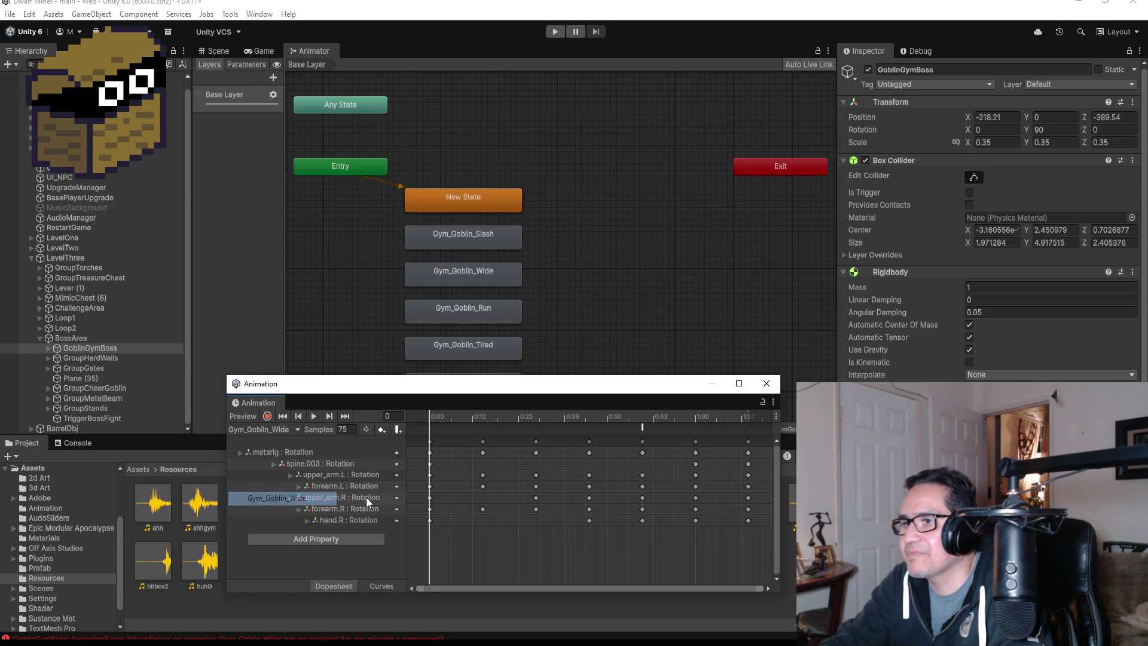
# Delete the animation event near the clip's end and close the Animation window.
pyautogui.click(643, 427)
pyautogui.press('Delete')
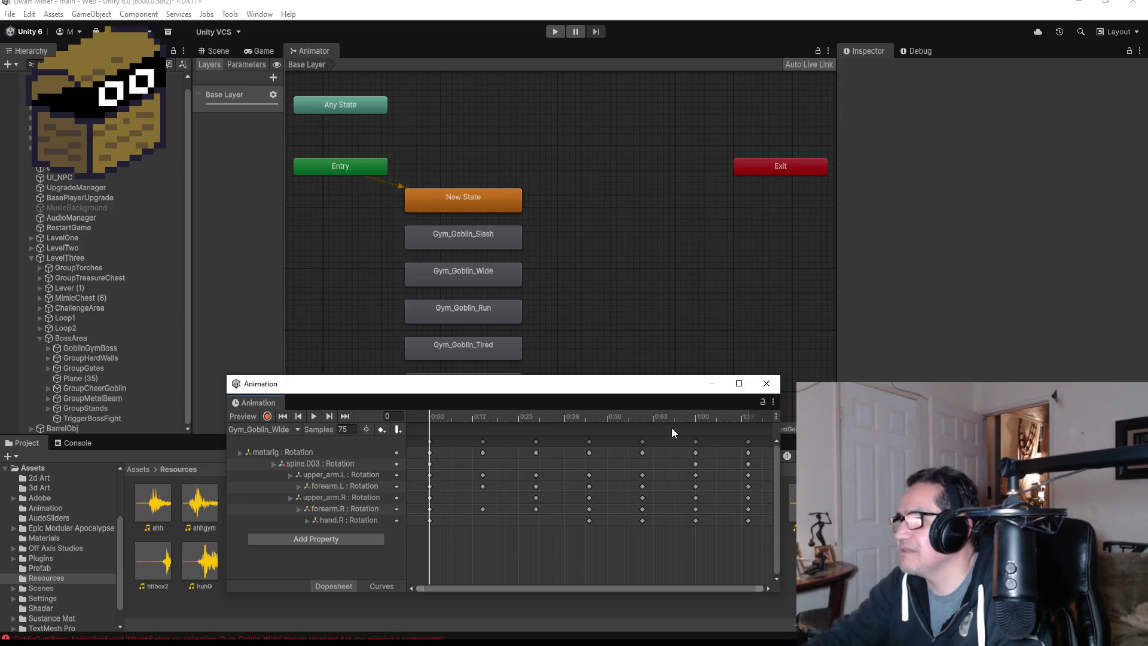
pyautogui.click(766, 384)
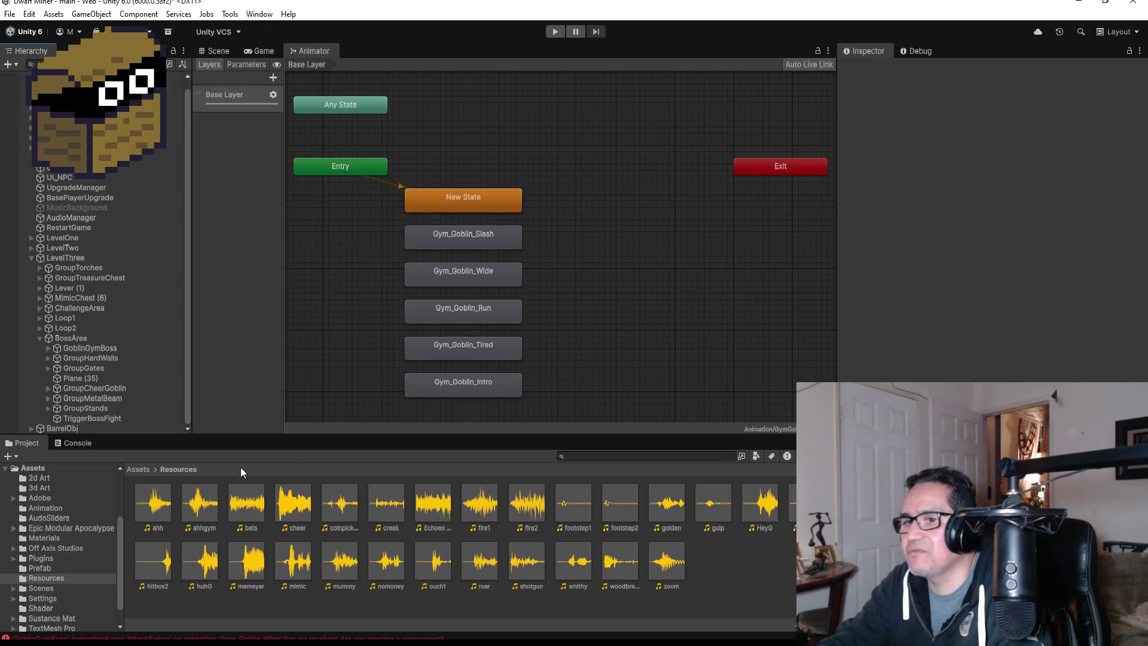
pyautogui.click(19, 18)
# Preview the TurboSquid and Poly Pizza low poly house images, opening Poly Pizza's house page.
pyautogui.press('Escape')
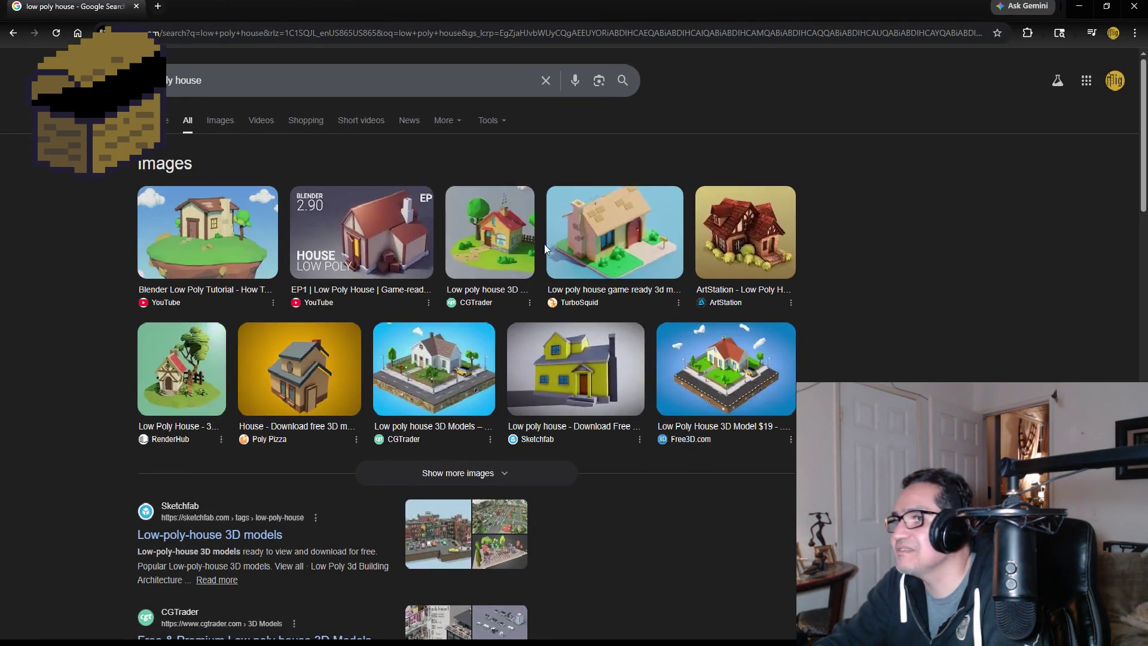
pyautogui.click(601, 233)
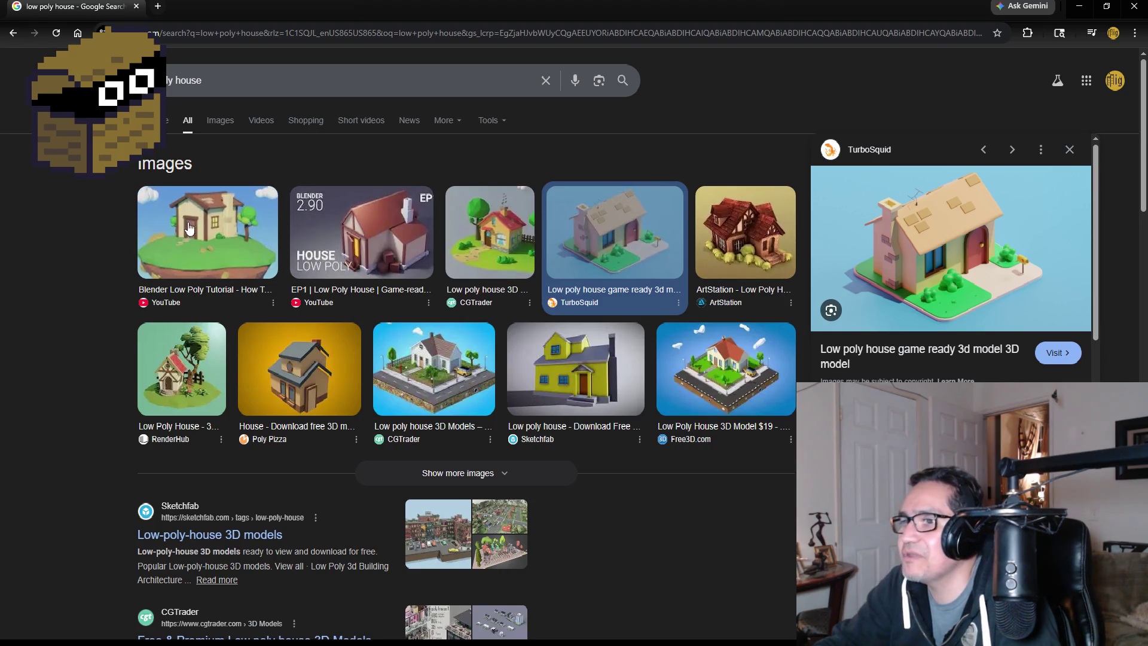
pyautogui.click(294, 383)
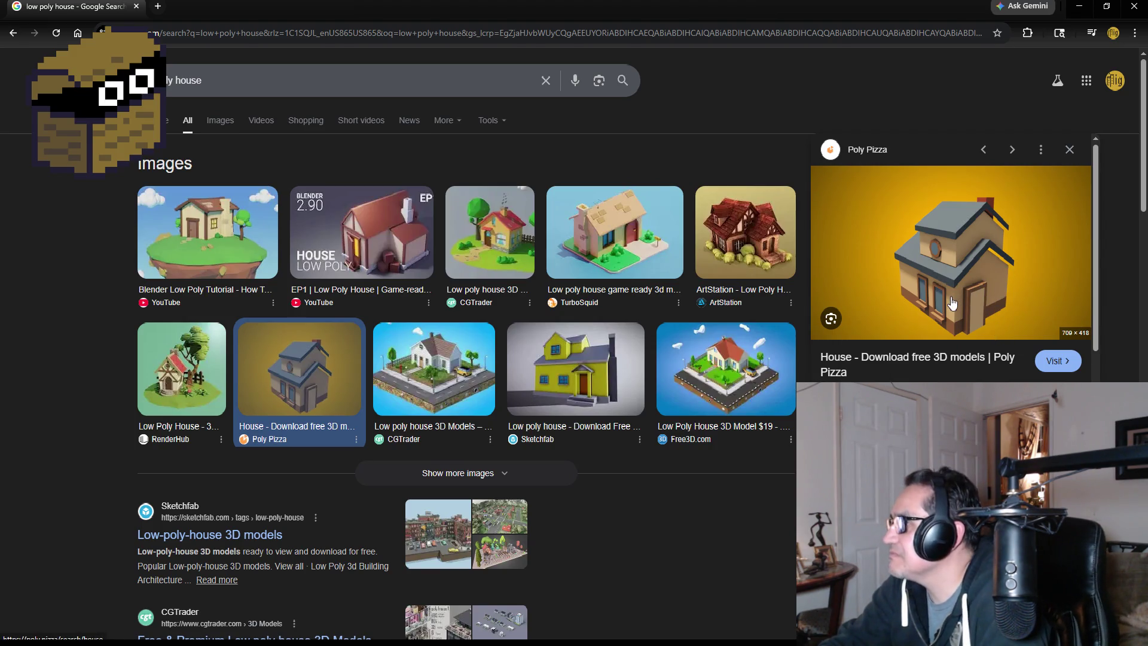
pyautogui.click(937, 361)
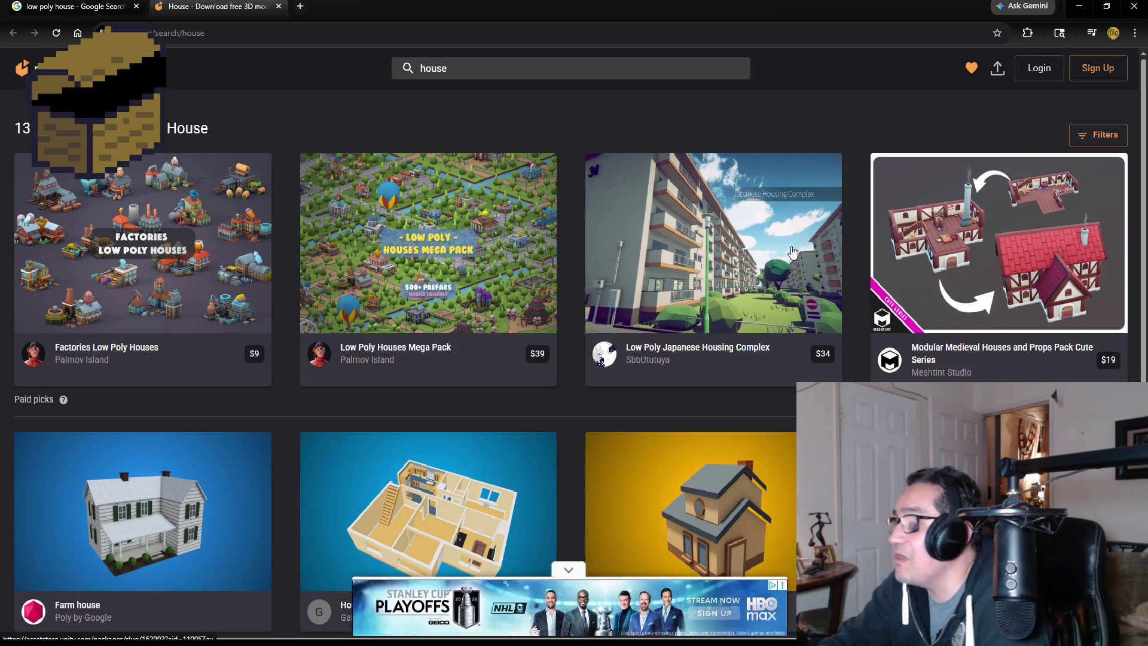
# Open the red-roofed House model and orbit it to see the gable side.
pyautogui.scroll(-4, 787, 292)
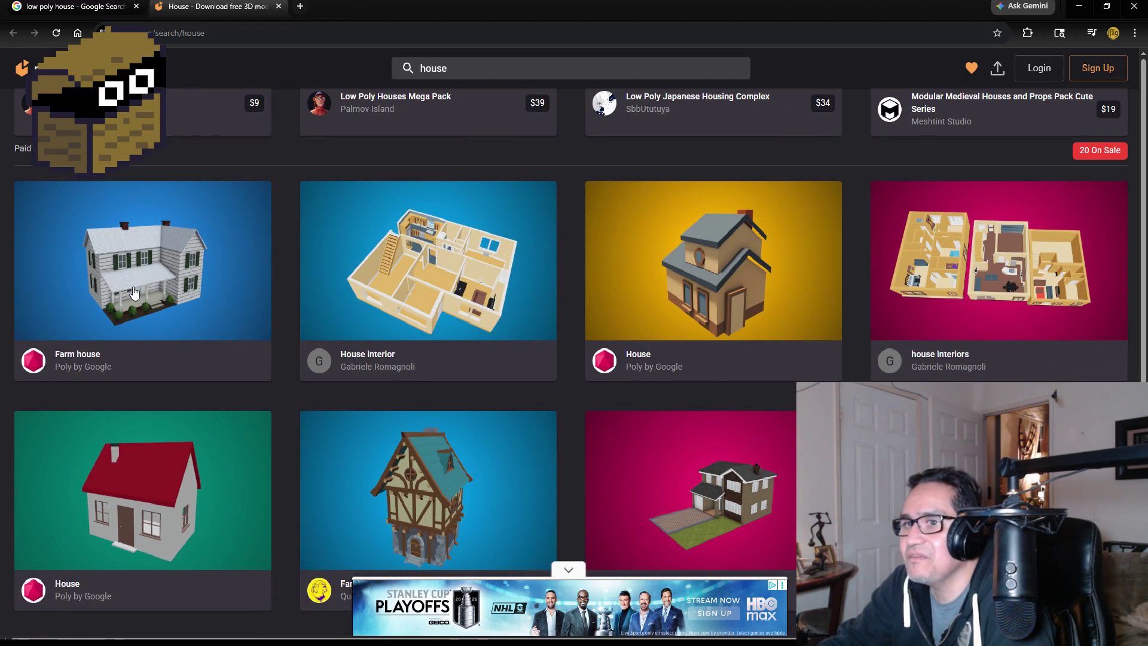
pyautogui.scroll(-2, 149, 299)
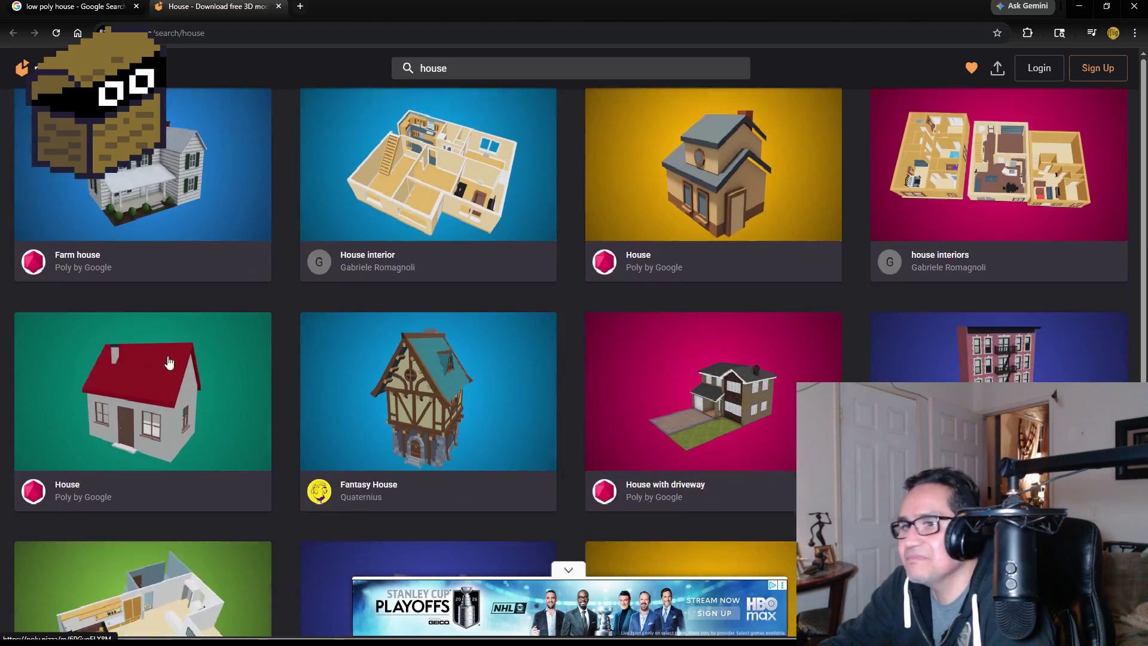
pyautogui.click(160, 369)
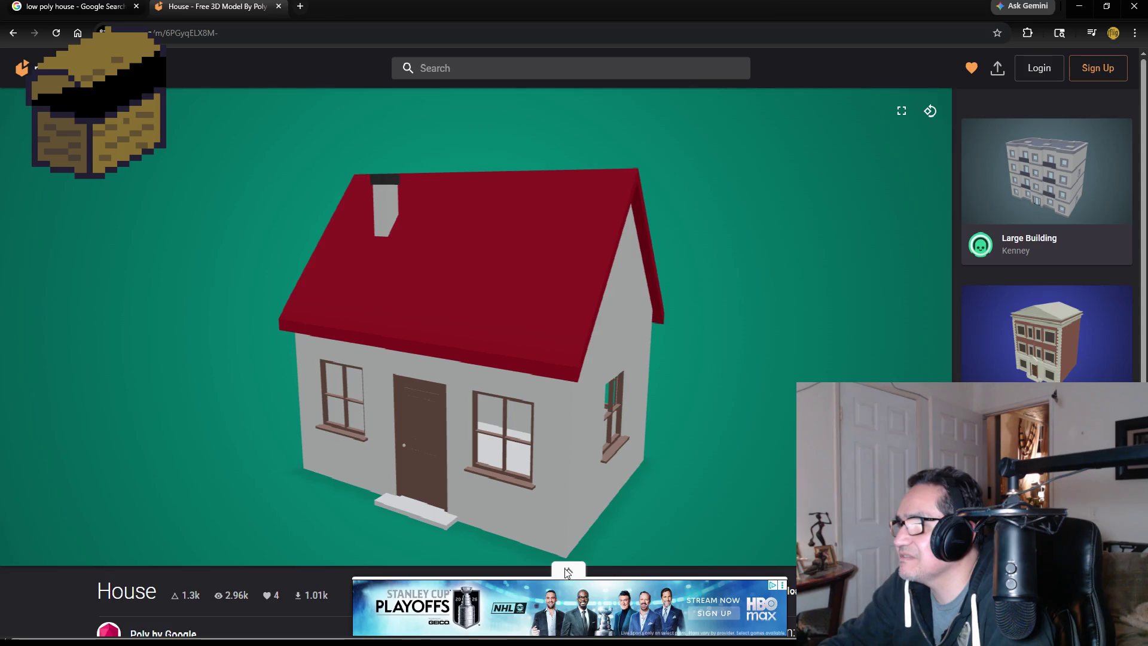
pyautogui.click(567, 572)
pyautogui.scroll(2, 542, 358)
pyautogui.moveTo(542, 358)
pyautogui.mouseDown()
pyautogui.moveTo(590, 356)
pyautogui.moveTo(195, 328)
pyautogui.moveTo(366, 326)
pyautogui.moveTo(582, 349)
pyautogui.moveTo(673, 333)
pyautogui.moveTo(592, 359)
pyautogui.moveTo(540, 356)
pyautogui.mouseUp()
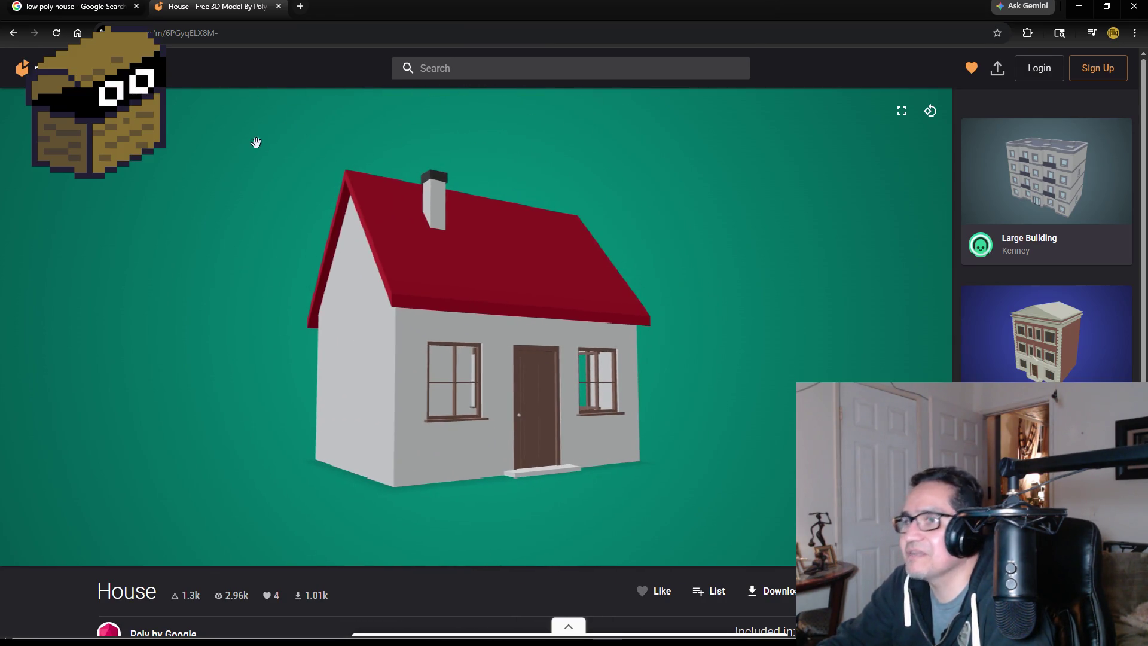
# Inspect the tan two-storey House model, then close the Poly Pizza tab.
pyautogui.click(10, 36)
pyautogui.scroll(-3, 317, 443)
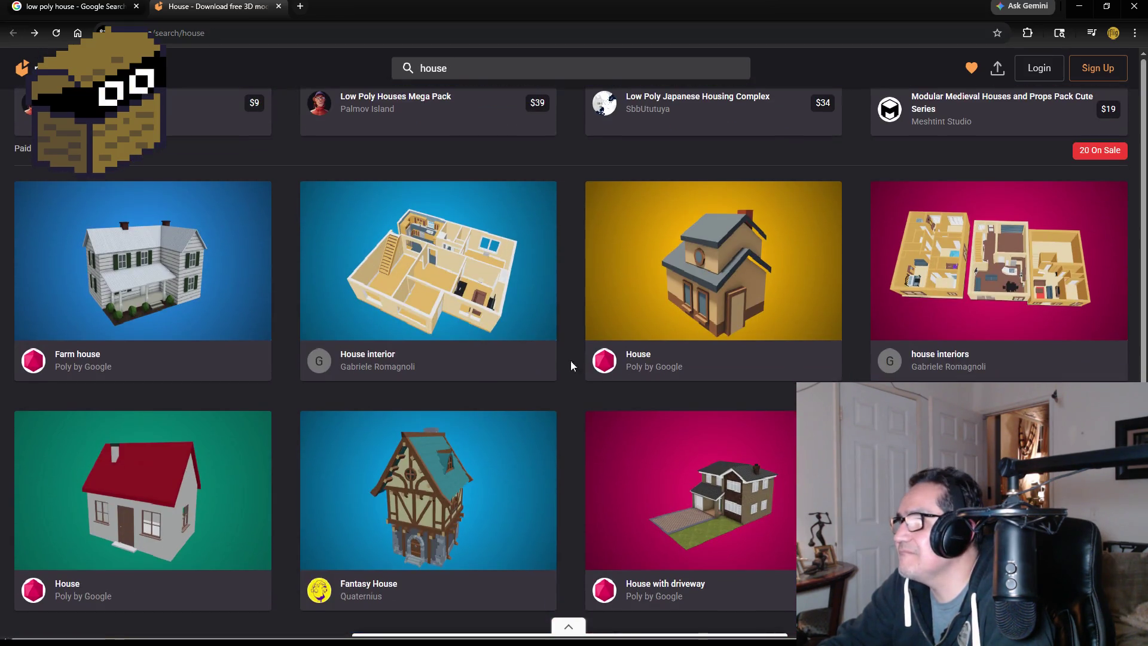
pyautogui.click(695, 273)
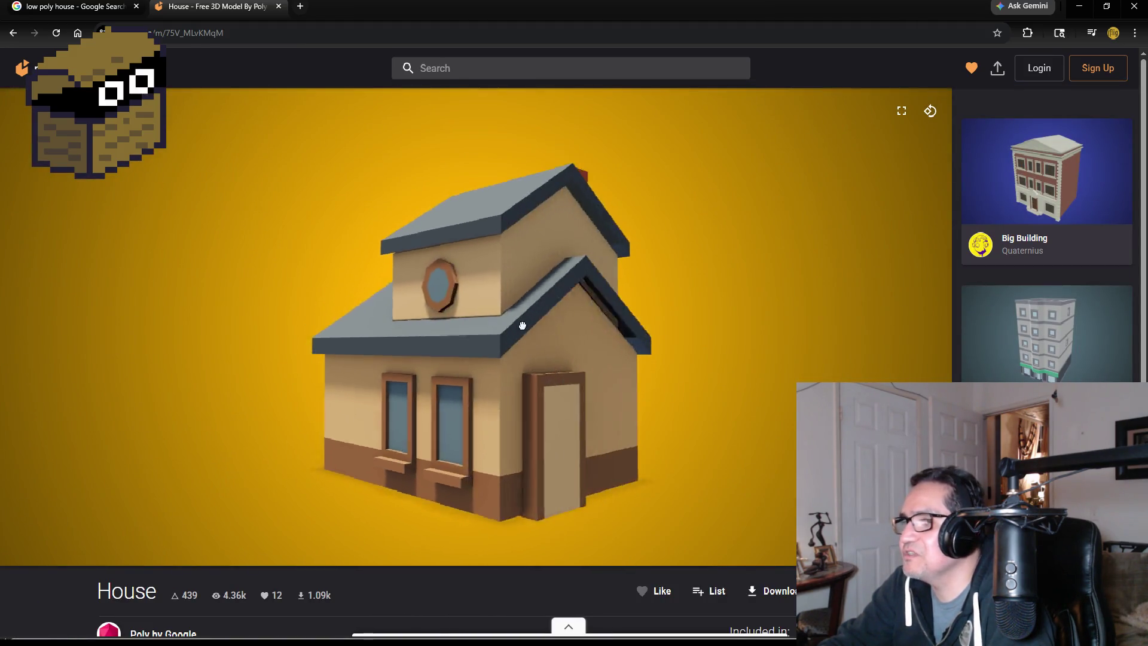
pyautogui.moveTo(427, 329)
pyautogui.mouseDown()
pyautogui.moveTo(239, 315)
pyautogui.moveTo(538, 328)
pyautogui.moveTo(495, 299)
pyautogui.moveTo(530, 277)
pyautogui.moveTo(474, 302)
pyautogui.moveTo(351, 313)
pyautogui.moveTo(298, 306)
pyautogui.moveTo(253, 282)
pyautogui.moveTo(335, 269)
pyautogui.moveTo(395, 321)
pyautogui.moveTo(436, 335)
pyautogui.moveTo(635, 319)
pyautogui.moveTo(674, 281)
pyautogui.moveTo(745, 312)
pyautogui.moveTo(858, 289)
pyautogui.mouseUp()
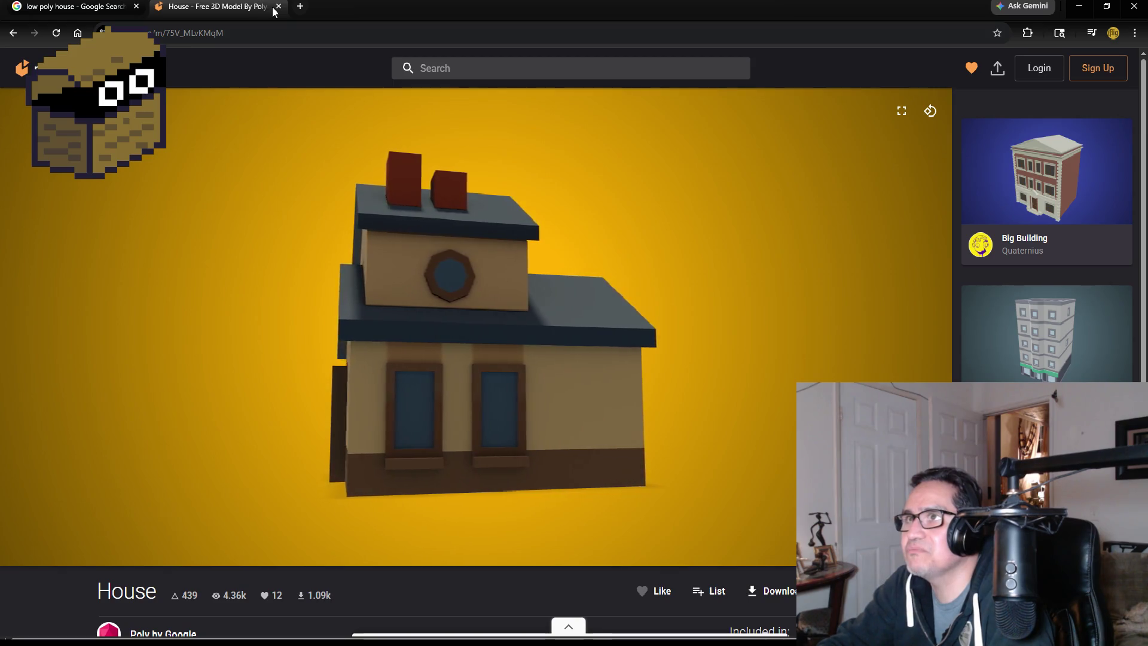
pyautogui.hotkey('ctrl', 'w')
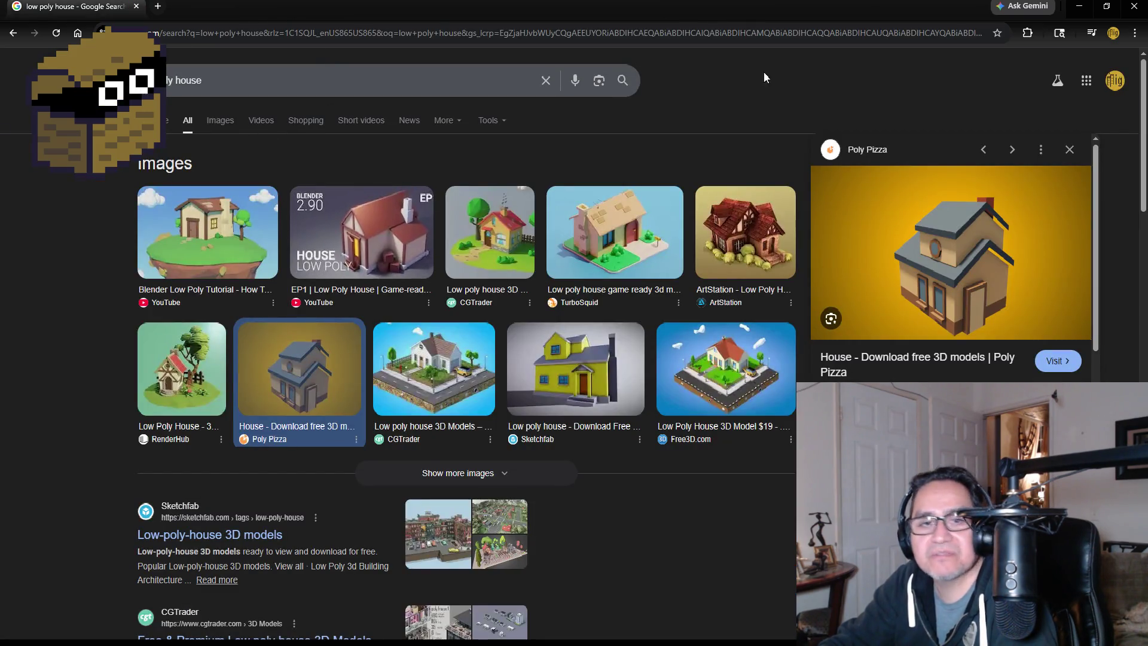
# Close Chrome, select GoblinGymBoss in the Scene view, and start Play mode.
pyautogui.click(1132, 6)
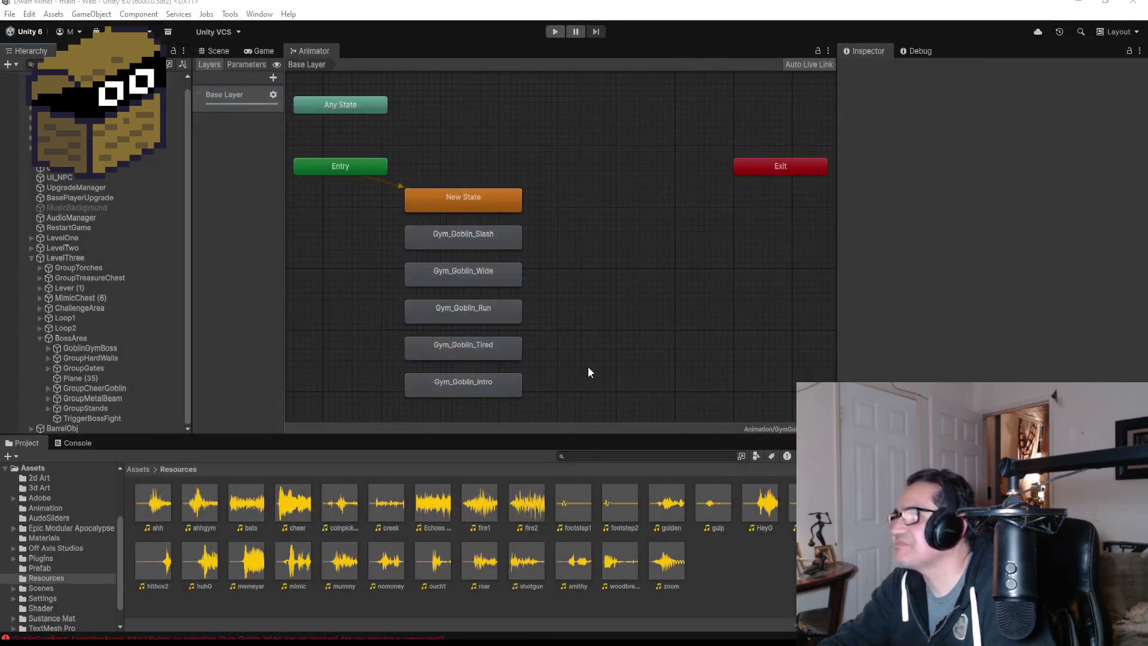
pyautogui.click(210, 52)
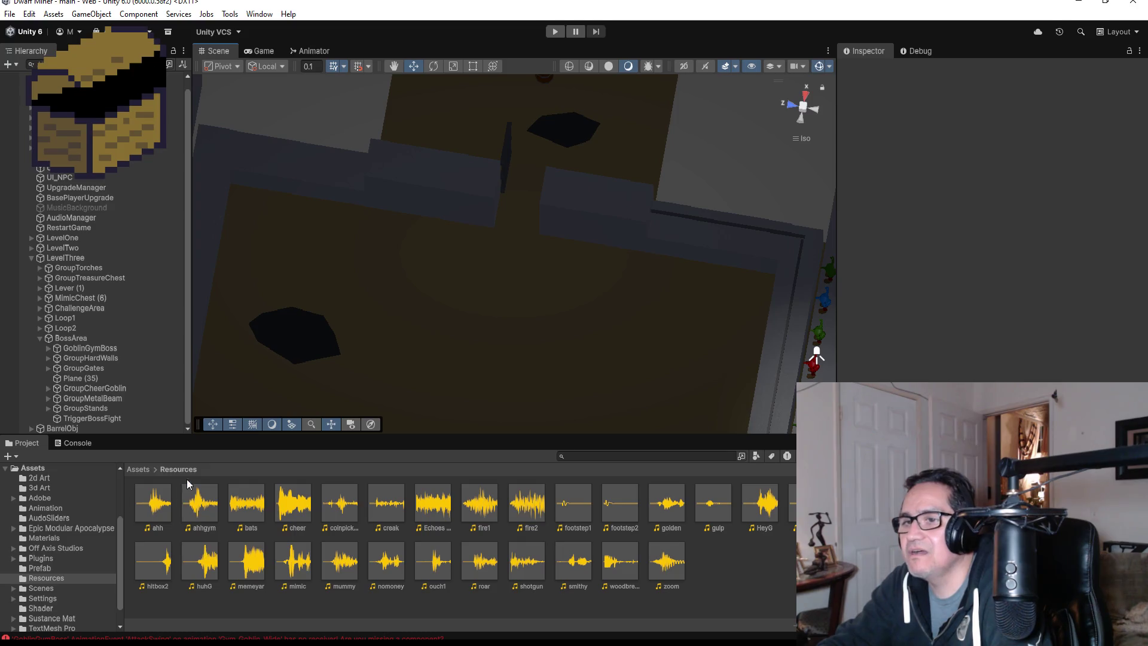
pyautogui.click(89, 348)
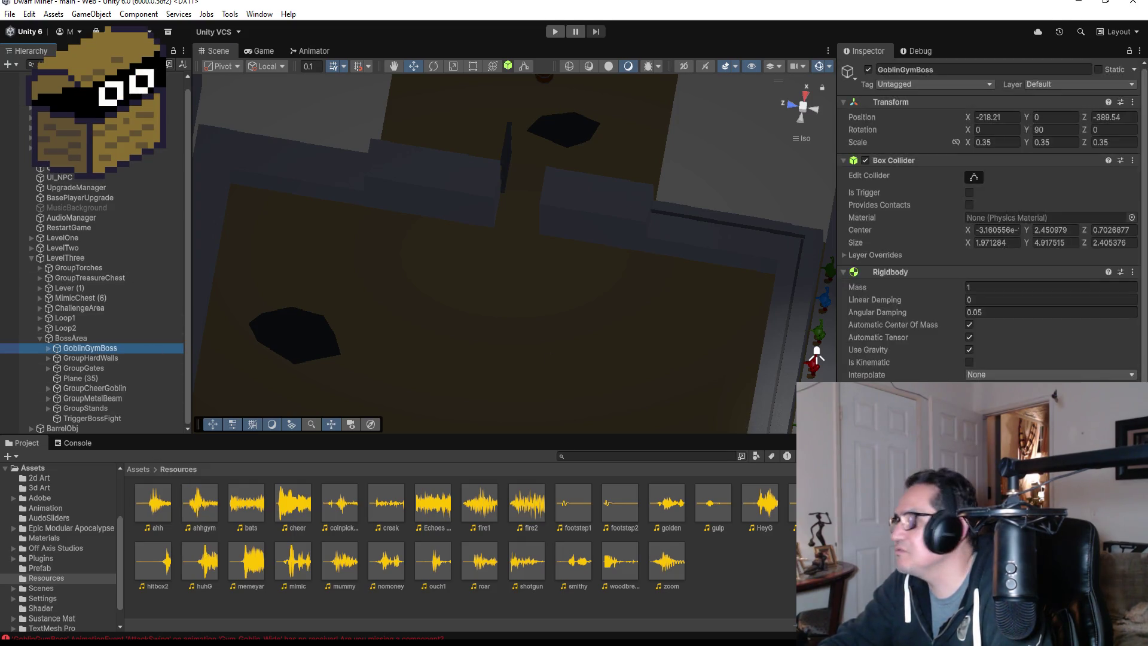
pyautogui.scroll(-5, 990, 221)
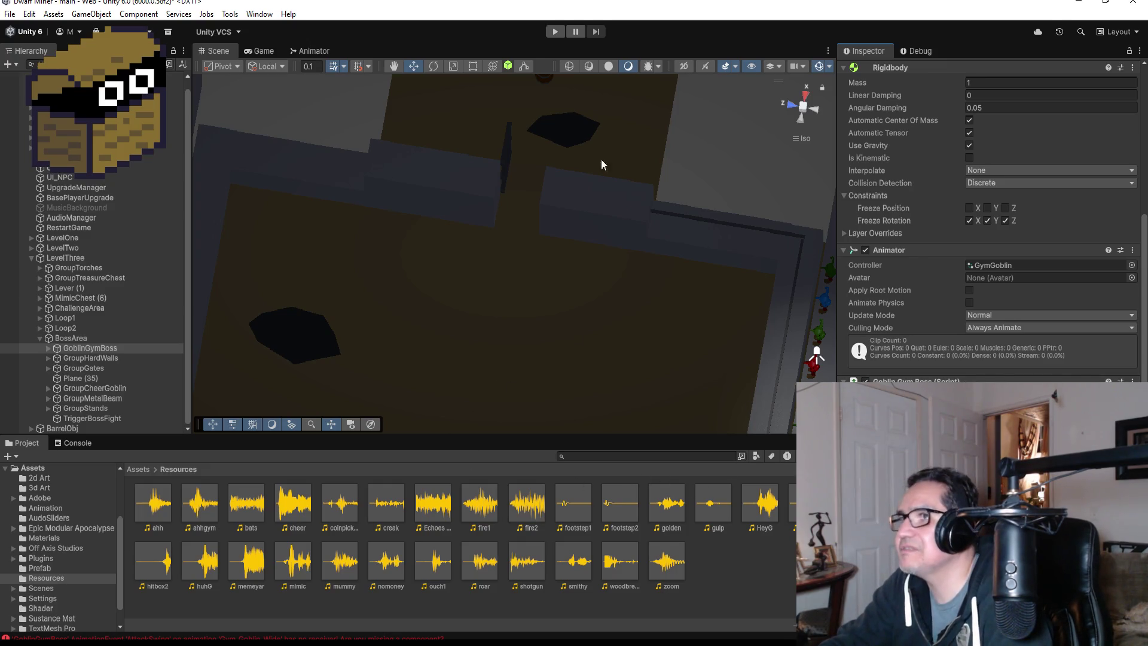
pyautogui.click(552, 34)
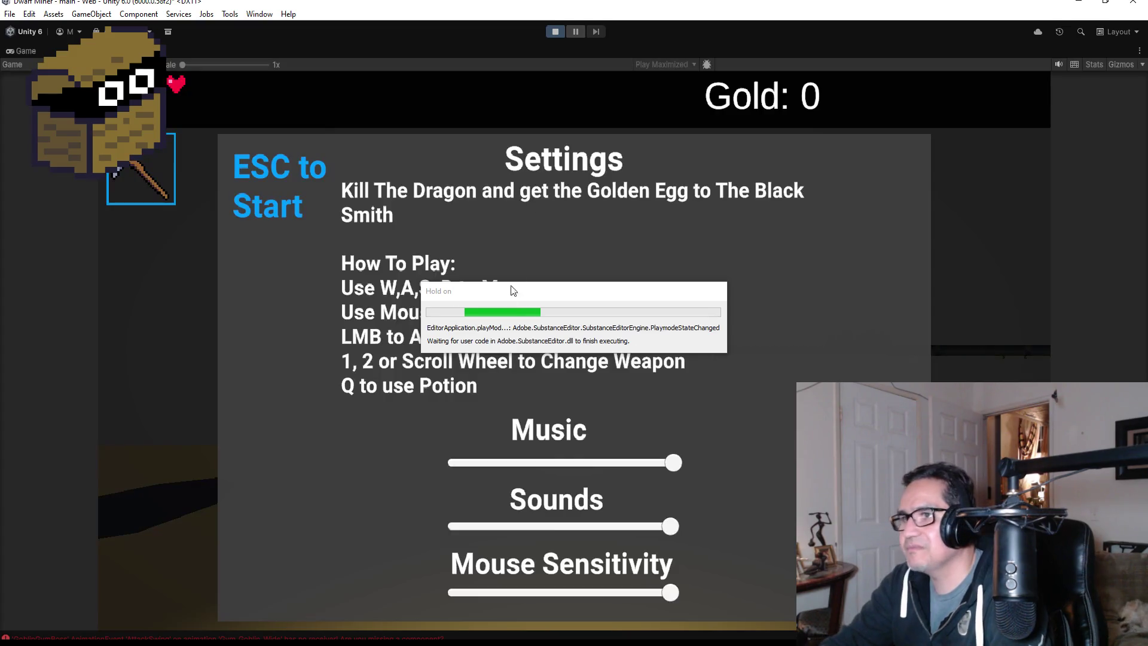
# Start the game, switch to the shotgun and walk into the boss arena.
pyautogui.press('Escape')
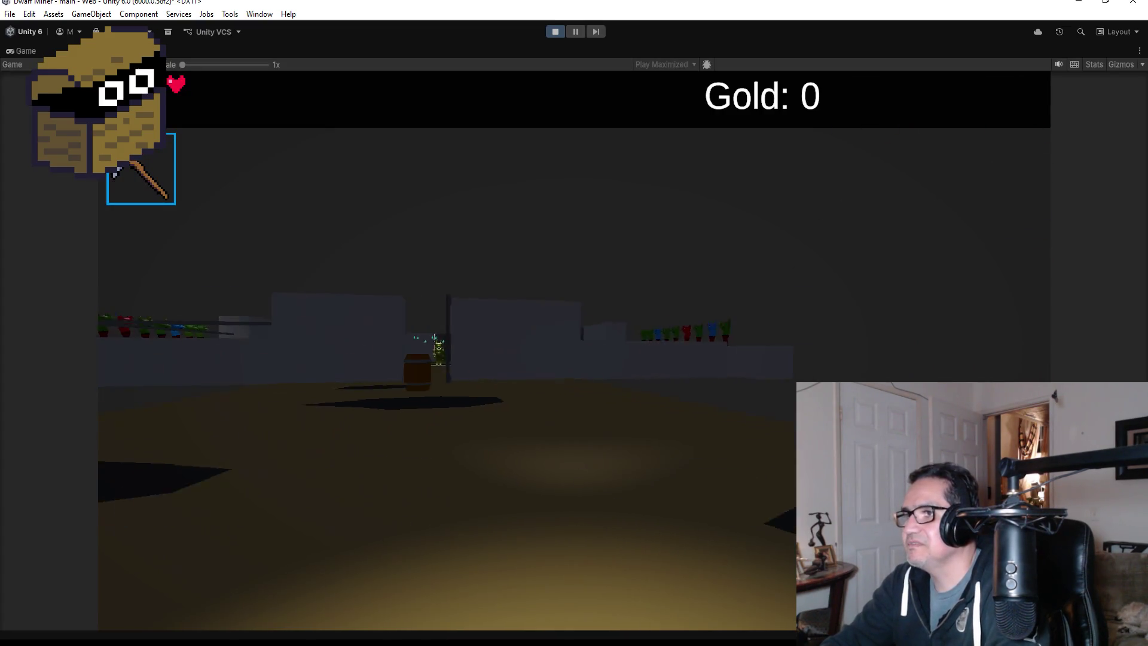
pyautogui.press('2')
pyautogui.click(574, 350)
pyautogui.press('w')
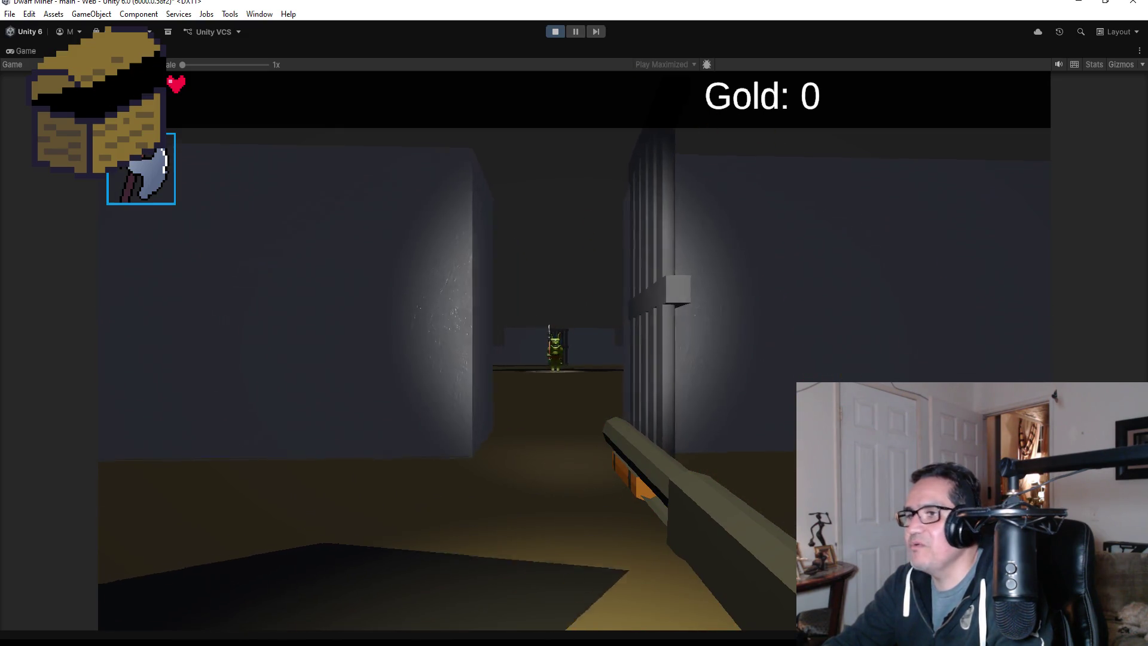
pyautogui.press('w')
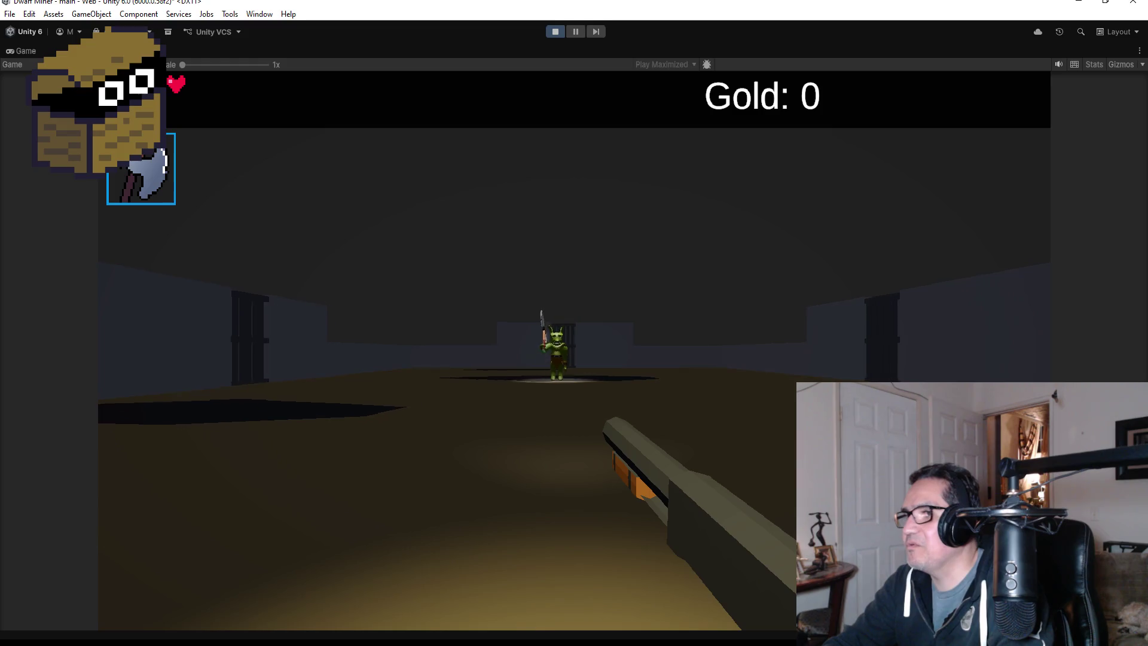
# Blast the goblin with repeated shotgun fire, then pause and stop Play mode.
pyautogui.moveTo(574, 323)
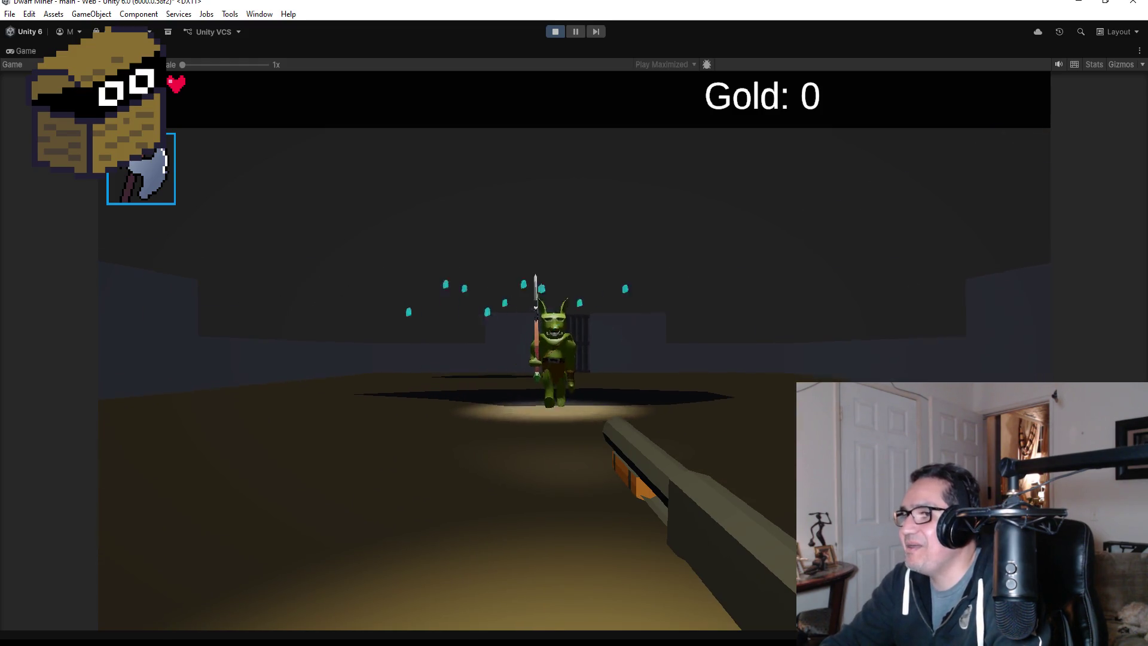
pyautogui.click(574, 323)
pyautogui.click(574, 323)
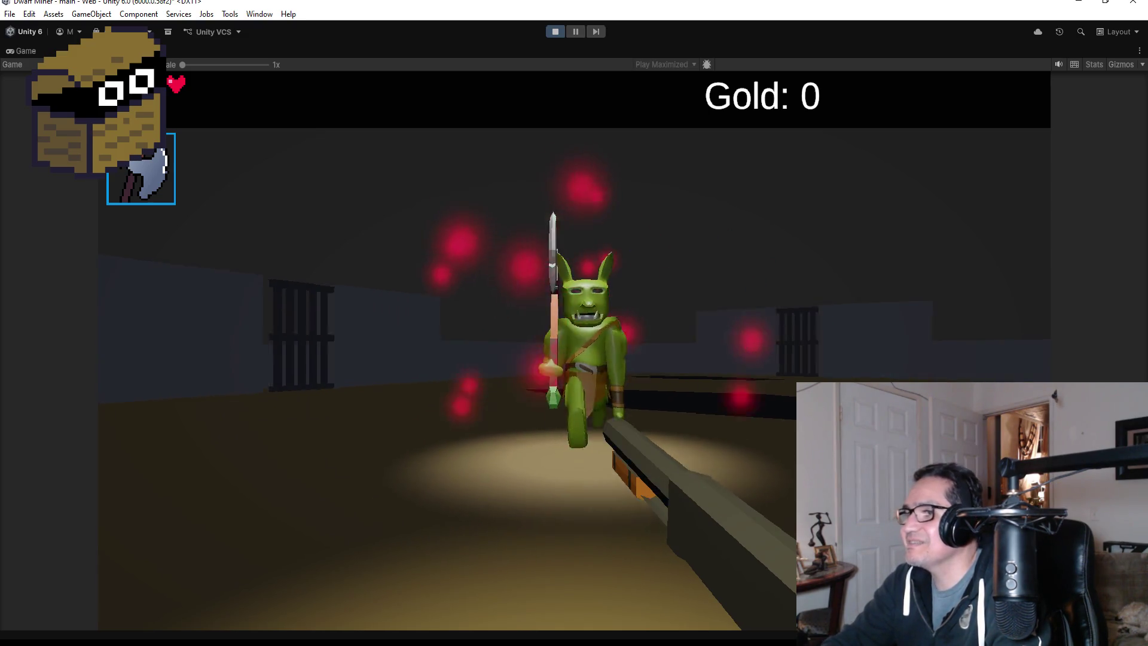
pyautogui.click(574, 323)
pyautogui.click(573, 323)
pyautogui.moveTo(574, 323)
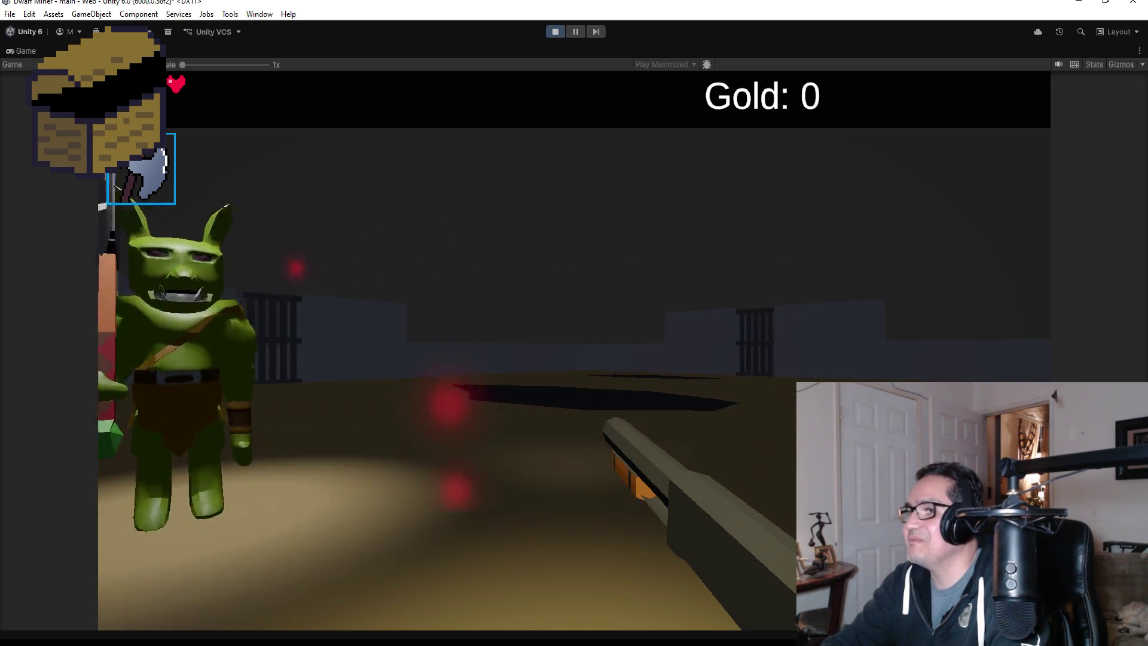
pyautogui.click(574, 323)
pyautogui.click(574, 323)
pyautogui.click(573, 323)
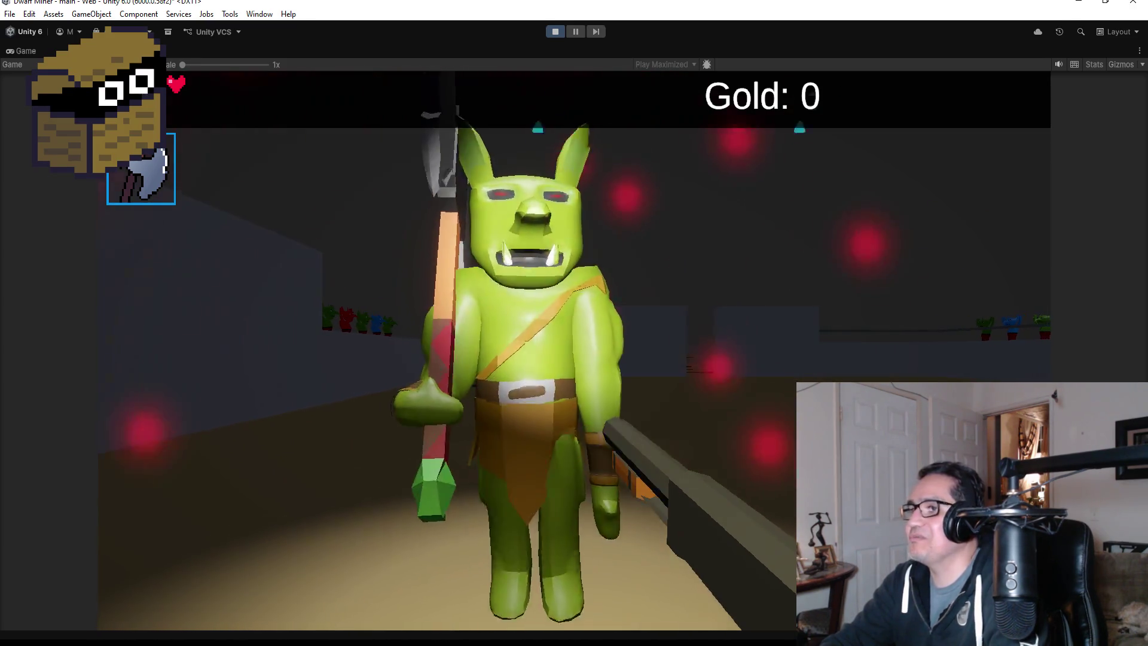
pyautogui.press('Escape')
pyautogui.click(554, 32)
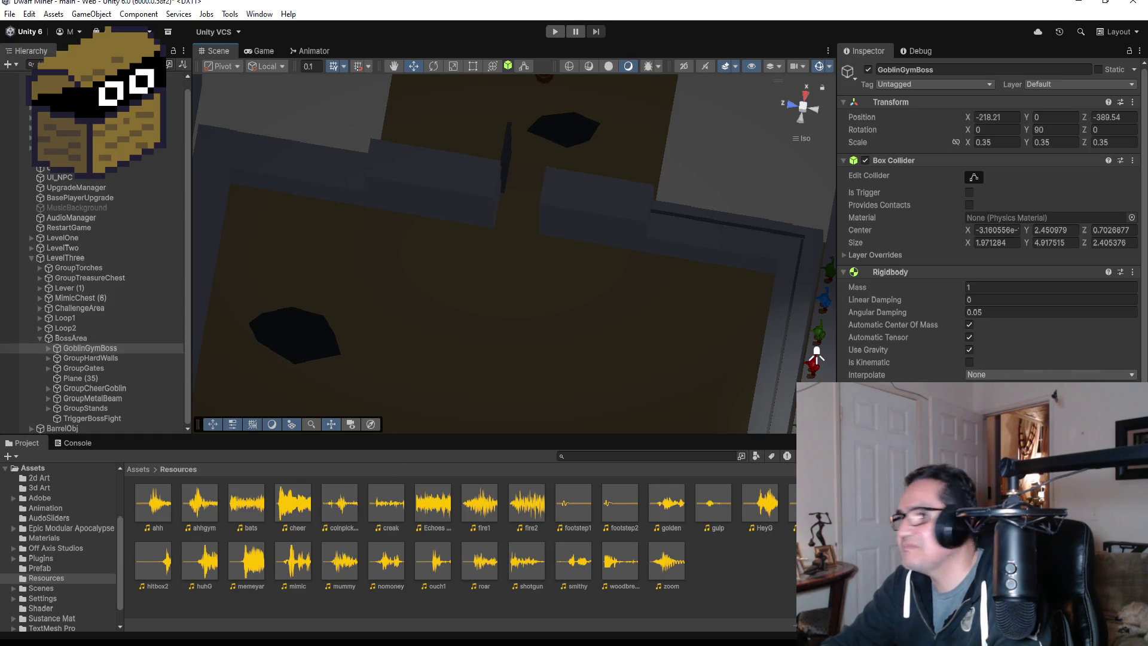
pyautogui.scroll(-5, 990, 221)
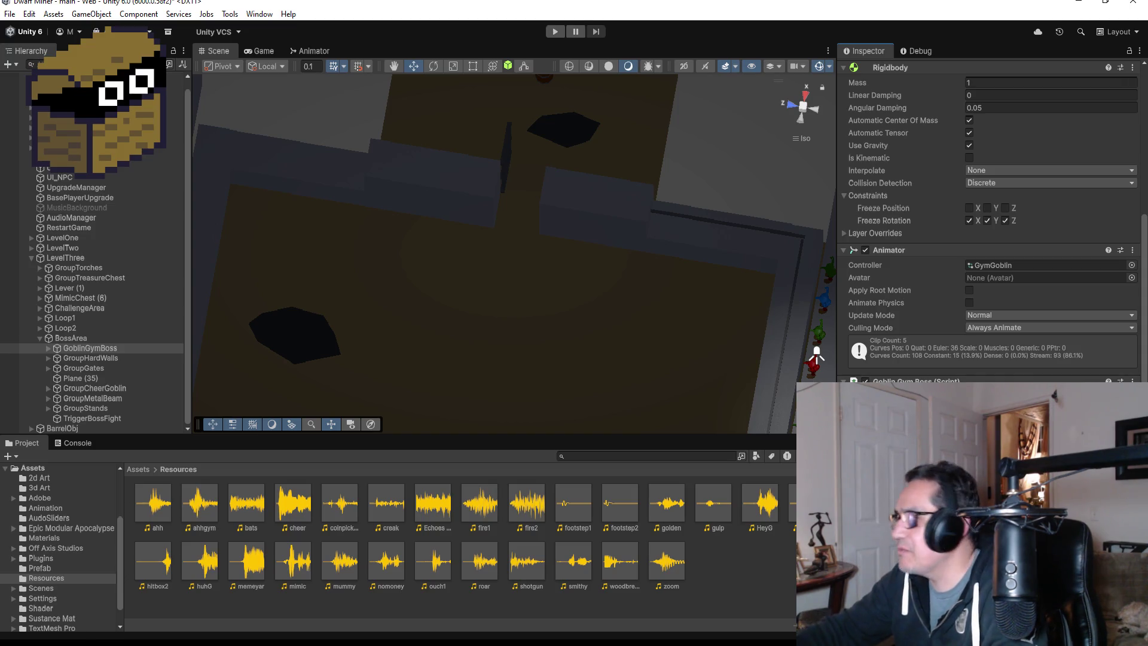
pyautogui.click(87, 407)
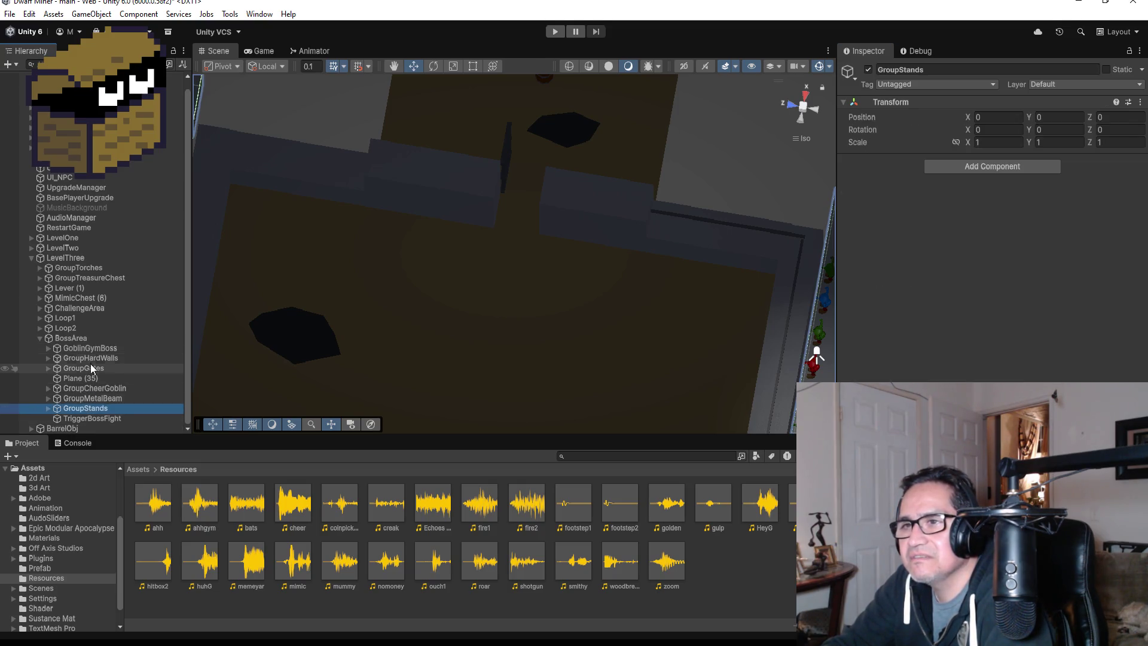
pyautogui.click(48, 348)
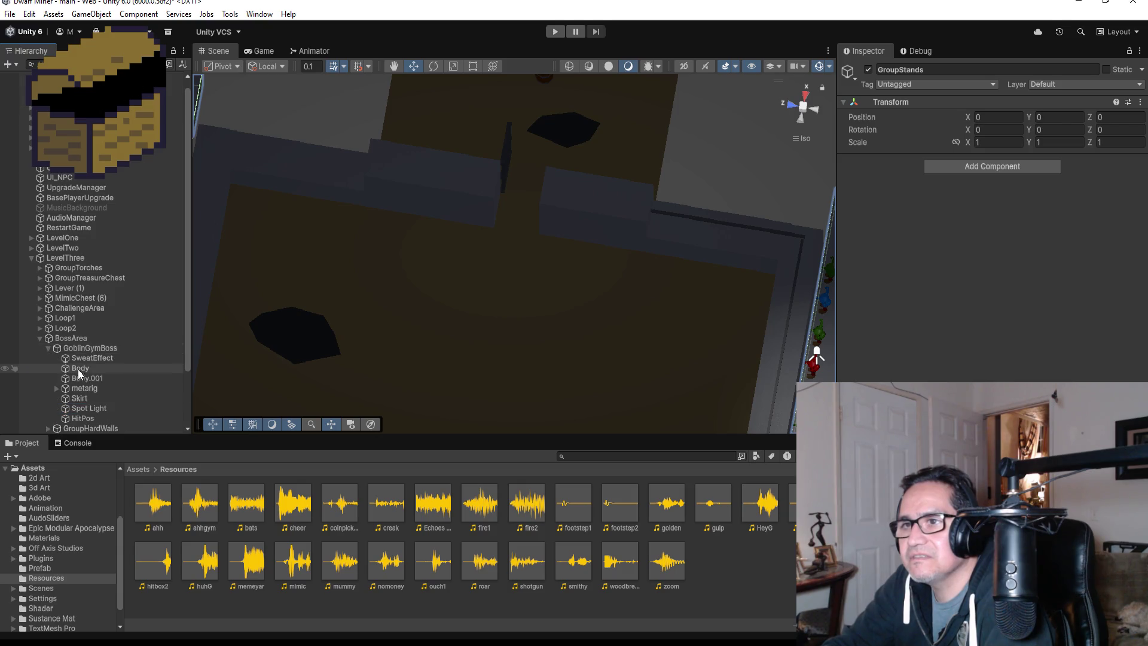
pyautogui.click(98, 358)
pyautogui.press('Delete')
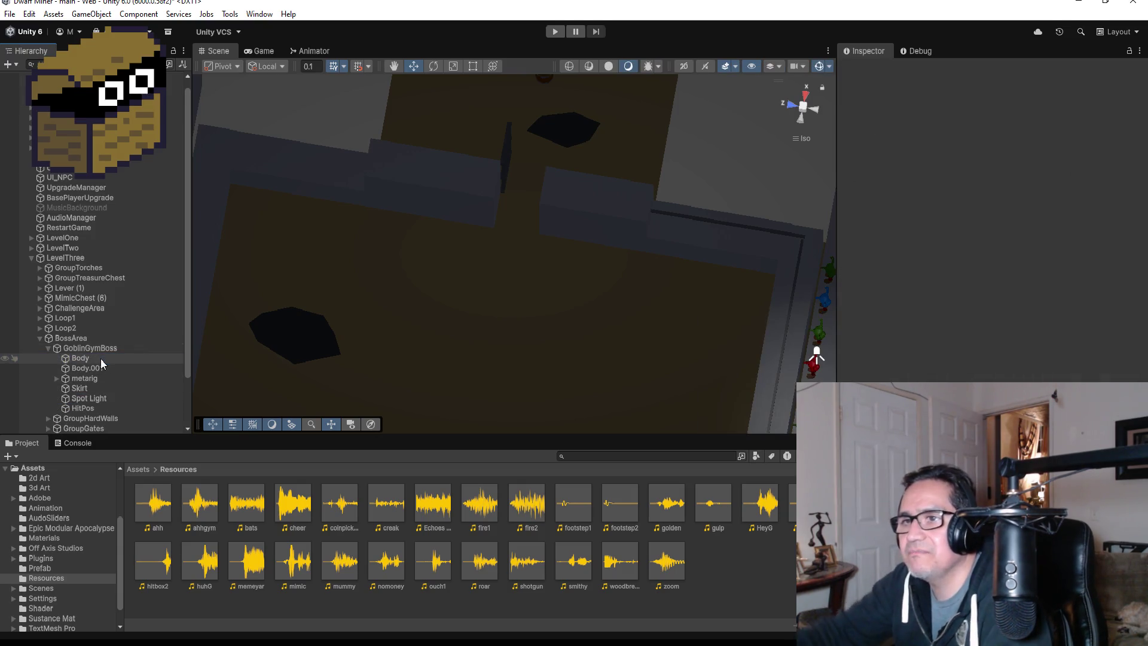
pyautogui.click(49, 346)
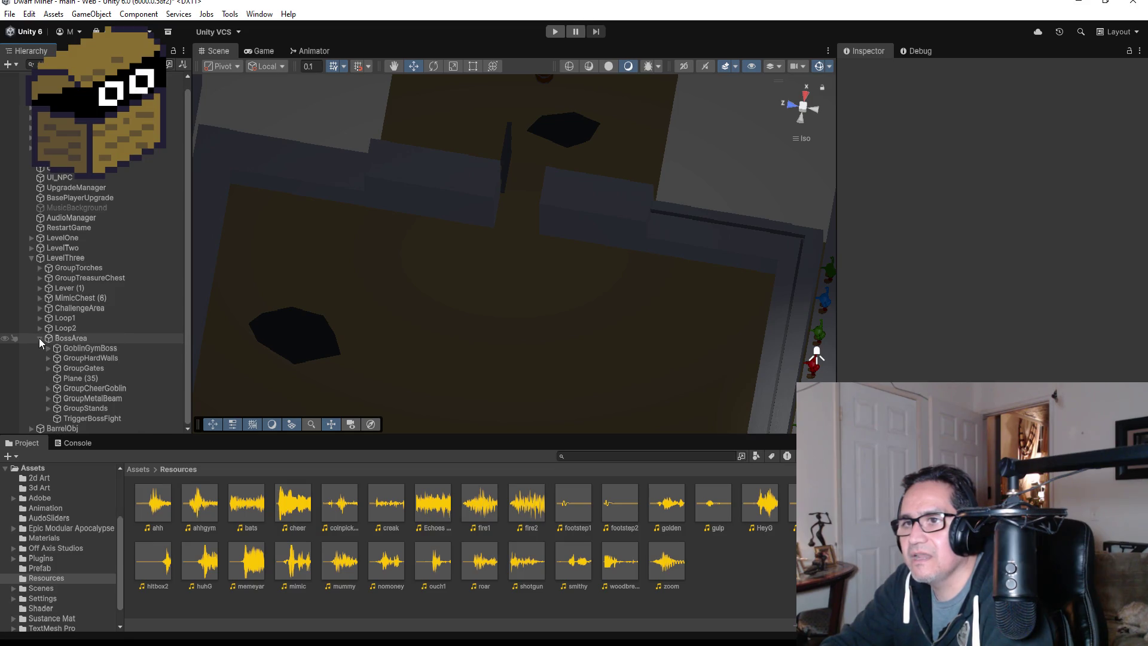
pyautogui.click(39, 339)
pyautogui.scroll(-10, 532, 217)
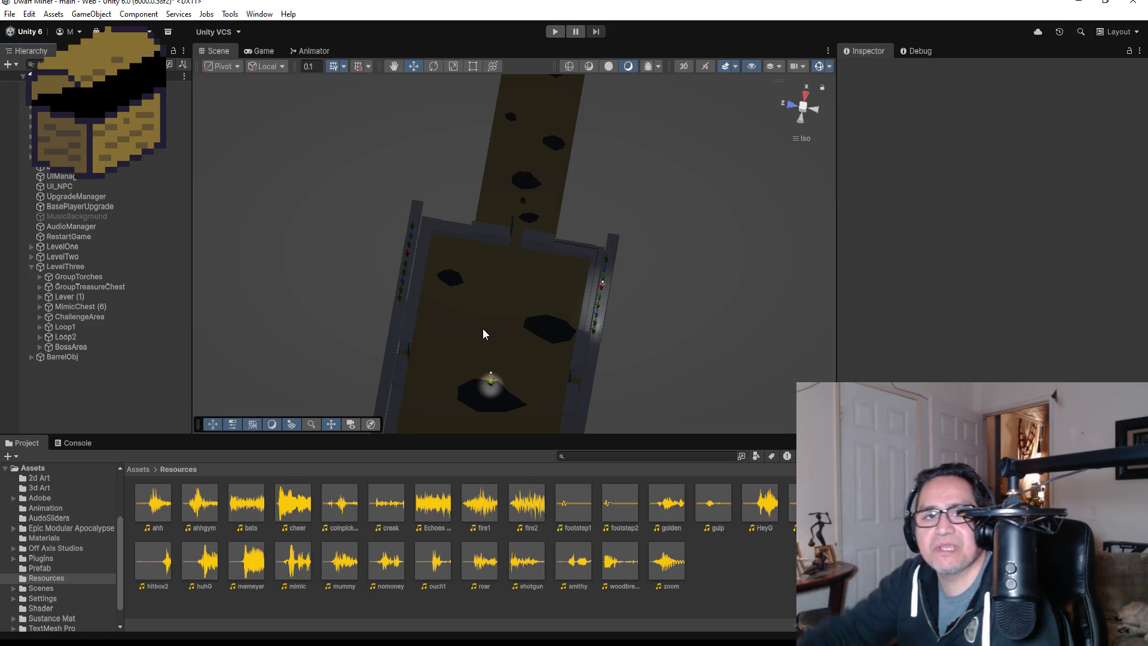
pyautogui.scroll(-1, 526, 322)
pyautogui.scroll(3, 526, 323)
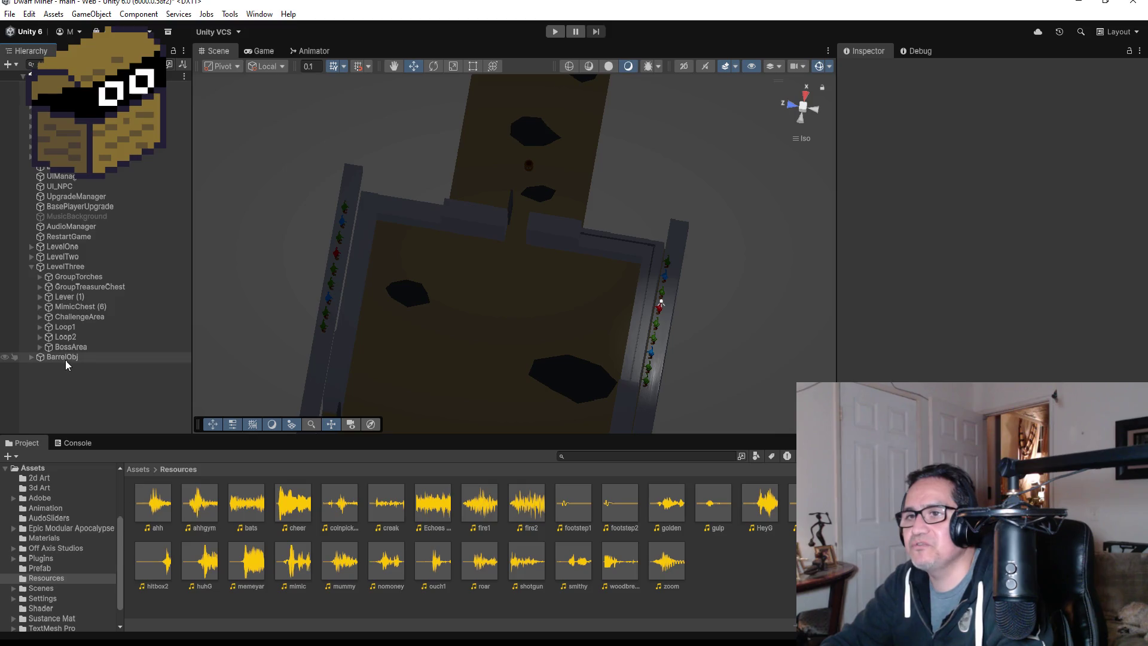
pyautogui.scroll(-1, 638, 312)
pyautogui.scroll(-5, 638, 312)
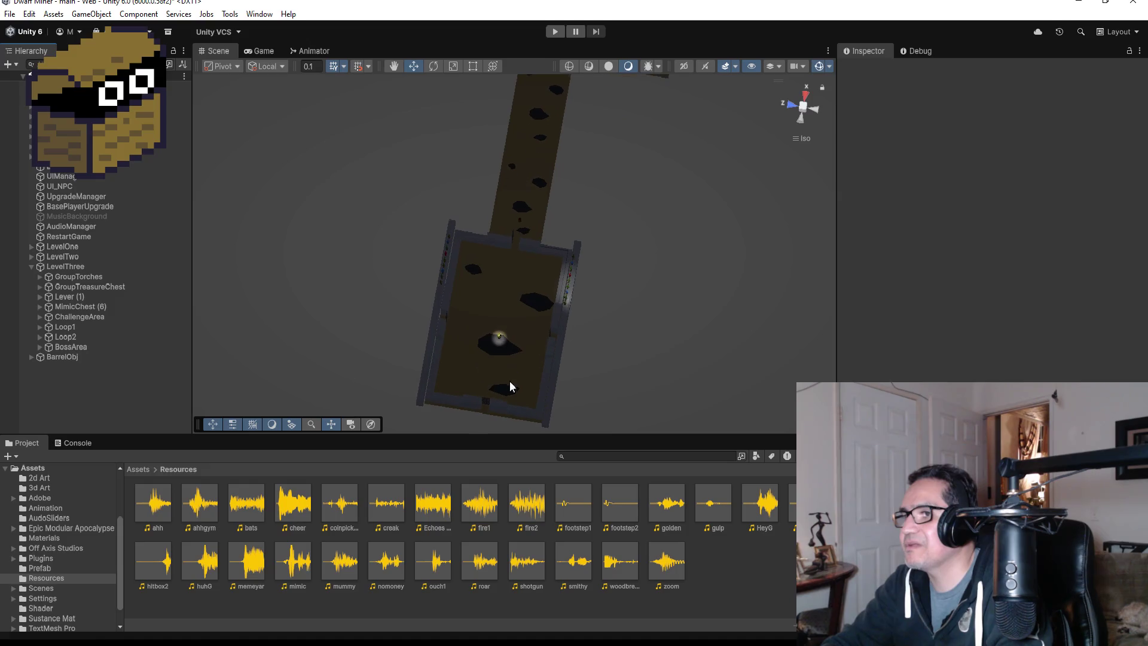
pyautogui.scroll(4, 513, 387)
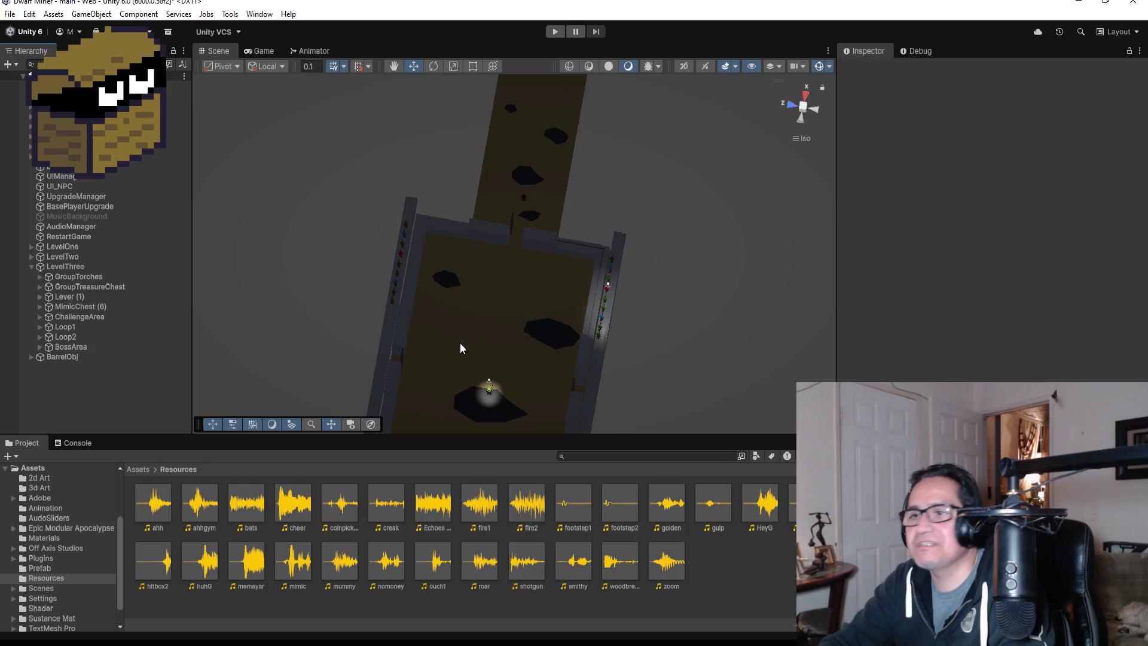
# Browse from Assets into the Prefab folder and inspect the Goblin prefab's settings.
pyautogui.click(143, 471)
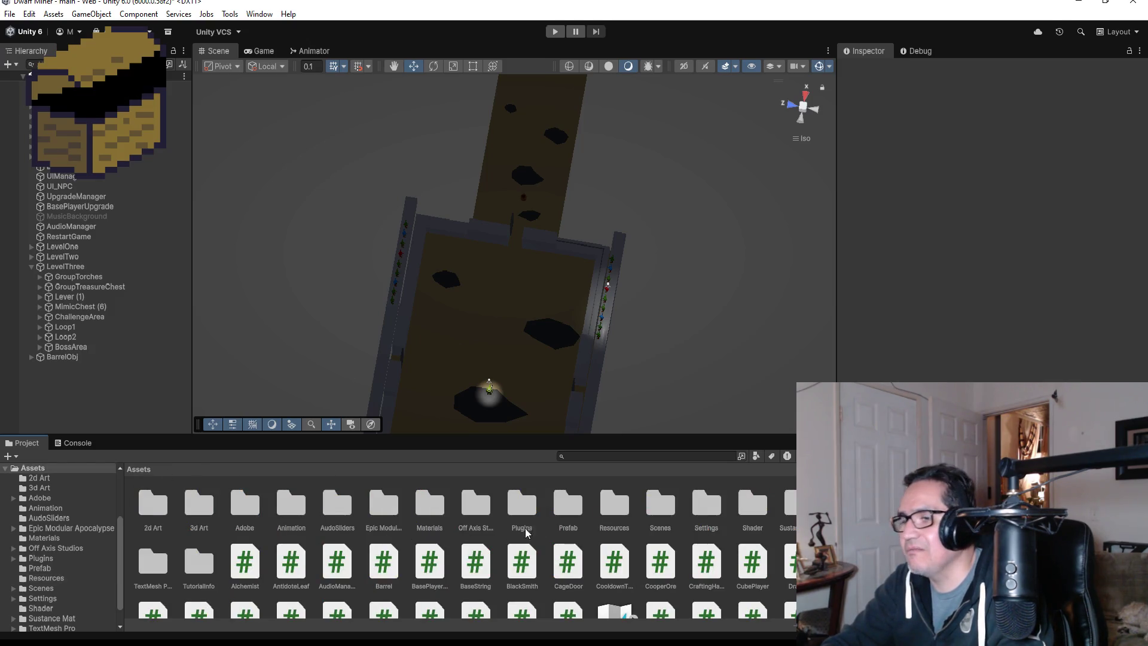
pyautogui.doubleClick(565, 509)
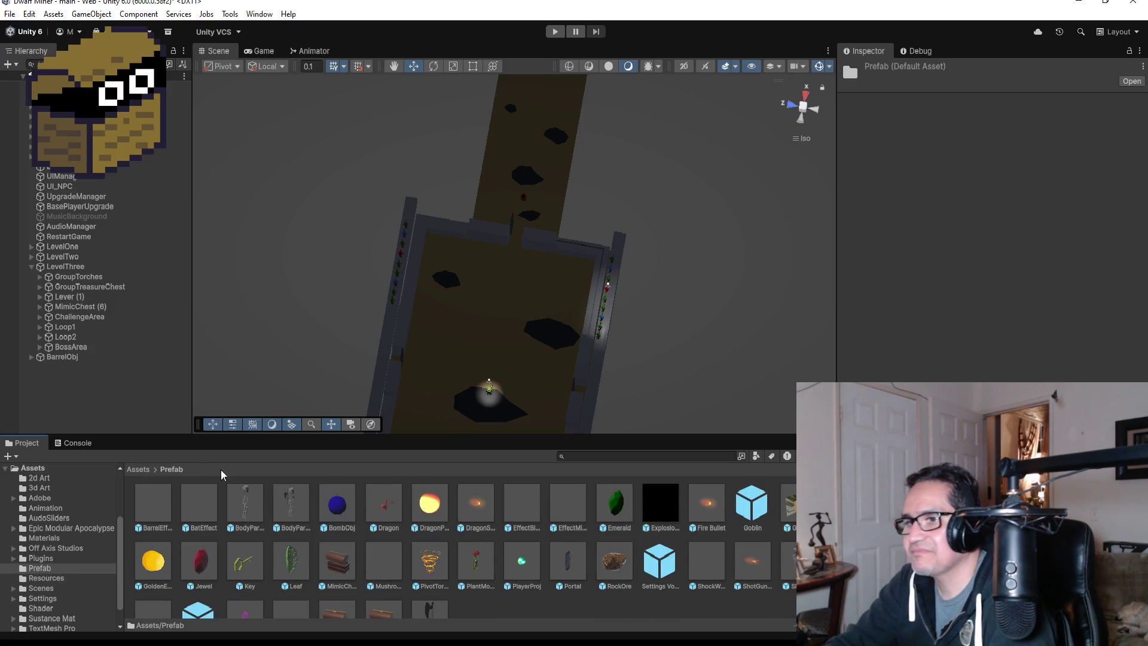
pyautogui.click(139, 470)
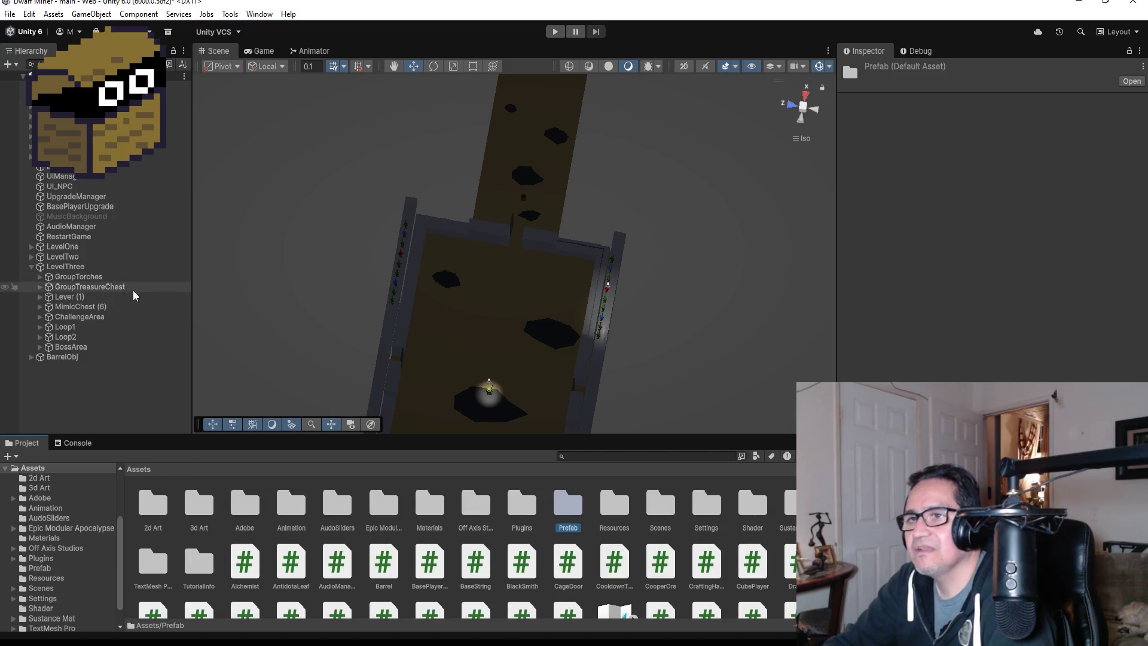
pyautogui.doubleClick(556, 508)
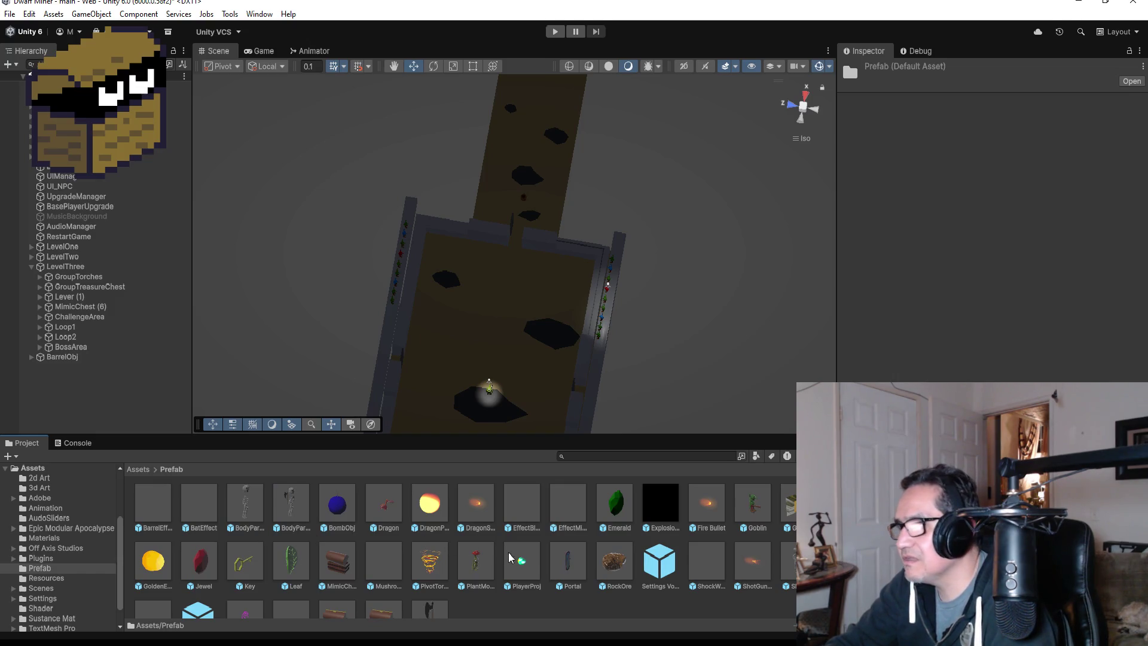
pyautogui.click(752, 507)
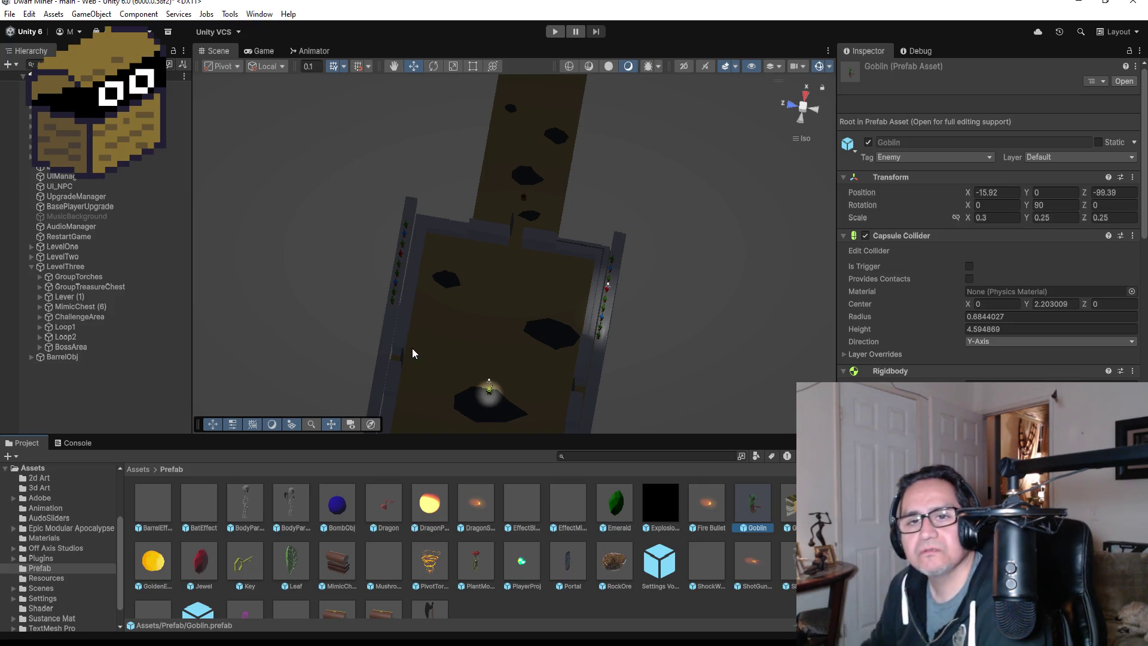
pyautogui.click(36, 266)
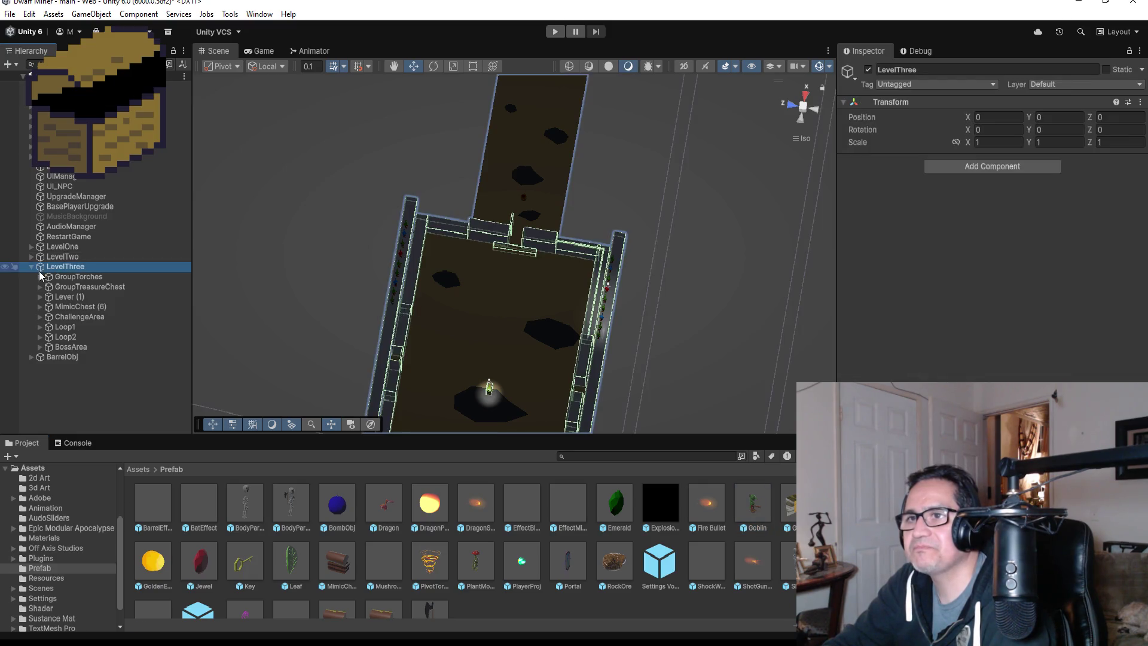
# Create an empty root GameObject named BattleAreaManager.
pyautogui.click(32, 267)
pyautogui.click(64, 311)
pyautogui.rightClick(55, 309)
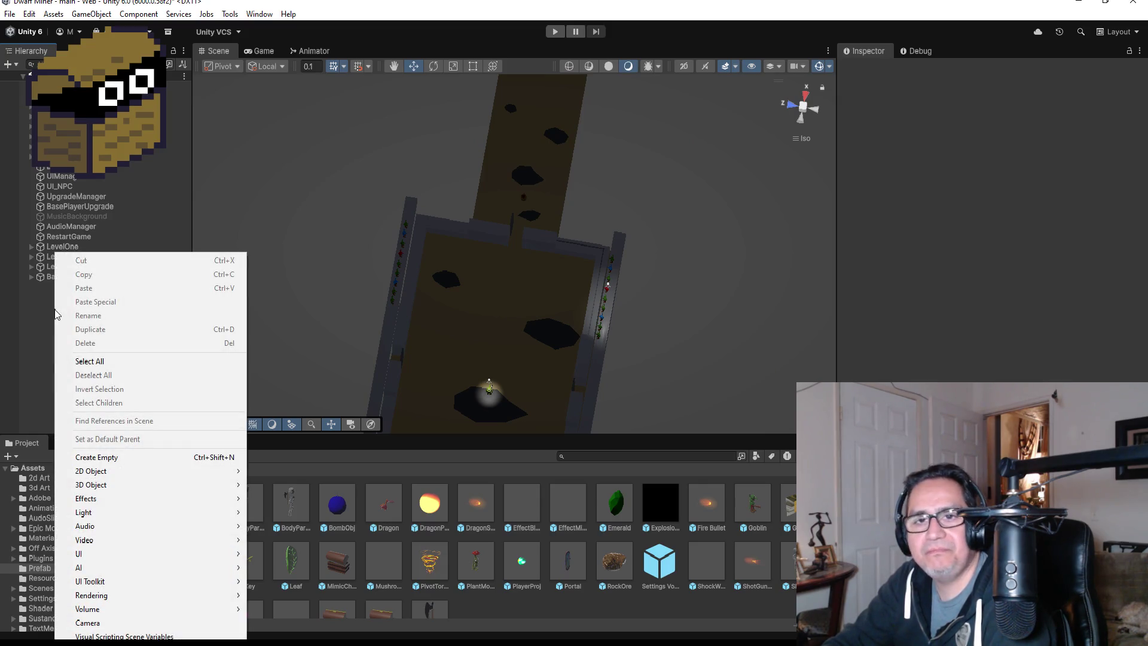
pyautogui.click(97, 458)
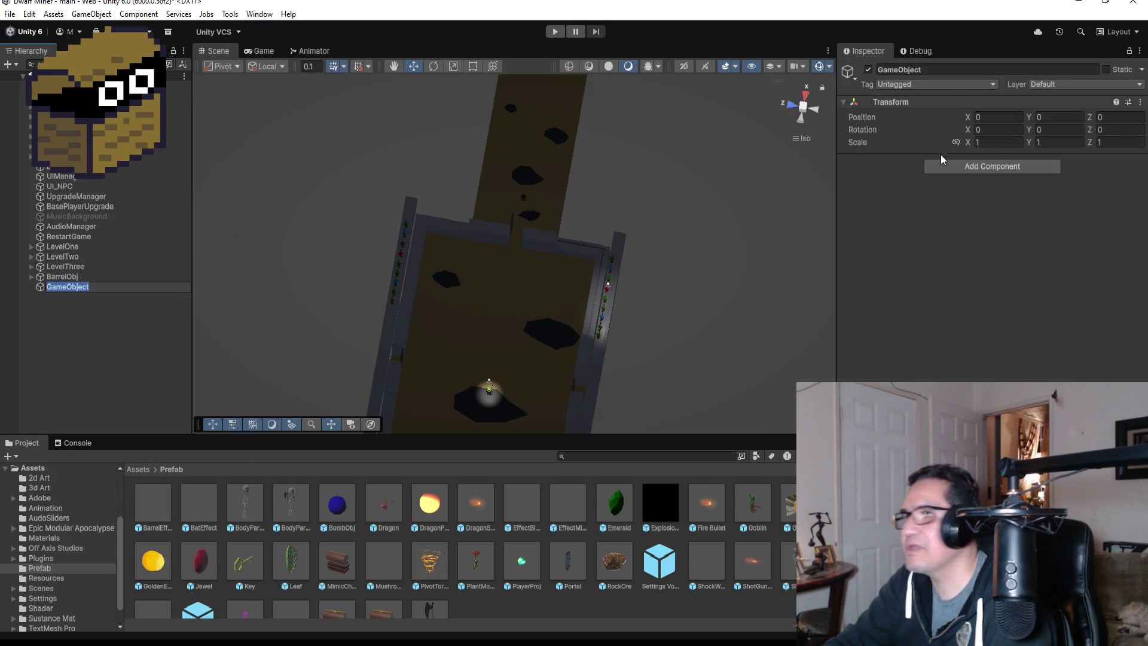
pyautogui.click(949, 75)
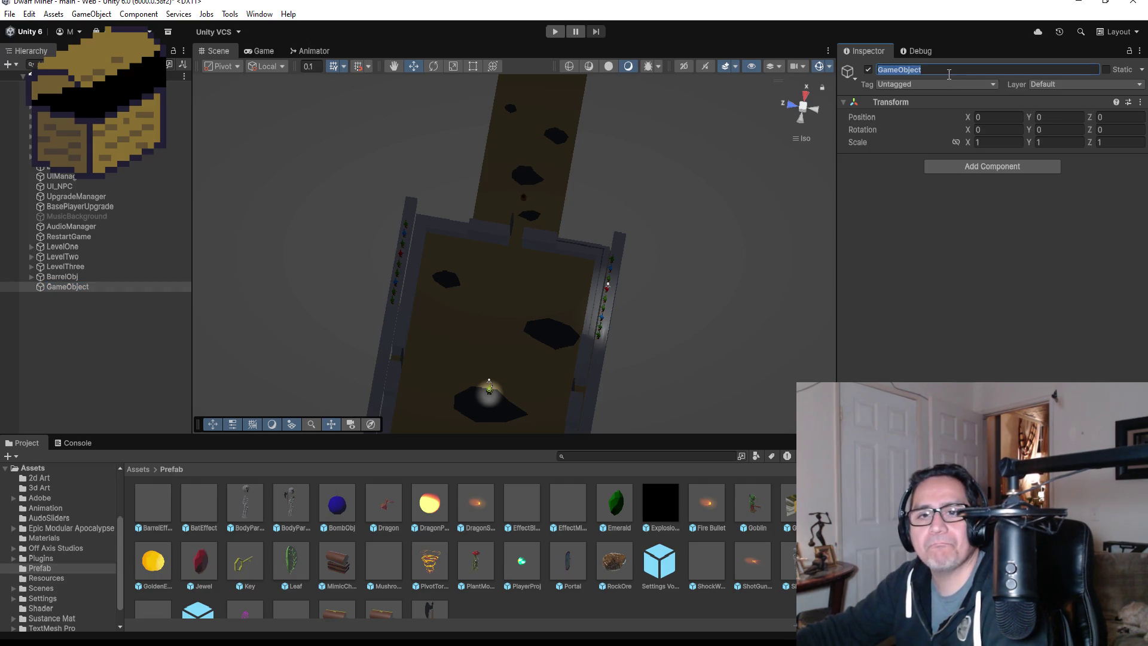
pyautogui.write('BattleArea')
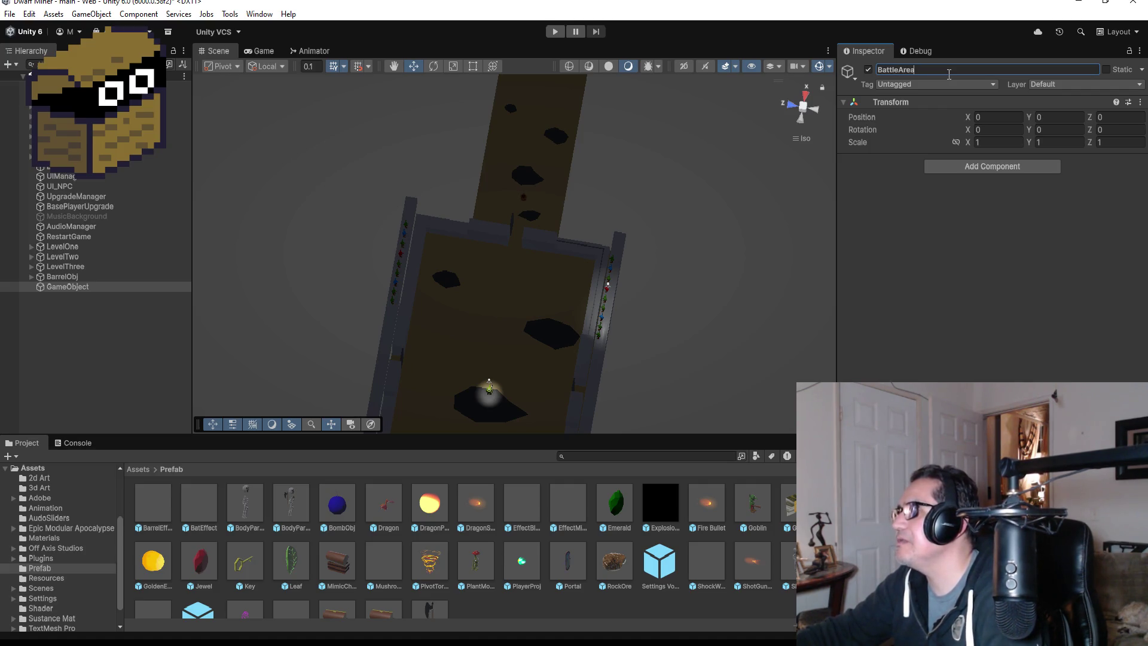
pyautogui.write('Manager')
pyautogui.press('Return')
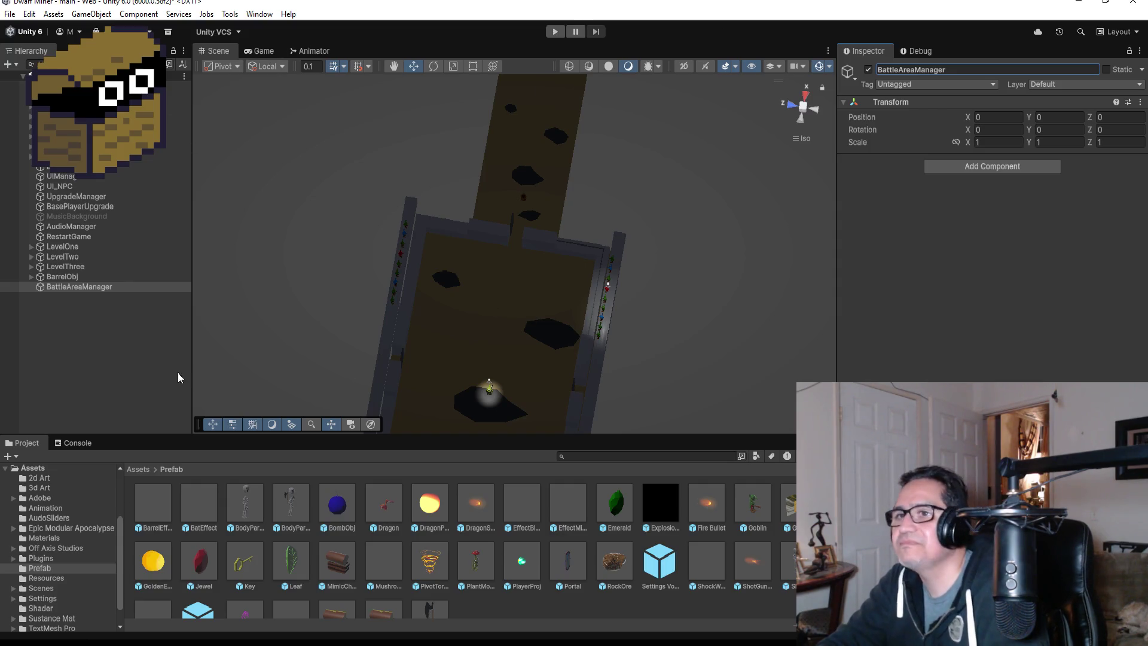
# Reselect BattleAreaManager to check its place below BarrelObj and its 0,0,0 Transform.
pyautogui.click(145, 333)
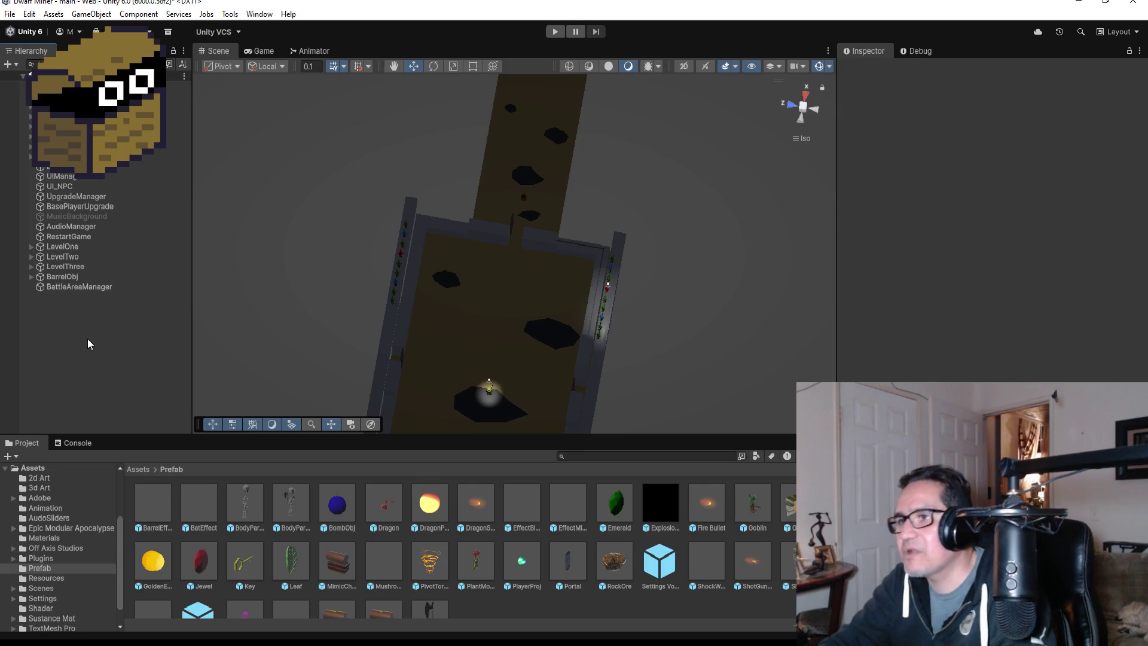
pyautogui.click(72, 288)
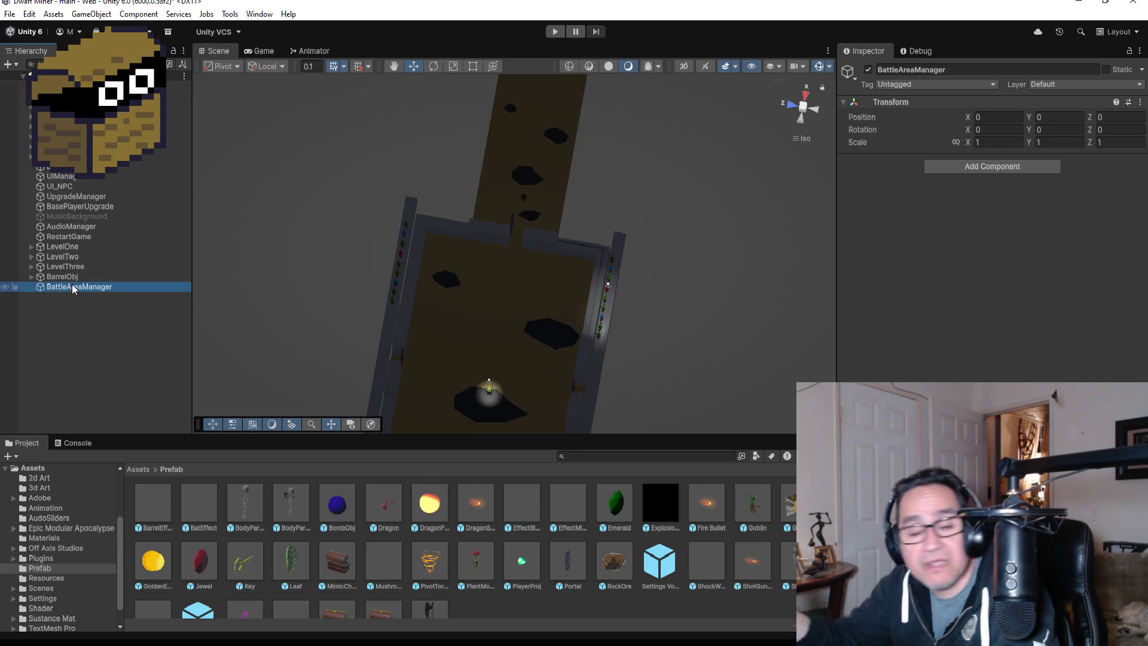
pyautogui.scroll(1, 512, 339)
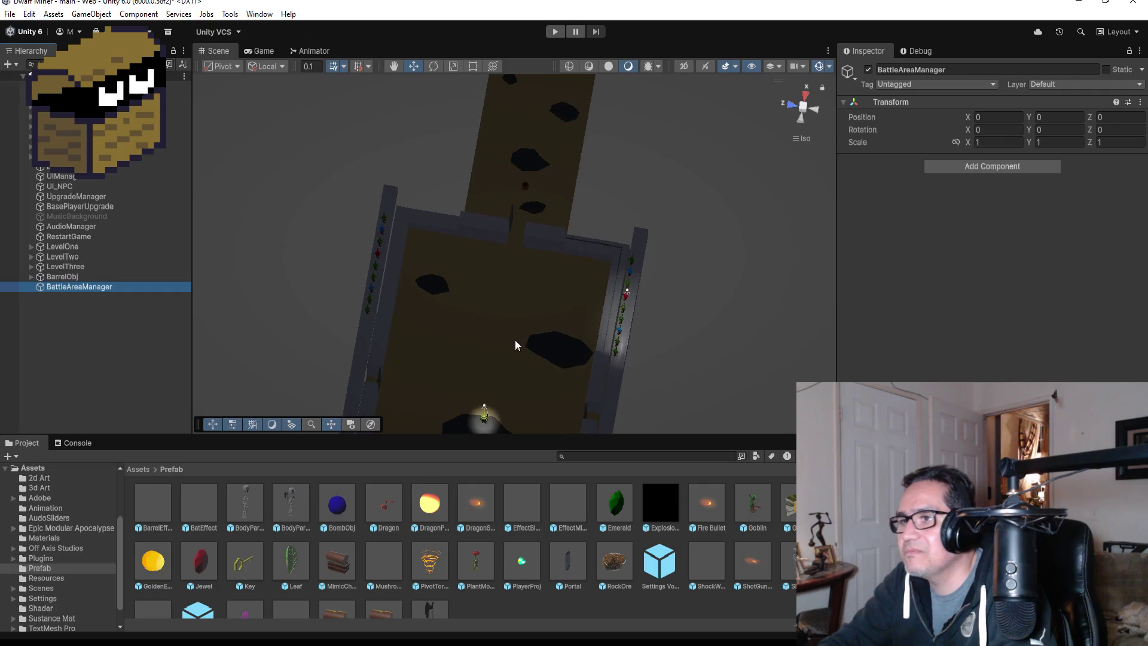
pyautogui.scroll(1, 534, 349)
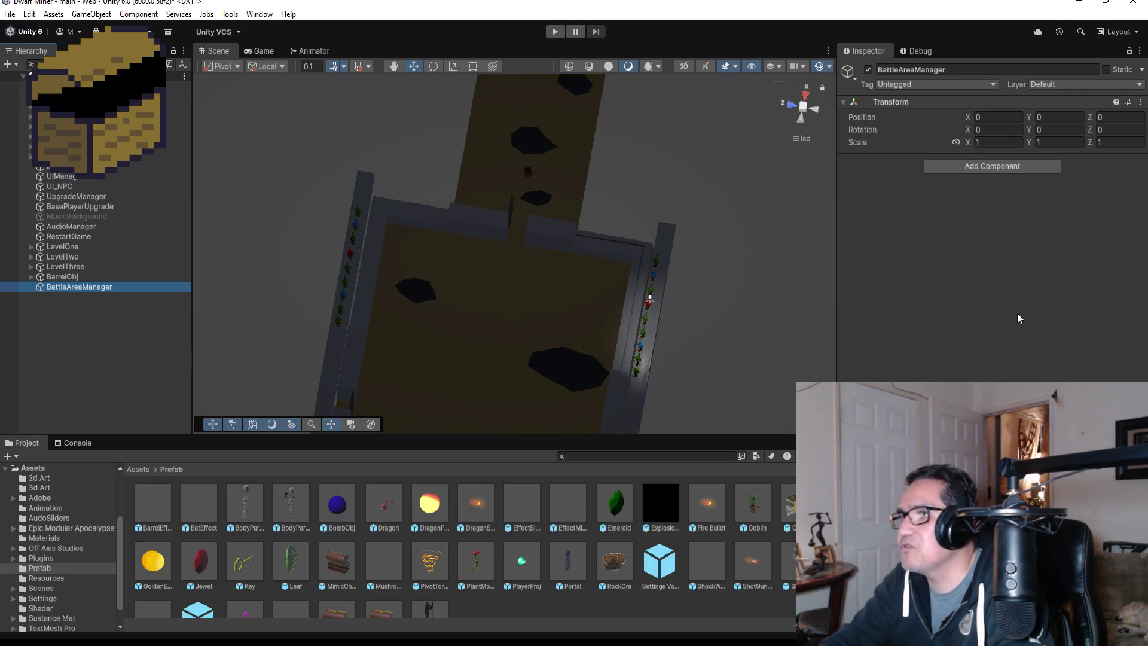
pyautogui.click(98, 336)
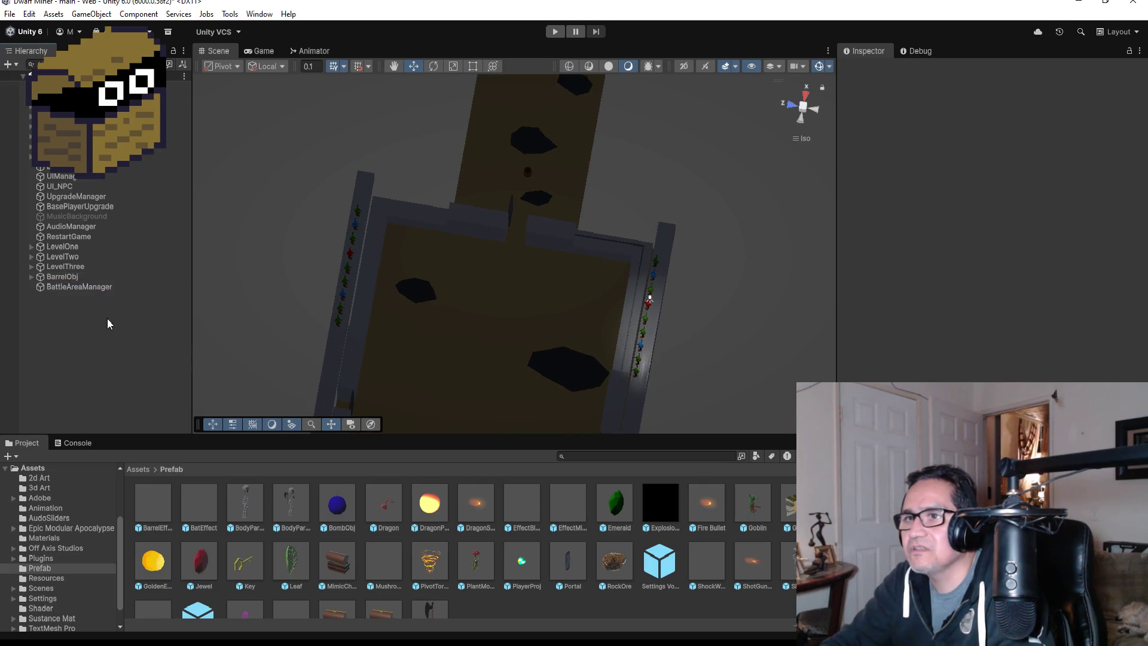
pyautogui.click(98, 287)
pyautogui.scroll(-2, 442, 353)
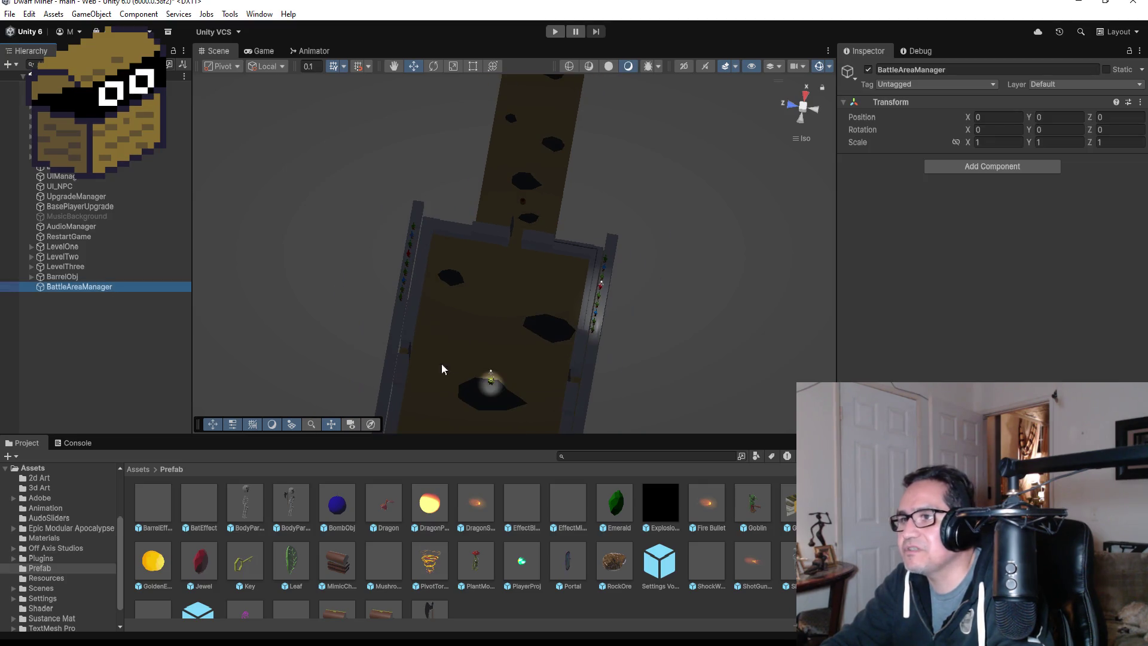
pyautogui.click(407, 357)
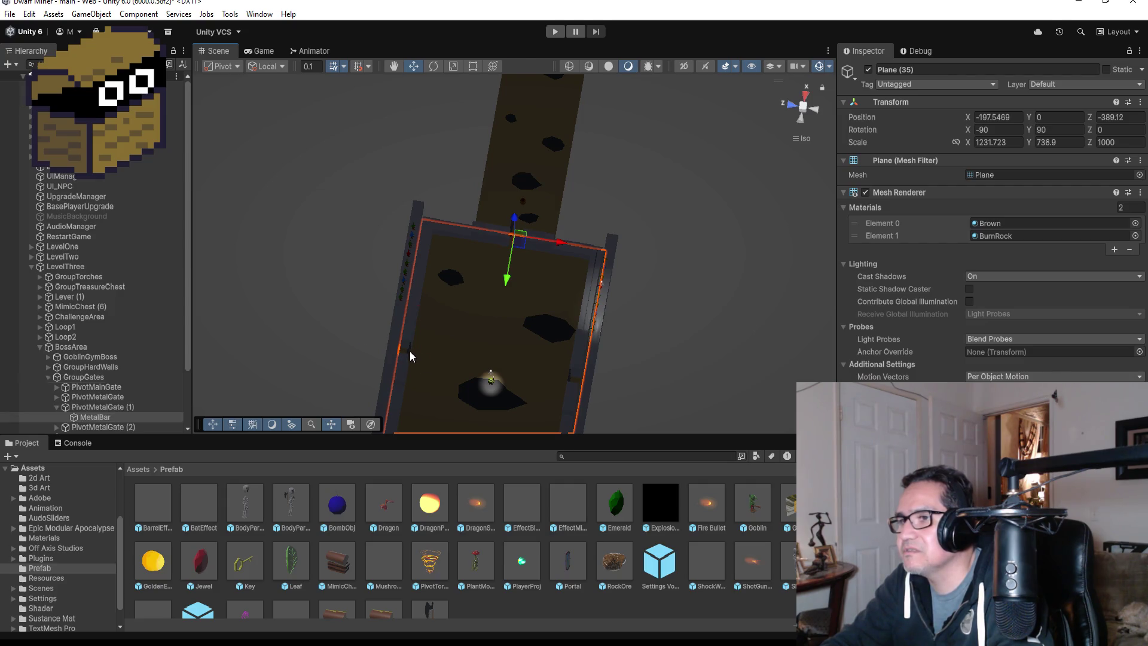
pyautogui.click(410, 351)
pyautogui.press('f')
pyautogui.moveTo(583, 364)
pyautogui.mouseDown()
pyautogui.moveTo(694, 271)
pyautogui.moveTo(661, 243)
pyautogui.moveTo(556, 242)
pyautogui.mouseUp()
pyautogui.scroll(-5, 556, 257)
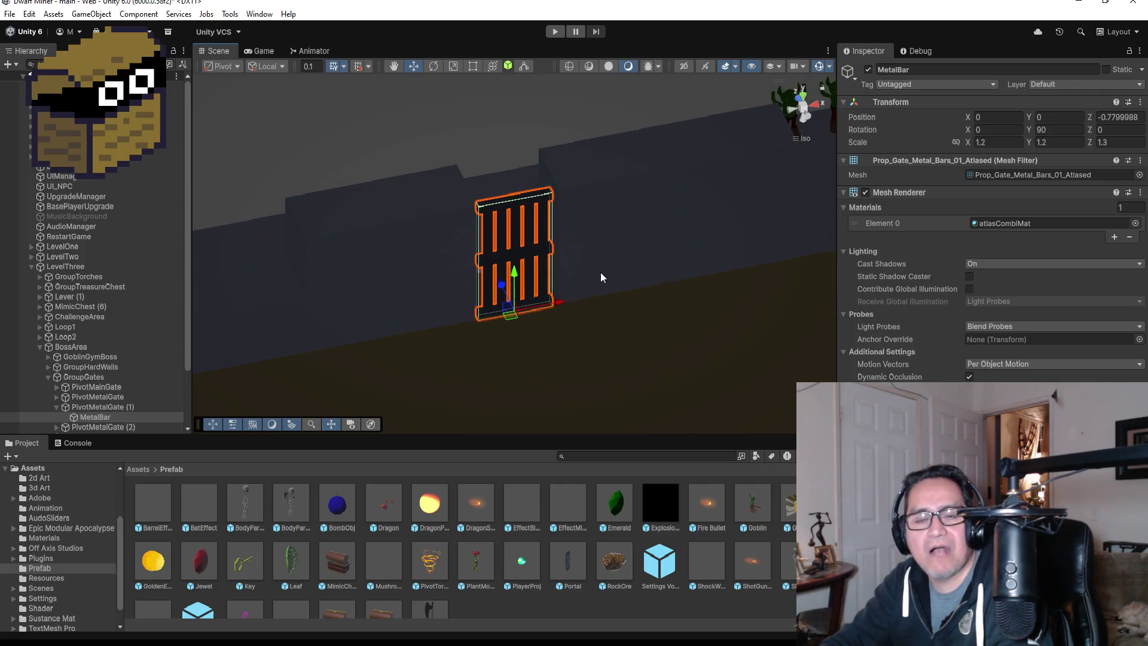
pyautogui.scroll(-5, 609, 283)
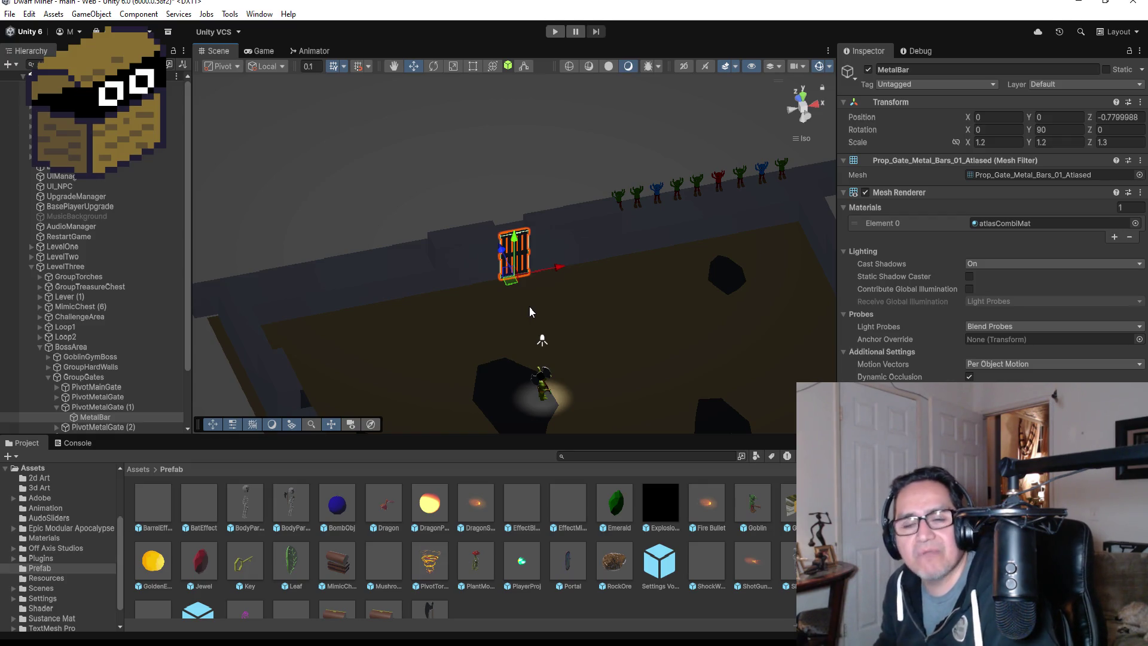
pyautogui.moveTo(529, 306)
pyautogui.mouseDown()
pyautogui.moveTo(626, 299)
pyautogui.moveTo(609, 311)
pyautogui.mouseUp()
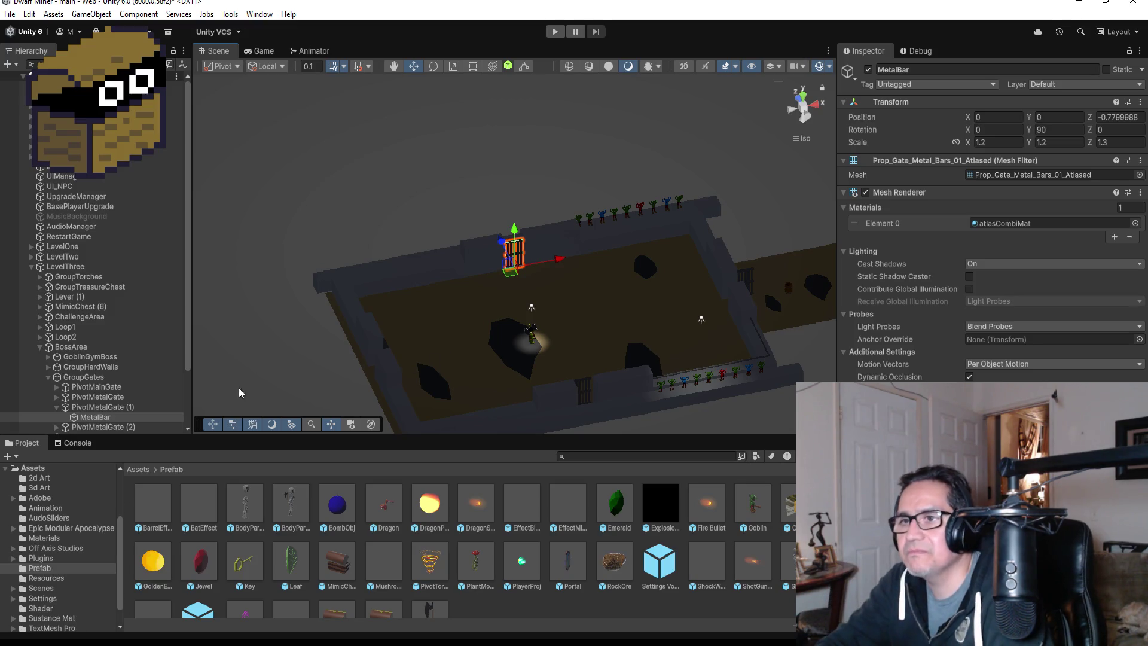
pyautogui.click(40, 348)
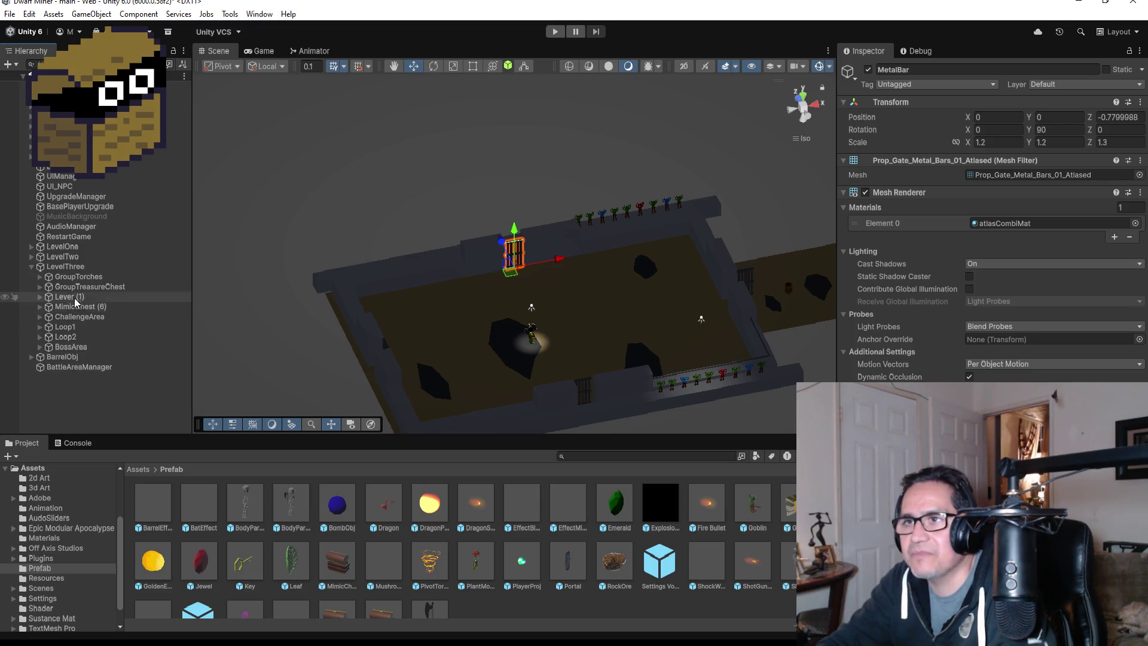
pyautogui.click(78, 391)
pyautogui.click(76, 367)
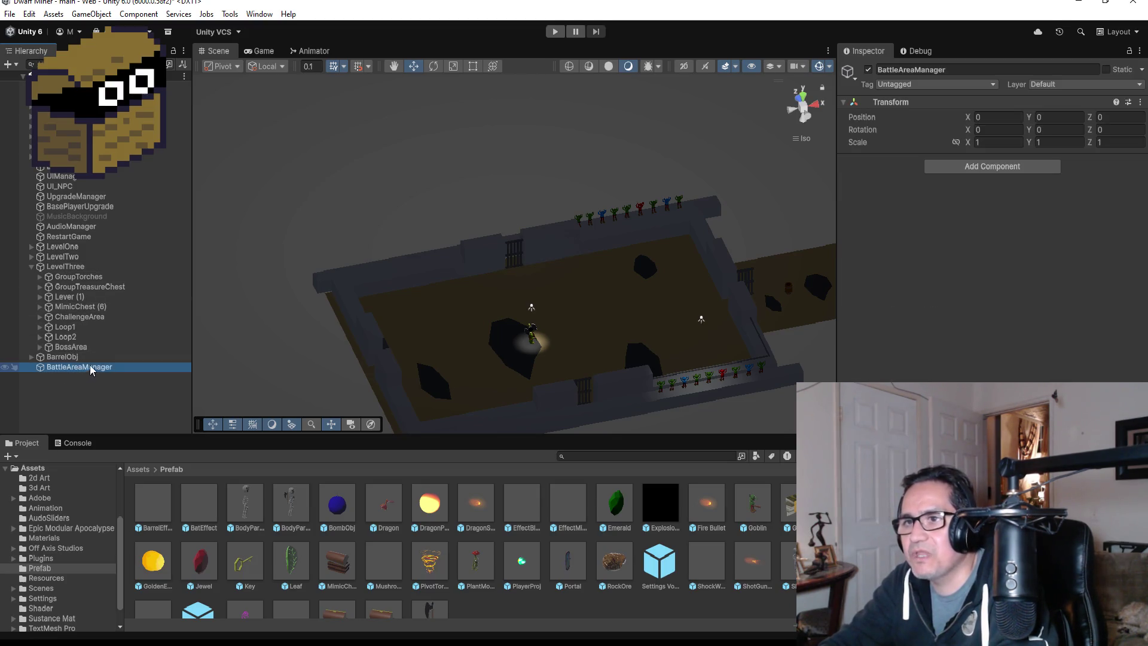
# Add a new BattleAreaManager script component to the object and switch to Visual Studio.
pyautogui.click(966, 170)
pyautogui.press('BackSpace')
pyautogui.write('BattleArea')
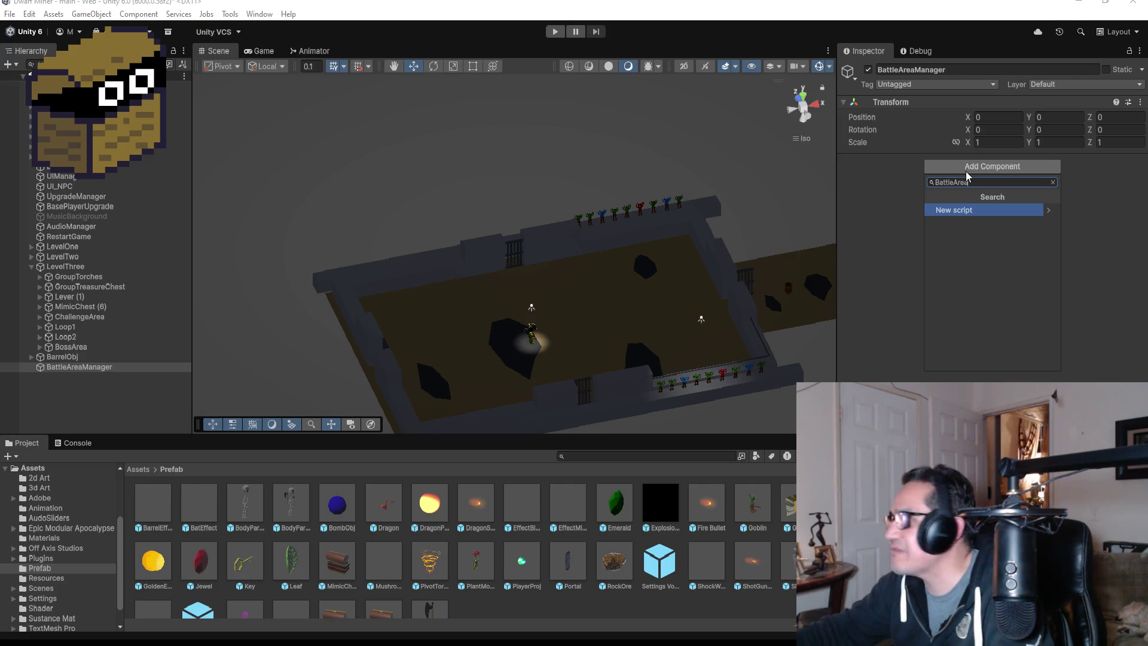
pyautogui.write('Manager')
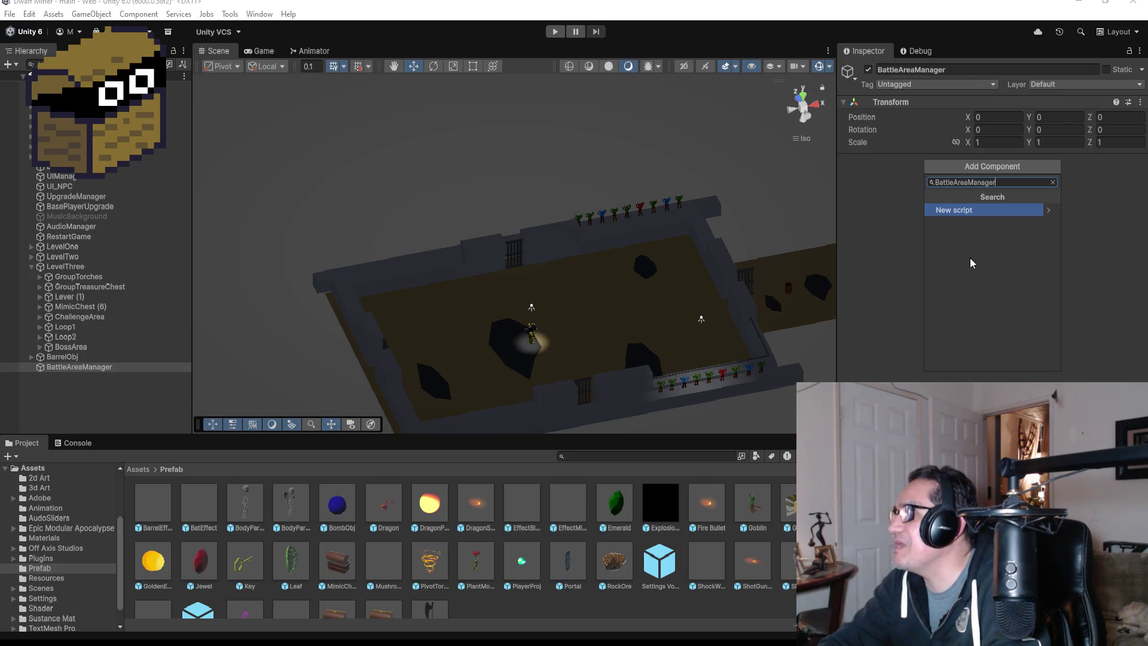
pyautogui.click(962, 213)
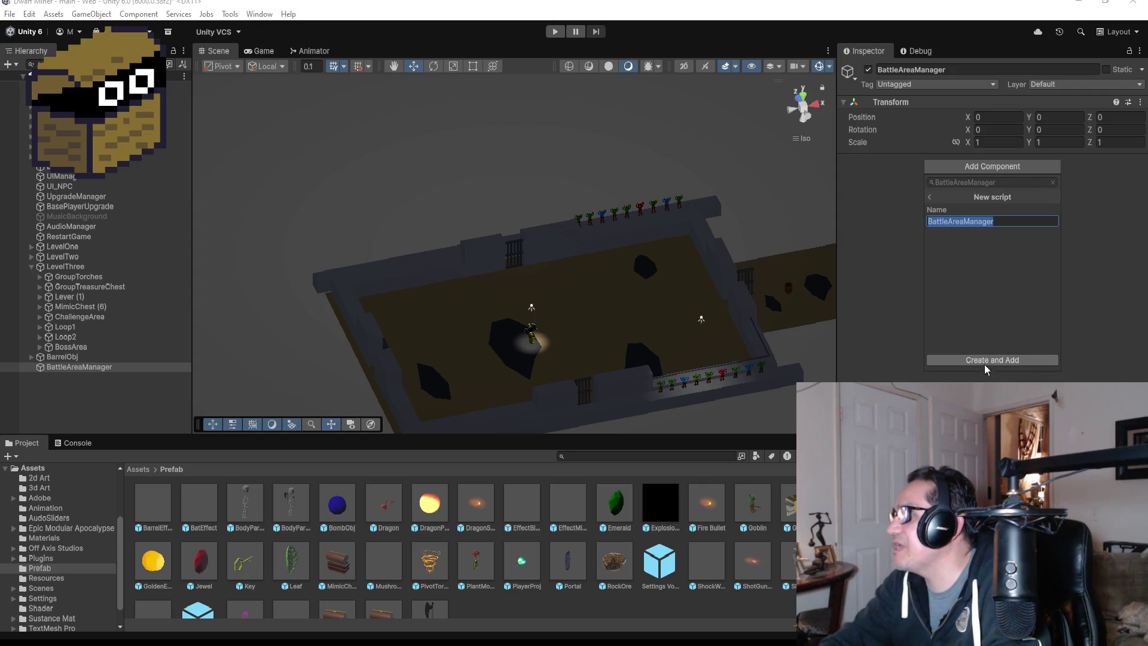
pyautogui.click(987, 357)
pyautogui.hotkey('alt', 'Tab')
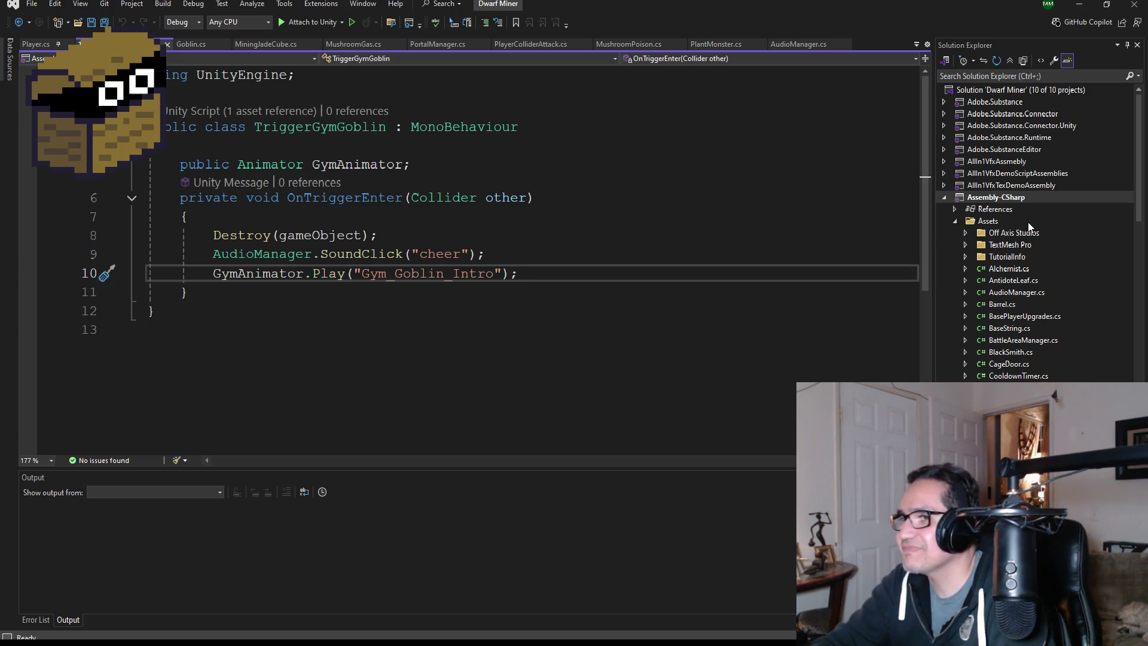
# Open BattleAreaManager.cs, delete its default Start() and Update() methods, and save all scripts.
pyautogui.hotkey('ctrl', 's')
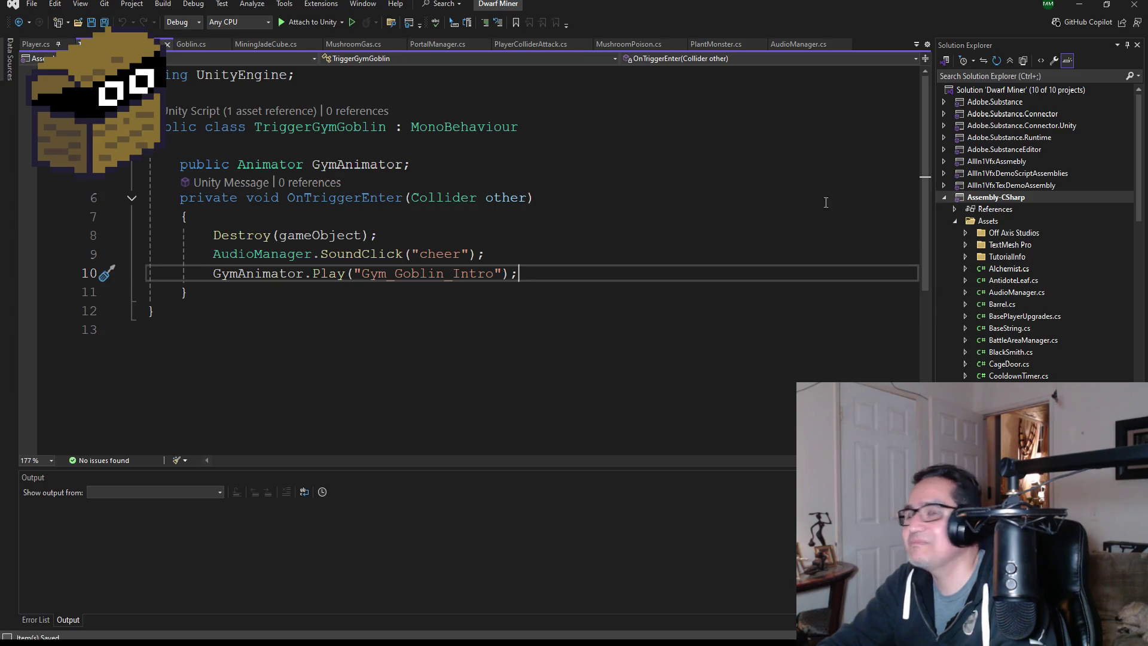
pyautogui.scroll(-15, 1073, 351)
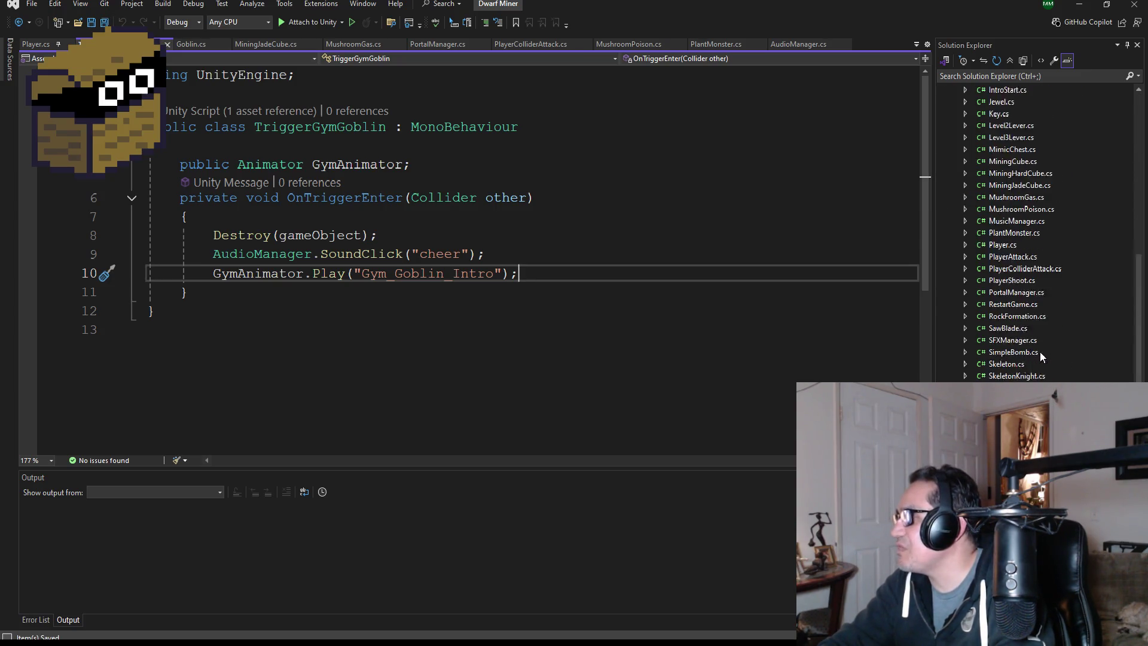
pyautogui.scroll(-6, 1037, 355)
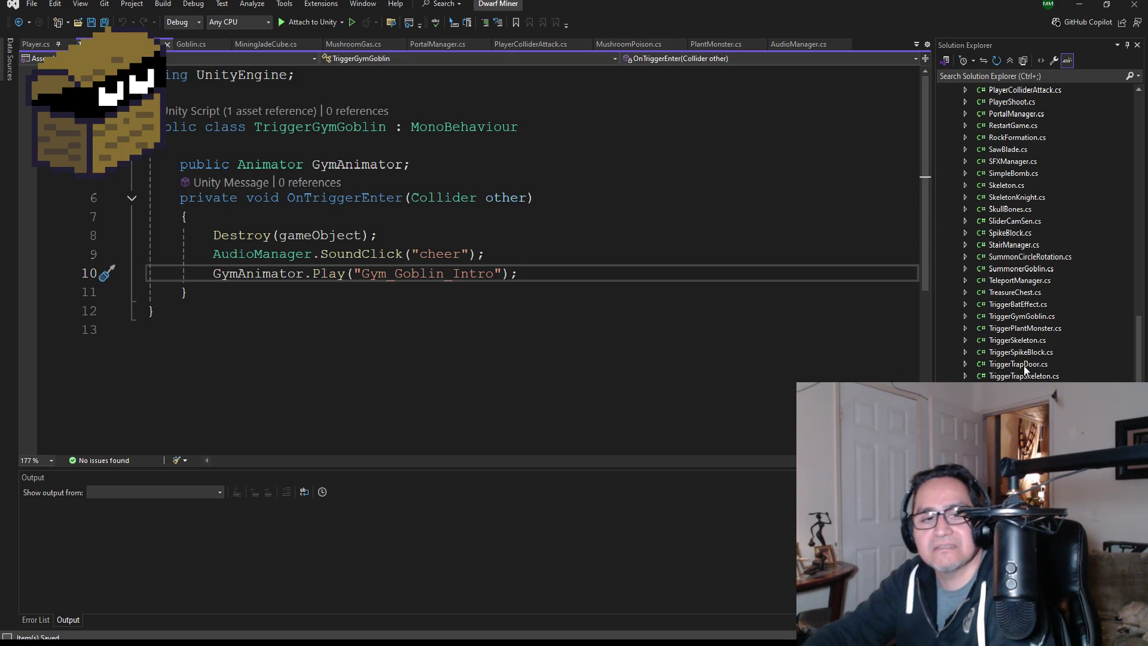
pyautogui.scroll(15, 1016, 233)
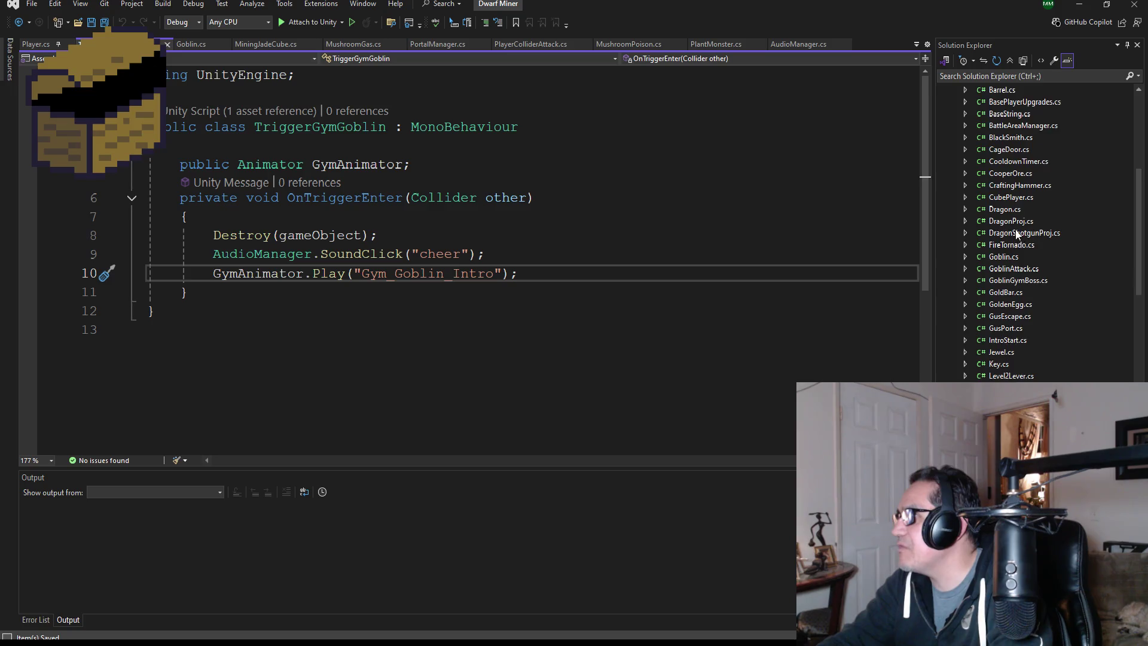
pyautogui.scroll(3, 1016, 234)
pyautogui.click(1015, 220)
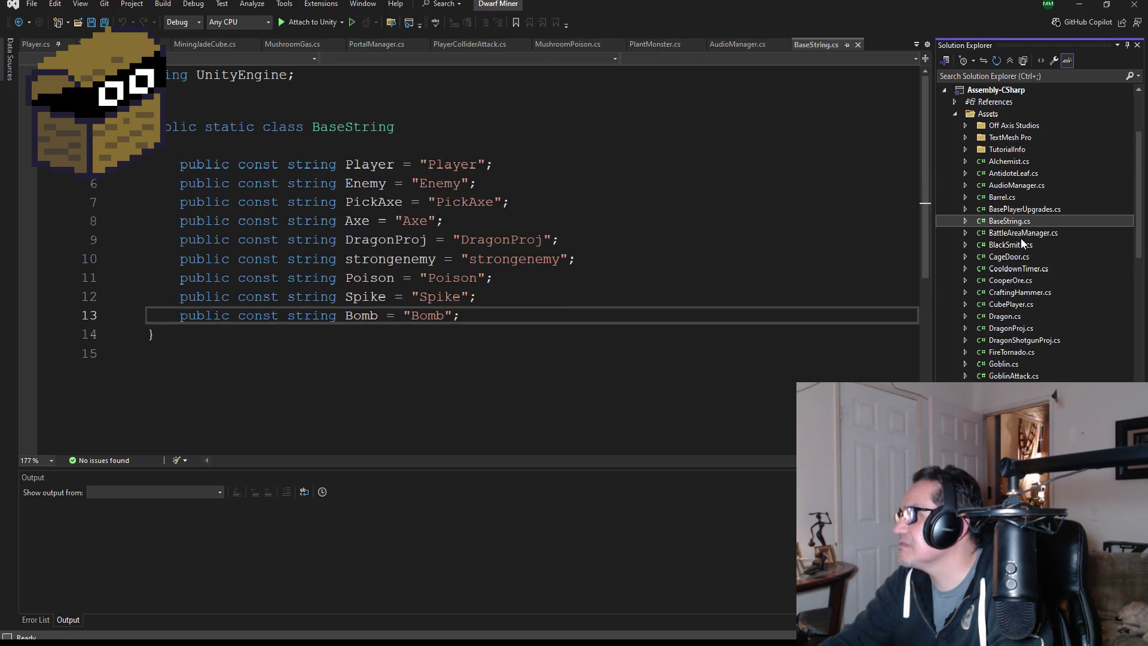
pyautogui.click(1019, 232)
pyautogui.moveTo(235, 379)
pyautogui.mouseDown()
pyautogui.moveTo(149, 269)
pyautogui.moveTo(148, 165)
pyautogui.mouseUp()
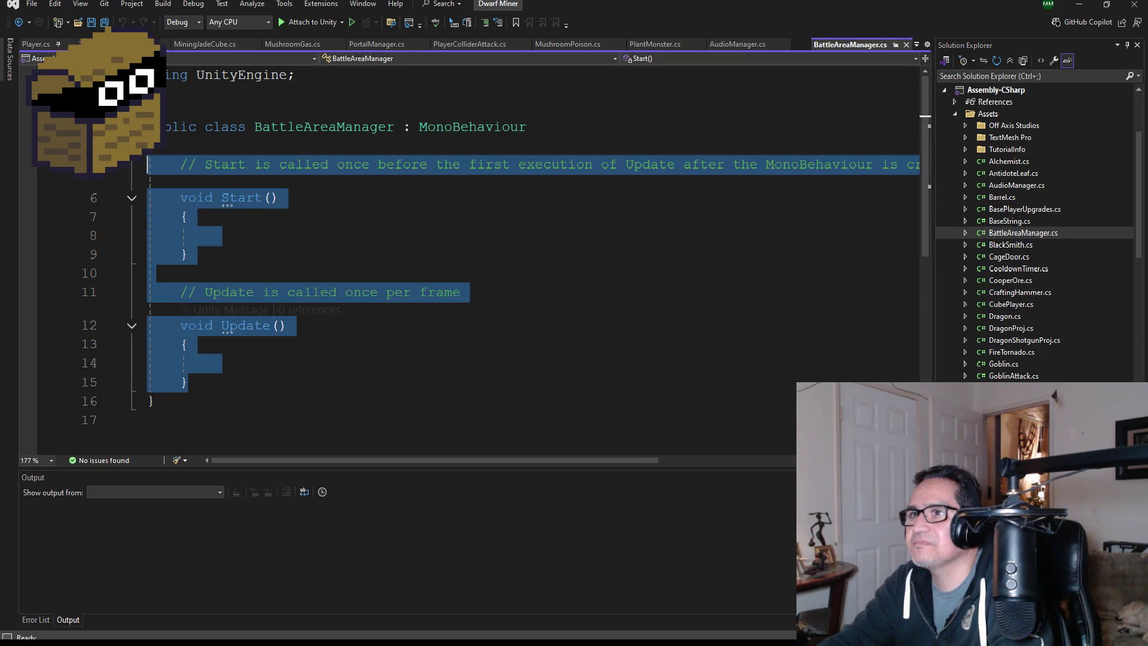
pyautogui.press('Delete')
pyautogui.click(103, 24)
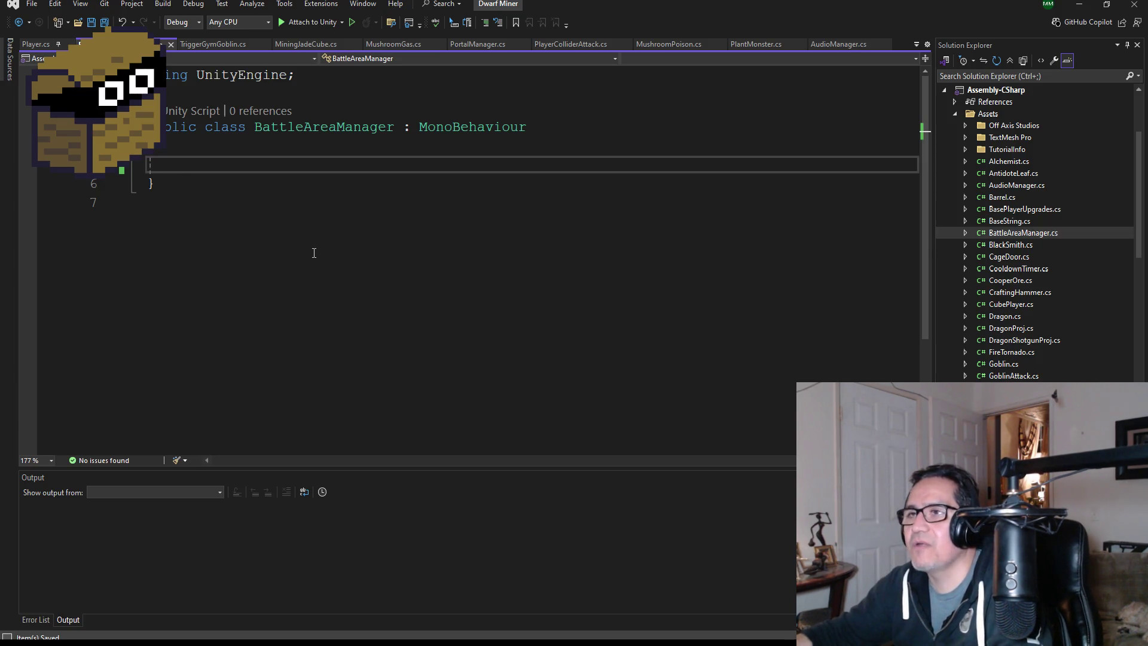
# Paste the using SE = UnityEngine.SerializeField alias from MiningJadeCube.cs into BattleAreaManager.cs.
pyautogui.click(222, 44)
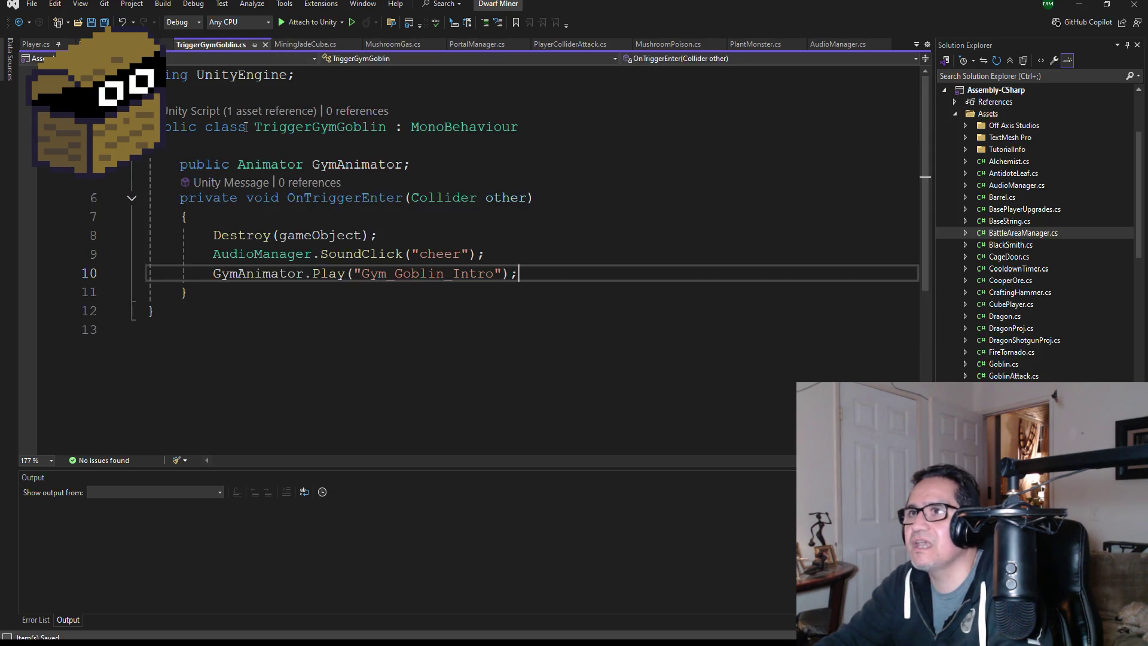
pyautogui.click(297, 43)
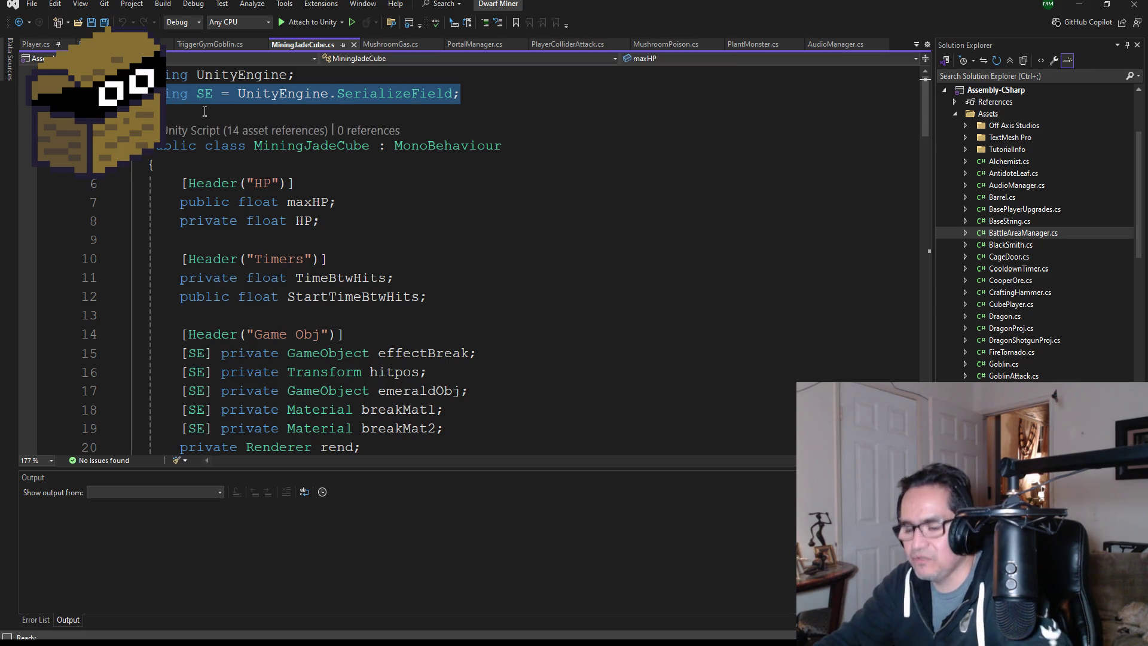
pyautogui.click(132, 44)
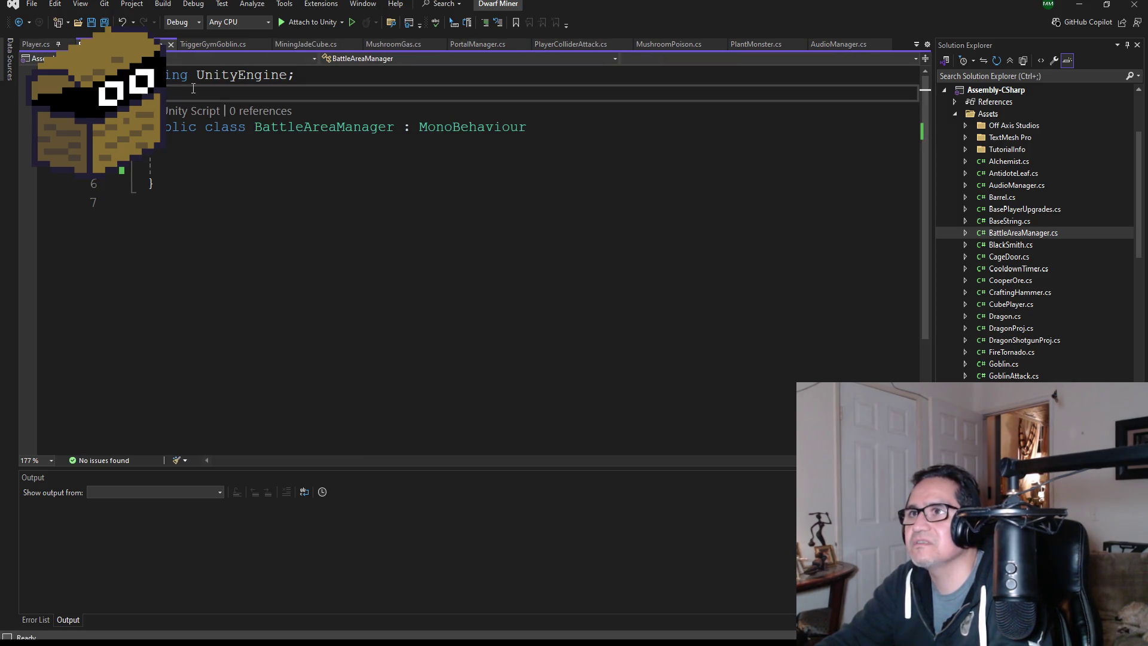
pyautogui.write('using SE = UnityEngine.SerializeField;')
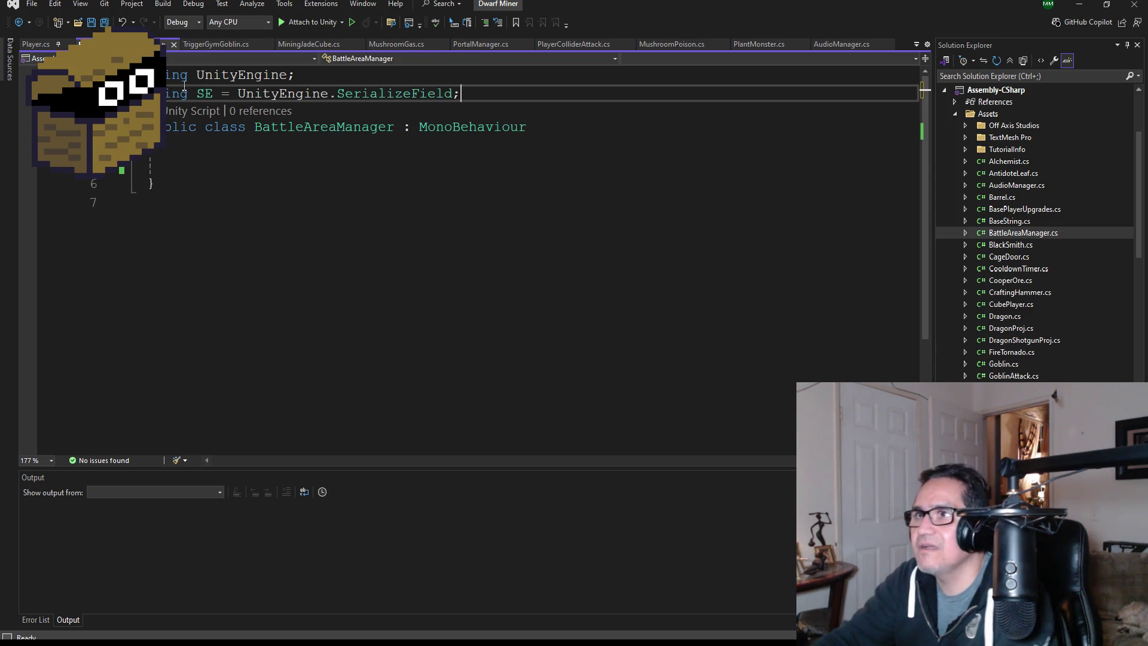
pyautogui.click(197, 162)
# Declare the field [SE] private GameObject[] Enemies; in the class body.
pyautogui.write('SE]private Game')
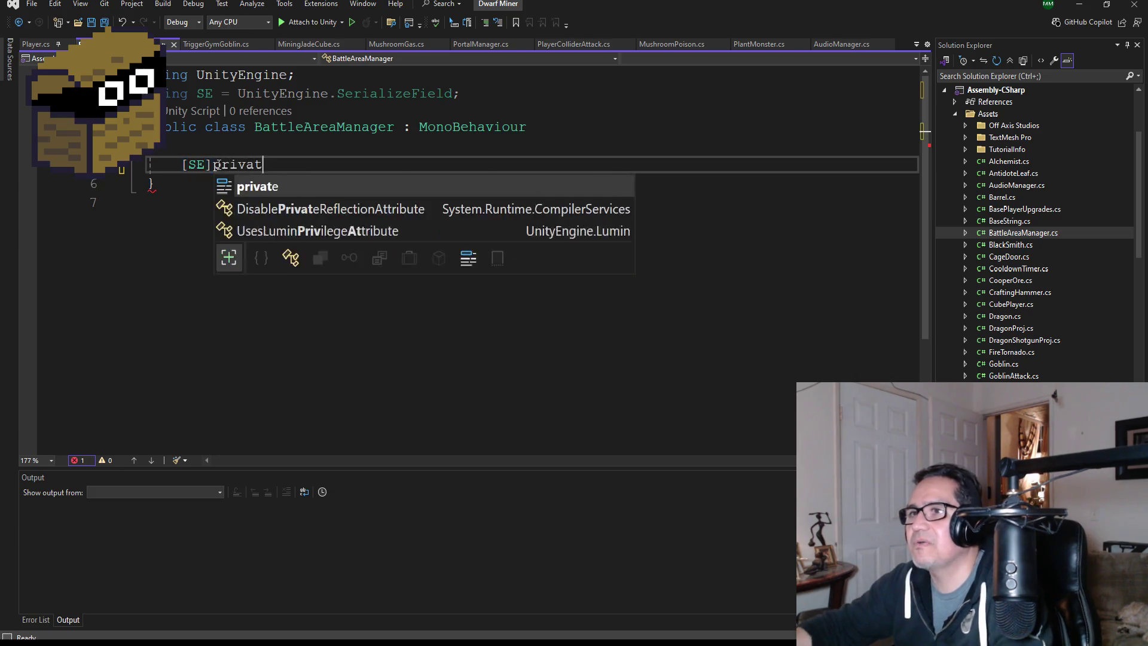
pyautogui.press('Tab')
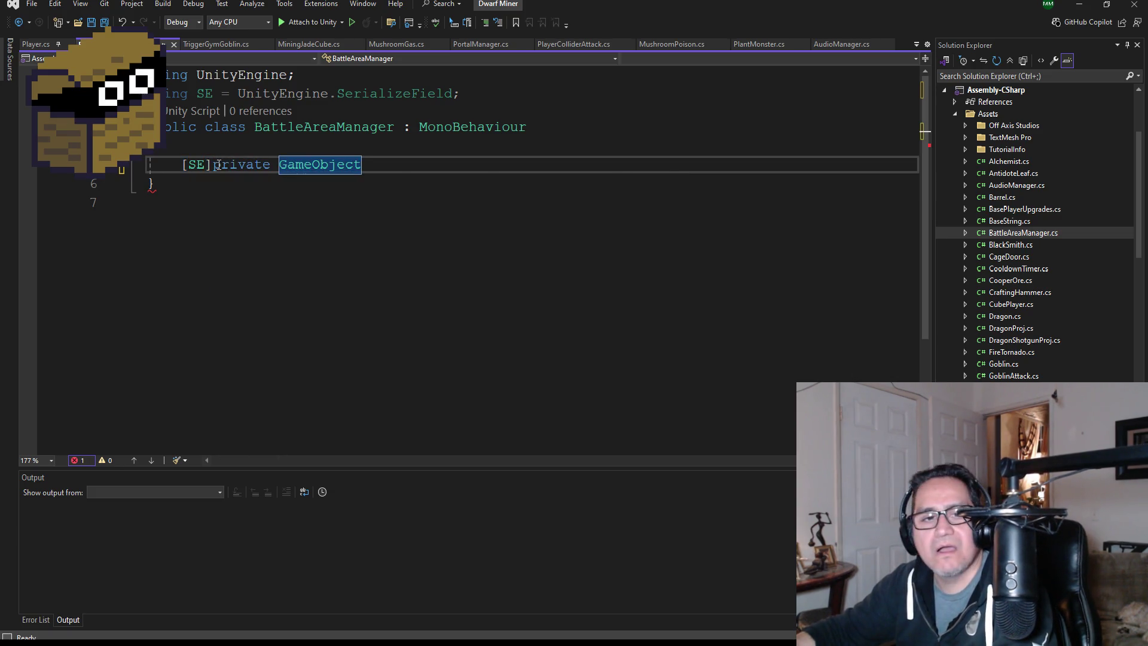
pyautogui.press('BackSpace')
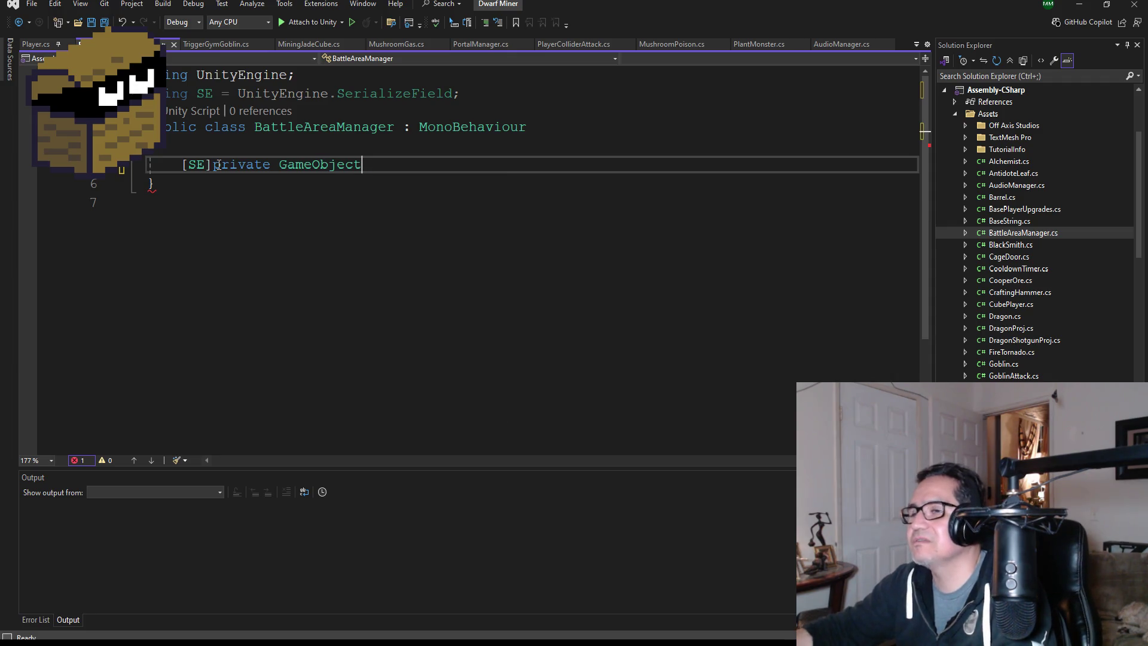
pyautogui.write('[]')
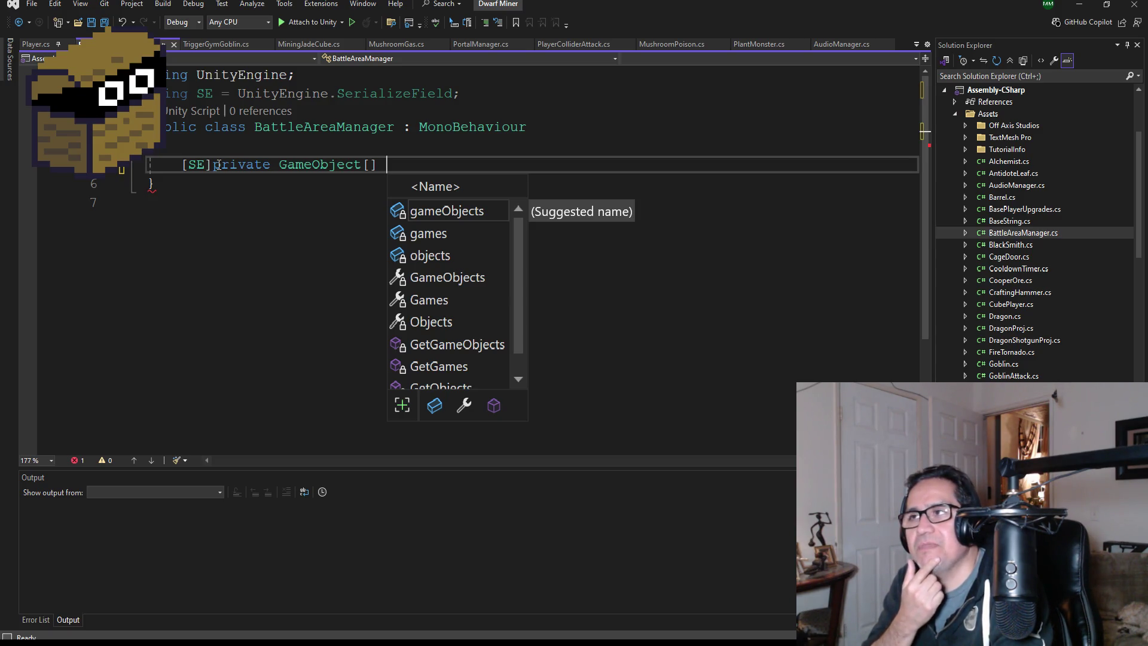
pyautogui.write('Enemies;')
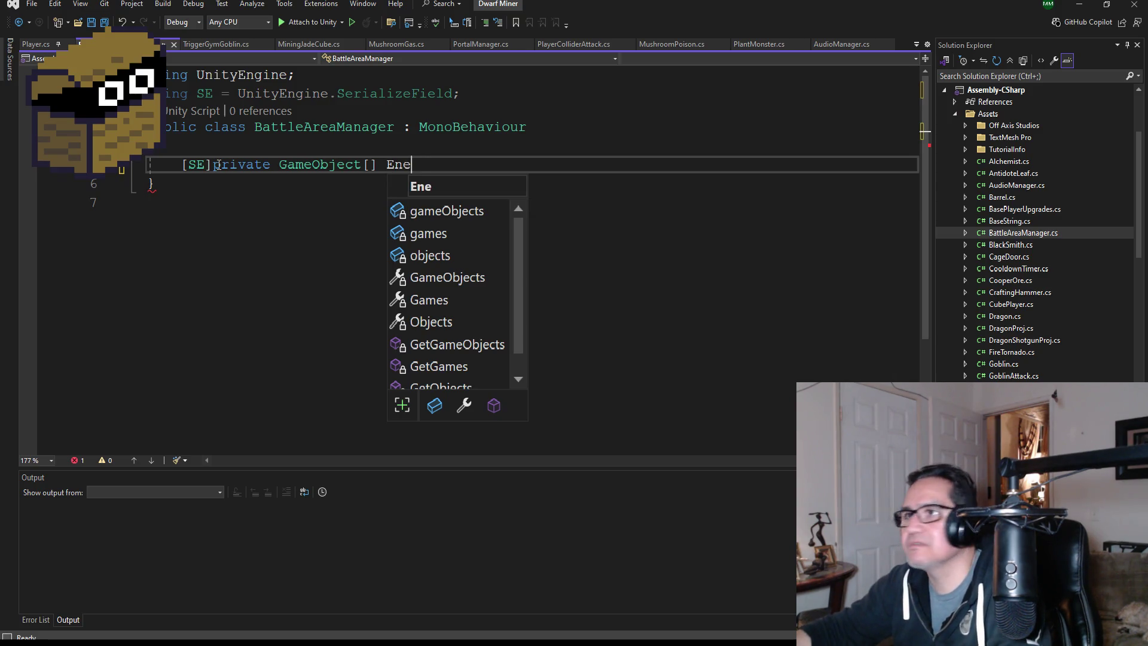
pyautogui.press('Return')
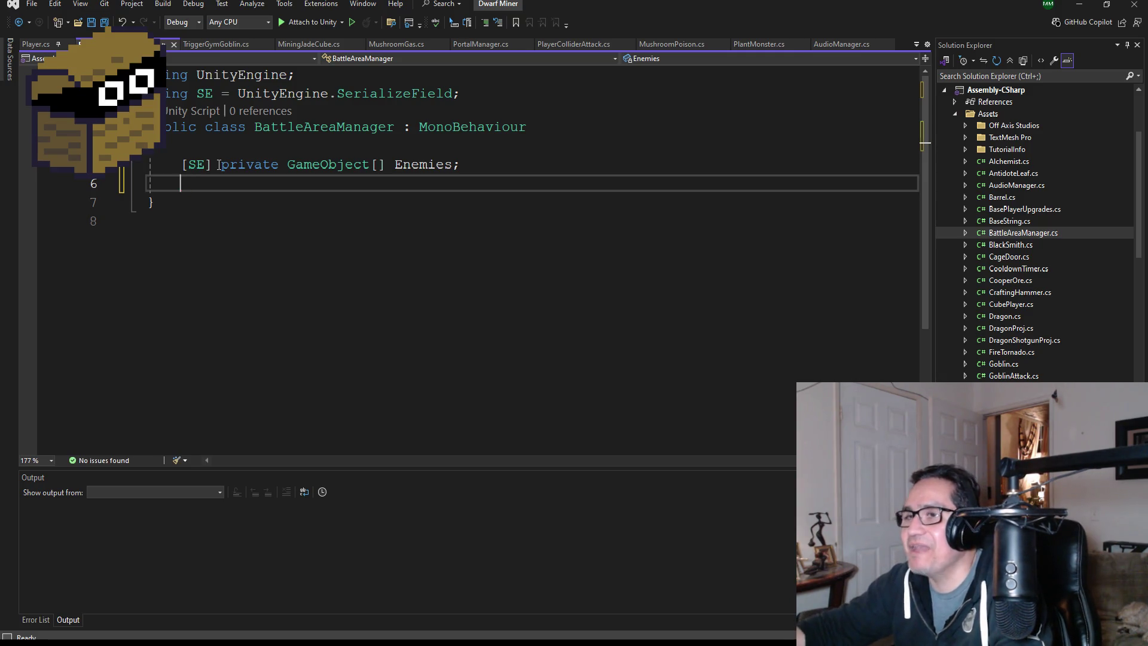
# Declare two [SE] private Transform fields named pos1 and pos2.
pyautogui.write('SE] private ')
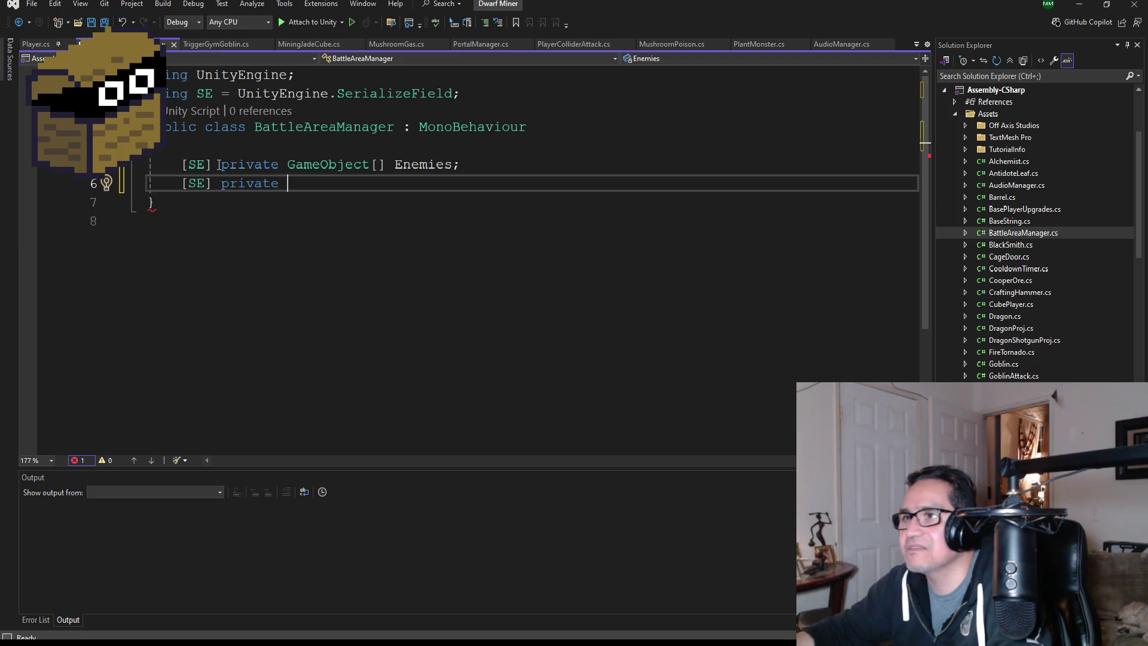
pyautogui.write('Transfo')
pyautogui.press('Tab')
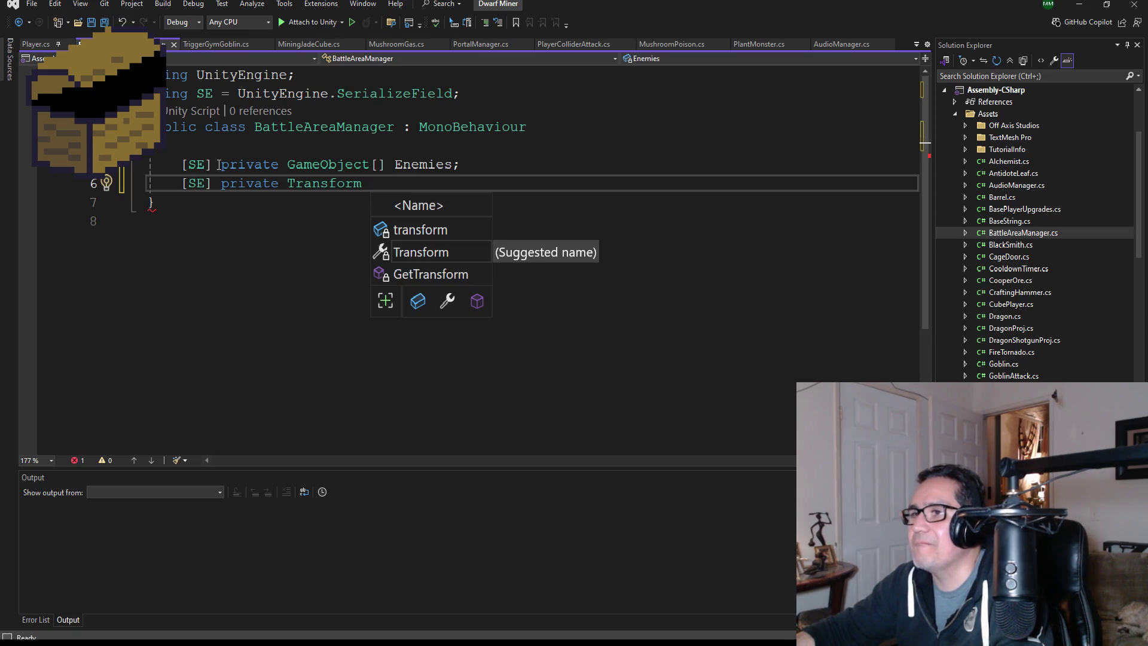
pyautogui.write('Pos')
pyautogui.press('BackSpace')
pyautogui.press('BackSpace')
pyautogui.press('BackSpace')
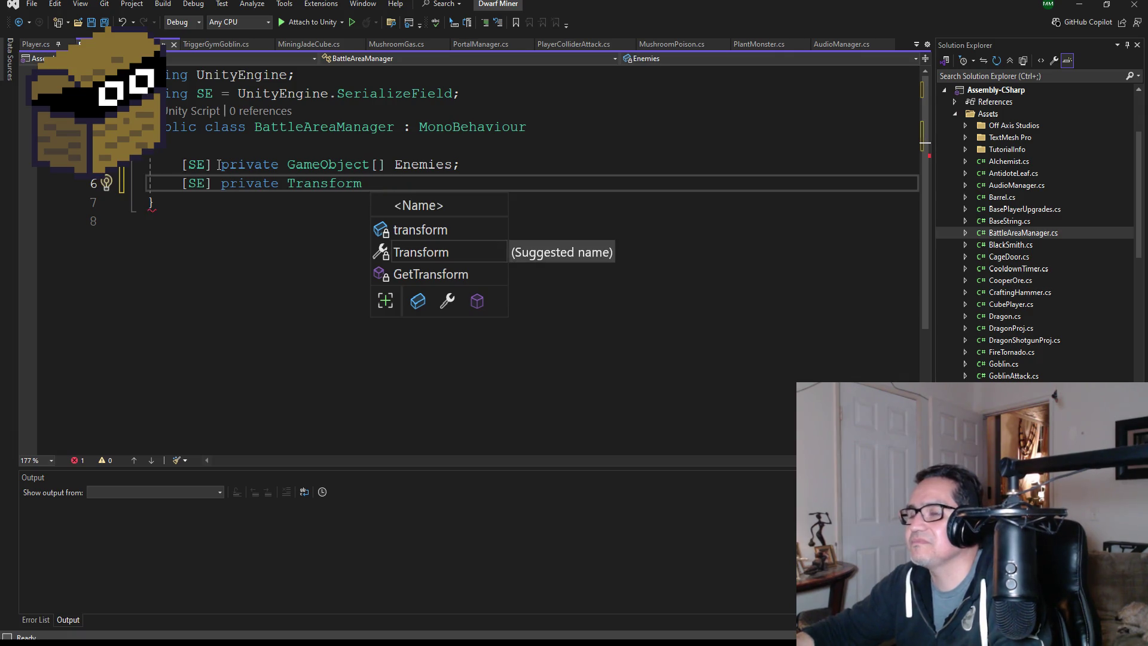
pyautogui.write('pos')
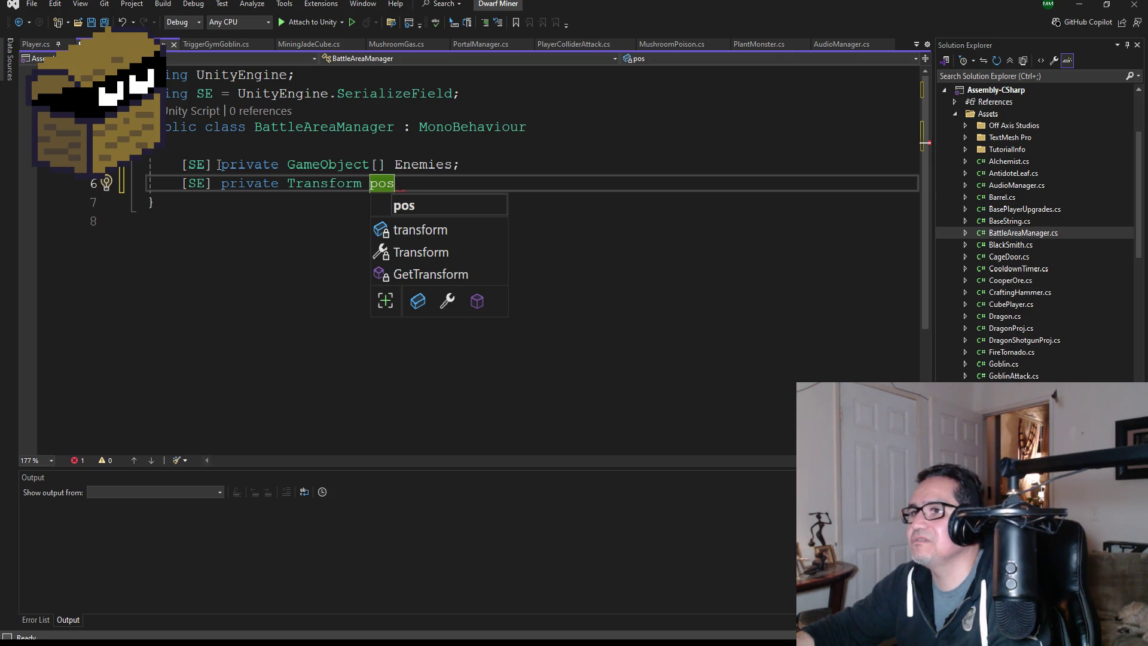
pyautogui.write('1;')
pyautogui.press('Return')
pyautogui.write('[')
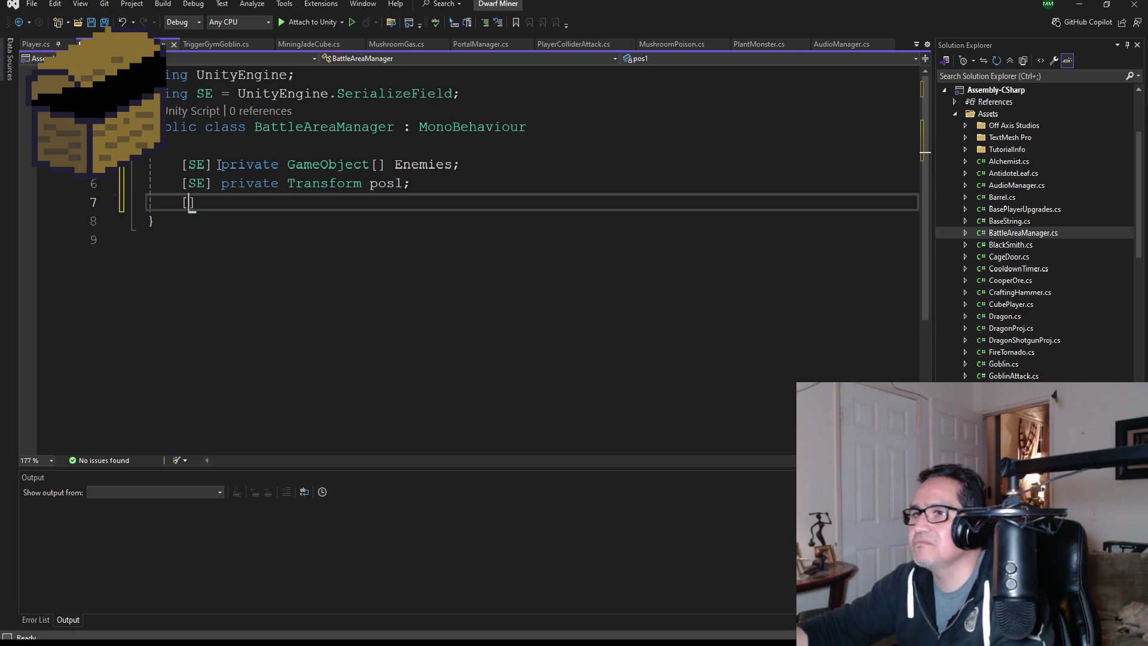
pyautogui.write('SE] ')
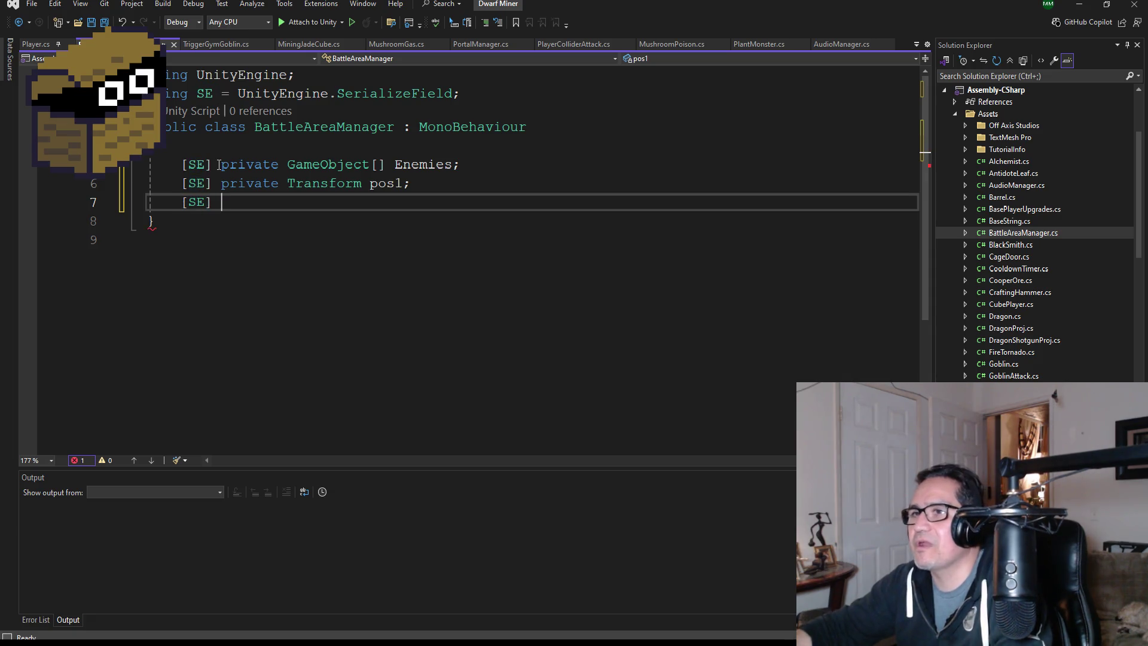
pyautogui.write('private ga')
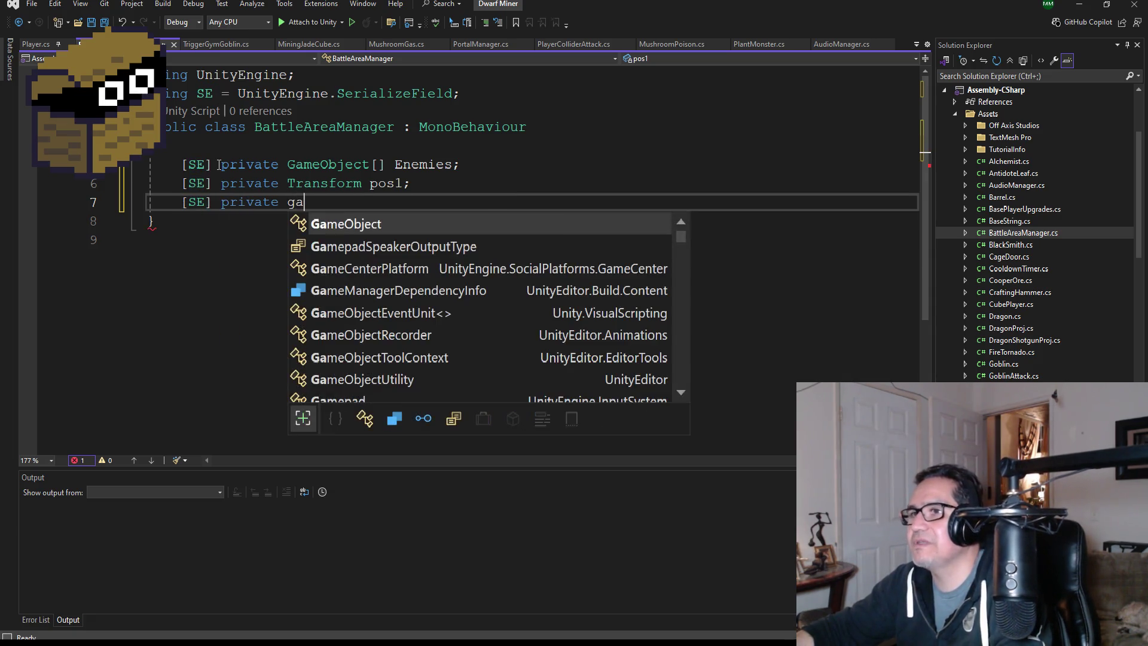
pyautogui.press('BackSpace')
pyautogui.press('BackSpace')
pyautogui.write('Tran')
pyautogui.press('space')
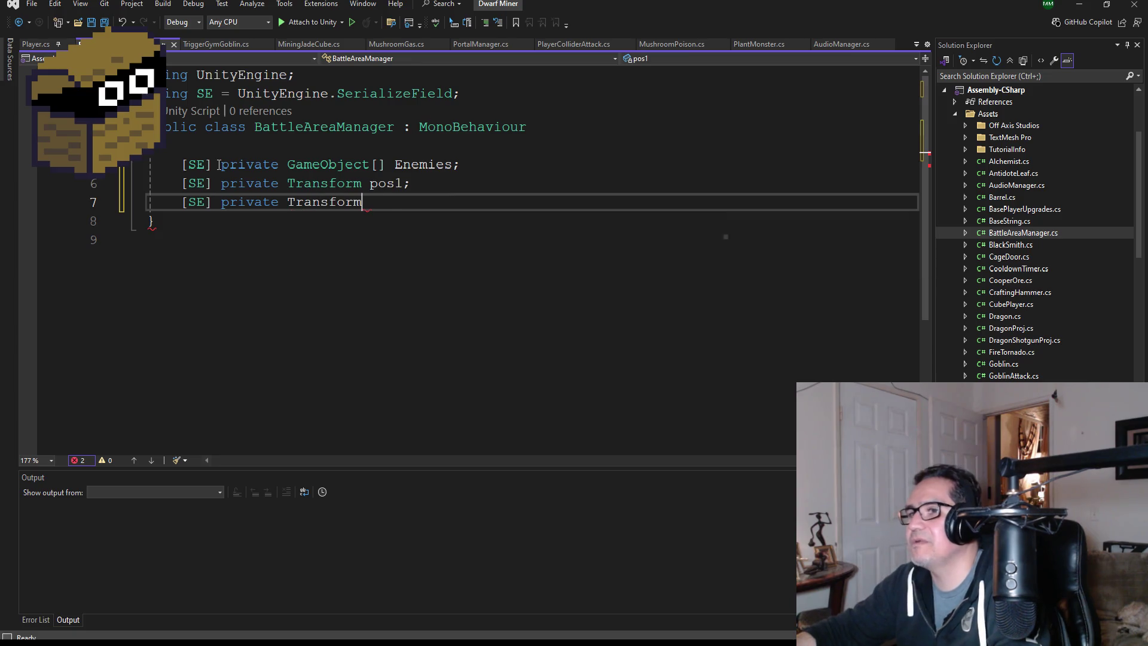
pyautogui.write('pos2;')
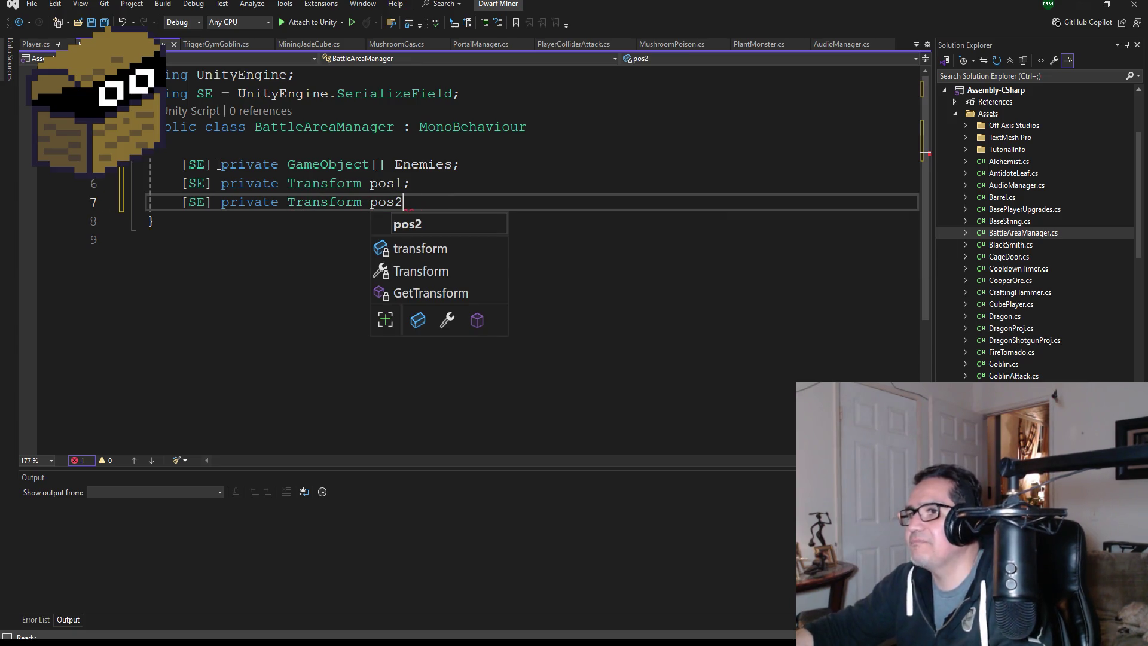
pyautogui.press('Return')
pyautogui.press('Return')
# Save the script and add an empty void Update() method.
pyautogui.hotkey('ctrl', 's')
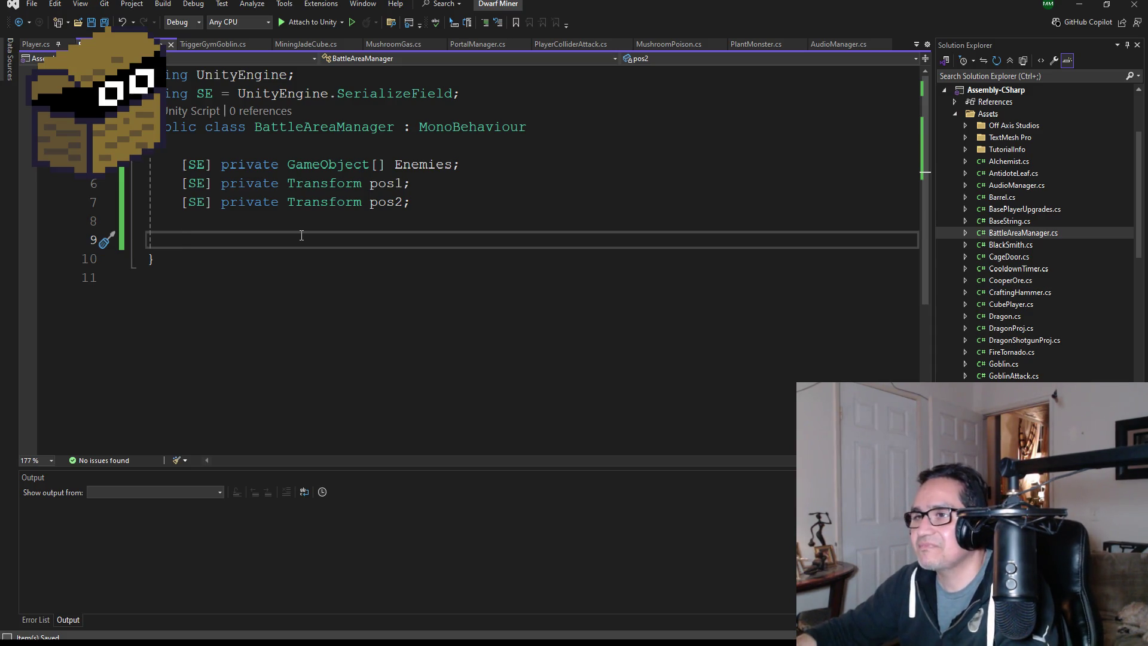
pyautogui.write('void Up')
pyautogui.press('Tab')
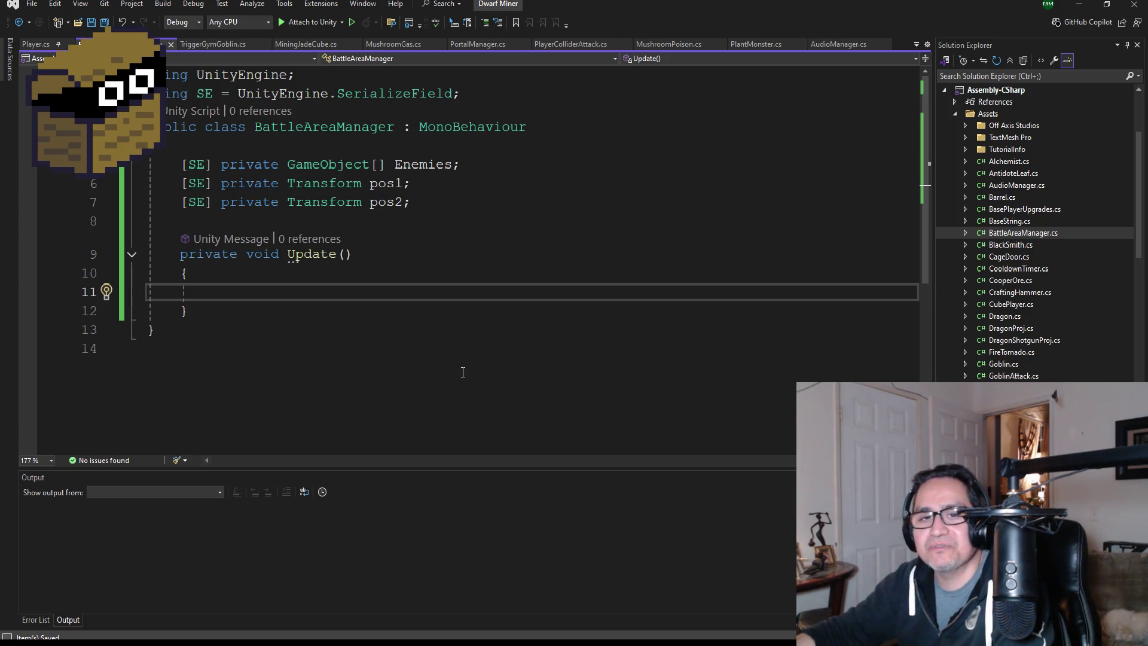
pyautogui.press('Down')
pyautogui.press('Return')
pyautogui.press('Return')
# Add an empty public void ActivateEnemies() method below Update.
pyautogui.write('public void')
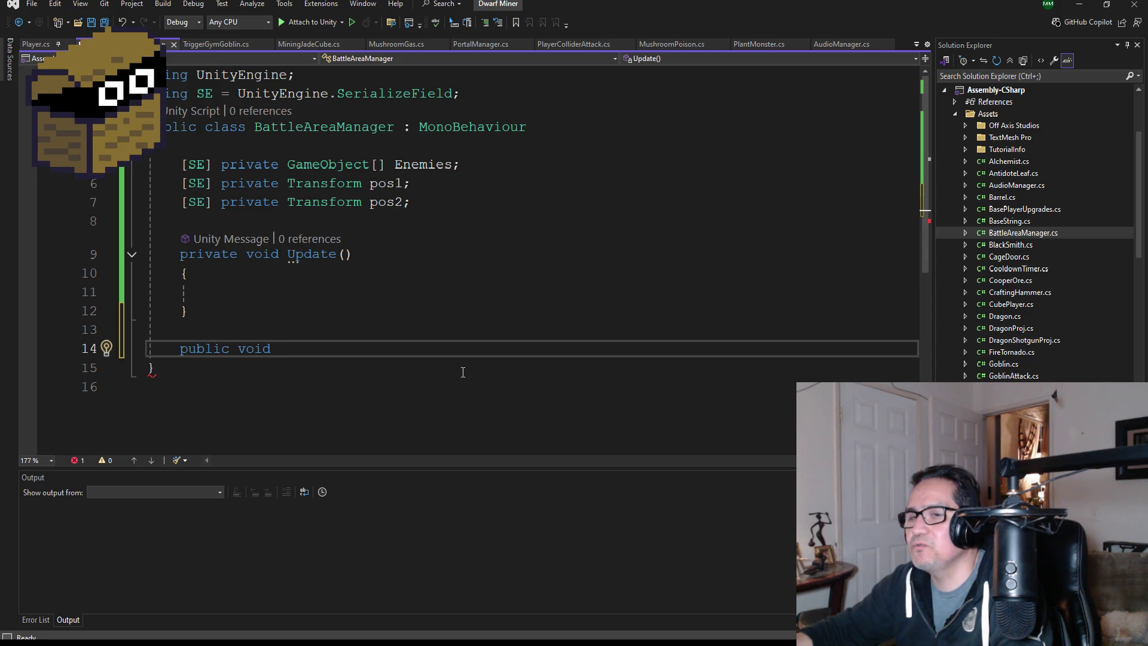
pyautogui.write('Ins')
pyautogui.press('BackSpace')
pyautogui.press('BackSpace')
pyautogui.press('BackSpace')
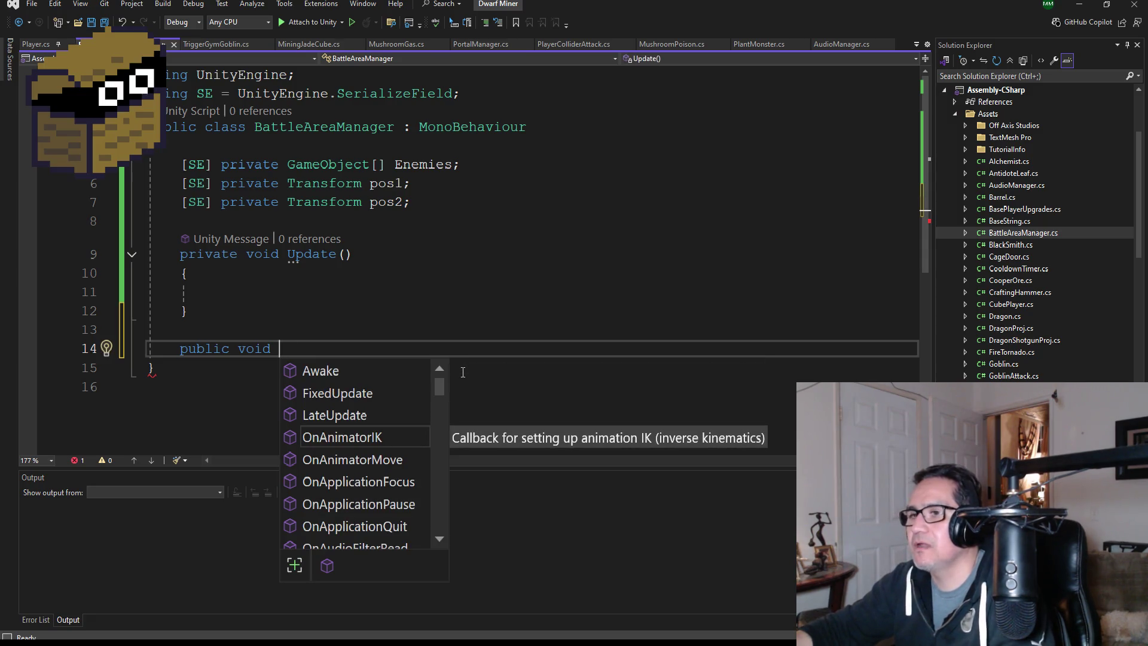
pyautogui.write('Acito')
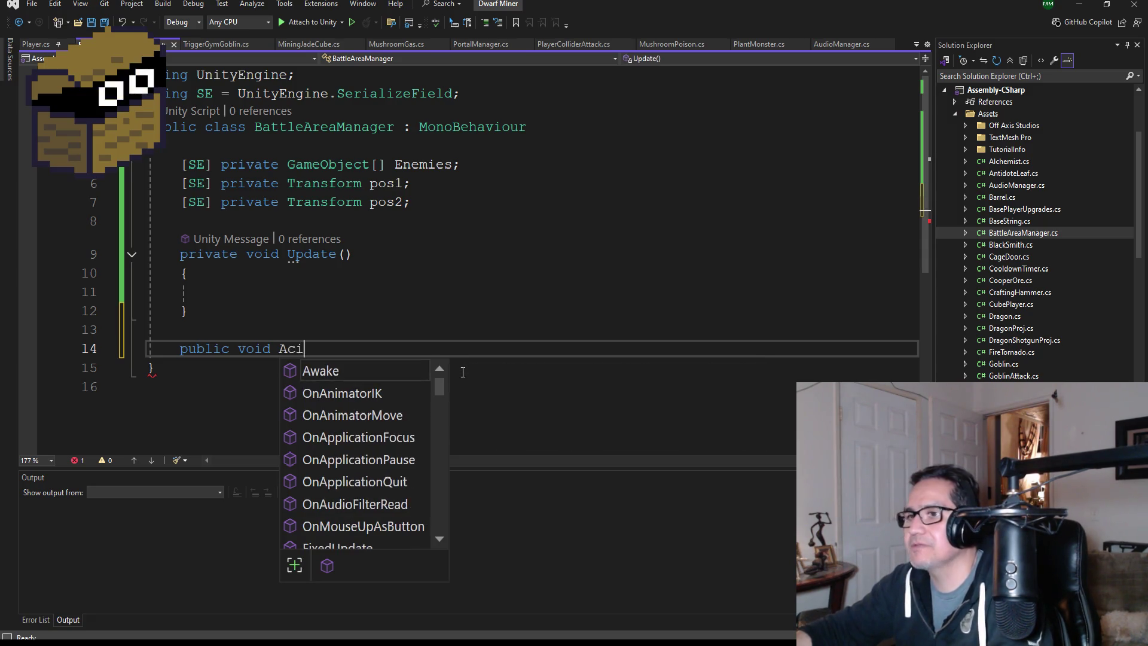
pyautogui.press('BackSpace')
pyautogui.press('BackSpace')
pyautogui.press('BackSpace')
pyautogui.write('tiva')
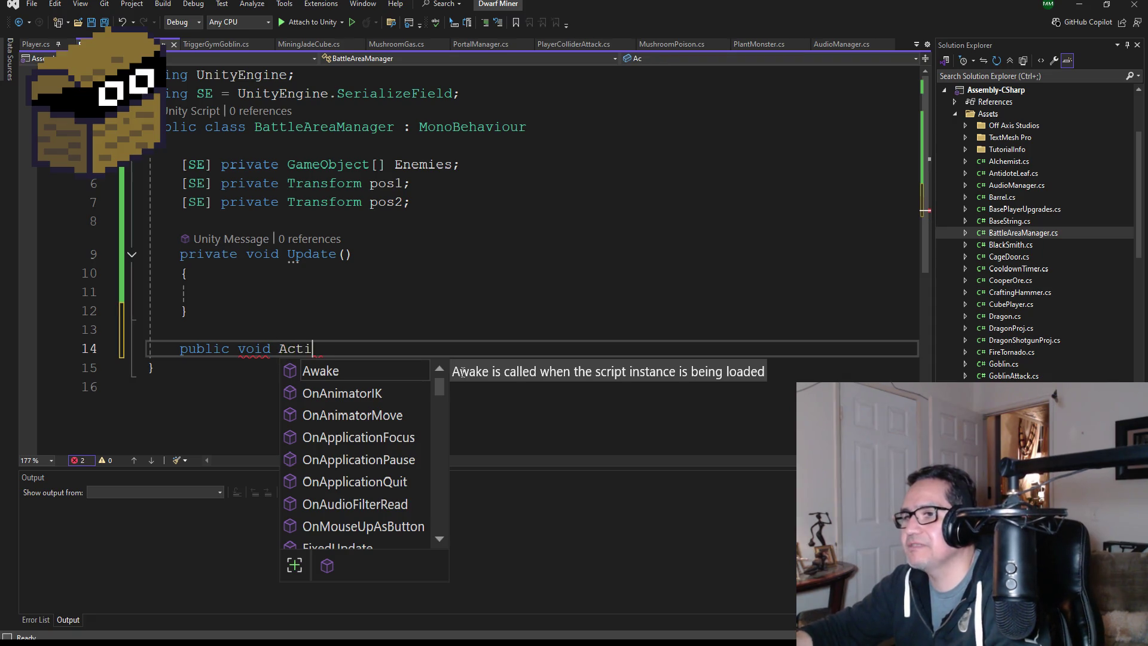
pyautogui.write('teEnemies')
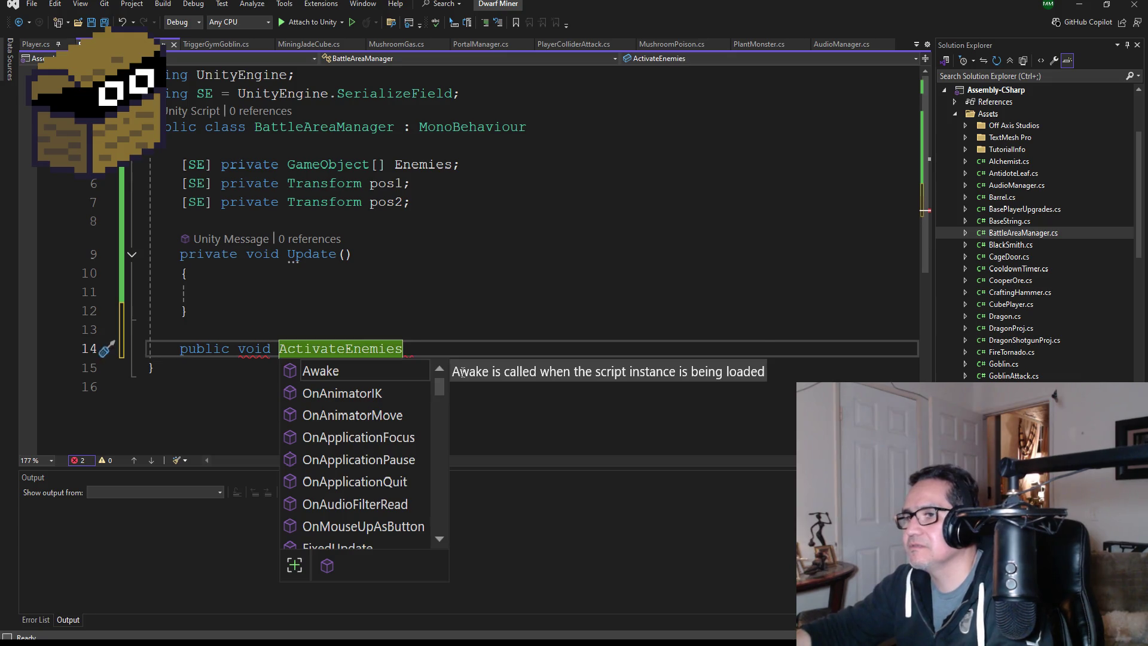
pyautogui.press('Escape')
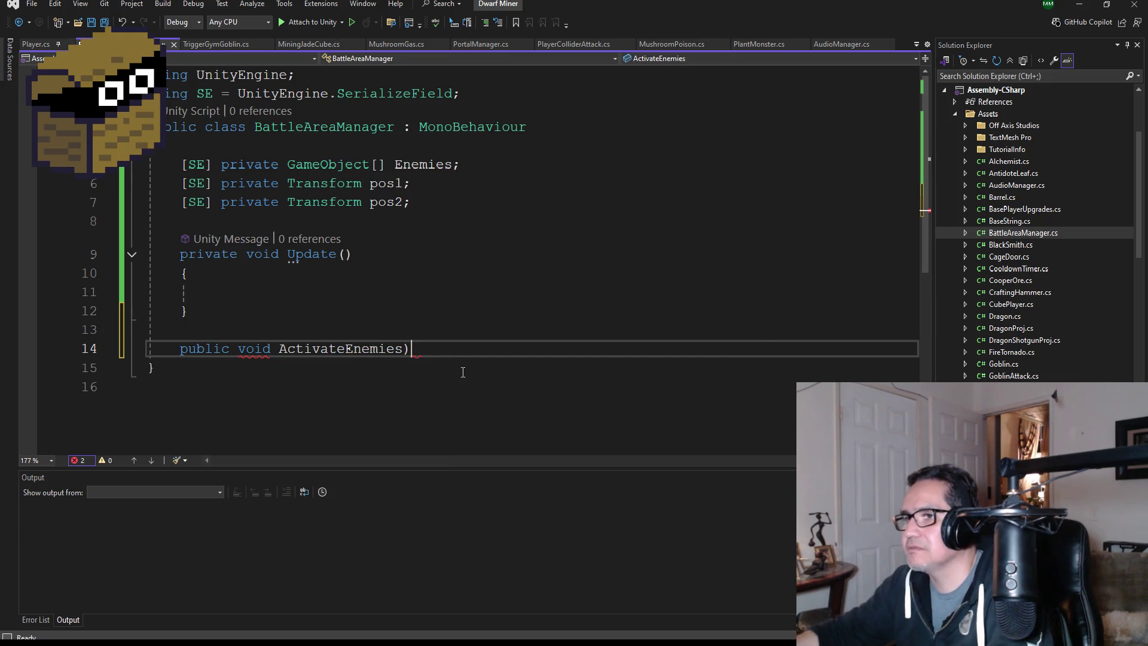
pyautogui.write('()')
pyautogui.press('Return')
pyautogui.write('{')
pyautogui.press('Return')
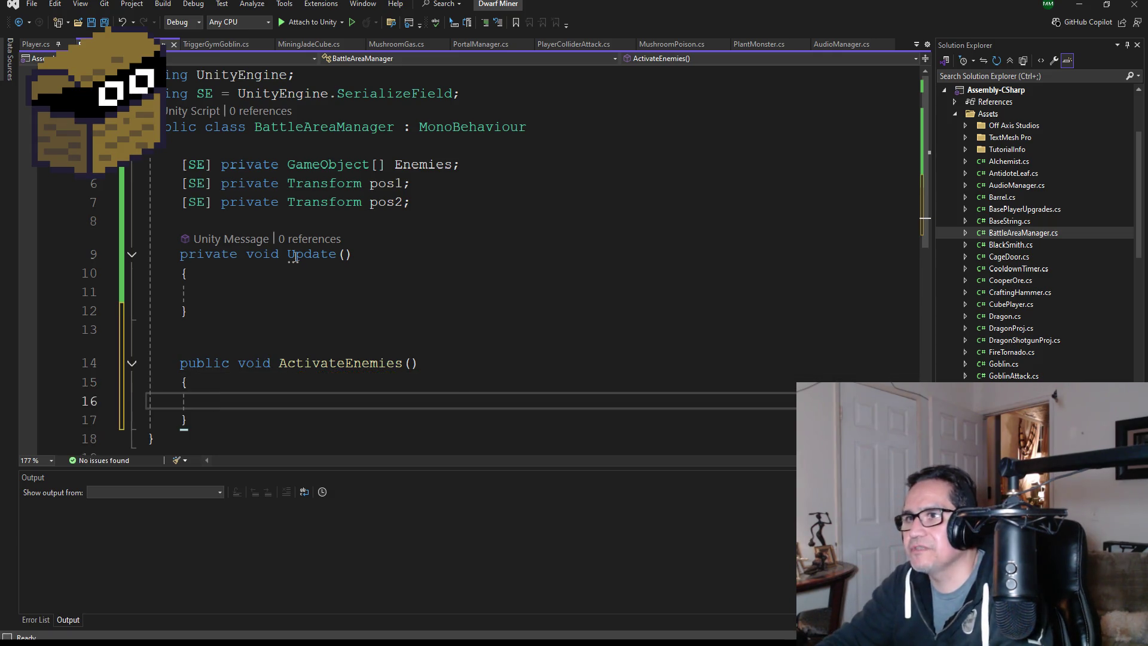
# Start a private bool isActive field on a new line below pos2.
pyautogui.click(251, 287)
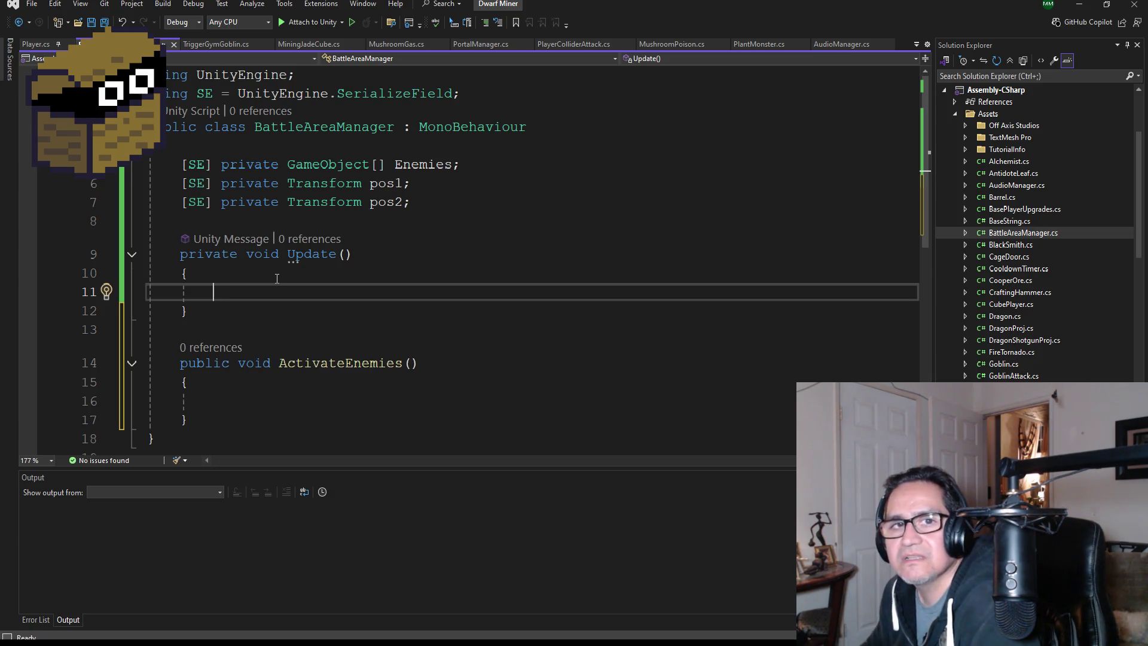
pyautogui.click(455, 205)
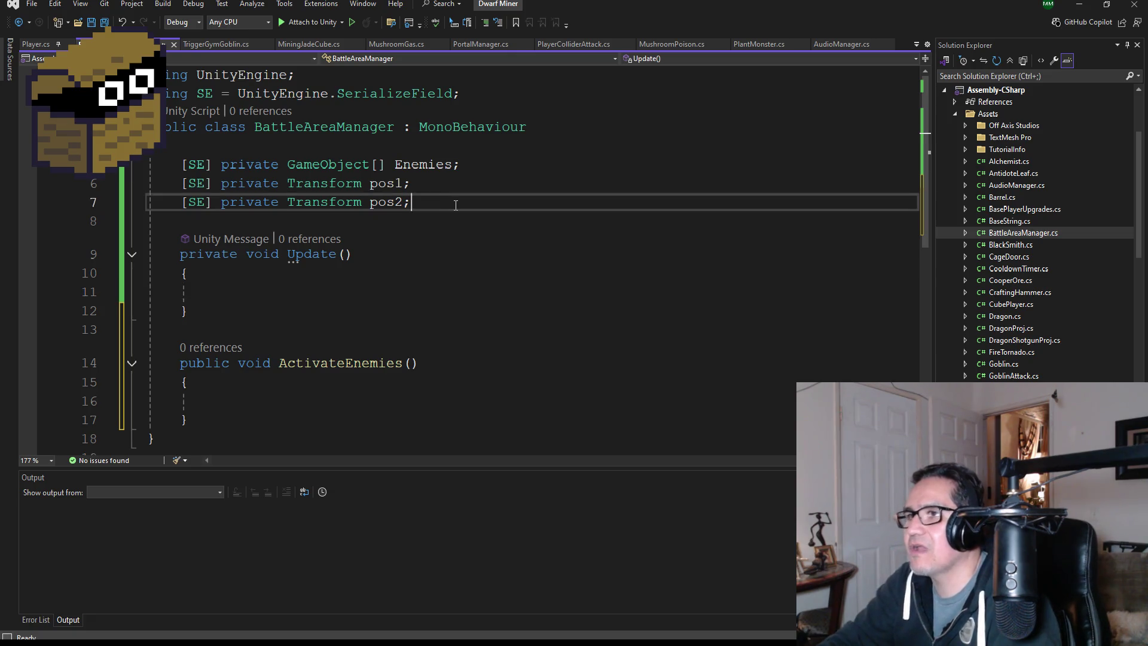
pyautogui.press('Return')
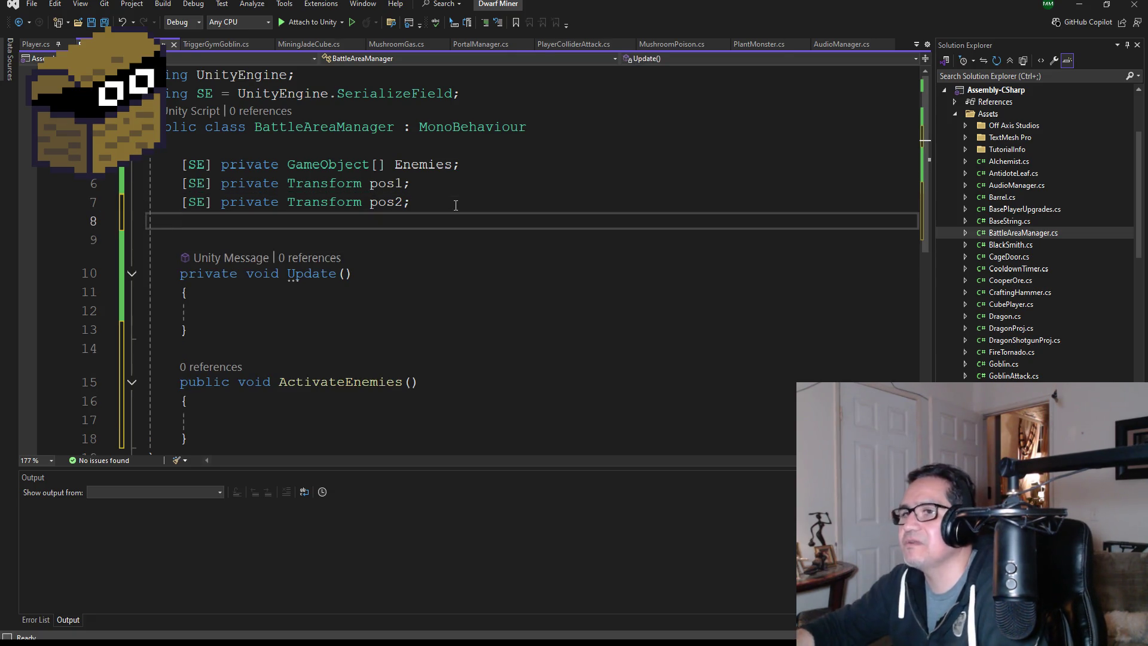
pyautogui.write('private bool isA')
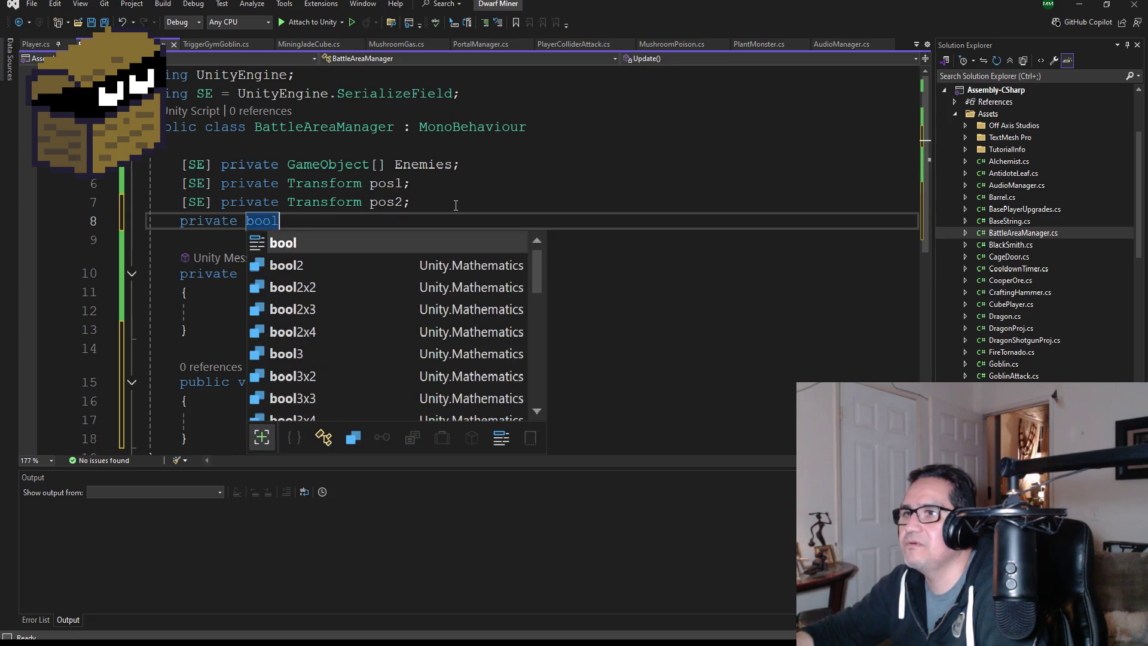
pyautogui.write('ctive;')
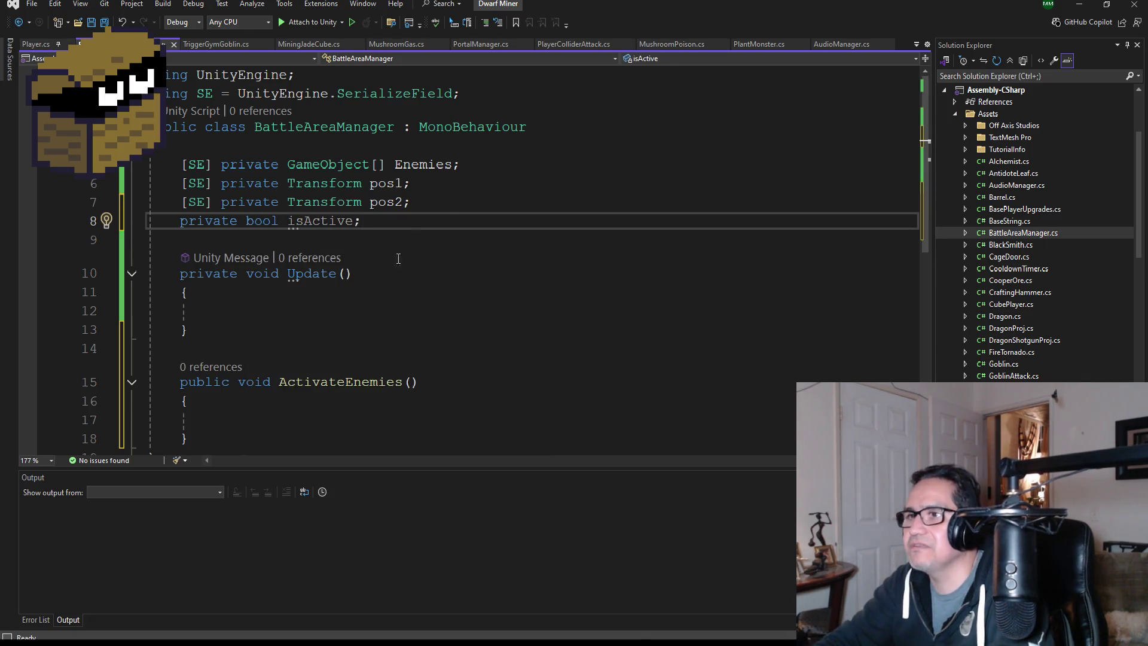
# Add an if (isActive) block inside the Update method.
pyautogui.scroll(-2, 344, 336)
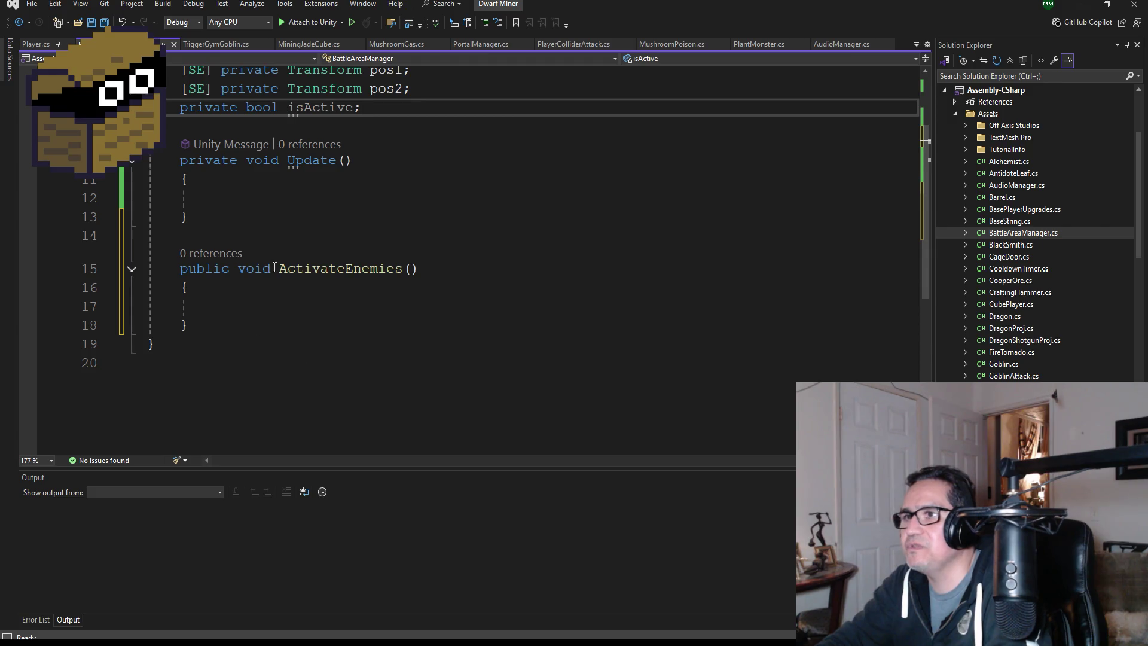
pyautogui.click(231, 201)
pyautogui.write('if (')
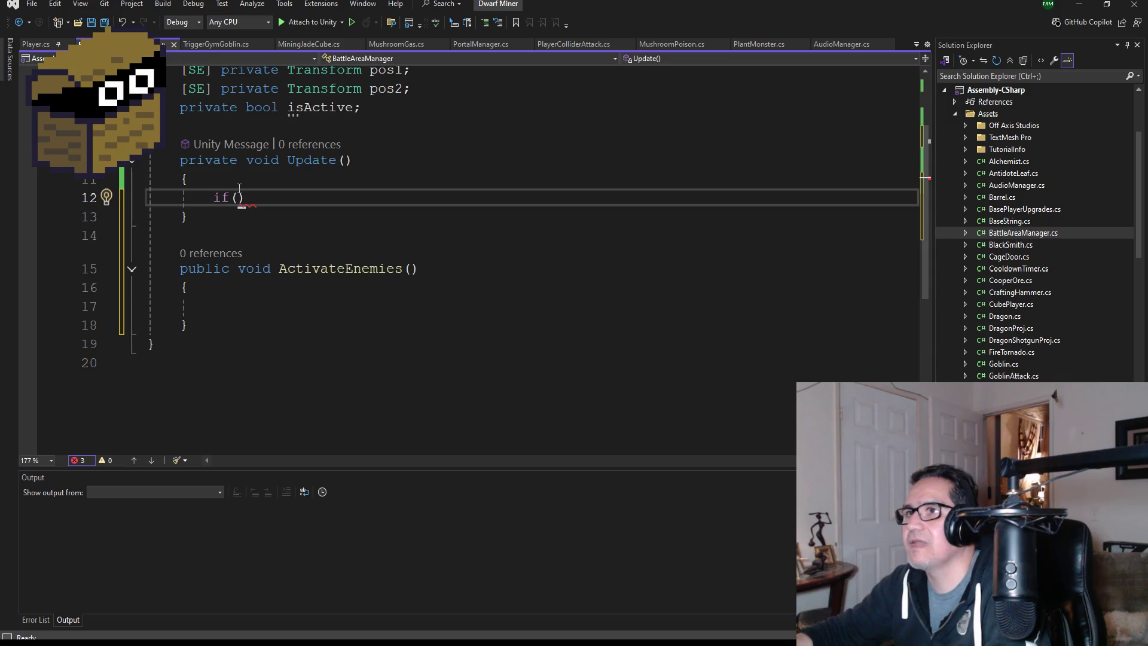
pyautogui.write('is')
pyautogui.press('Tab')
pyautogui.write(')')
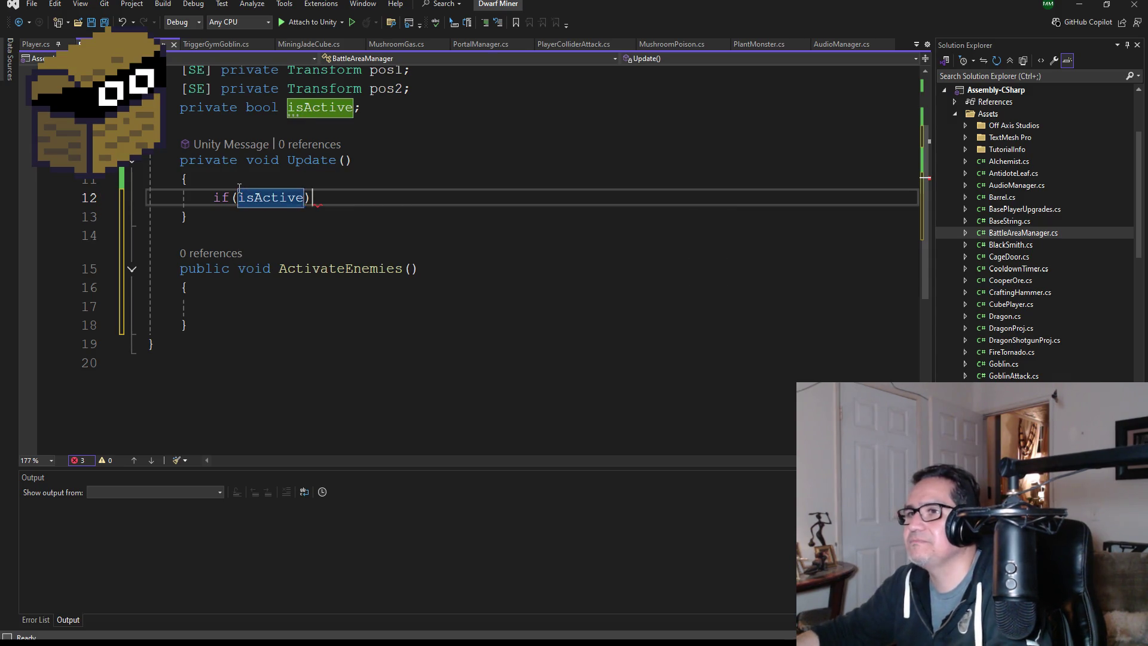
pyautogui.press('Return')
pyautogui.write('{')
pyautogui.press('Return')
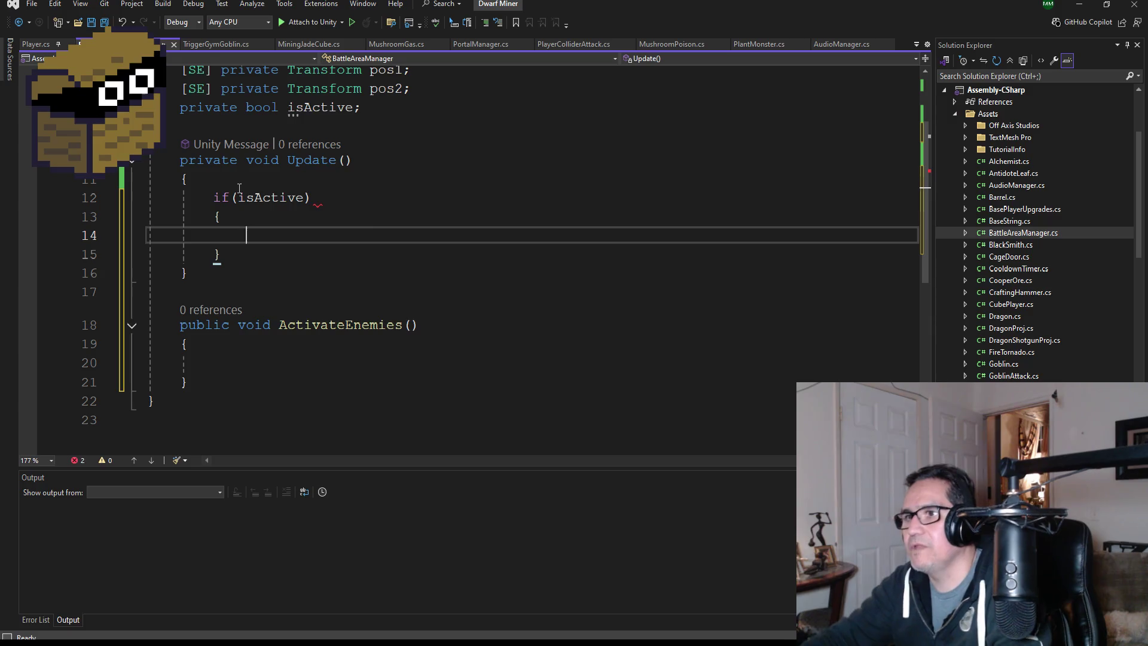
# Call ActivateEnemies(); inside the if block and save the script.
pyautogui.write('Acti')
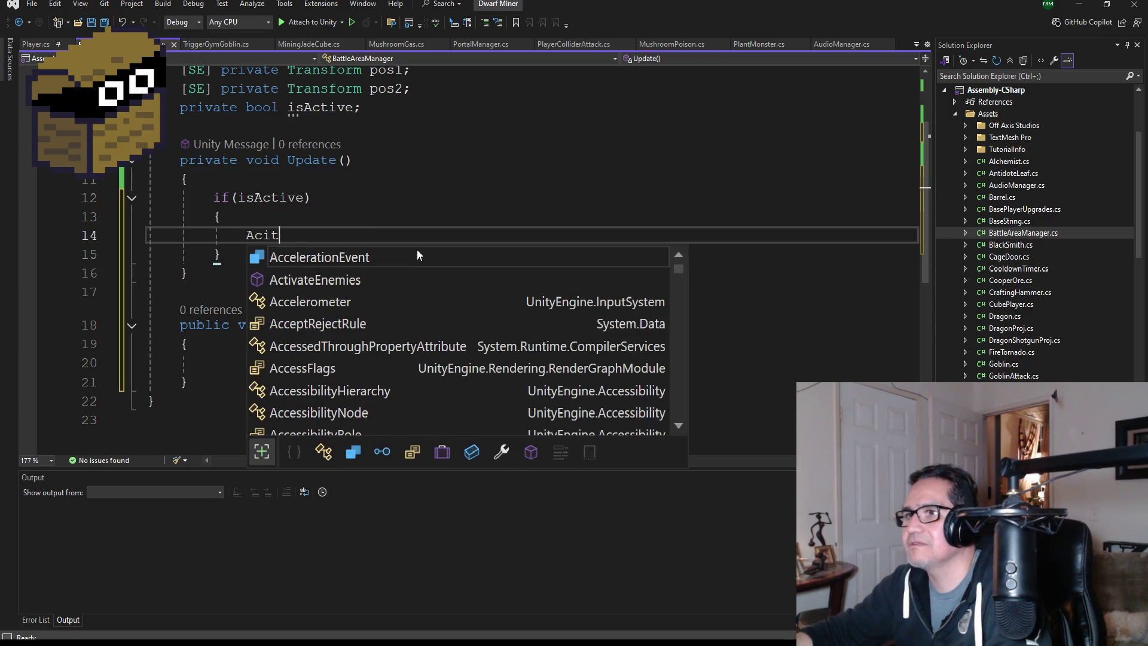
pyautogui.press('BackSpace')
pyautogui.write('ive')
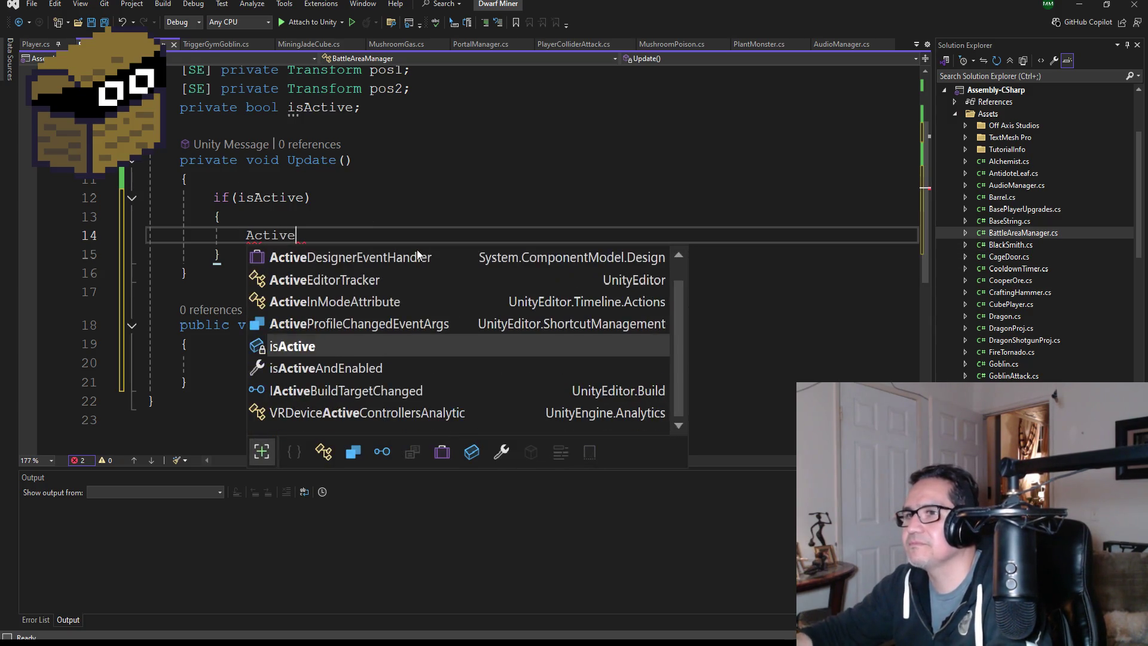
pyautogui.press('BackSpace')
pyautogui.press('BackSpace')
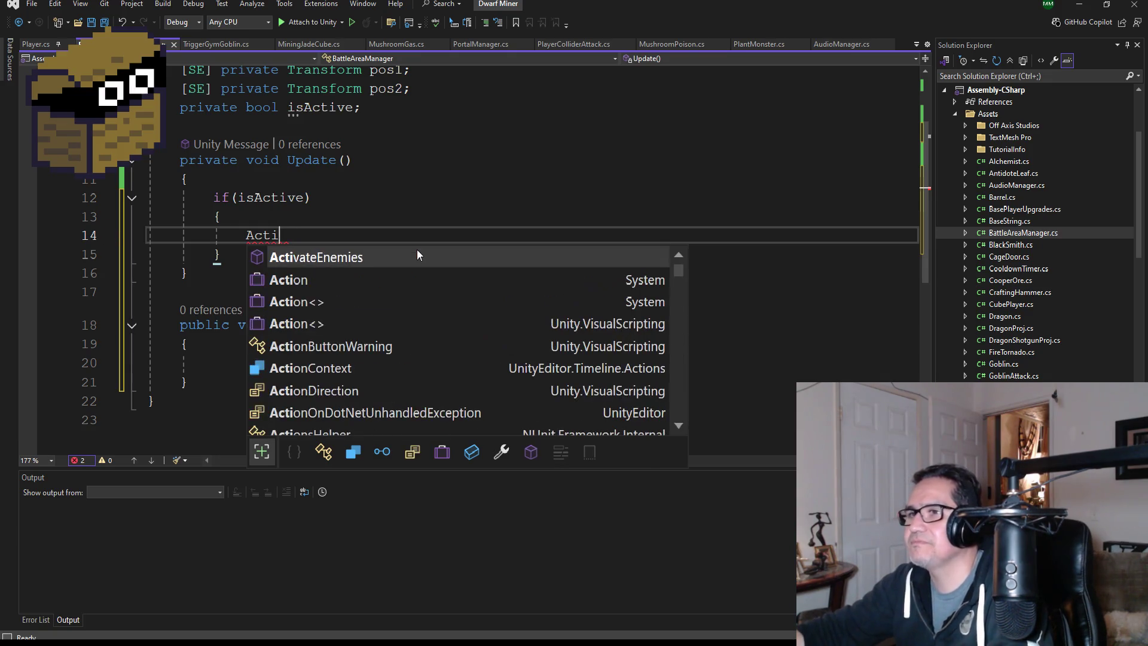
pyautogui.press('Tab')
pyautogui.write(');')
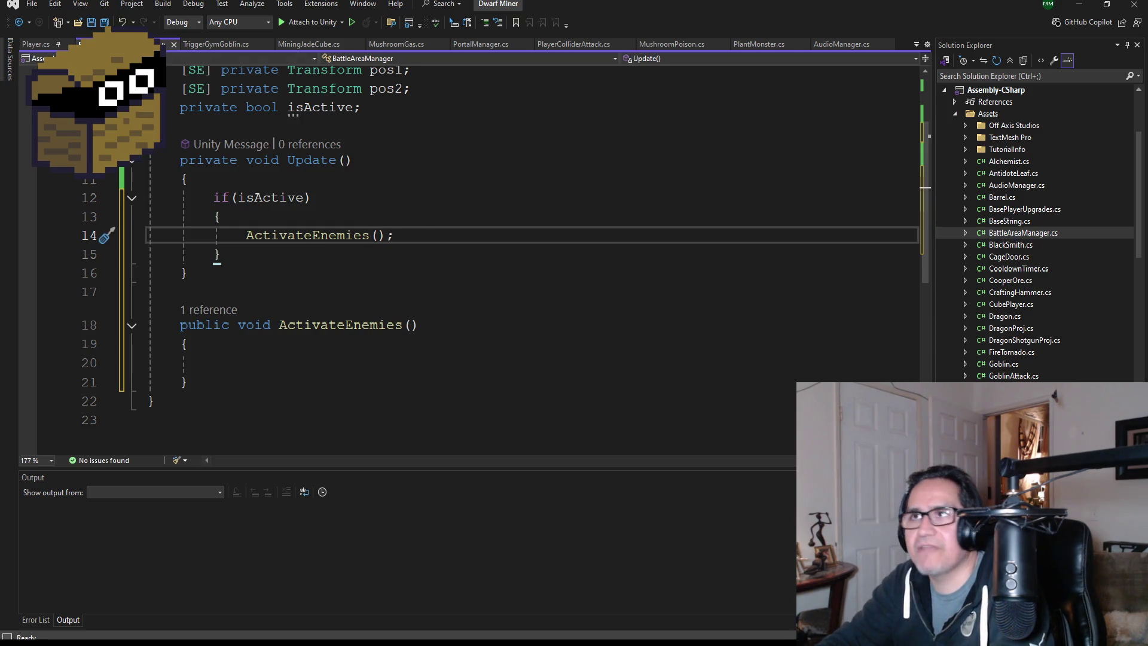
pyautogui.hotkey('ctrl', 's')
# Change the isActive field from private to public and save.
pyautogui.click(240, 257)
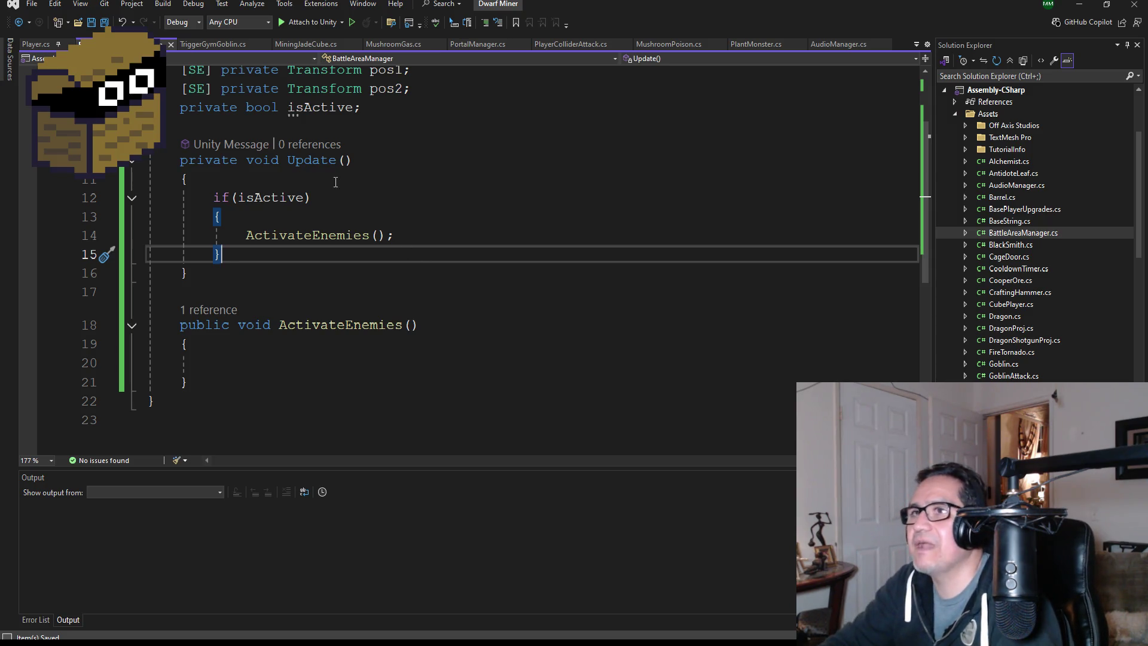
pyautogui.scroll(2, 391, 166)
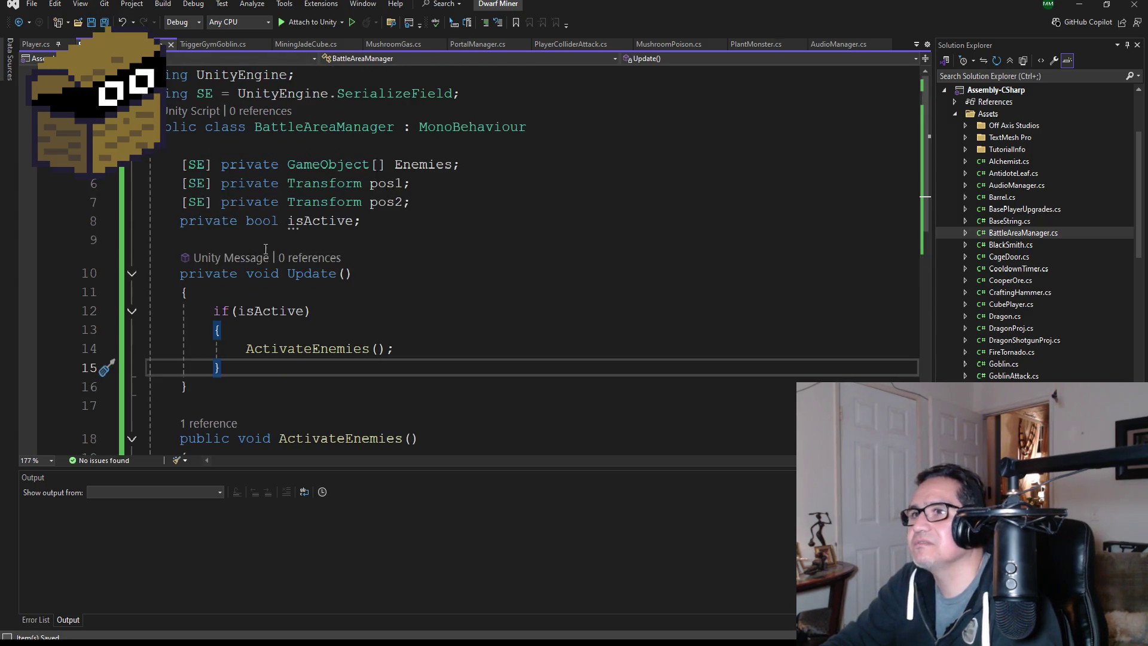
pyautogui.doubleClick(216, 229)
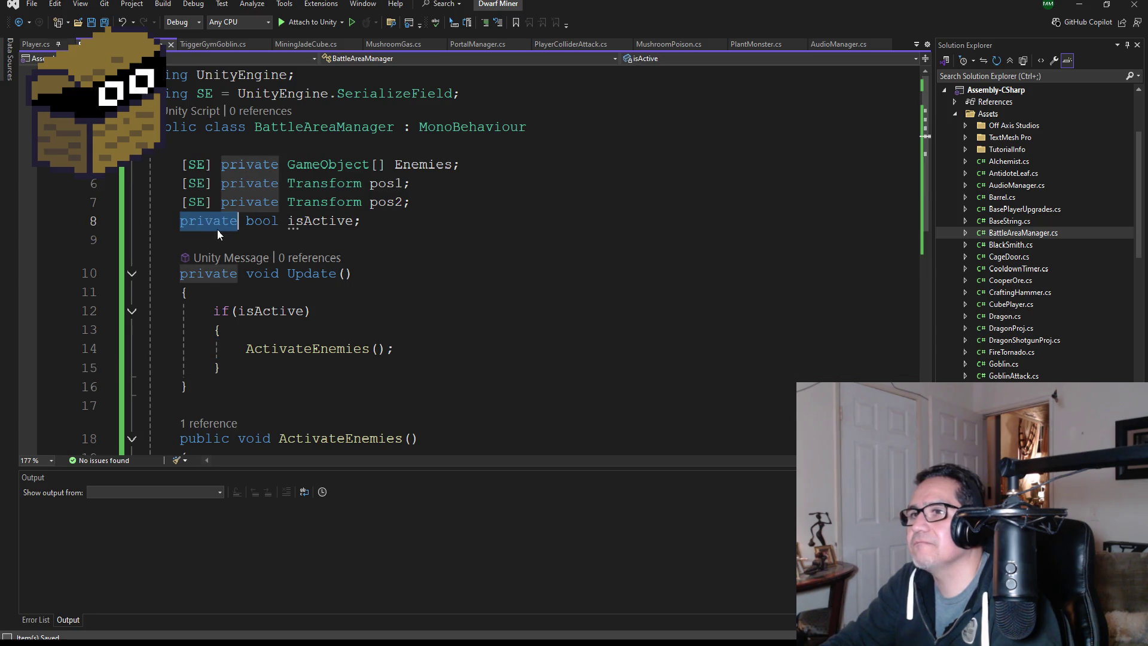
pyautogui.write('pu')
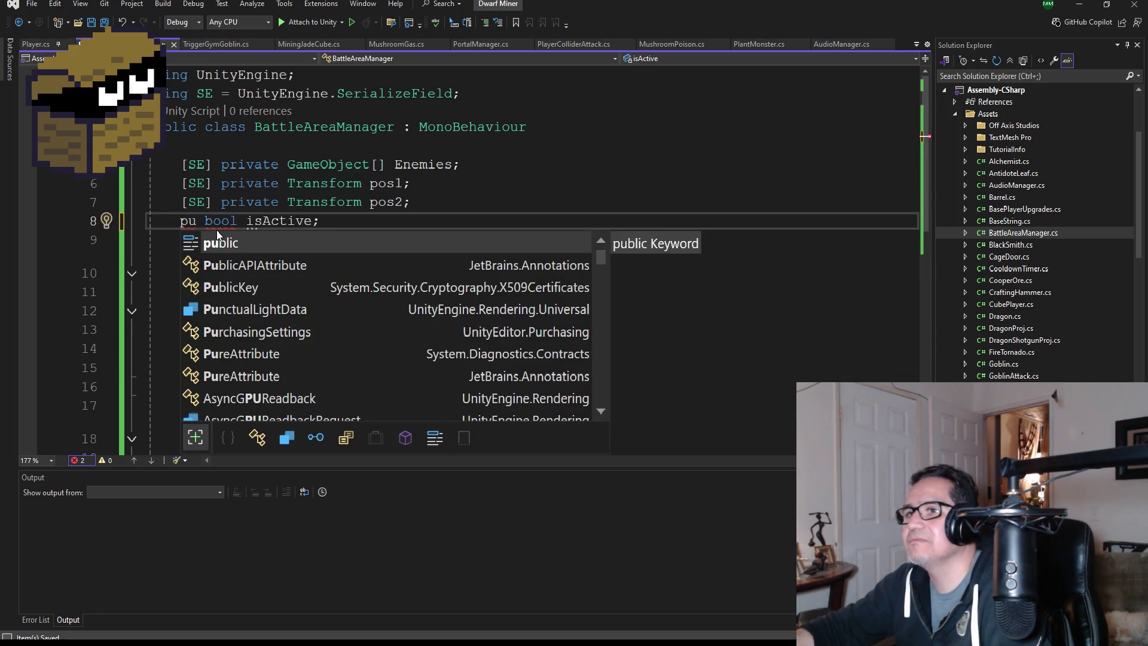
pyautogui.press('Tab')
pyautogui.hotkey('ctrl', 's')
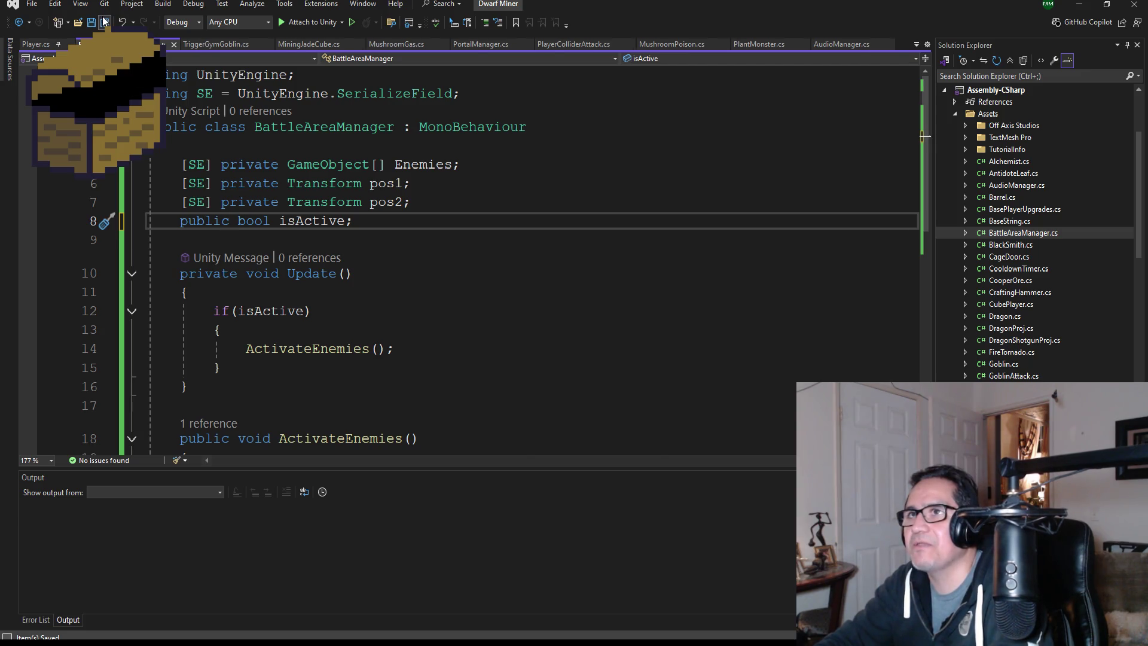
# Add a new blank field line below the isActive declaration.
pyautogui.scroll(-2, 411, 383)
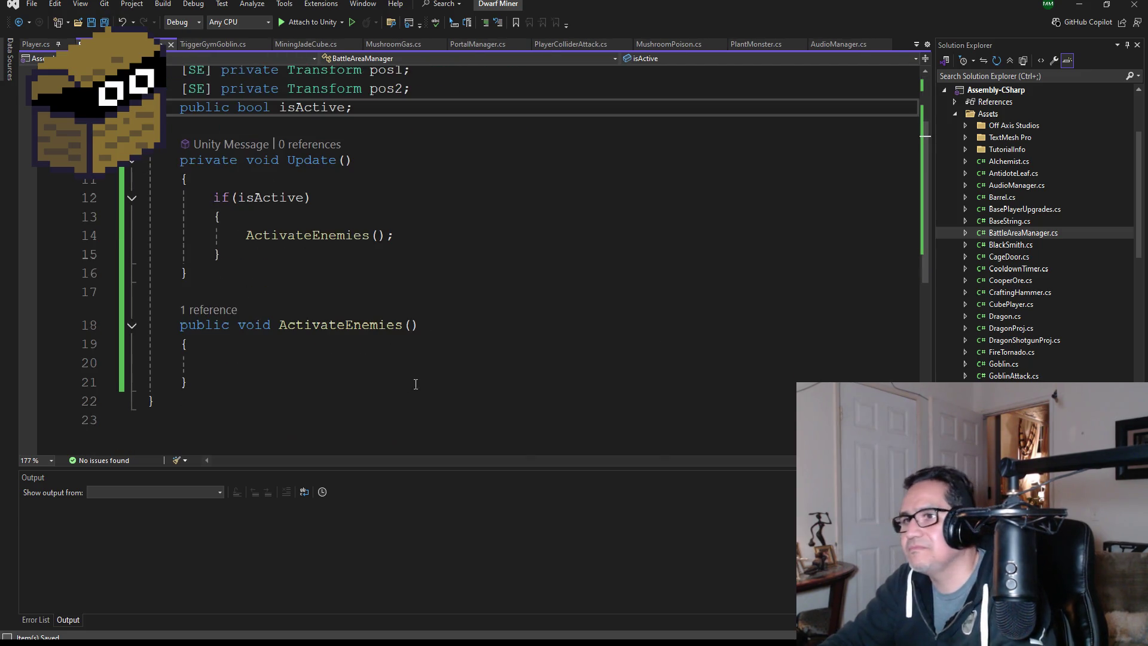
pyautogui.click(288, 363)
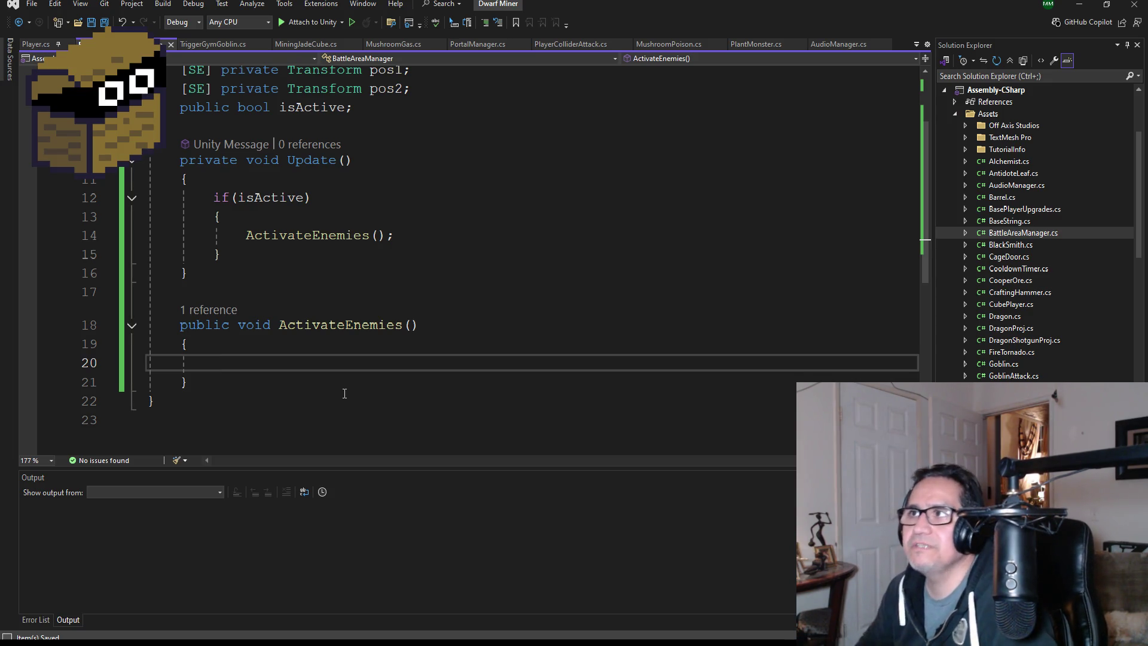
pyautogui.scroll(2, 538, 208)
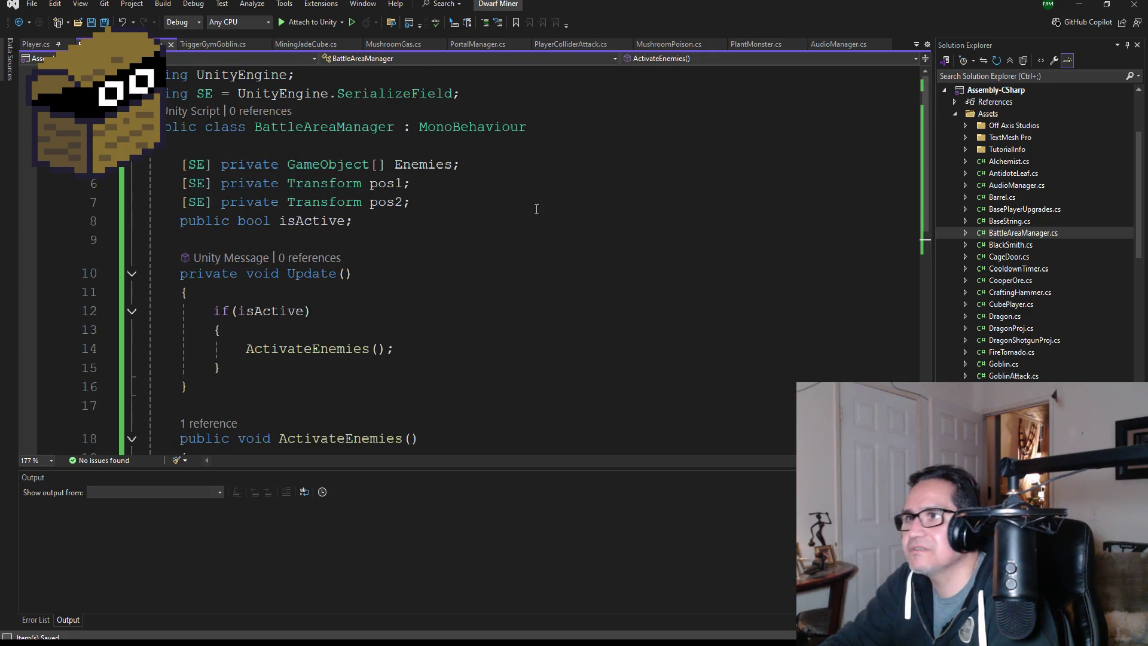
pyautogui.click(386, 220)
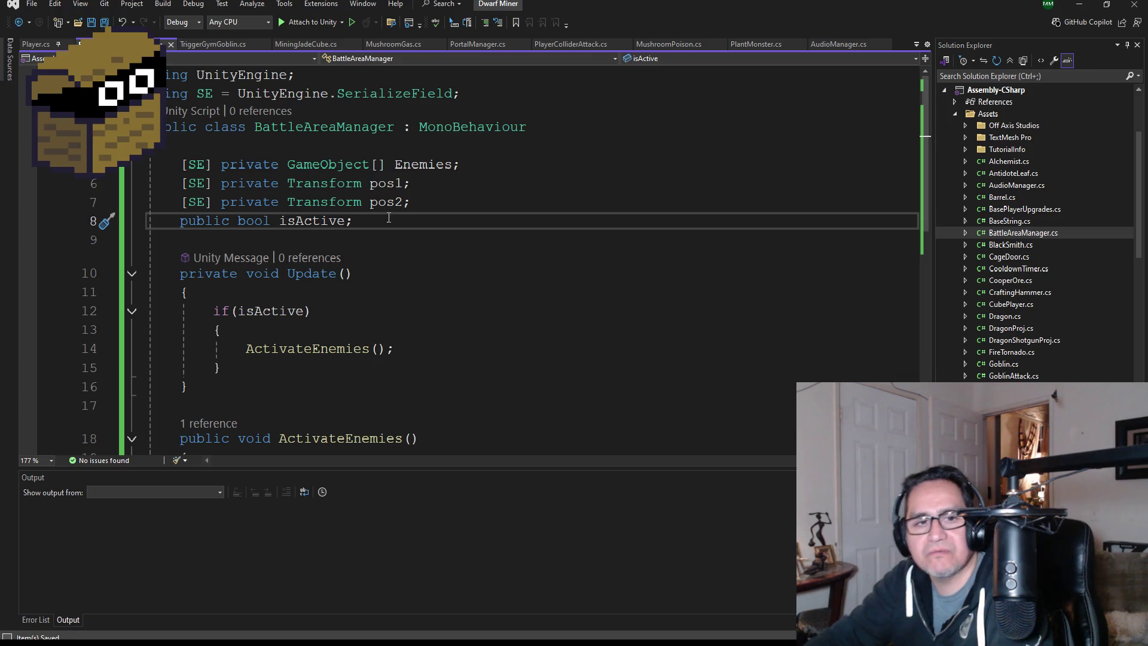
pyautogui.press('Return')
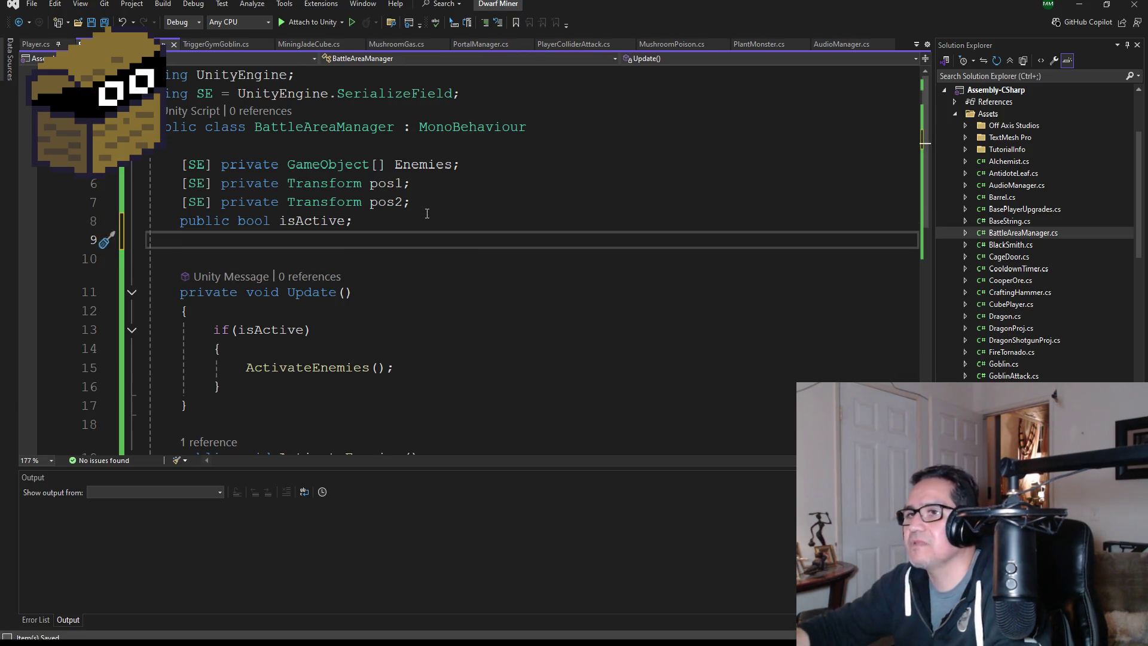
# Remove the half-typed 'pri' from the empty line 9 below isActive.
pyautogui.write('pri')
pyautogui.press('BackSpace')
pyautogui.press('BackSpace')
pyautogui.press('BackSpace')
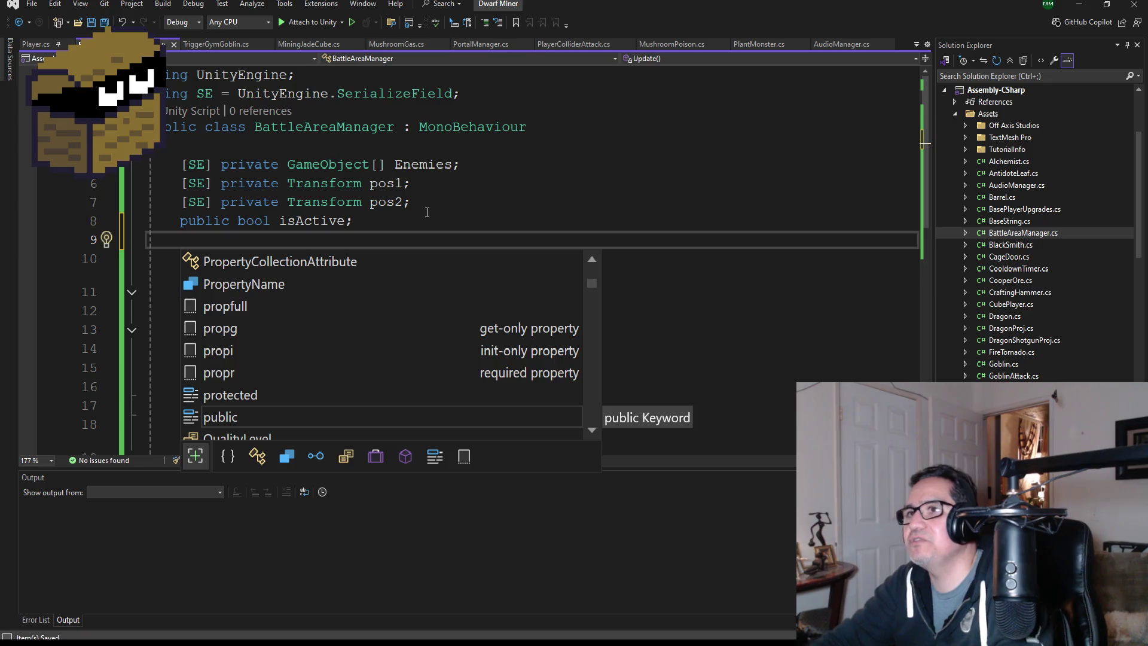
pyautogui.click(449, 186)
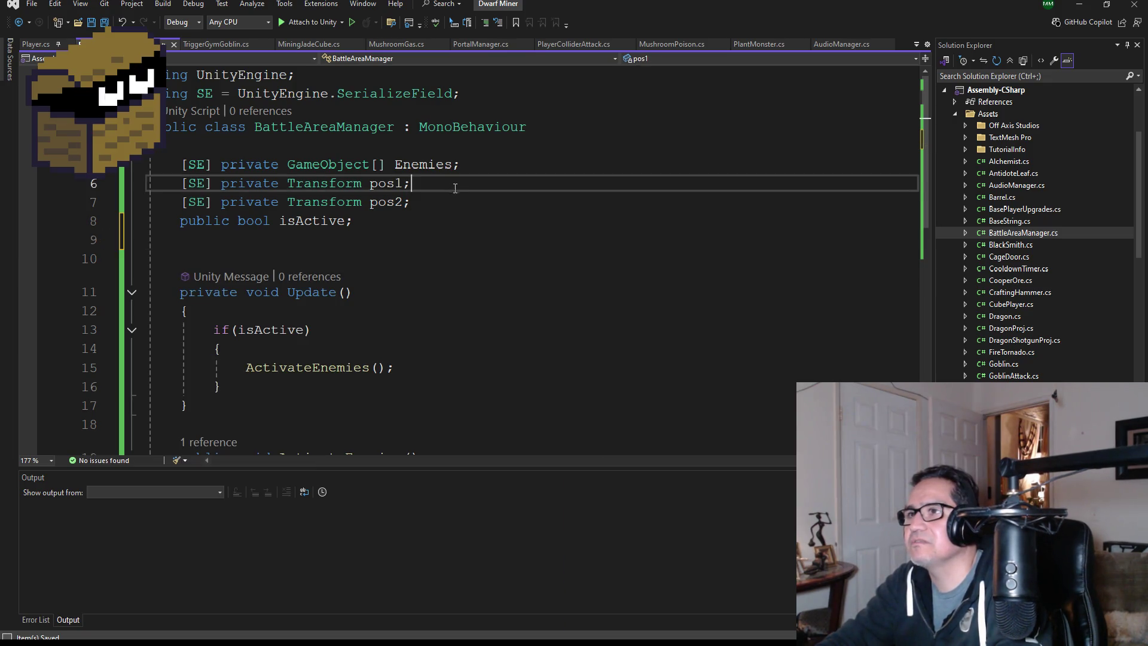
pyautogui.doubleClick(239, 230)
pyautogui.click(200, 242)
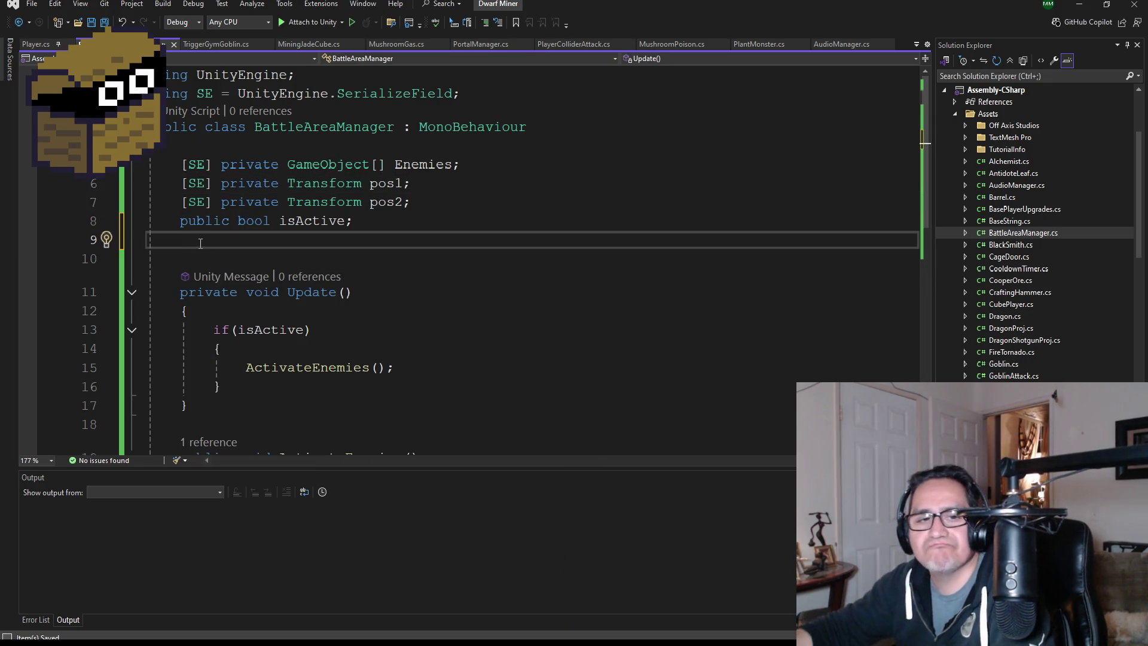
# Declare private float delayTimer; on line 9 and save the script.
pyautogui.write('private float ')
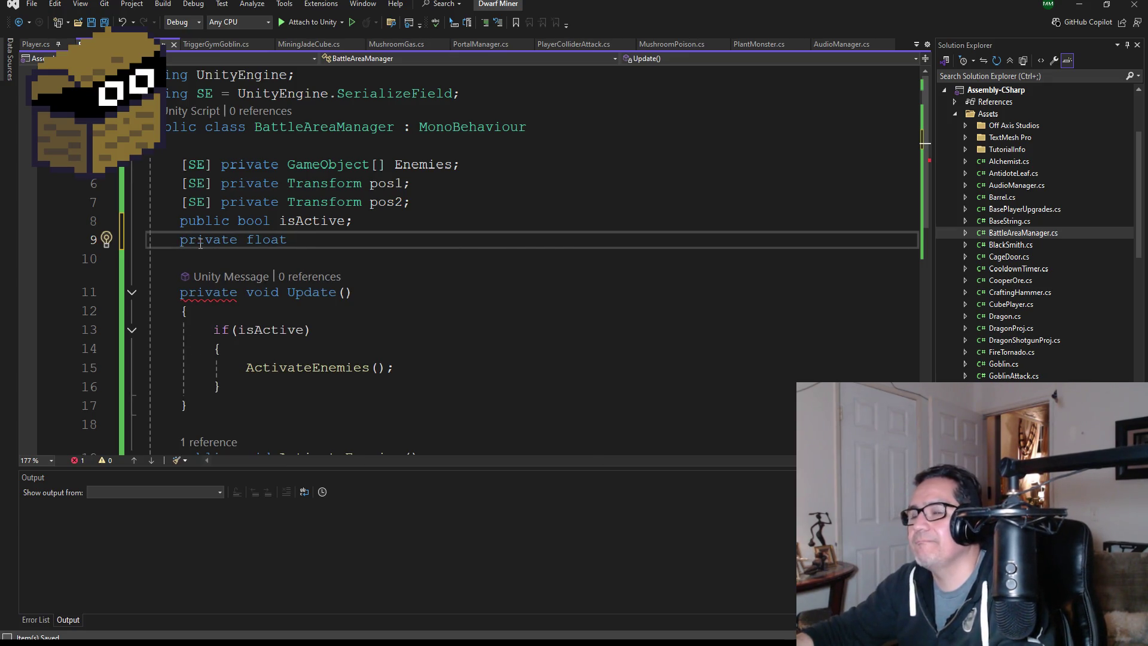
pyautogui.write('timer')
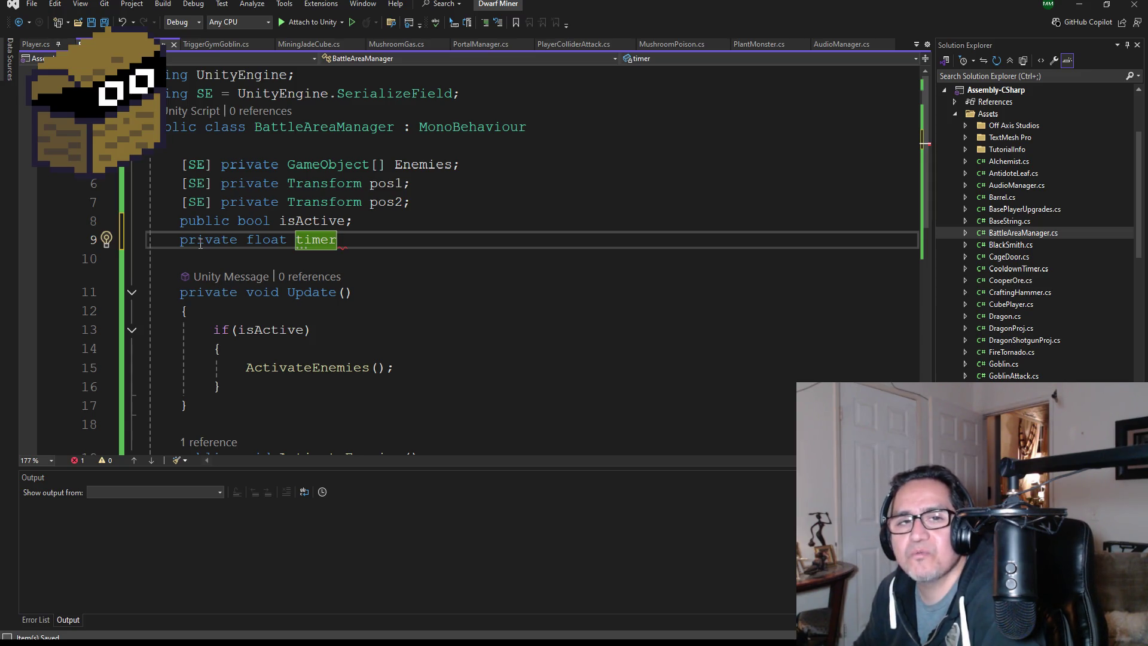
pyautogui.press('BackSpace')
pyautogui.press('BackSpace')
pyautogui.write('elay tier')
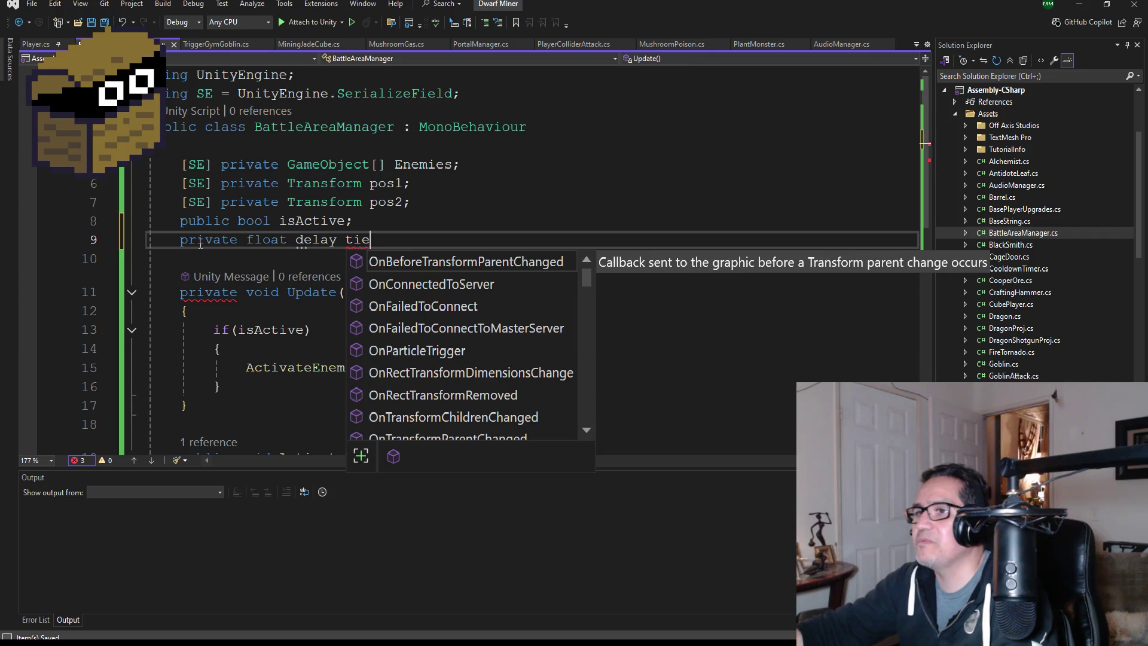
pyautogui.press('BackSpace')
pyautogui.press('BackSpace')
pyautogui.press('BackSpace')
pyautogui.write('timer')
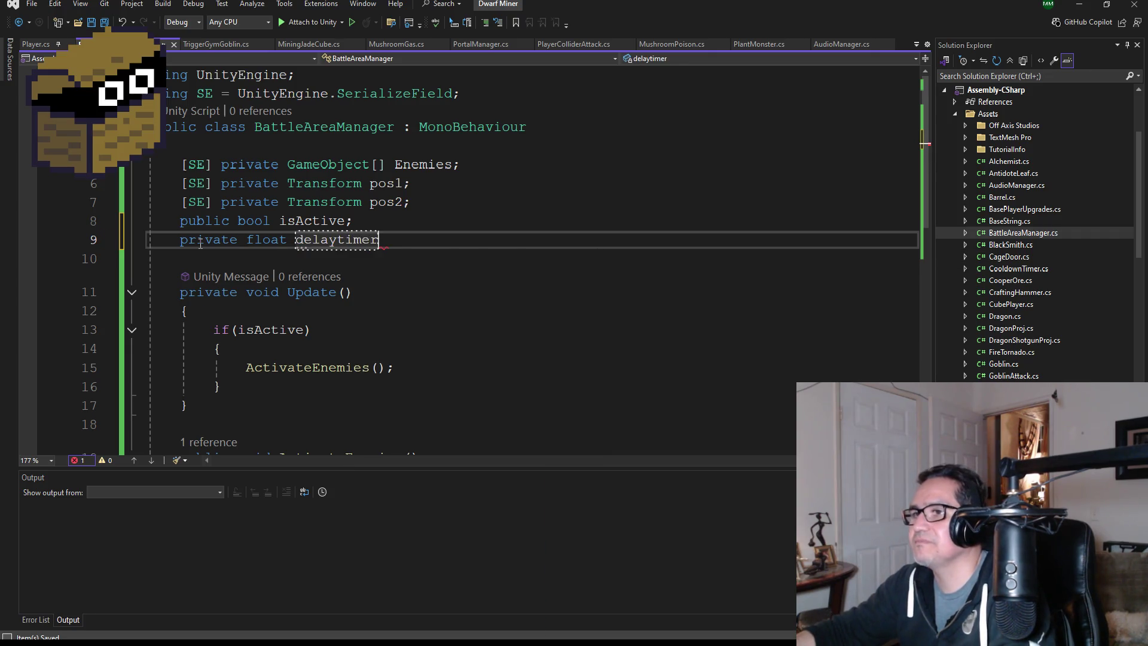
pyautogui.press('BackSpace')
pyautogui.press('BackSpace')
pyautogui.press('BackSpace')
pyautogui.write('Tim')
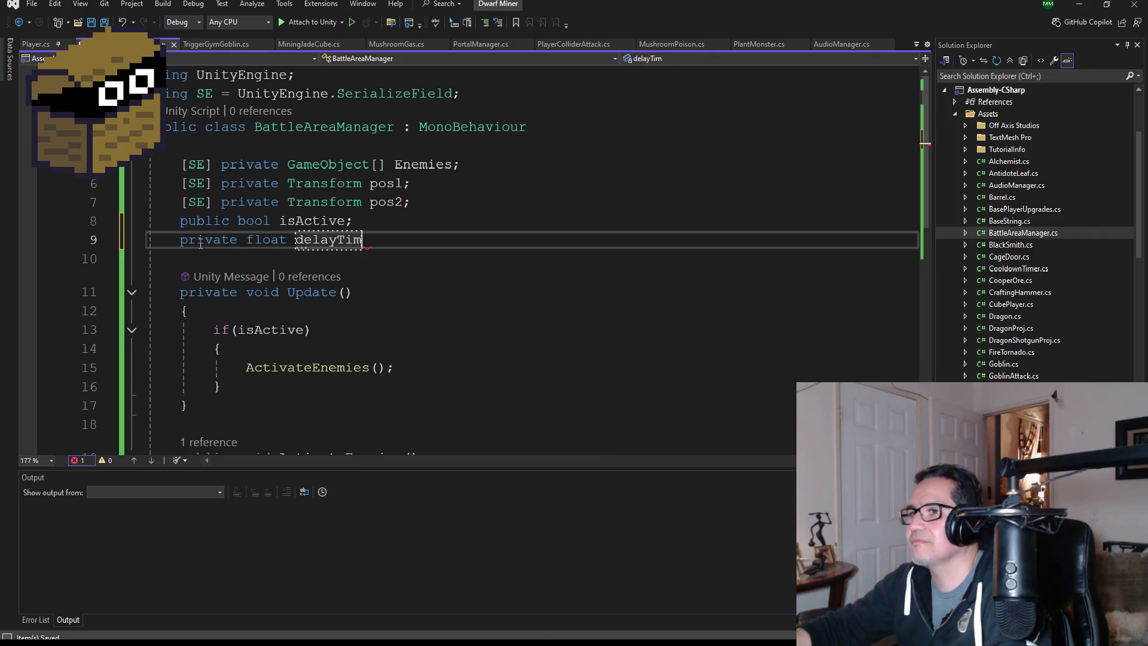
pyautogui.write('er;')
pyautogui.click(94, 25)
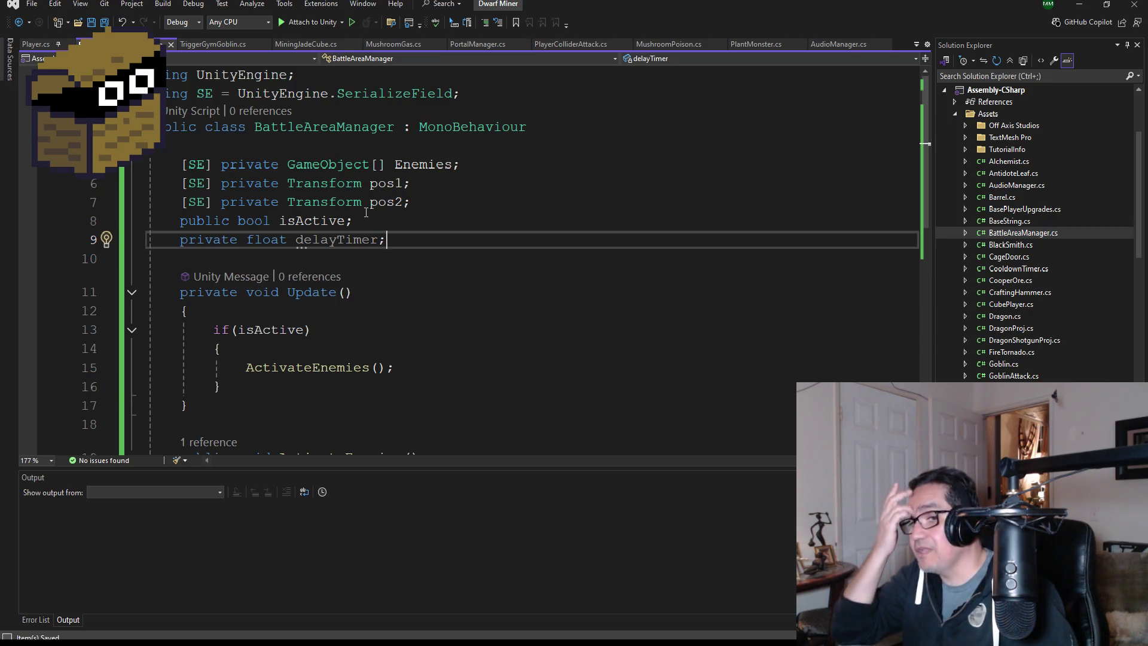
pyautogui.scroll(-3, 379, 289)
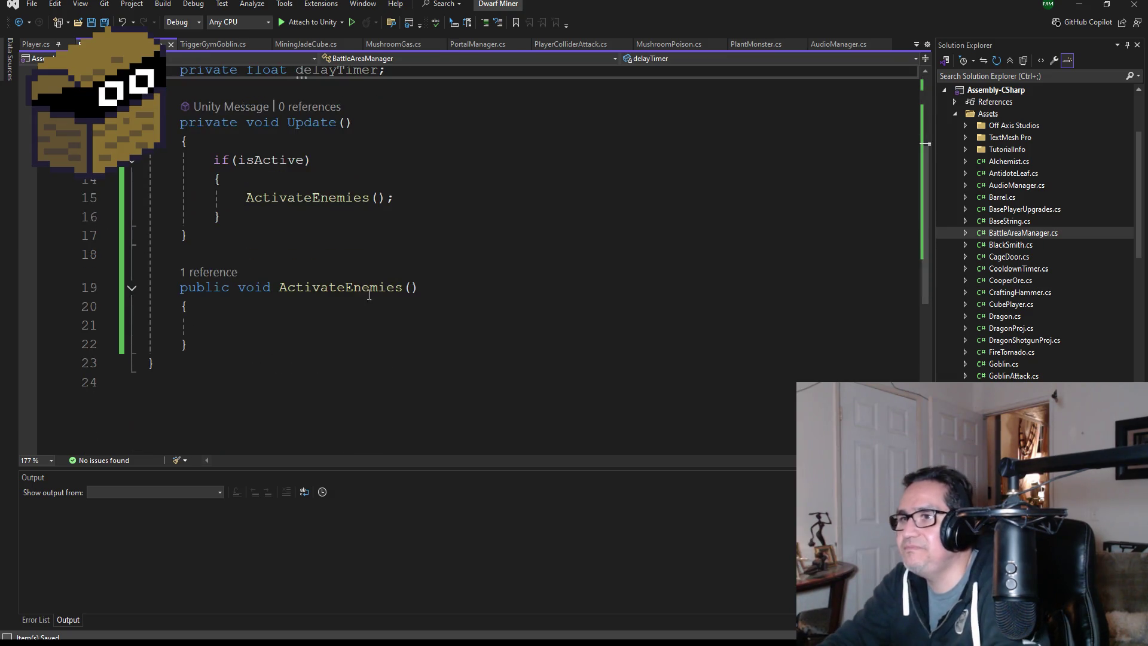
pyautogui.click(456, 327)
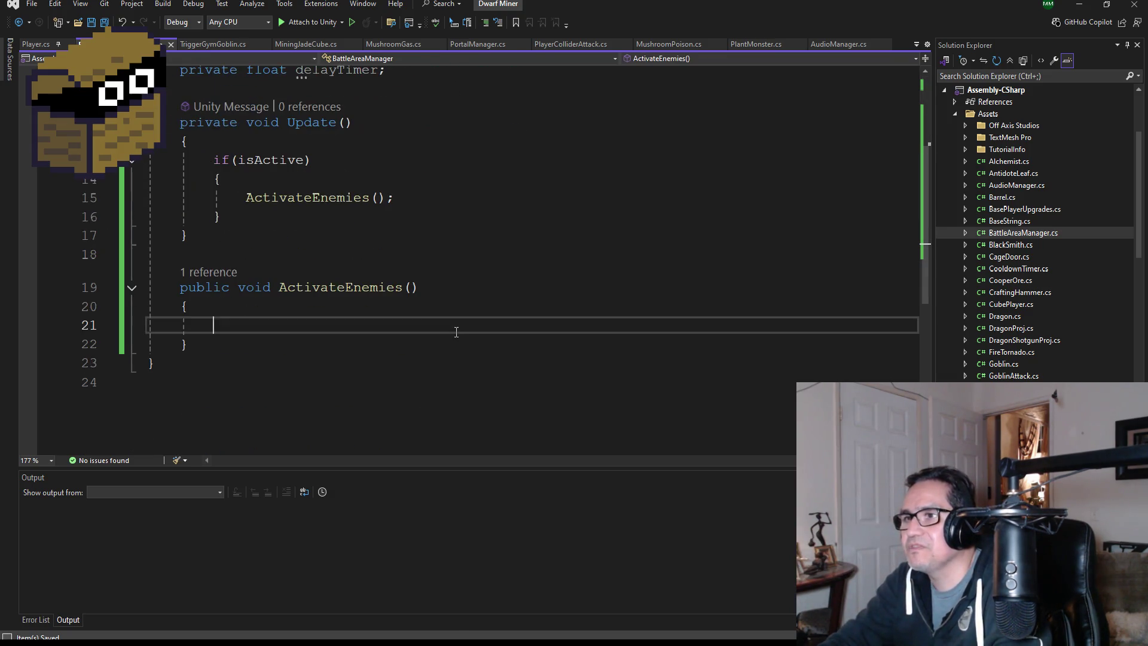
# Write if (delayTimer <= 0) inside ActivateEnemies and open its body block.
pyautogui.write('if(dle')
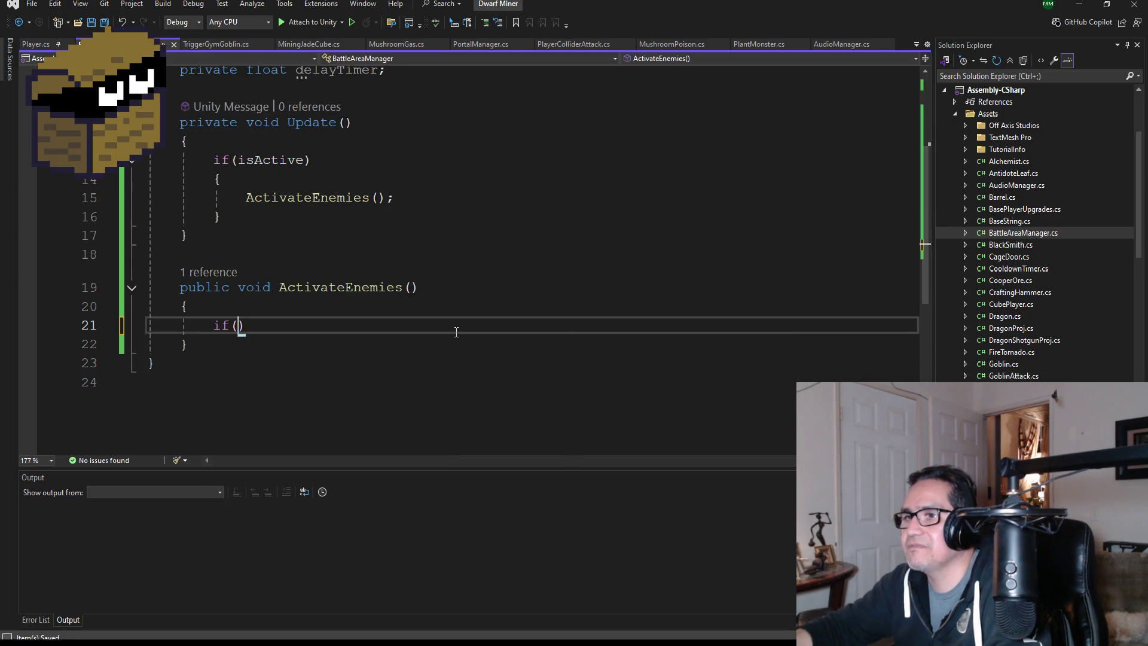
pyautogui.press('BackSpace')
pyautogui.press('BackSpace')
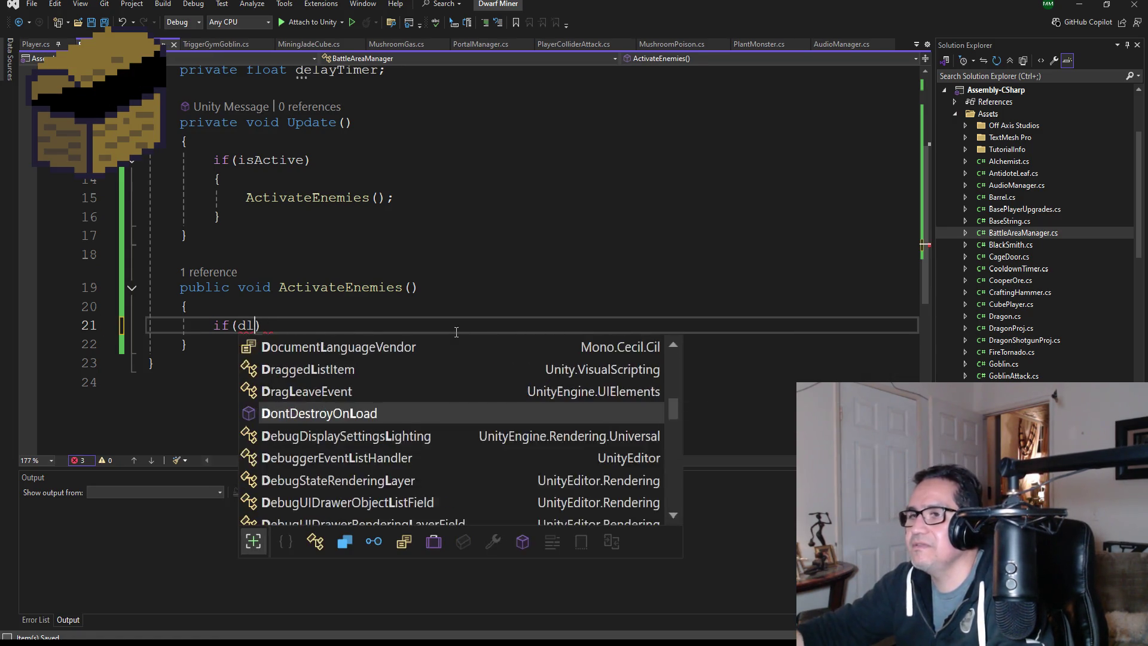
pyautogui.write('el')
pyautogui.press('Tab')
pyautogui.write('M')
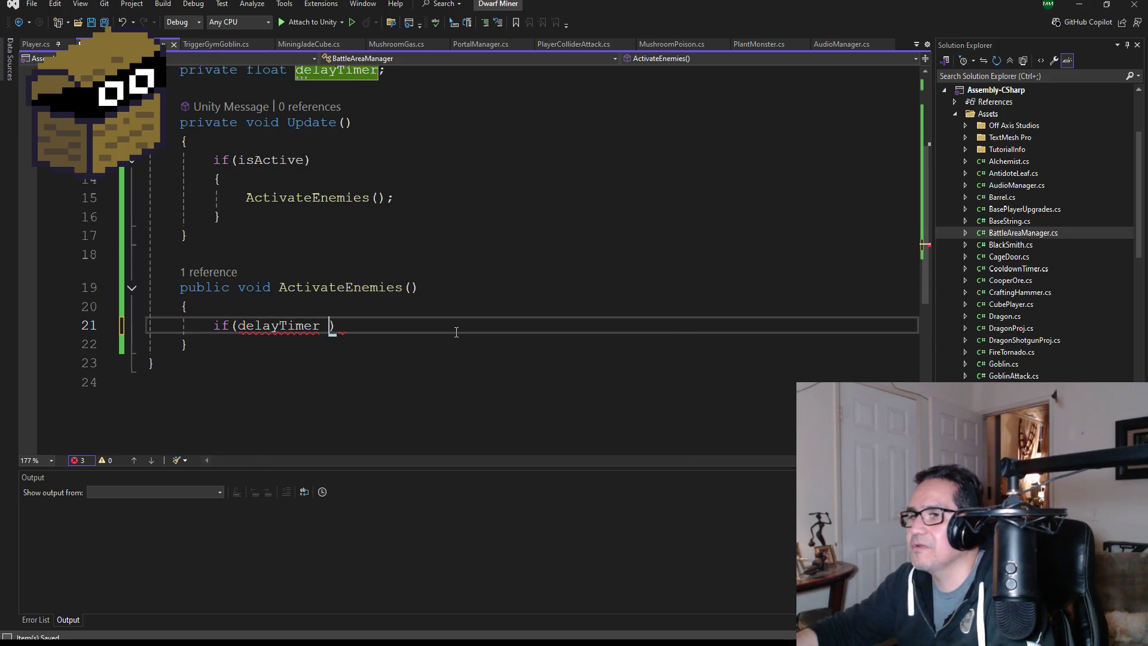
pyautogui.press('BackSpace')
pyautogui.write('<= 0')
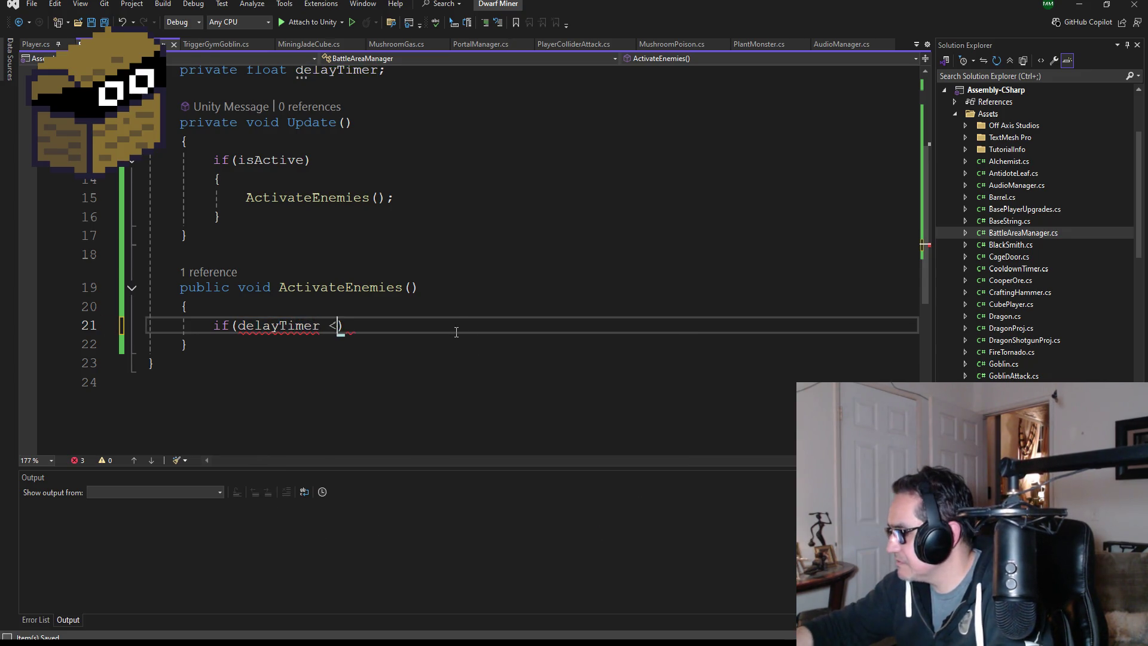
pyautogui.write(')')
pyautogui.press('Return')
pyautogui.press('Return')
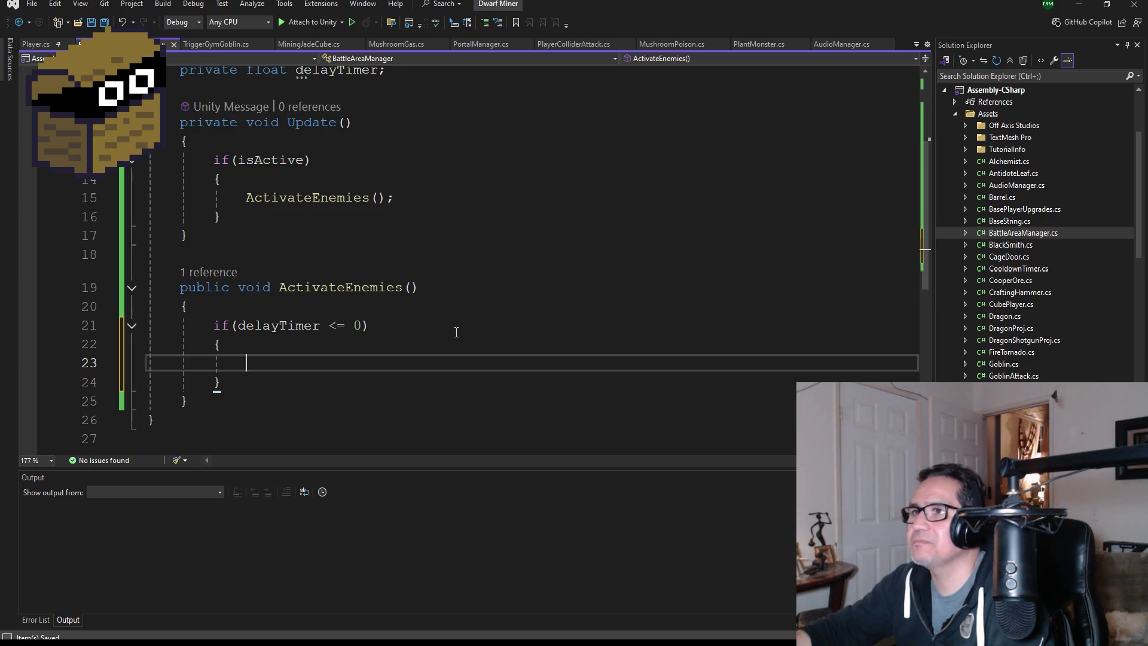
# Add public float StartdelayTimer; below isActive and save the script.
pyautogui.scroll(3, 370, 215)
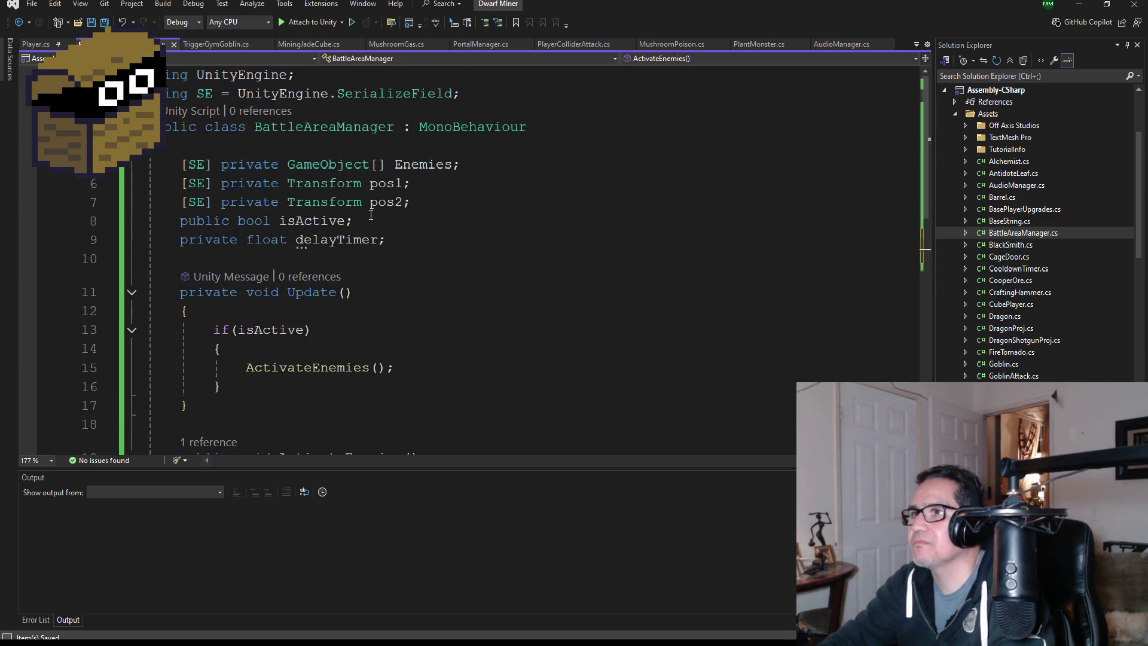
pyautogui.click(392, 226)
pyautogui.press('Return')
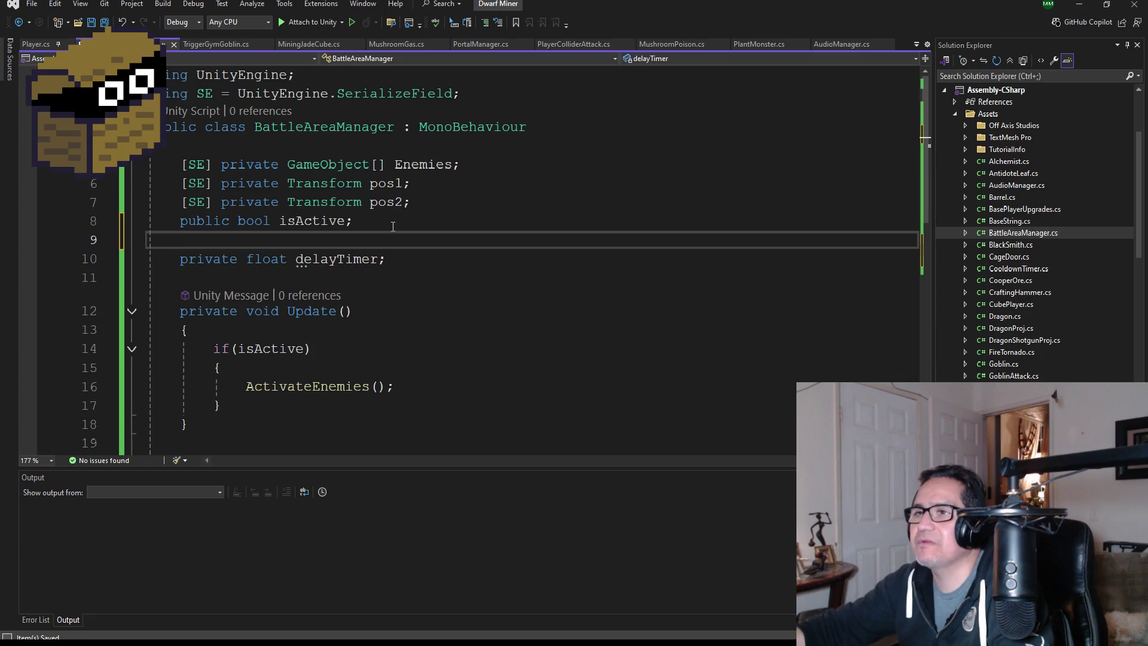
pyautogui.write('publi')
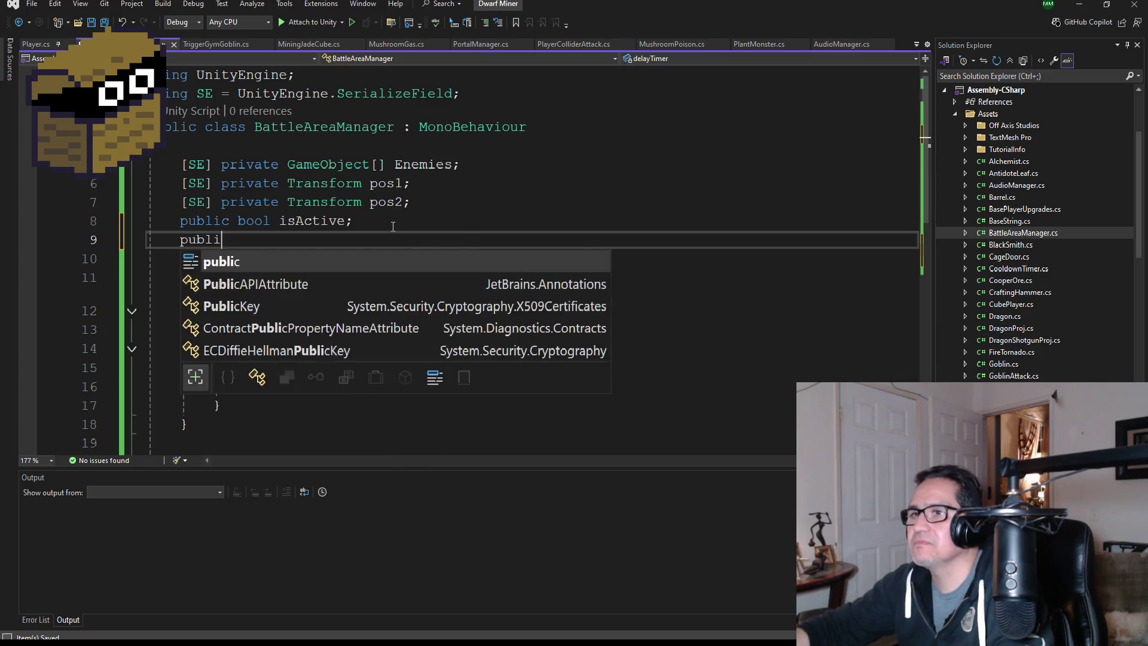
pyautogui.write('c float ')
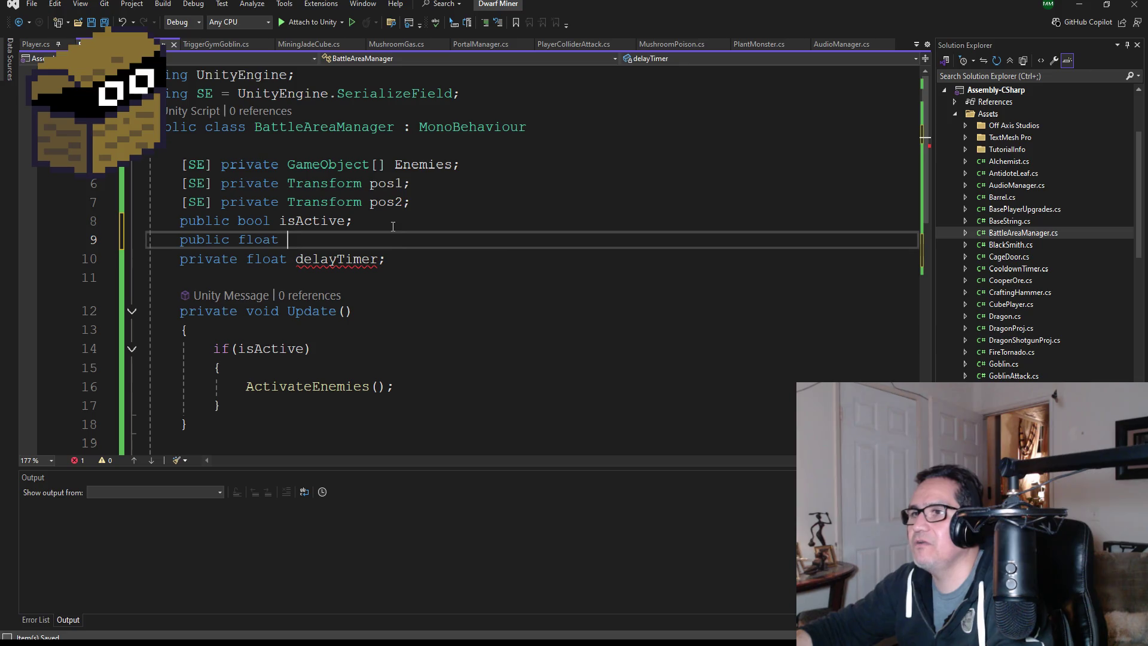
pyautogui.write('StartDelay')
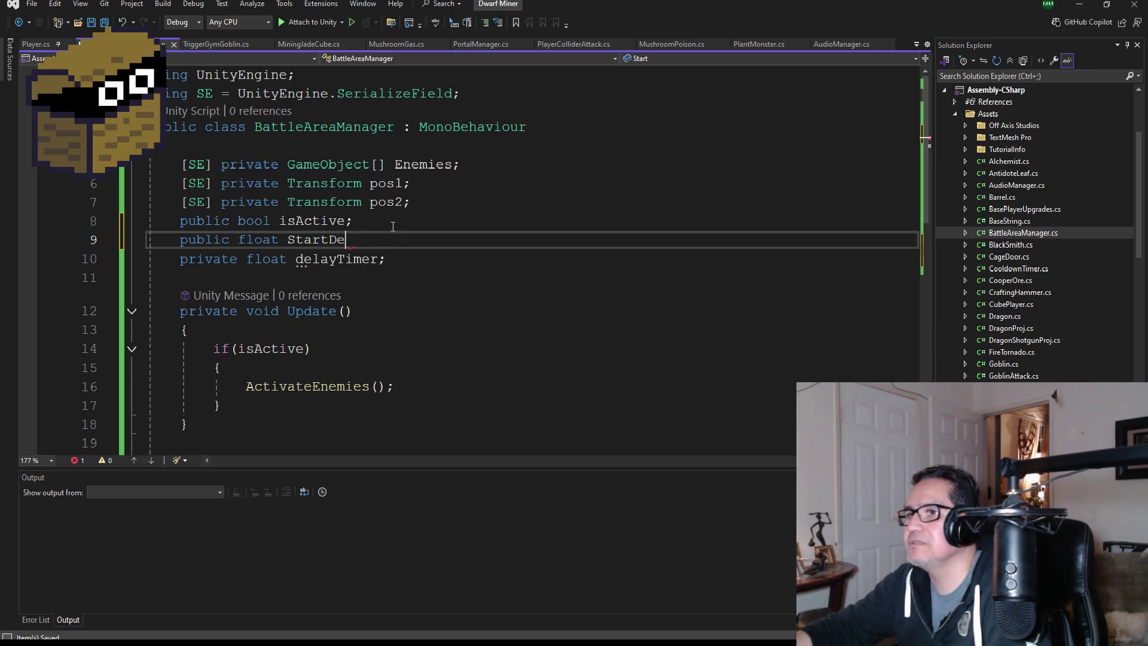
pyautogui.press('BackSpace')
pyautogui.press('BackSpace')
pyautogui.write('elayTimer;')
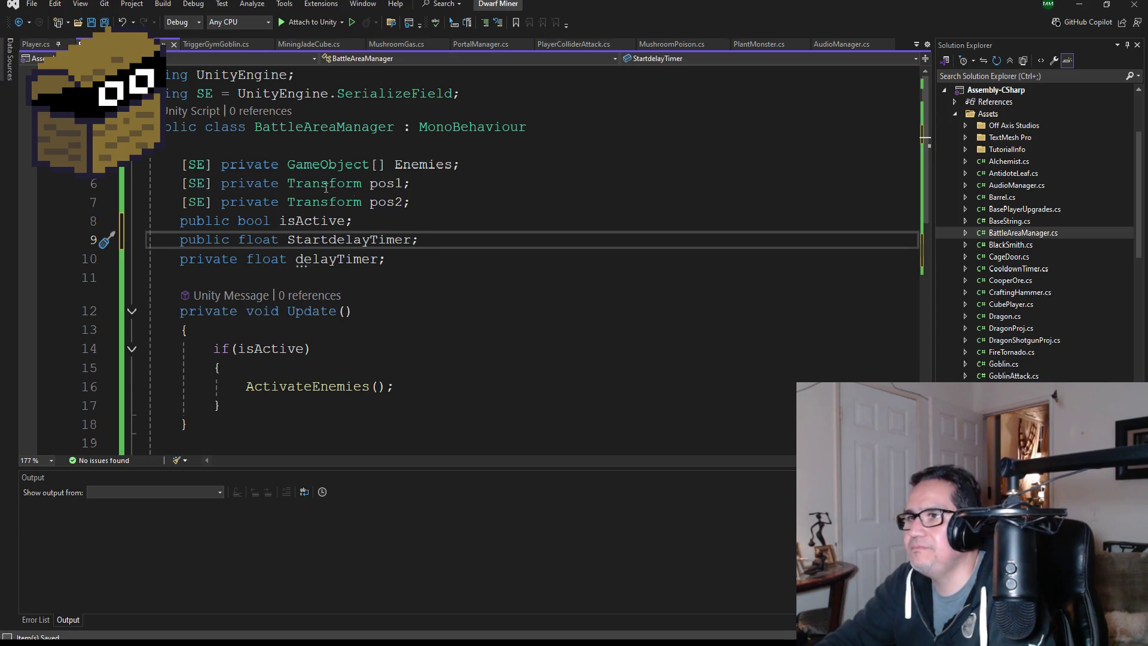
pyautogui.hotkey('ctrl', 's')
pyautogui.scroll(-6, 434, 326)
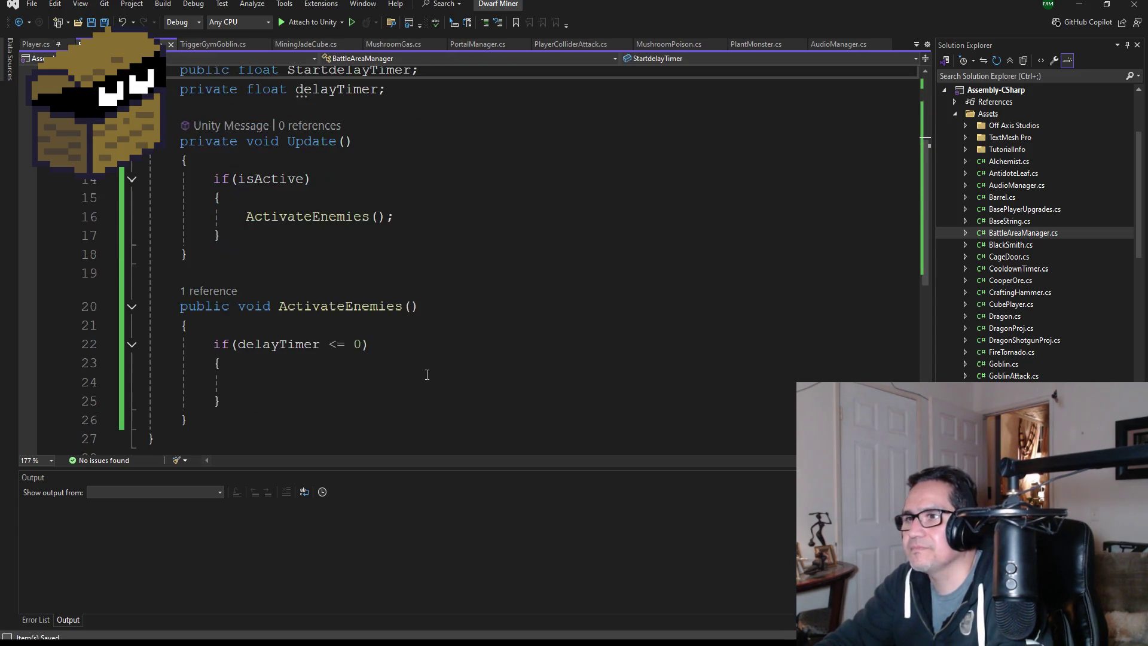
pyautogui.click(354, 209)
pyautogui.scroll(1, 354, 255)
pyautogui.scroll(1, 353, 255)
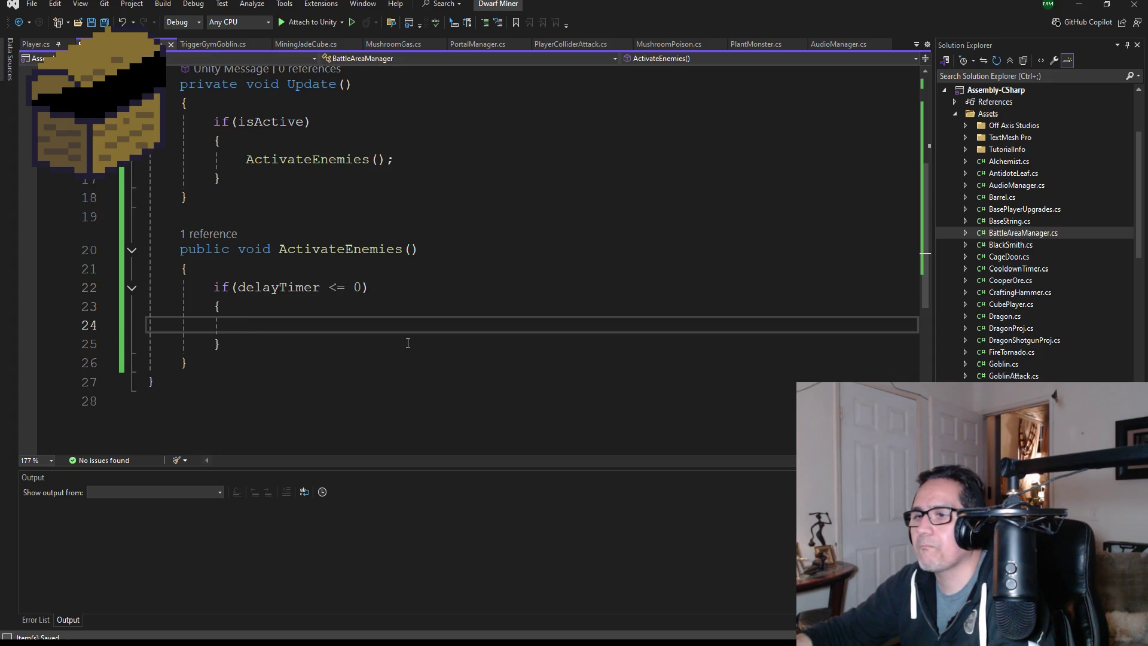
# Reset delayTimer to StartdelayTimer inside the if block.
pyautogui.write('st')
pyautogui.press('BackSpace')
pyautogui.press('BackSpace')
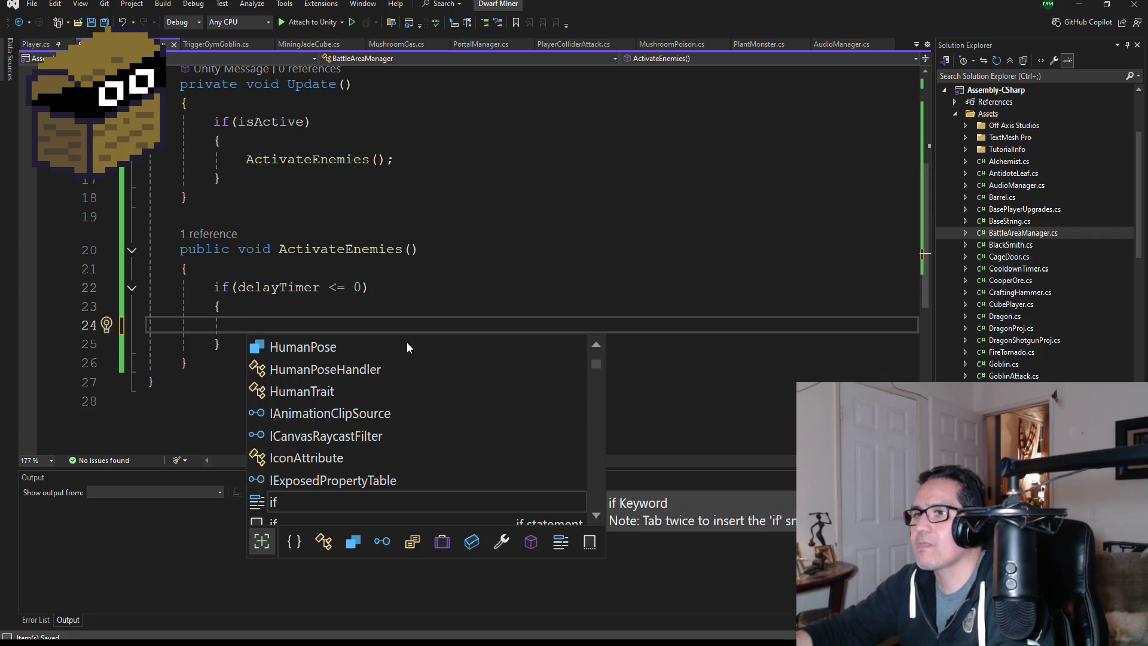
pyautogui.write('dl')
pyautogui.press('BackSpace')
pyautogui.write('er')
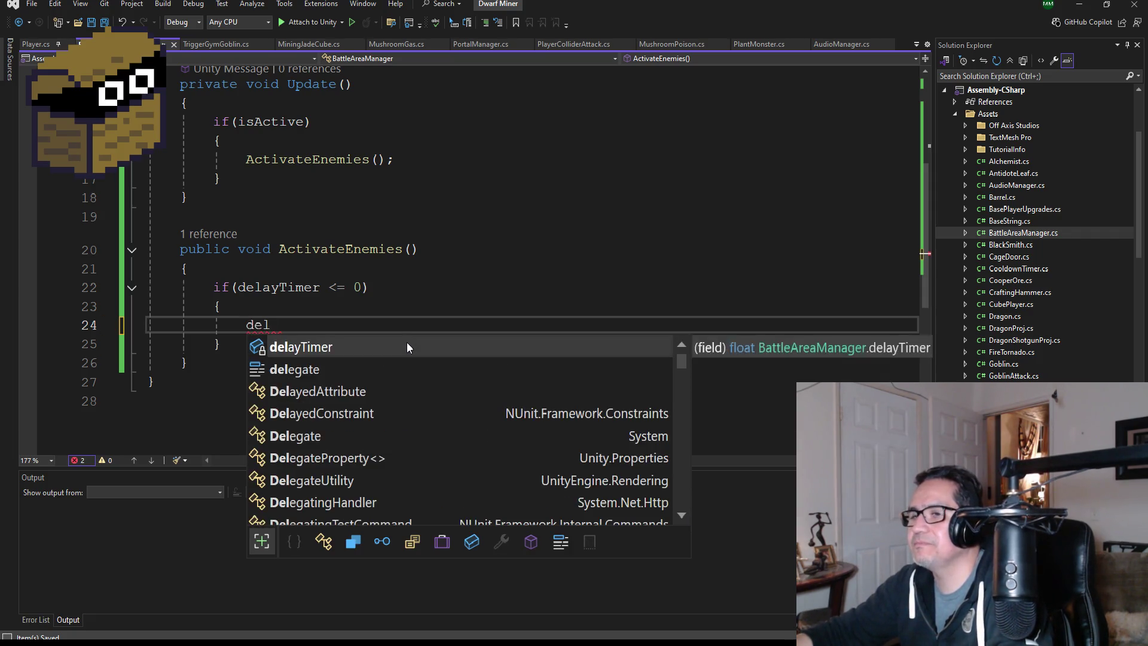
pyautogui.write(' = star')
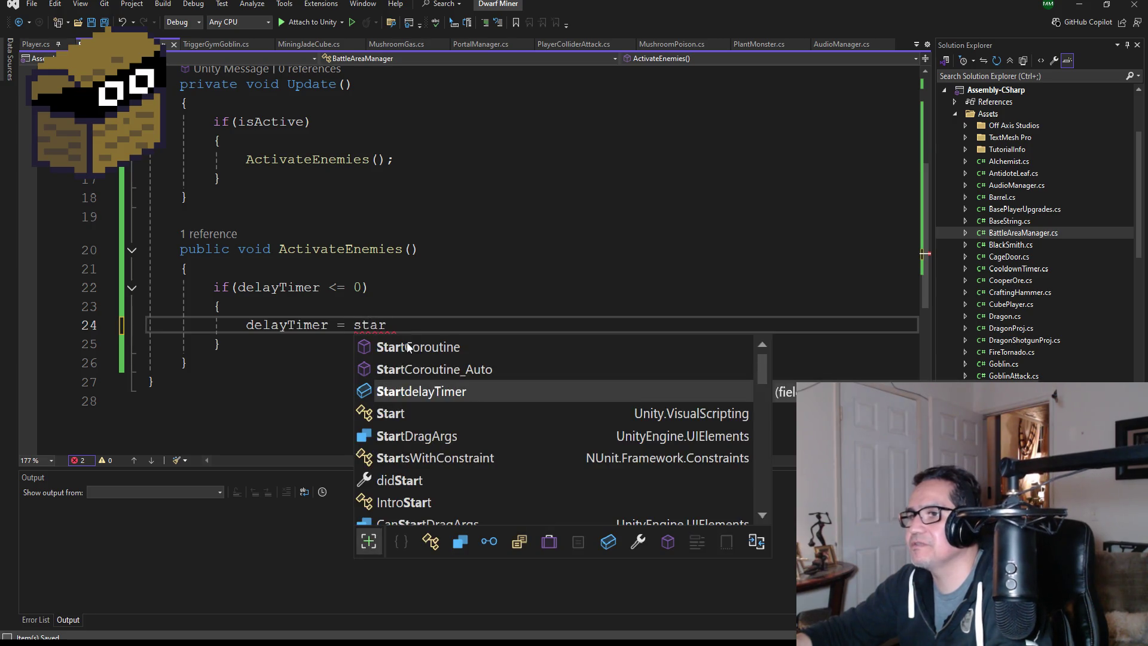
pyautogui.press('Tab')
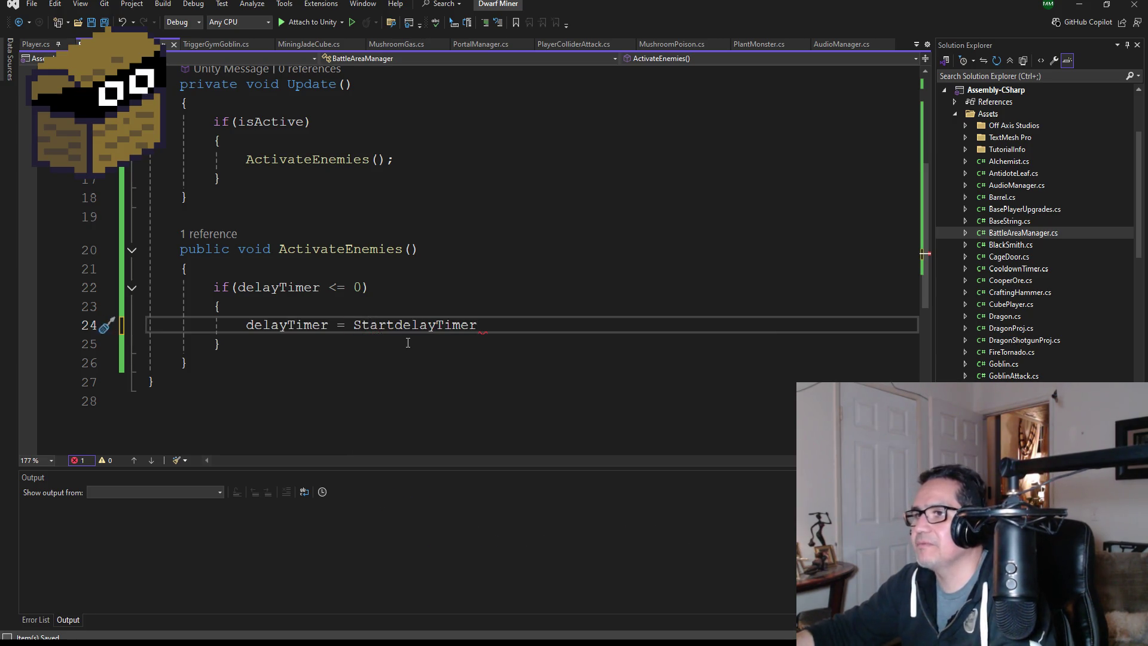
pyautogui.write(';')
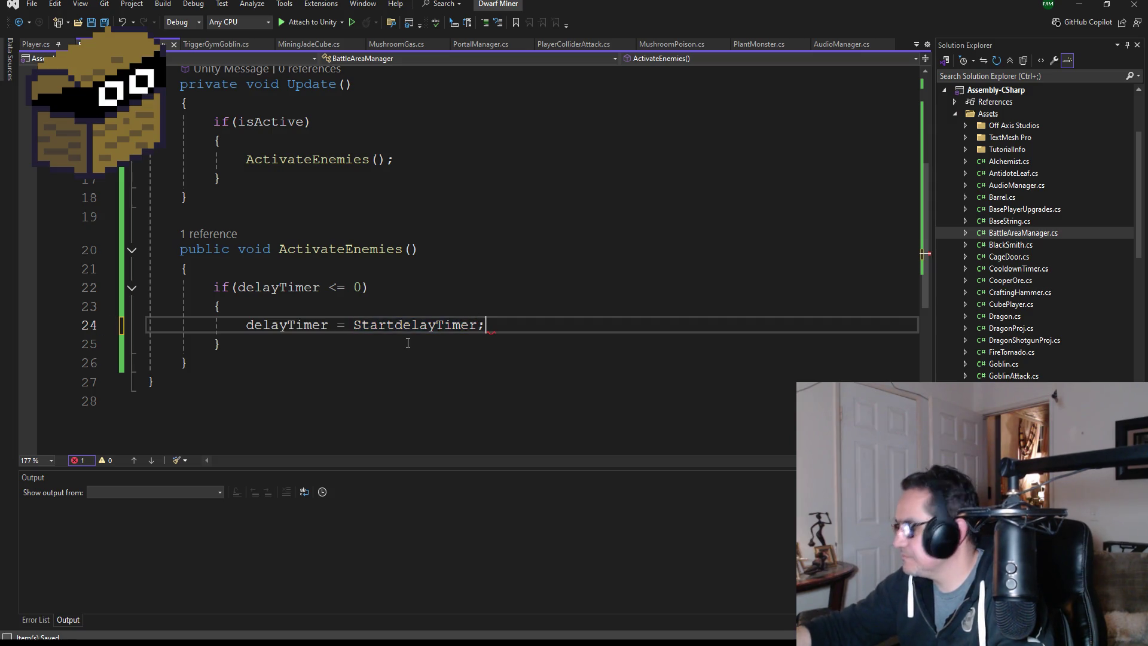
# Add an empty else branch after the if block, save, and highlight every use of delayTimer.
pyautogui.click(408, 342)
pyautogui.press('Return')
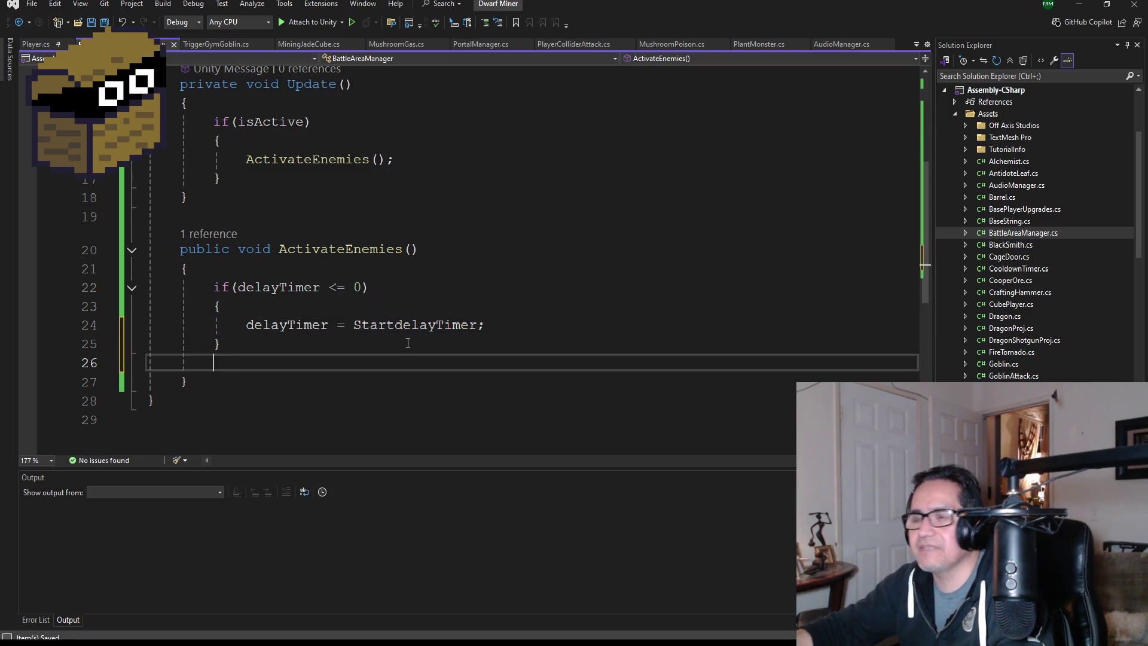
pyautogui.write('else')
pyautogui.press('Return')
pyautogui.press('Return')
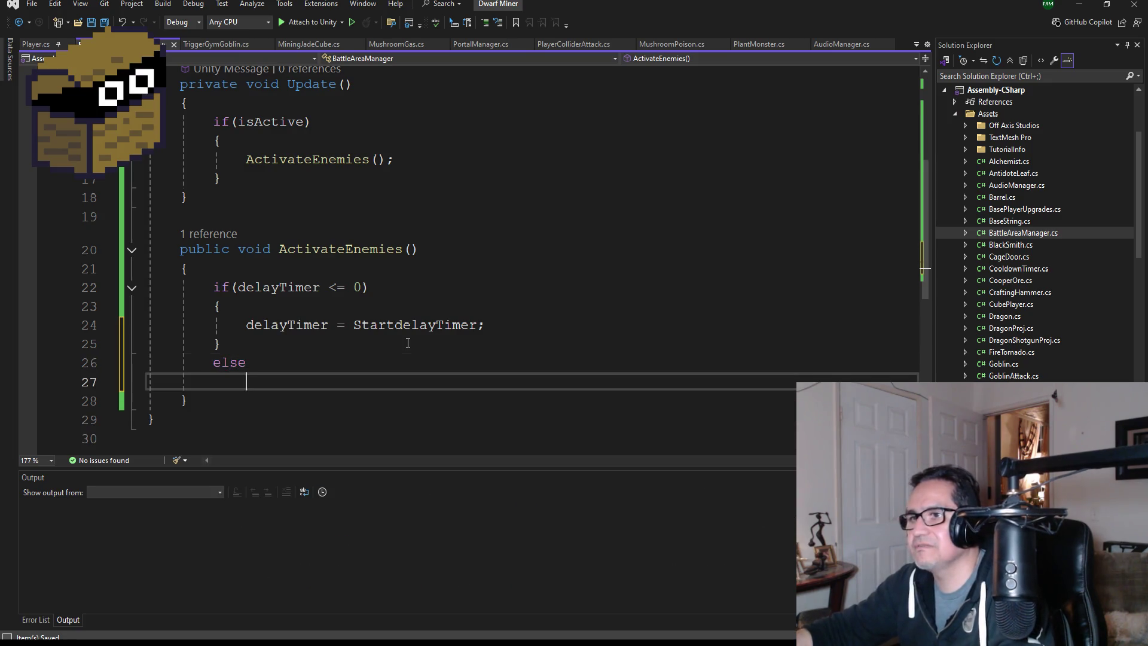
pyautogui.write('{')
pyautogui.press('Return')
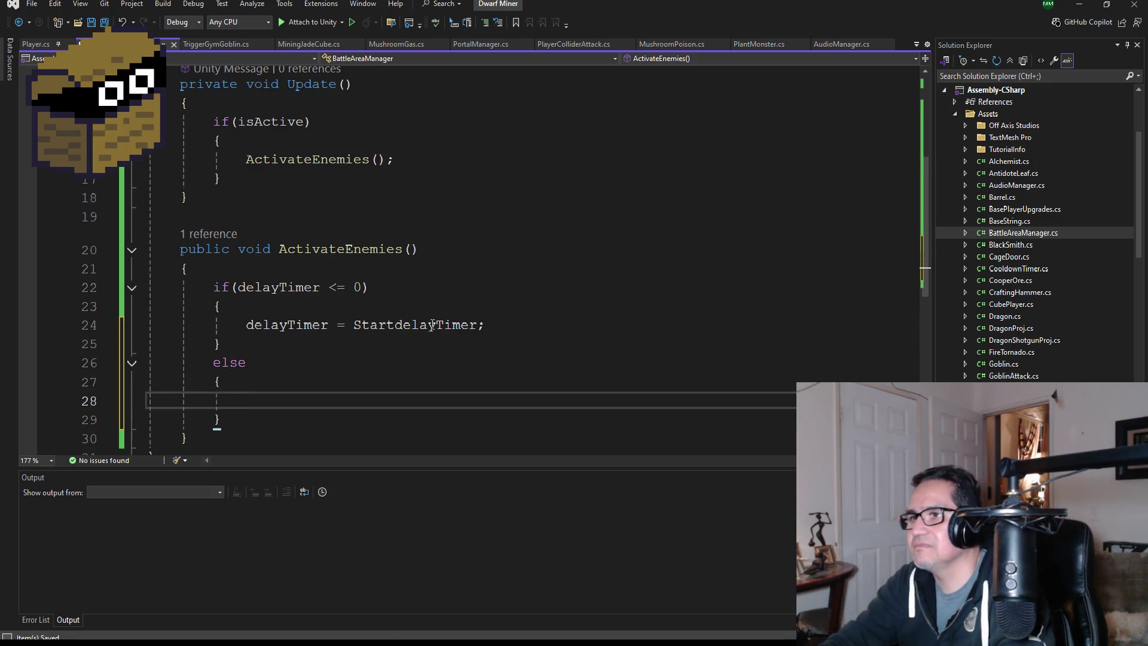
pyautogui.hotkey('ctrl', 's')
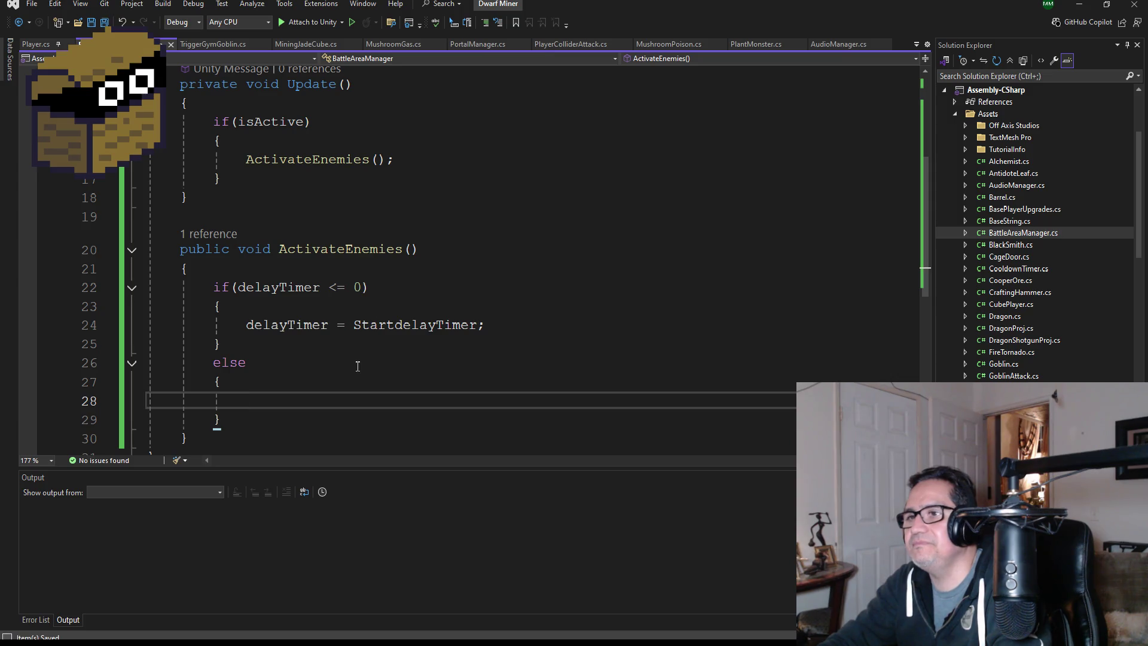
pyautogui.scroll(-1, 357, 366)
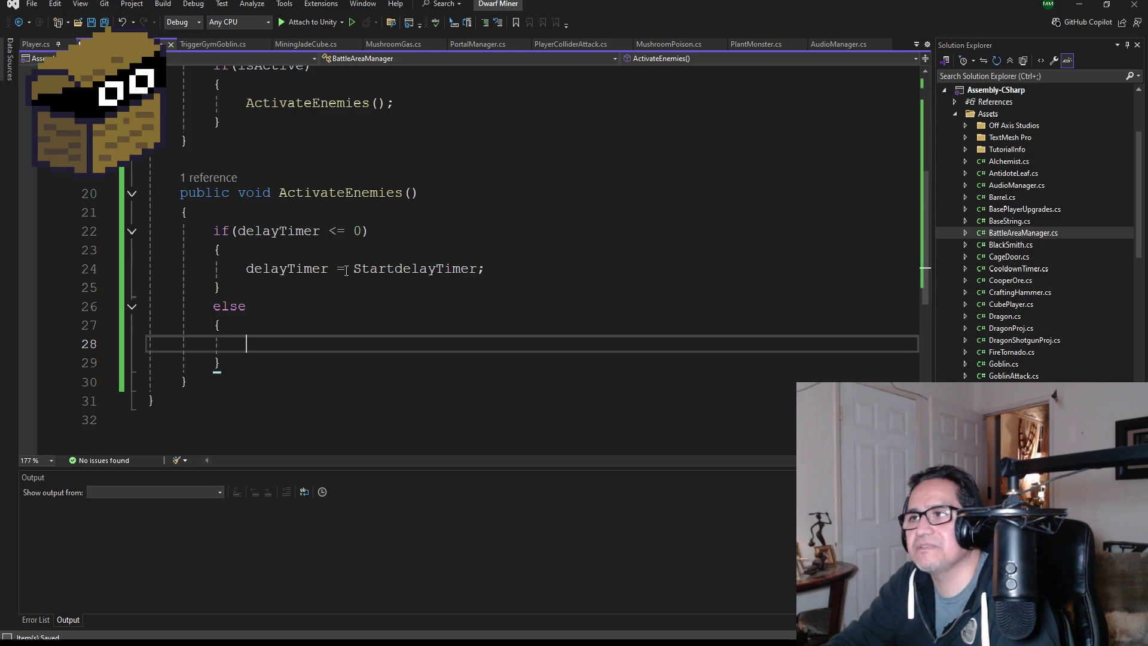
pyautogui.click(513, 273)
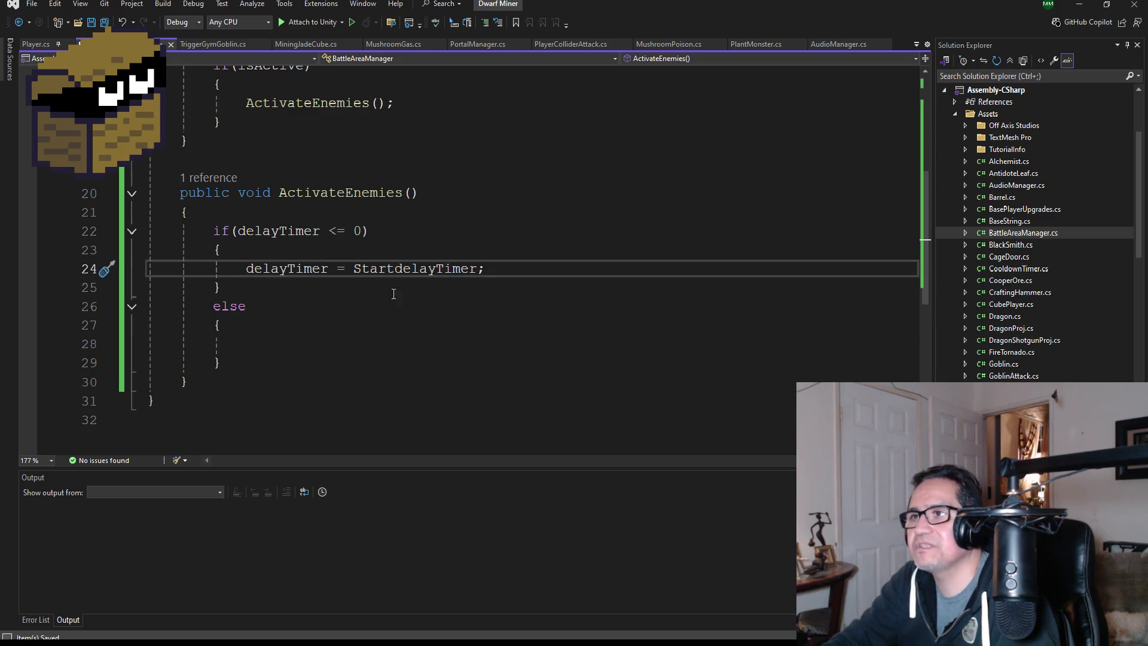
pyautogui.click(248, 271)
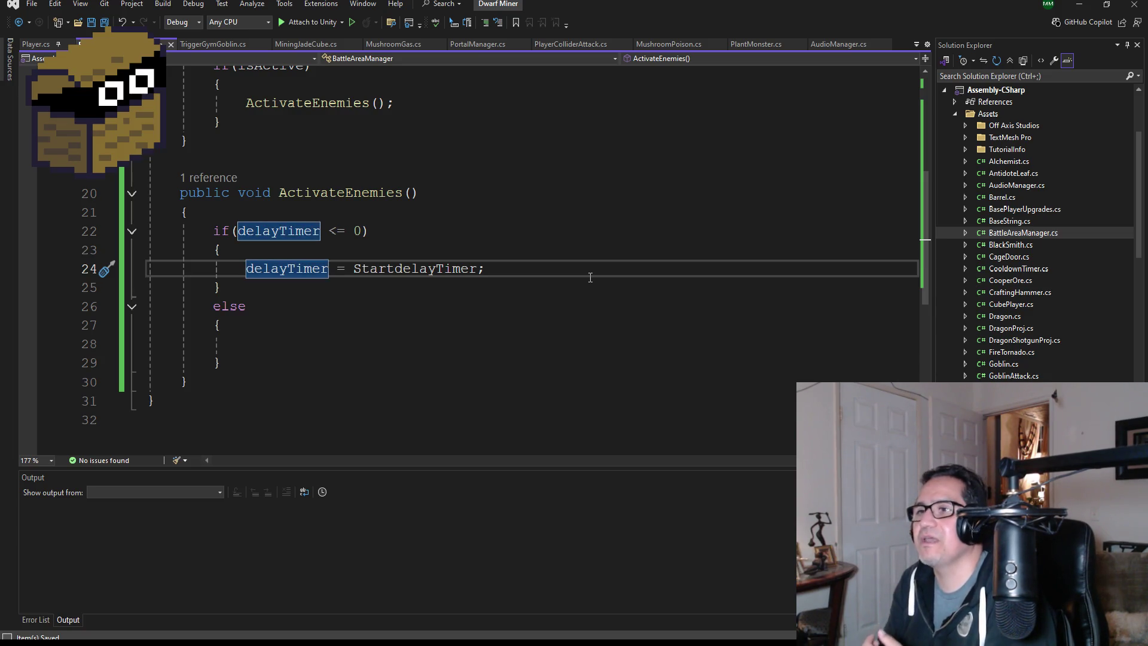
# Write delayTimer -= Time.deltaTime; in the else branch and save the script.
pyautogui.click(300, 343)
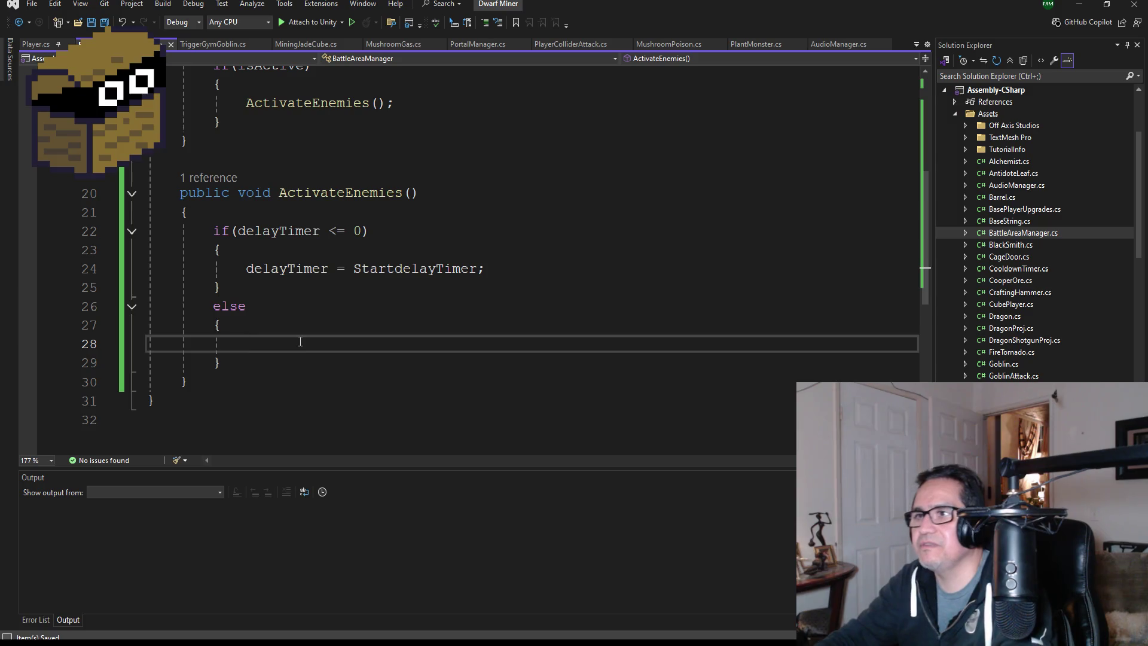
pyautogui.write('del')
pyautogui.press('BackSpace')
pyautogui.write('ela')
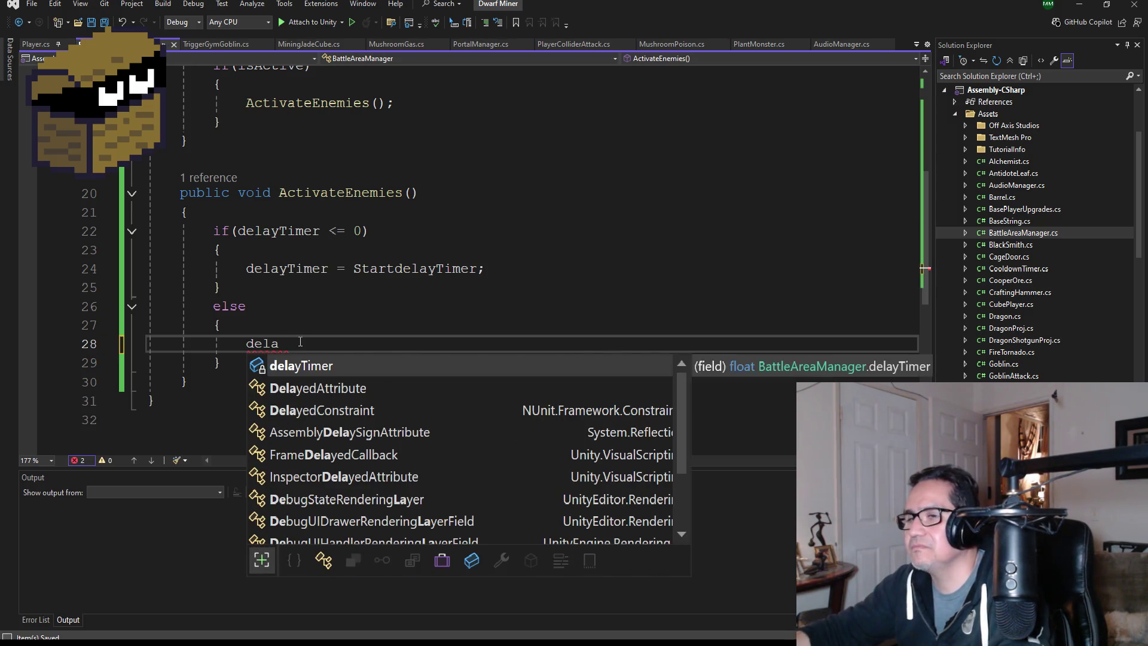
pyautogui.press('Tab')
pyautogui.write('-= timer')
pyautogui.press('Tab')
pyautogui.write('Timer -= ')
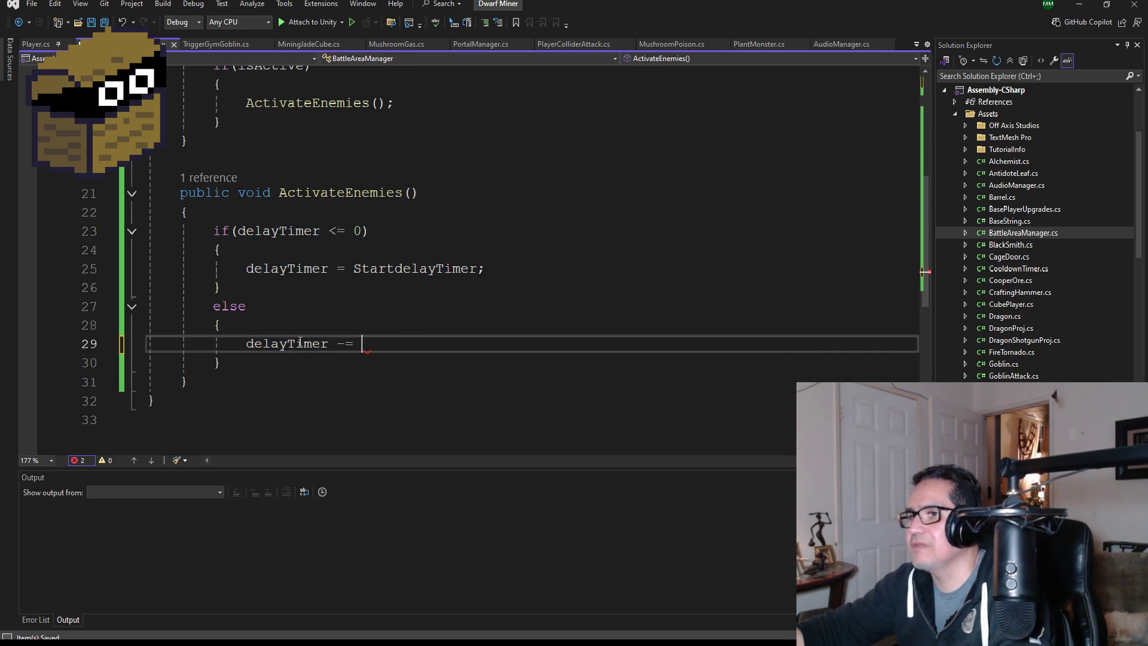
pyautogui.write('Time.de')
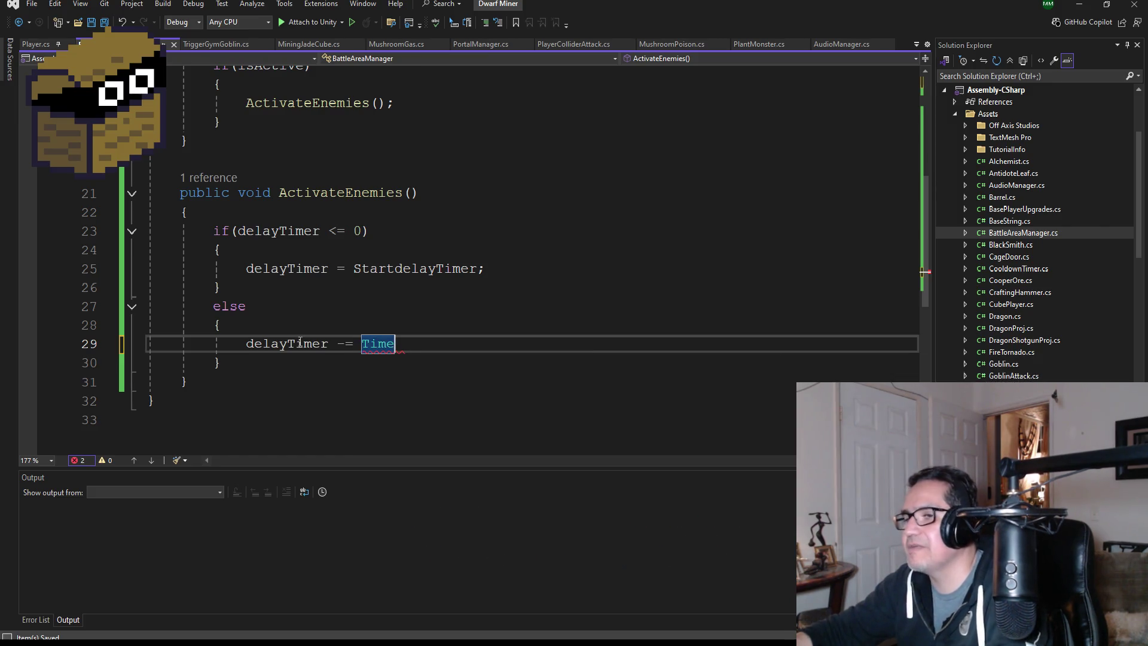
pyautogui.press('Tab')
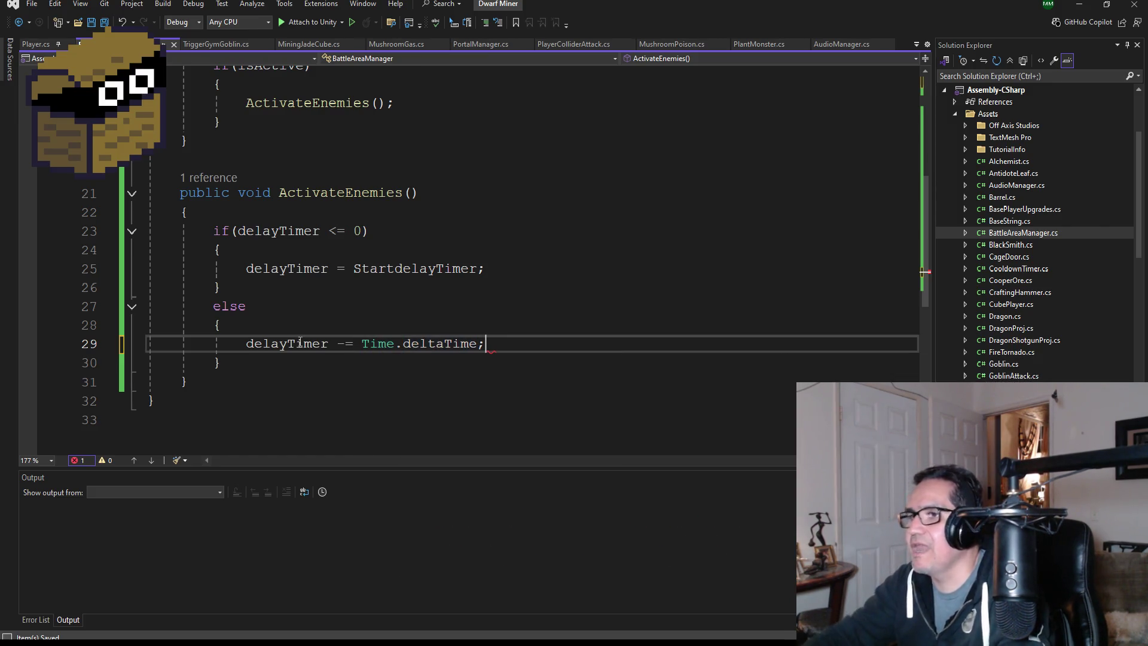
pyautogui.write(';')
pyautogui.click(104, 22)
# Open a new line below the delayTimer reset in the if block.
pyautogui.scroll(2, 486, 359)
pyautogui.scroll(-2, 486, 368)
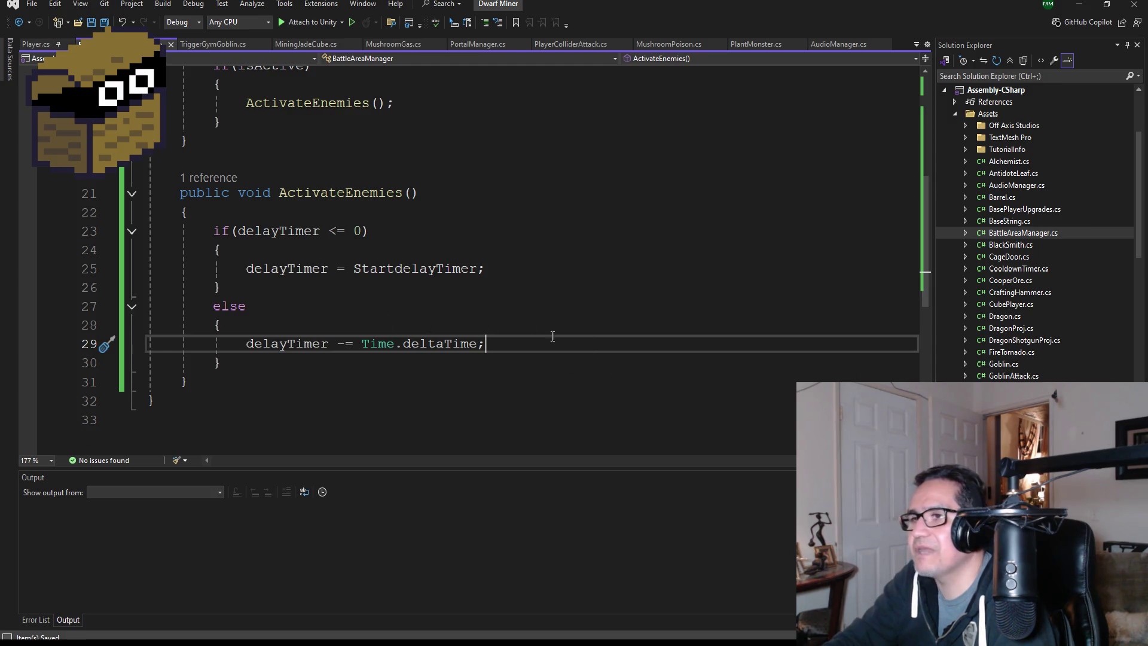
pyautogui.click(501, 272)
pyautogui.press('Return')
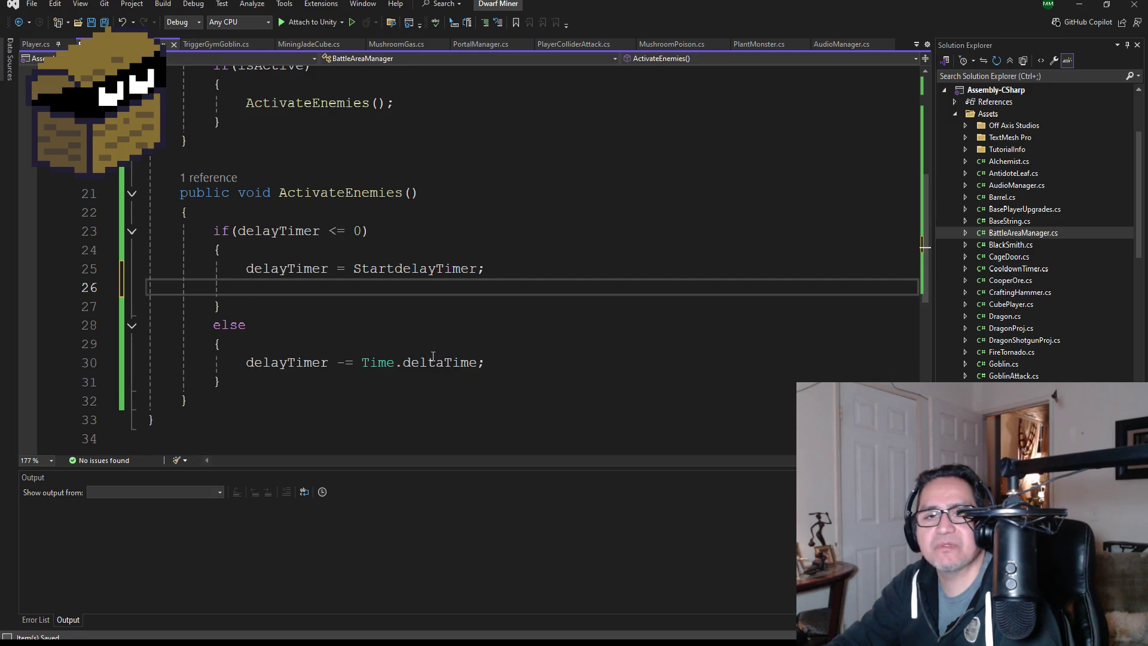
# Start typing a for loop header on the new line below the delayTimer reset.
pyautogui.moveTo(400, 361)
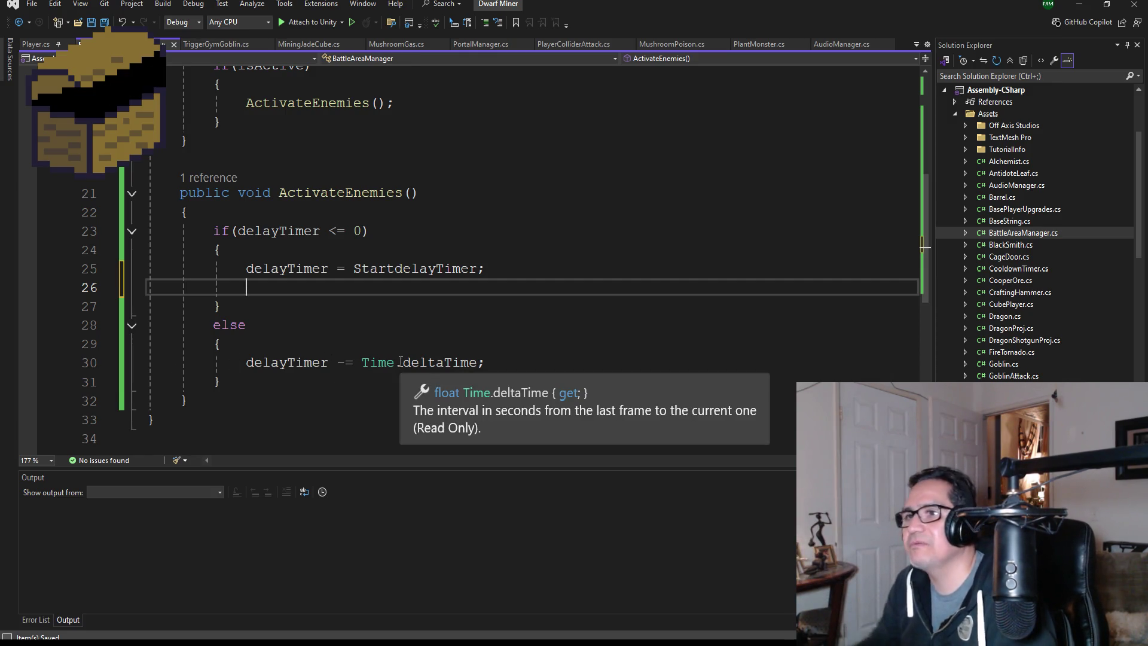
pyautogui.scroll(5, 464, 281)
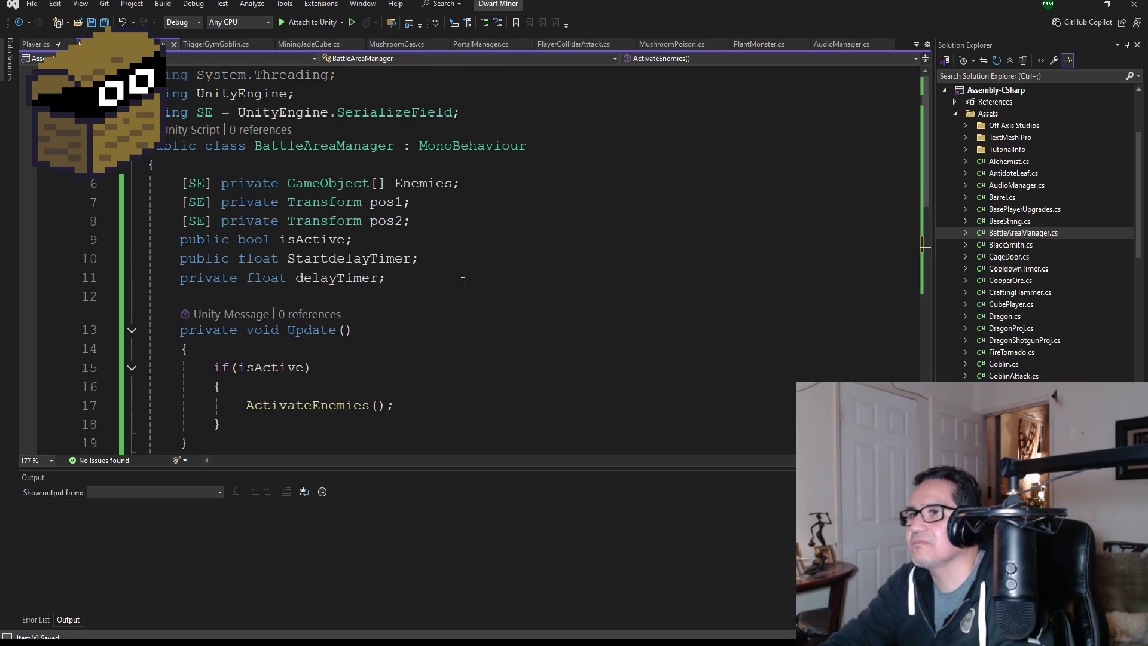
pyautogui.scroll(-5, 433, 276)
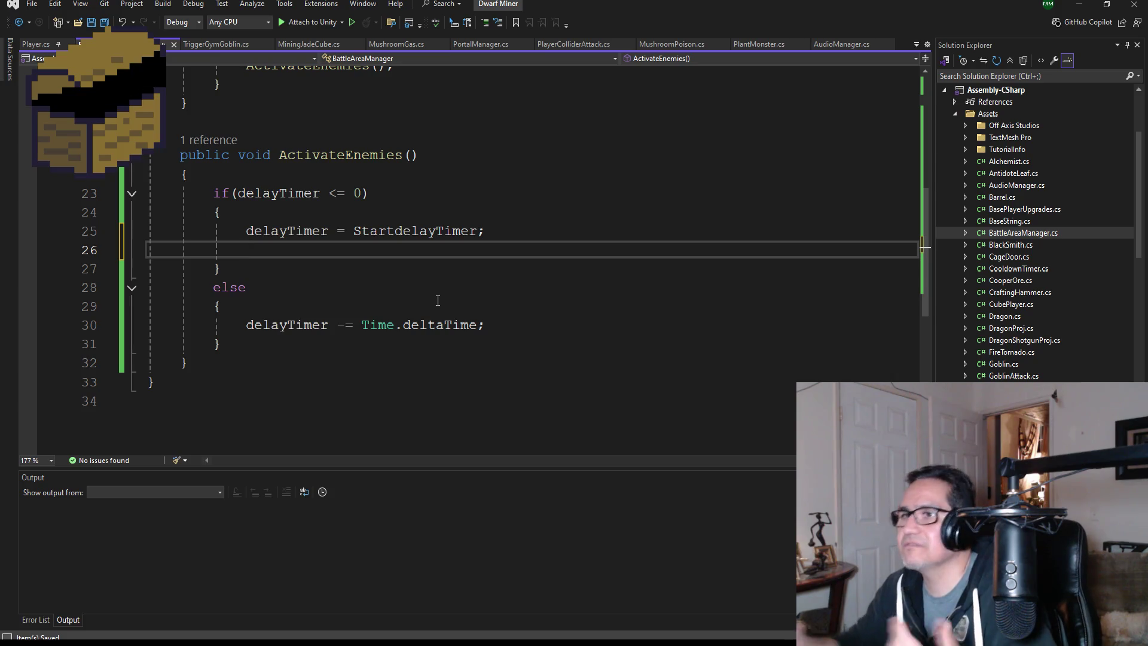
pyautogui.write('for(i')
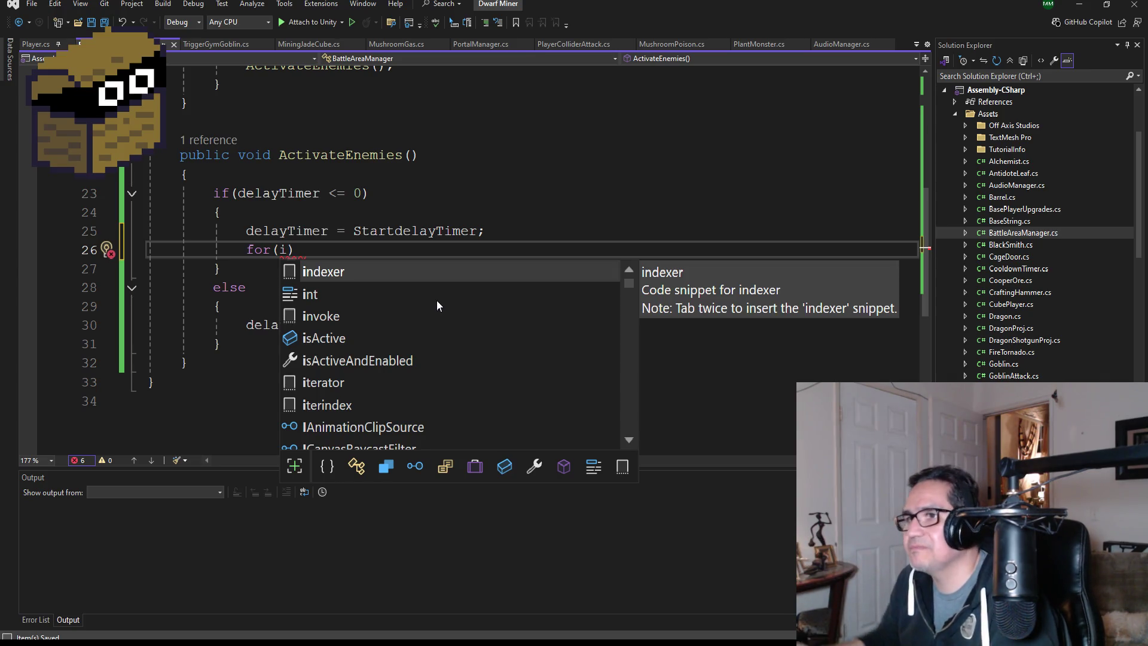
pyautogui.press('Escape')
# Replace the unfinished for statement with the start of an Instantiate call.
pyautogui.press('BackSpace')
pyautogui.press('BackSpace')
pyautogui.press('BackSpace')
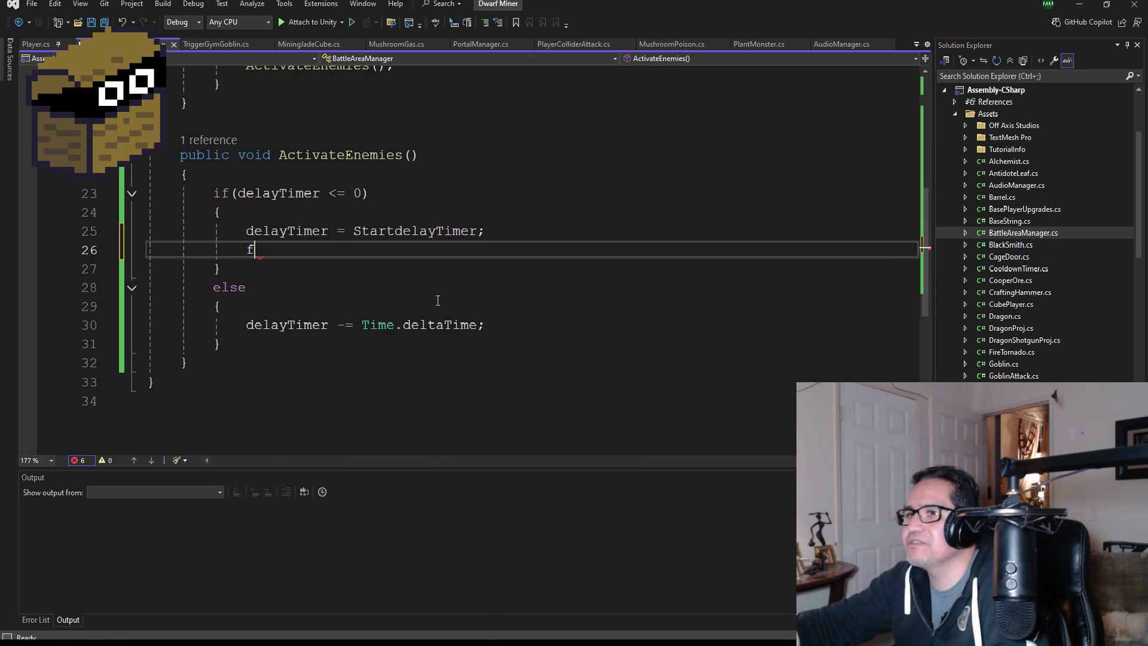
pyautogui.write('ins')
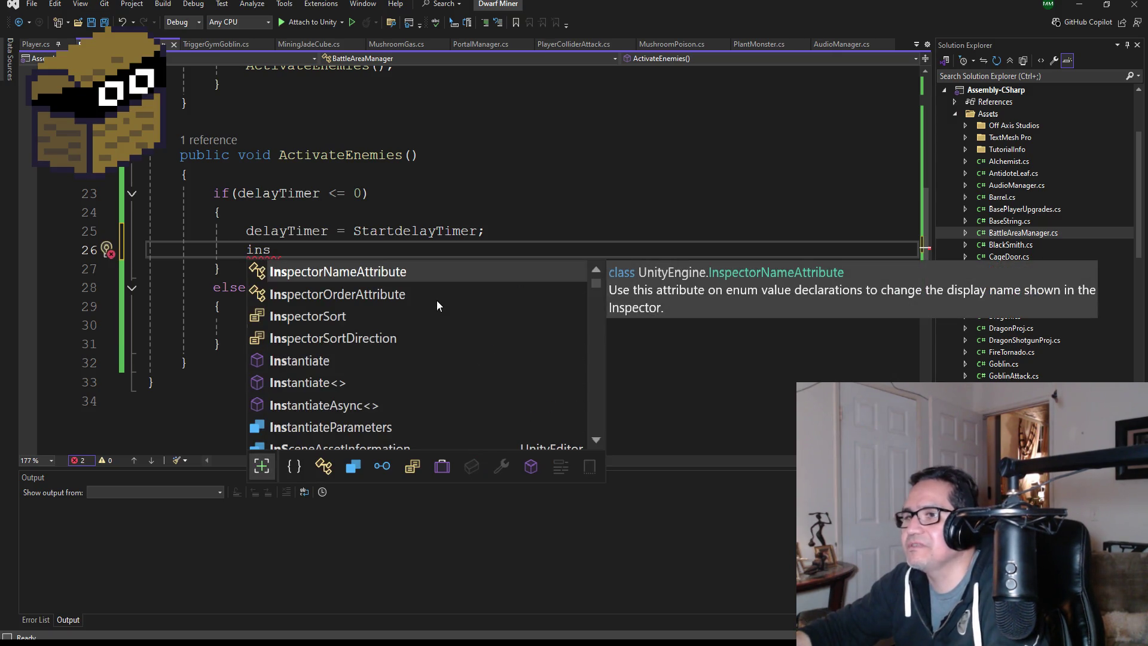
pyautogui.press('BackSpace')
pyautogui.press('BackSpace')
pyautogui.press('BackSpace')
pyautogui.write('inst')
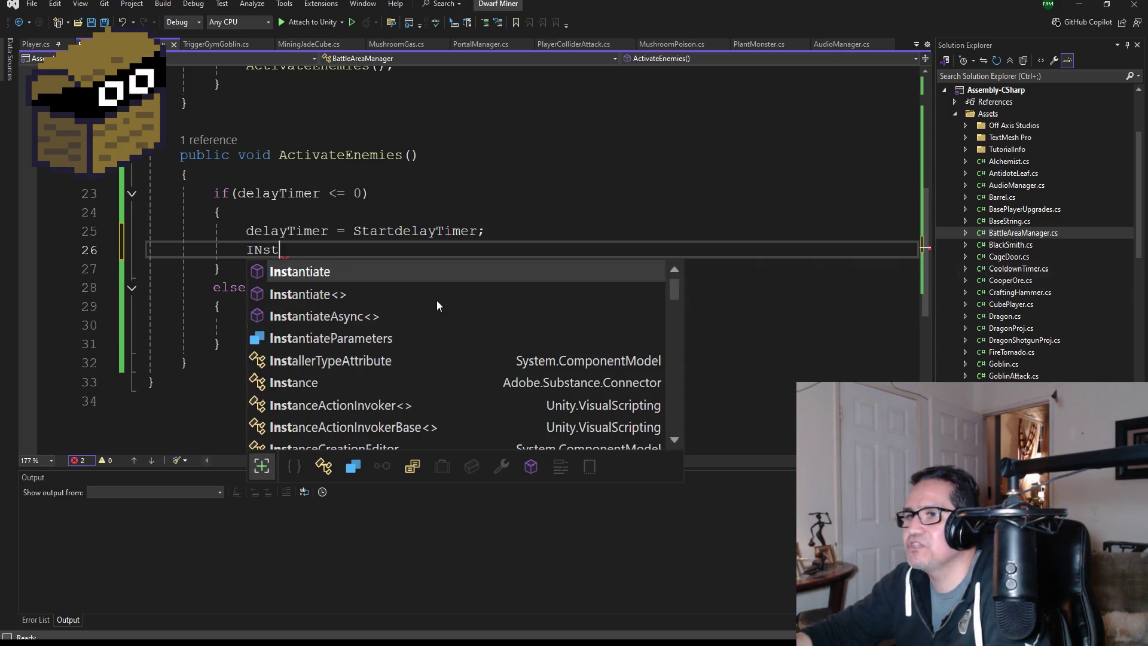
pyautogui.press('Tab')
pyautogui.write('(')
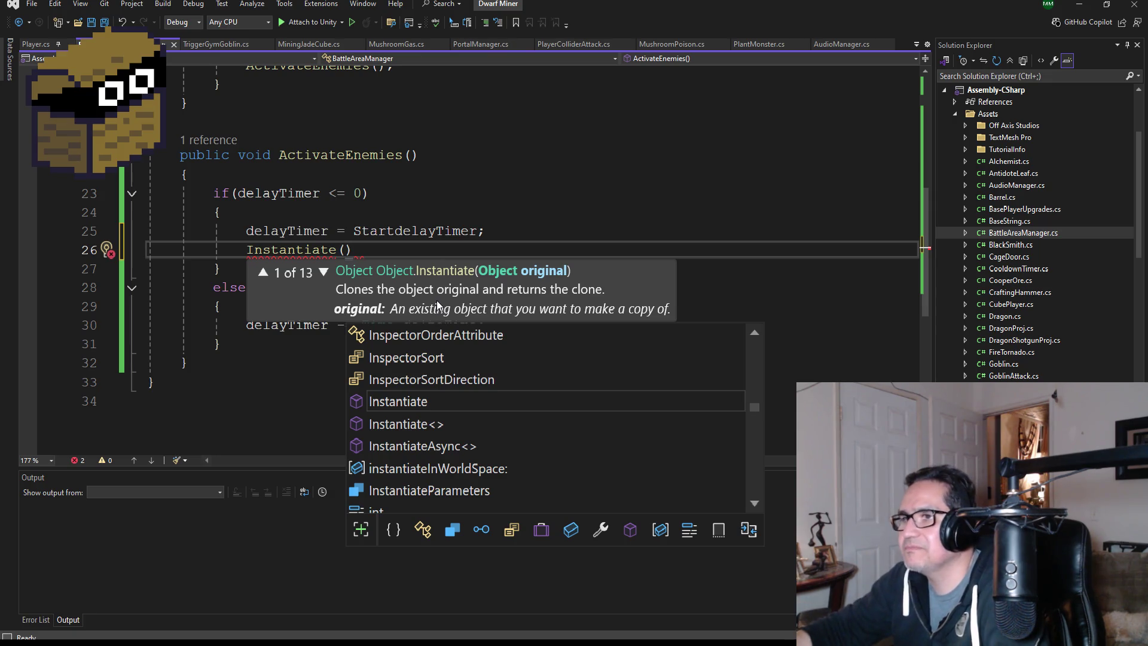
pyautogui.write('G')
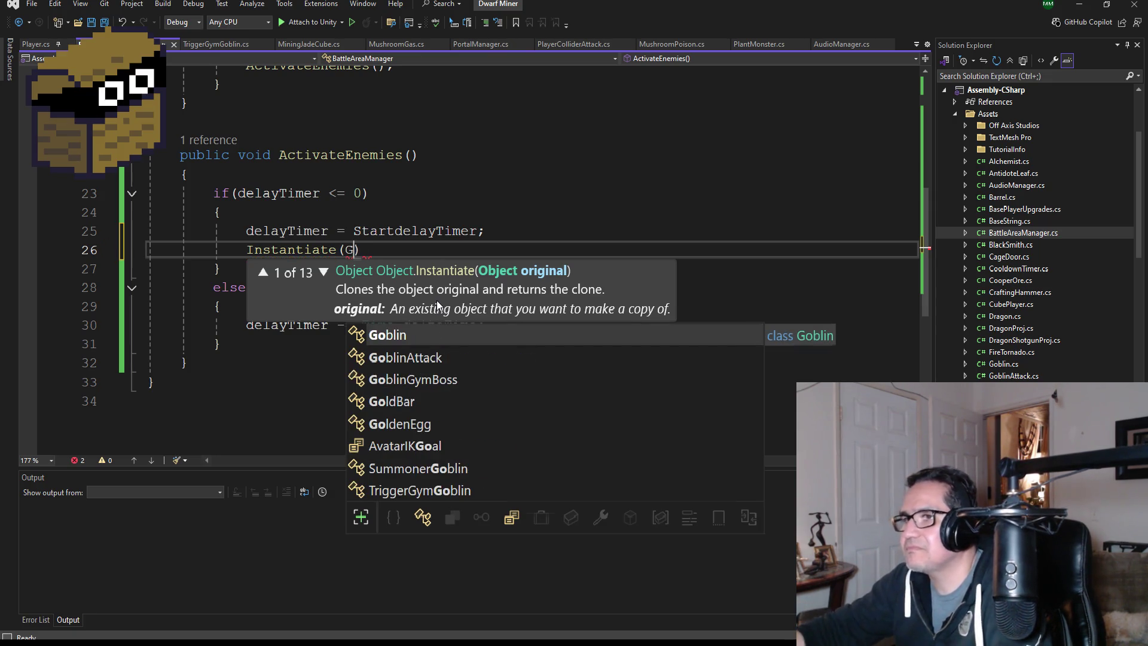
pyautogui.press('BackSpace')
pyautogui.press('BackSpace')
pyautogui.write('(')
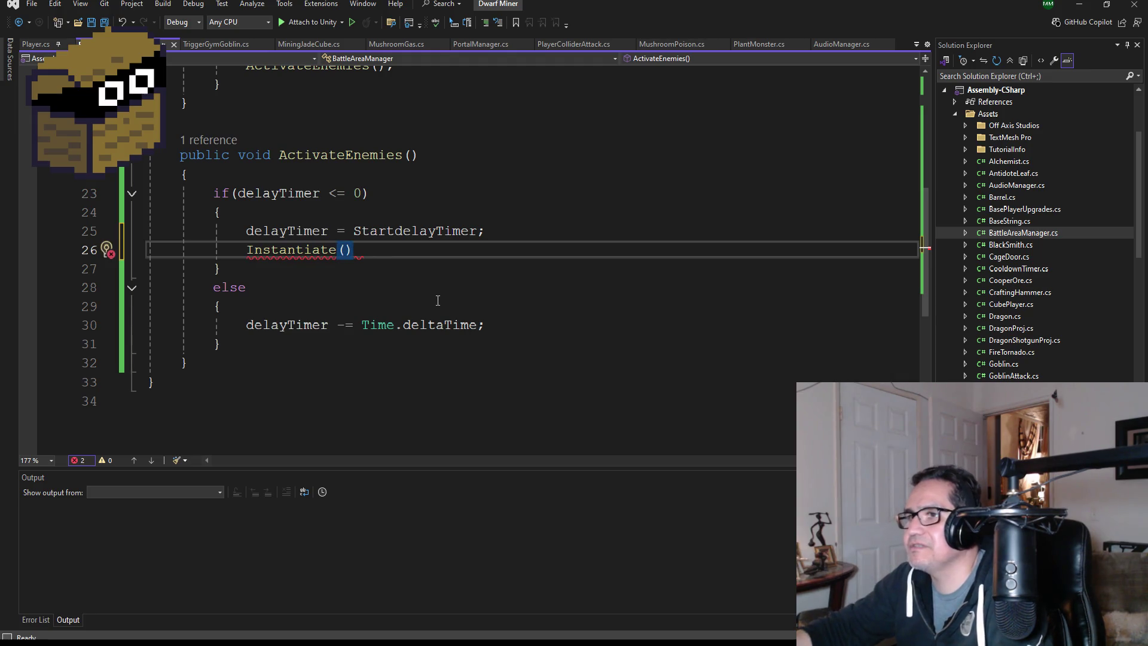
pyautogui.scroll(6, 436, 298)
pyautogui.scroll(-4, 441, 266)
# Complete Instantiate(Enemies[0], transform.position, transform.rotation); and save the script.
pyautogui.write('e(En')
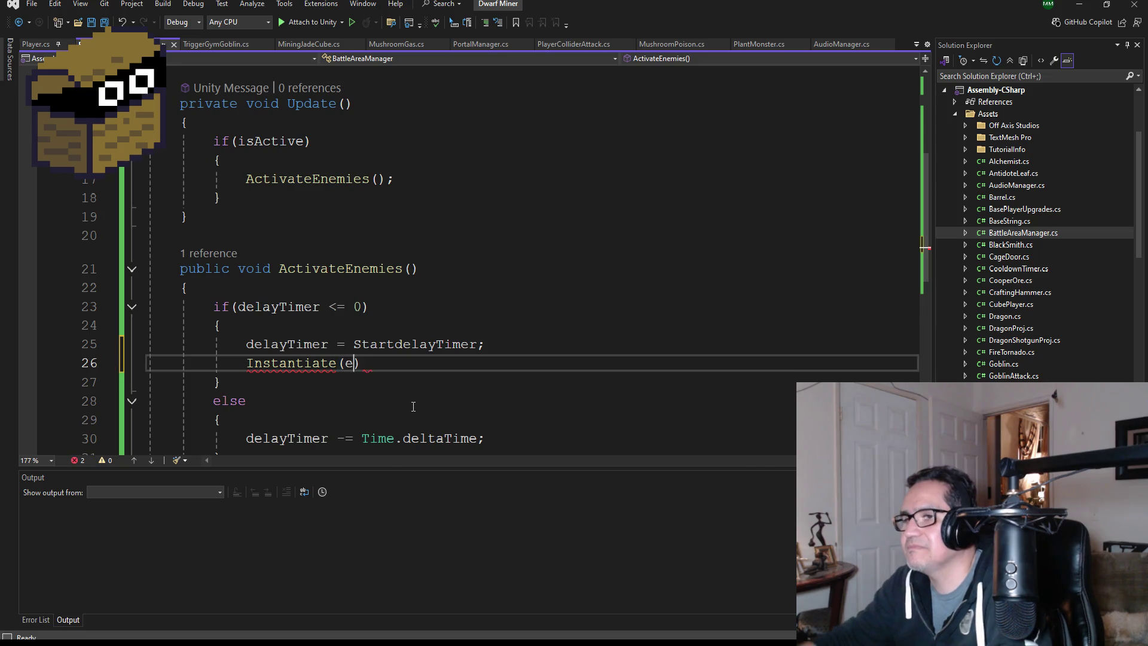
pyautogui.write('em')
pyautogui.press('Tab')
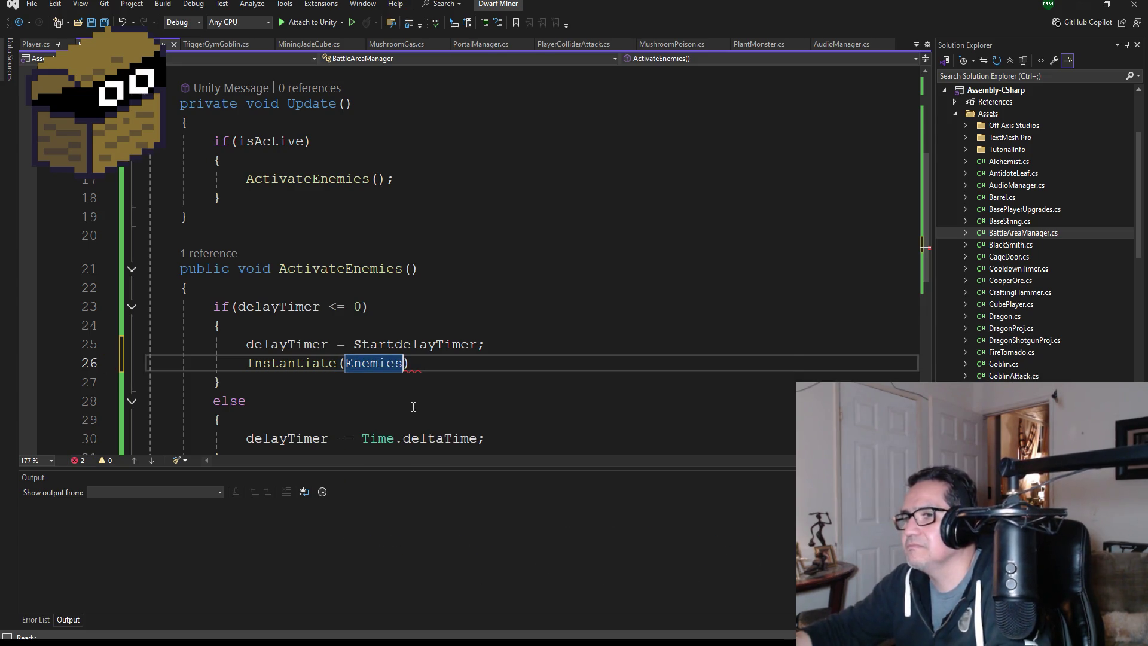
pyautogui.write('[')
pyautogui.press('Left')
pyautogui.write('0], ')
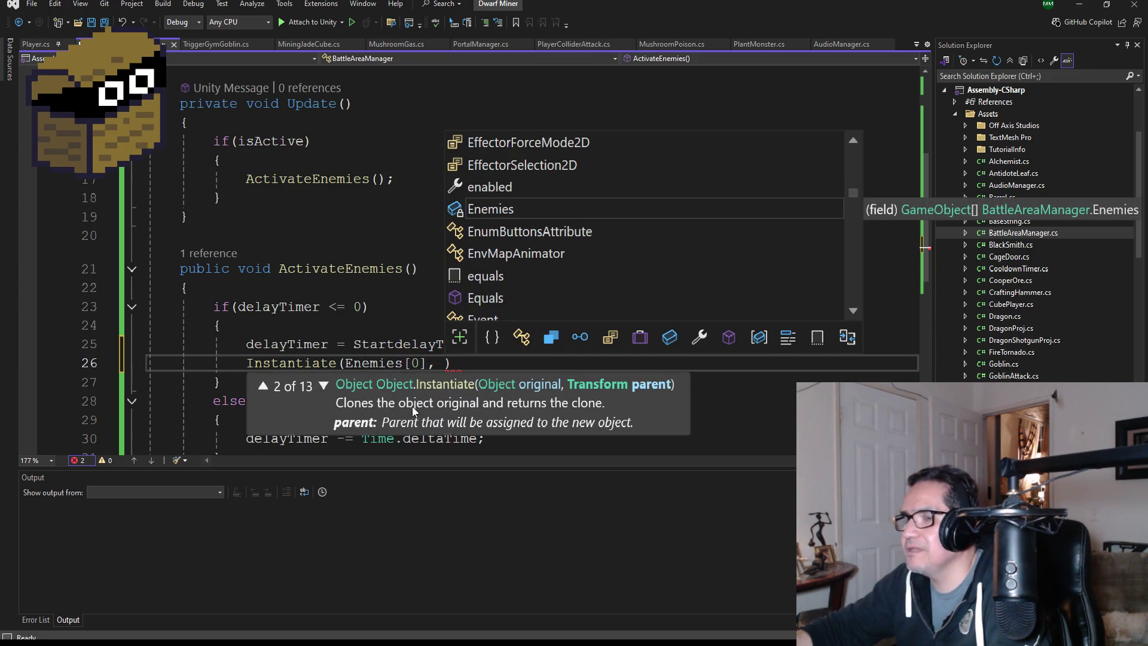
pyautogui.write('transform.op')
pyautogui.press('BackSpace')
pyautogui.press('BackSpace')
pyautogui.write('po')
pyautogui.press('Tab')
pyautogui.write(', t')
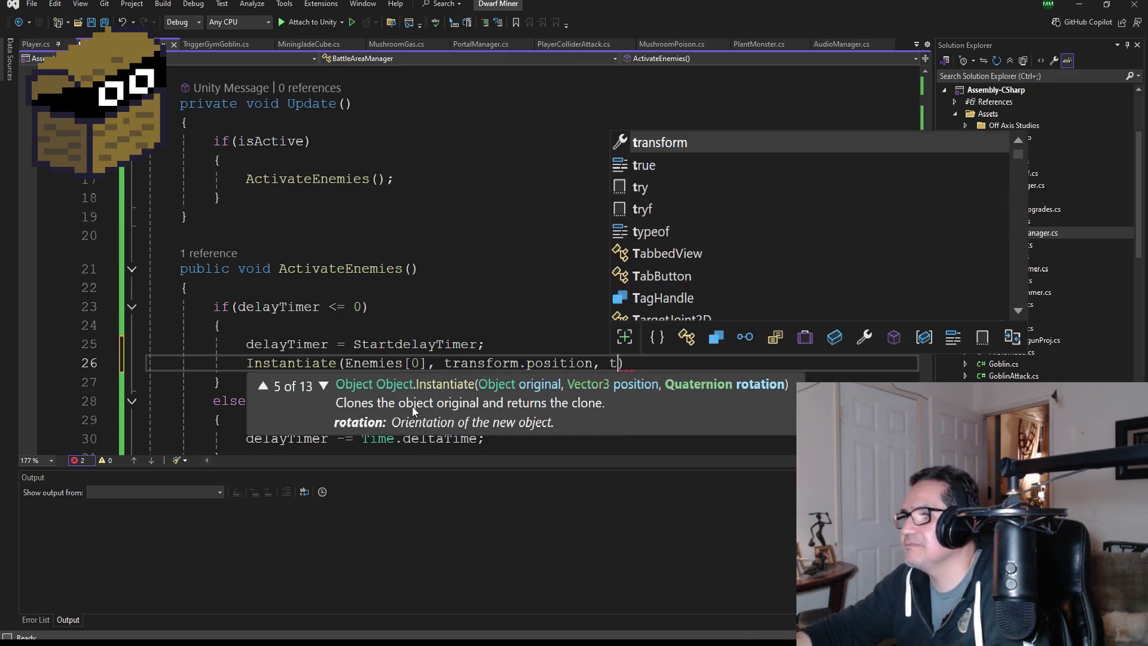
pyautogui.write('ransform.r')
pyautogui.press('Tab')
pyautogui.write(');')
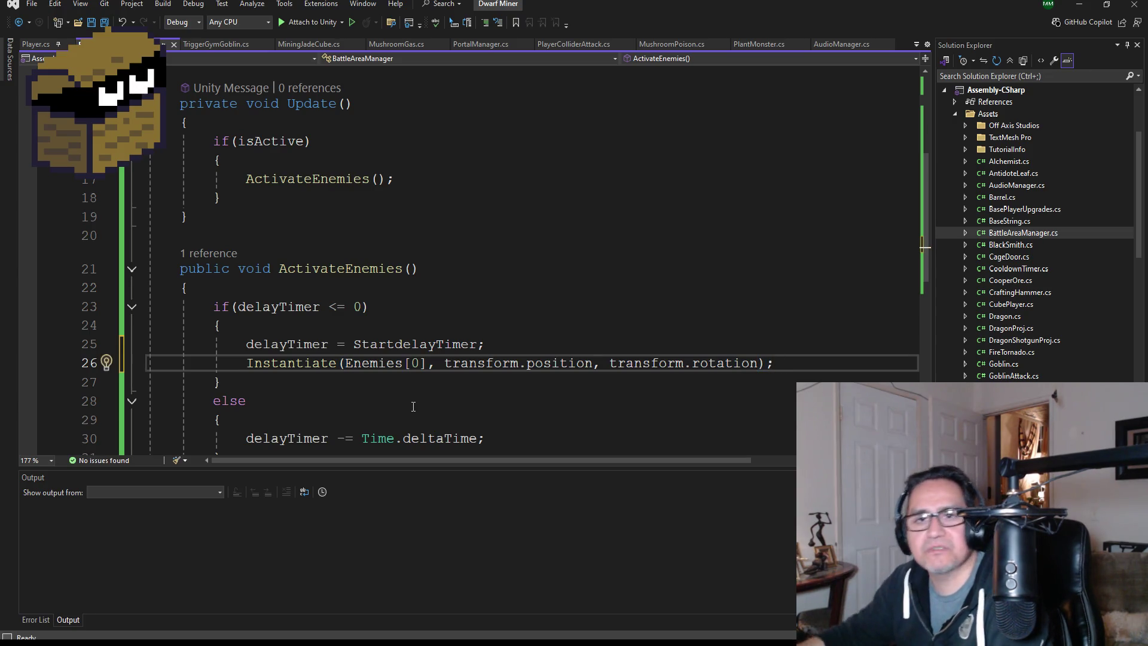
pyautogui.click(104, 22)
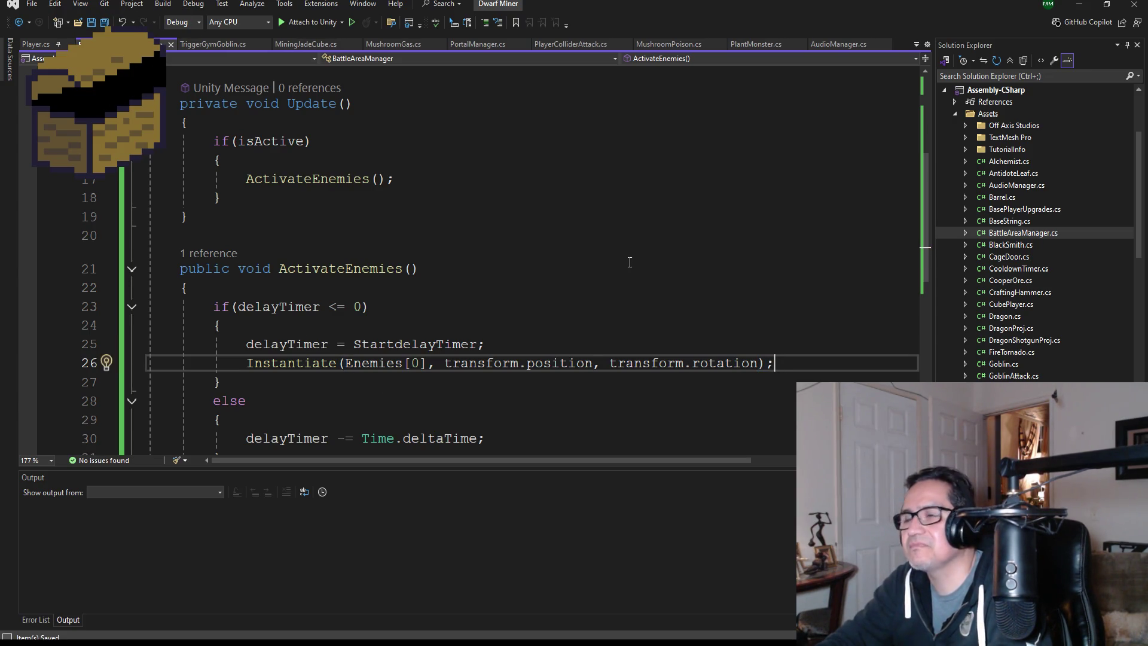
# Duplicate the Instantiate line and change the copy's index to Enemies[1].
pyautogui.scroll(-1, 793, 330)
pyautogui.moveTo(801, 305); pyautogui.dragTo(245, 306)
pyautogui.hotkey('ctrl', 'c')
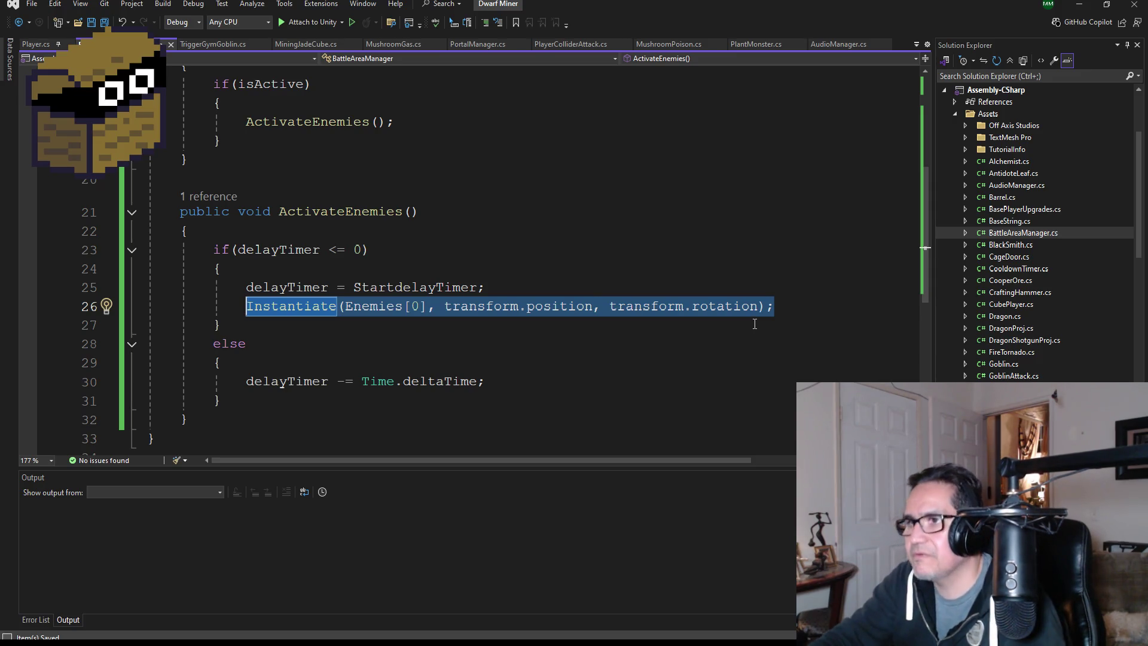
pyautogui.click(808, 308)
pyautogui.press('Return')
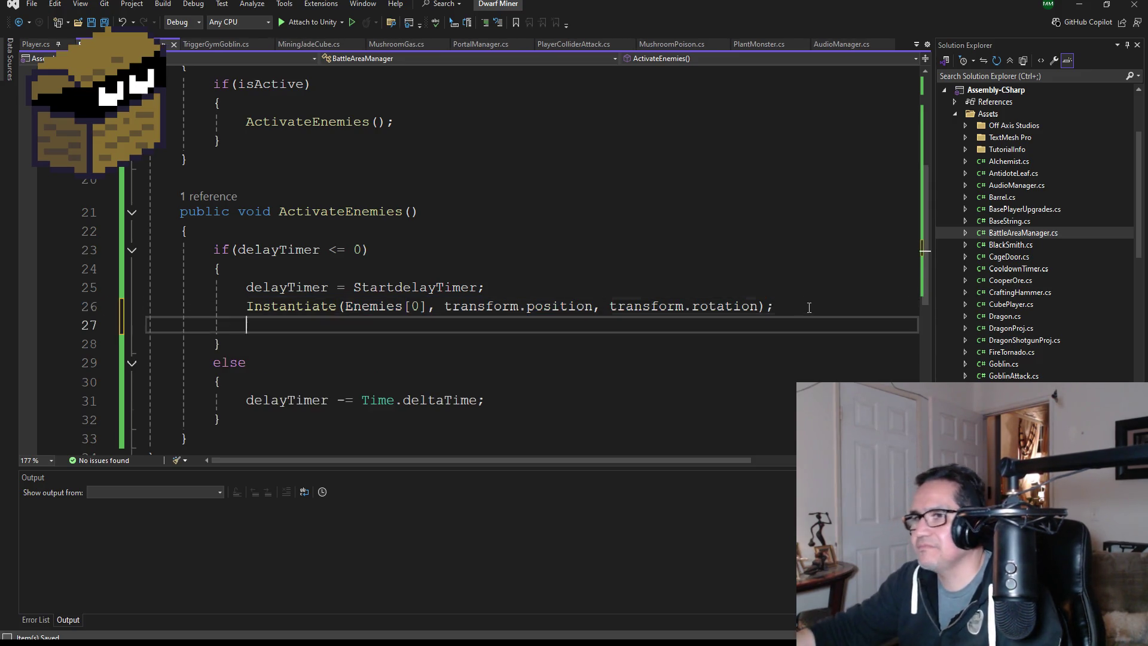
pyautogui.hotkey('ctrl', 'v')
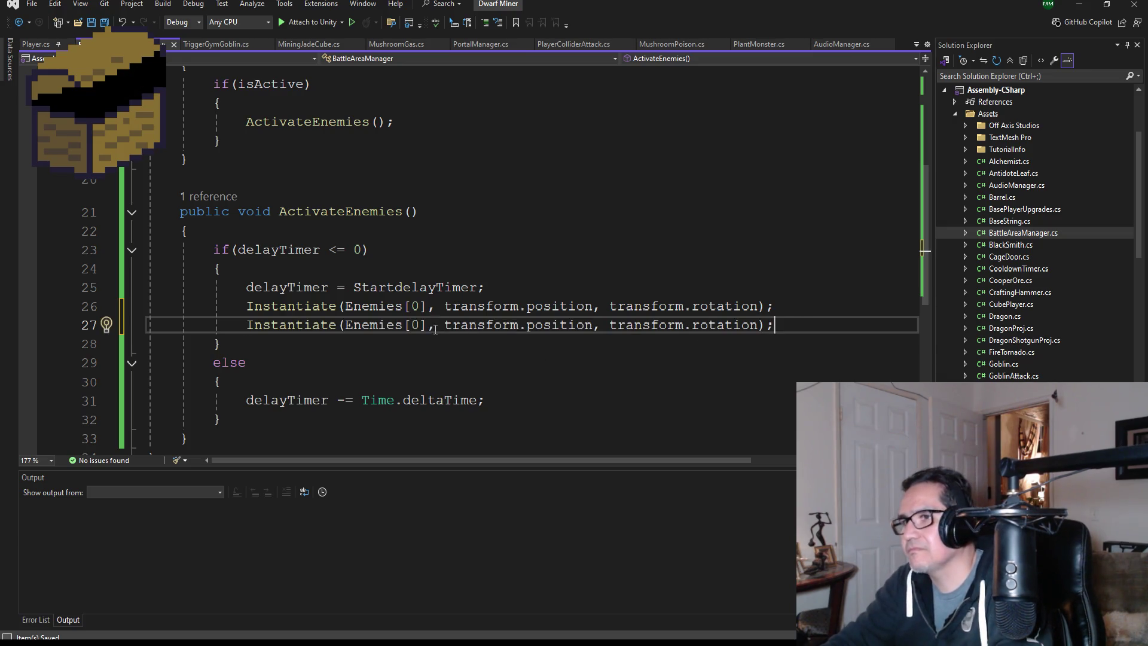
pyautogui.press('BackSpace')
pyautogui.write('1')
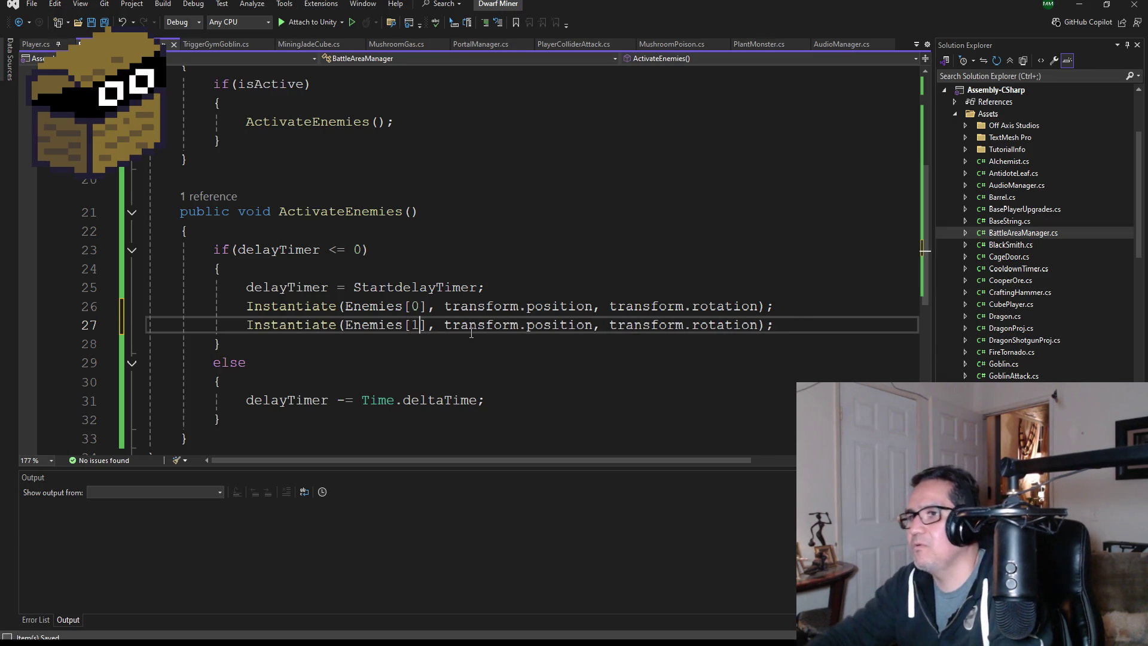
pyautogui.doubleClick(692, 325)
pyautogui.scroll(-2, 693, 371)
pyautogui.scroll(2, 657, 347)
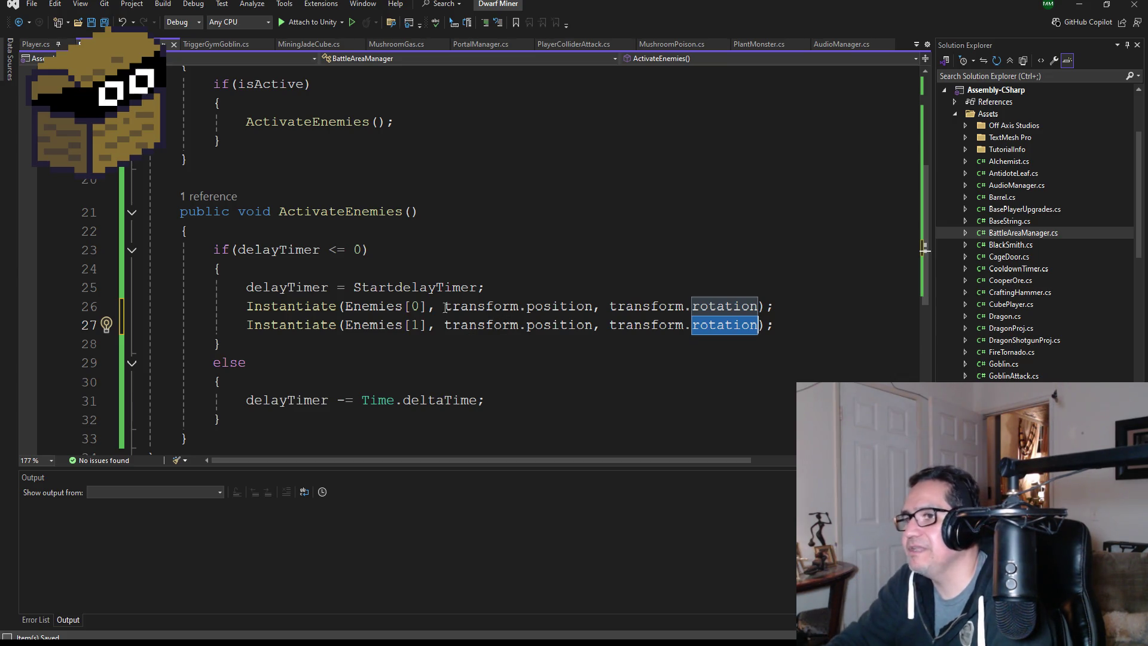
pyautogui.click(500, 288)
# Add a for (int i = 0; i < Enemies.Length;) loop with an empty body after the timer reset.
pyautogui.press('Return')
pyautogui.write('for(')
pyautogui.write('int i')
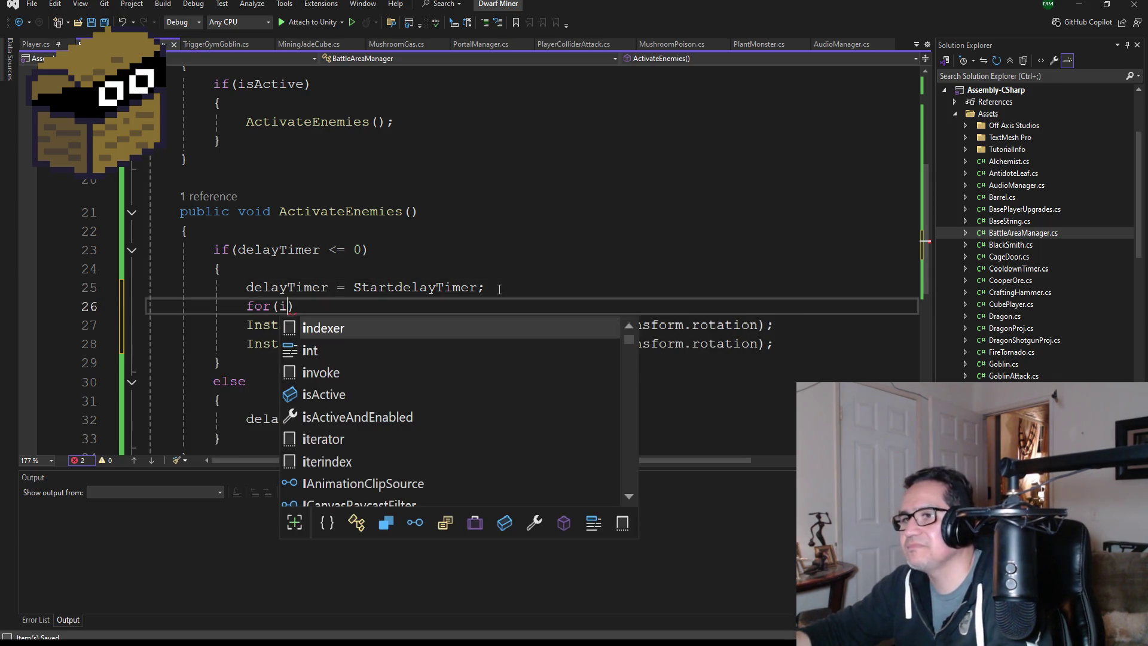
pyautogui.write(' = 0')
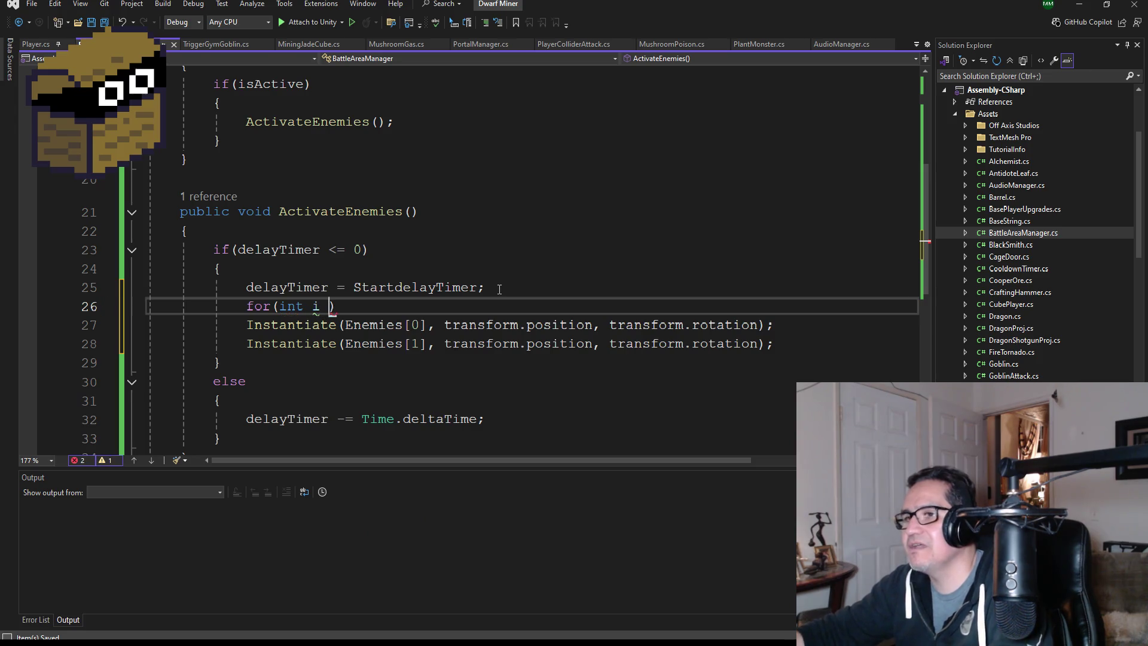
pyautogui.write('; ')
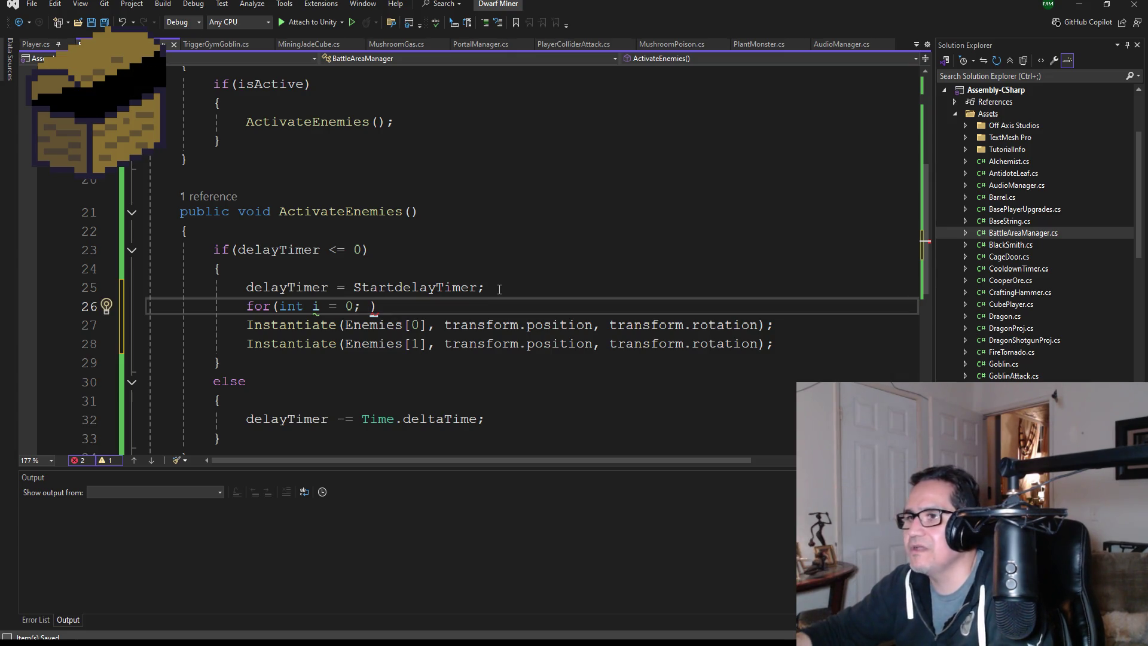
pyautogui.write('i ')
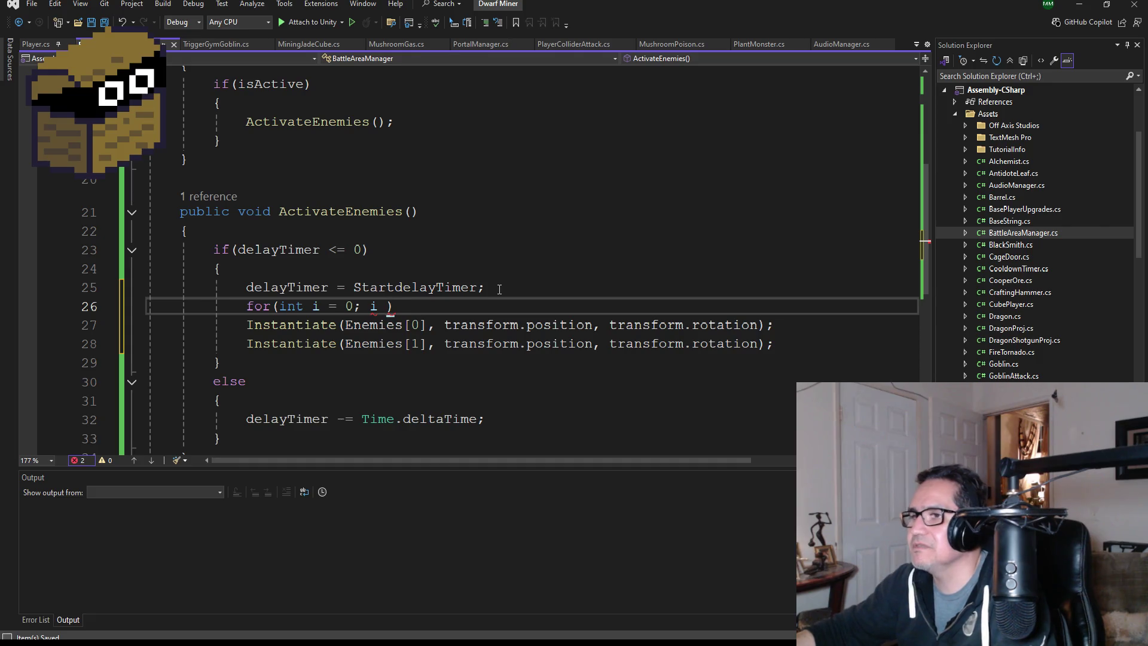
pyautogui.write('< ')
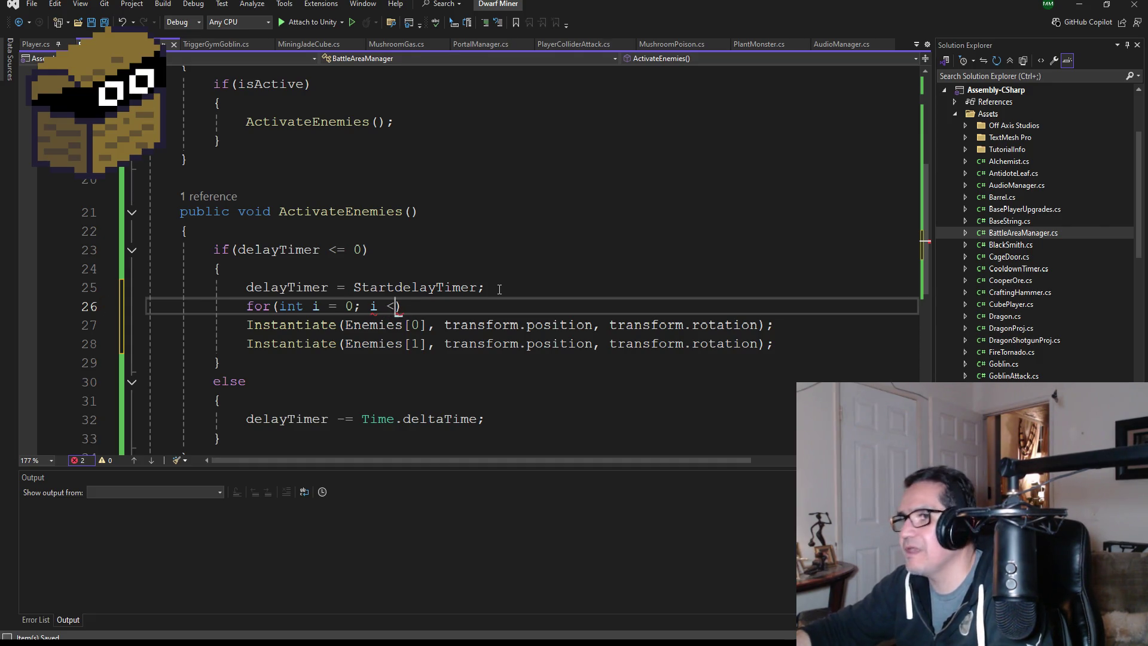
pyautogui.write('Enem')
pyautogui.press('Tab')
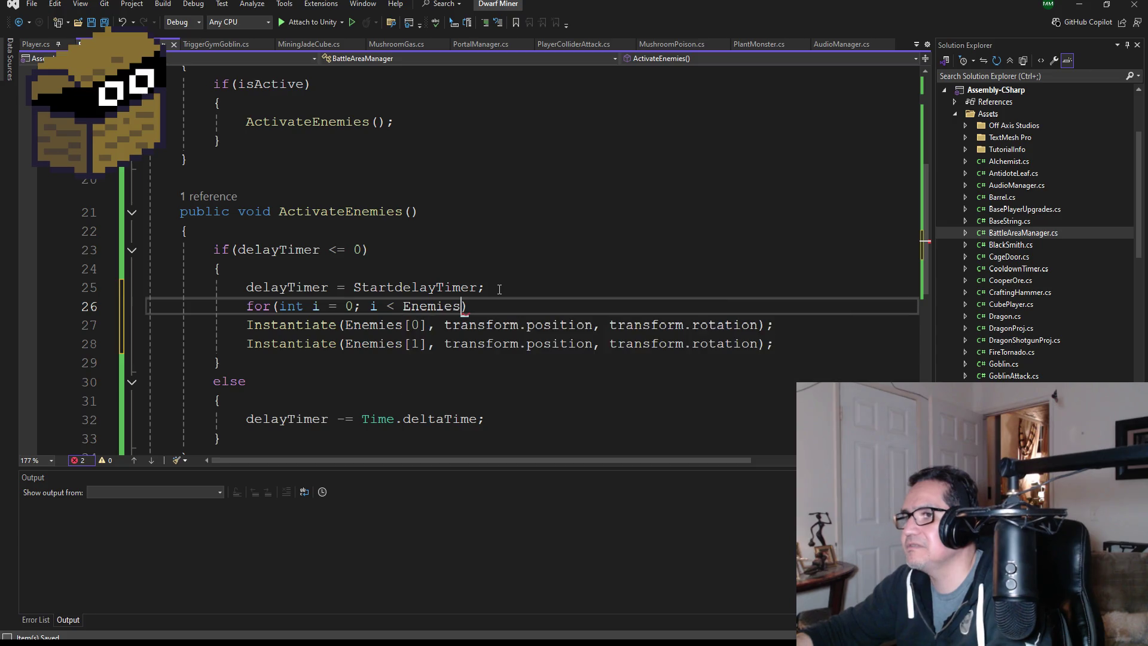
pyautogui.write('.Le')
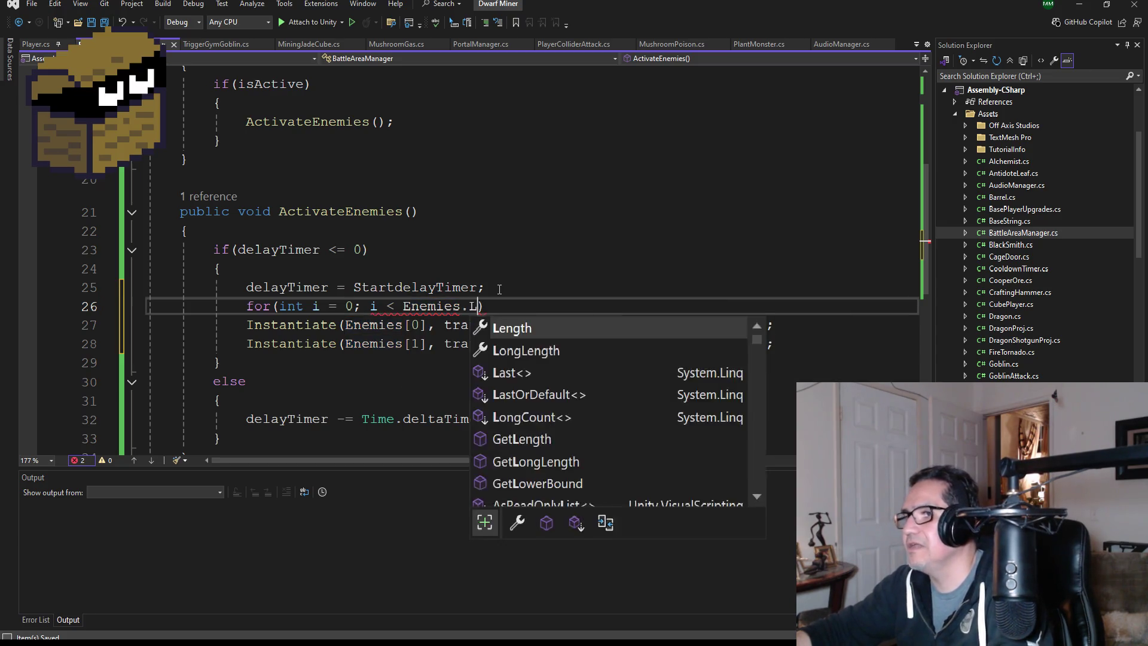
pyautogui.press('Tab')
pyautogui.press('End')
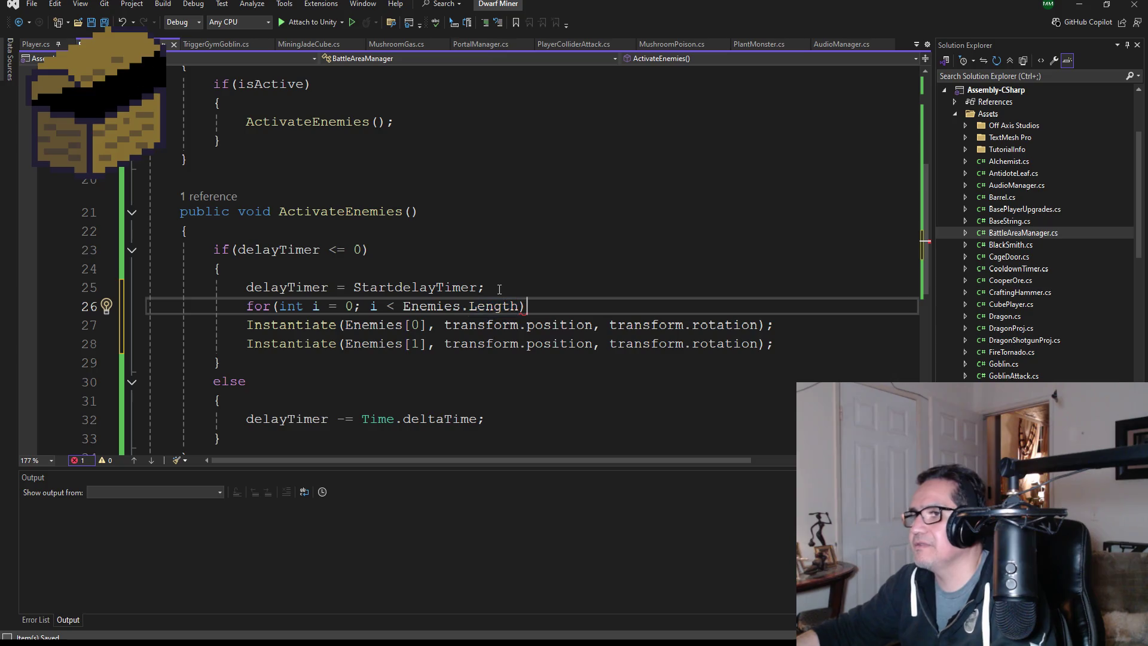
pyautogui.press('Return')
pyautogui.press('Return')
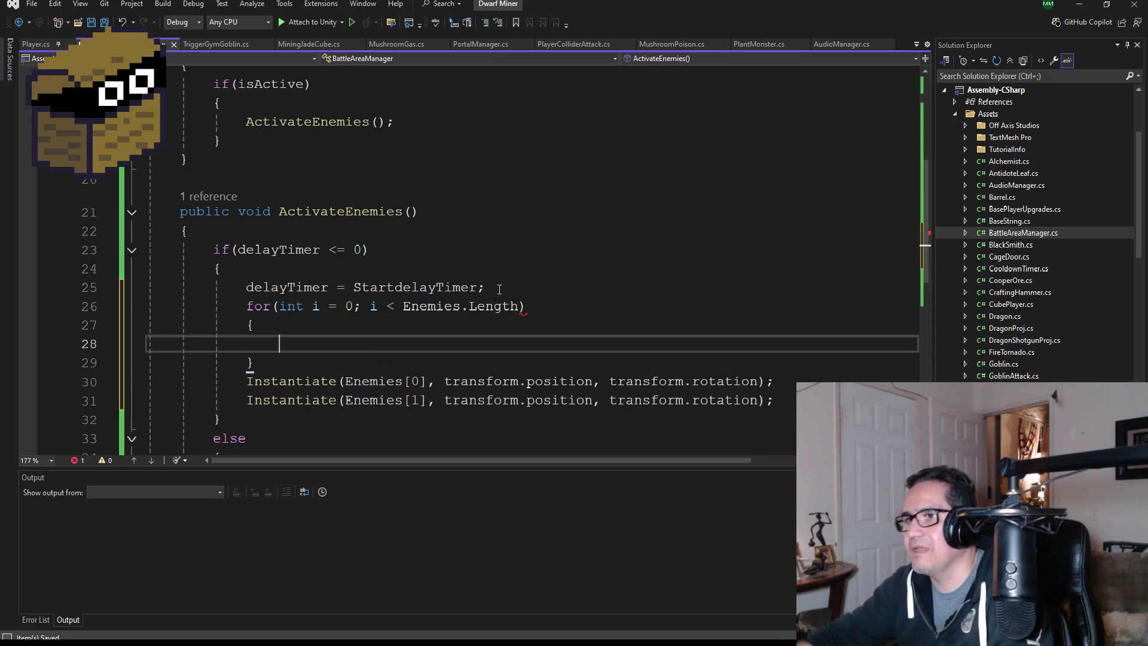
pyautogui.click(528, 306)
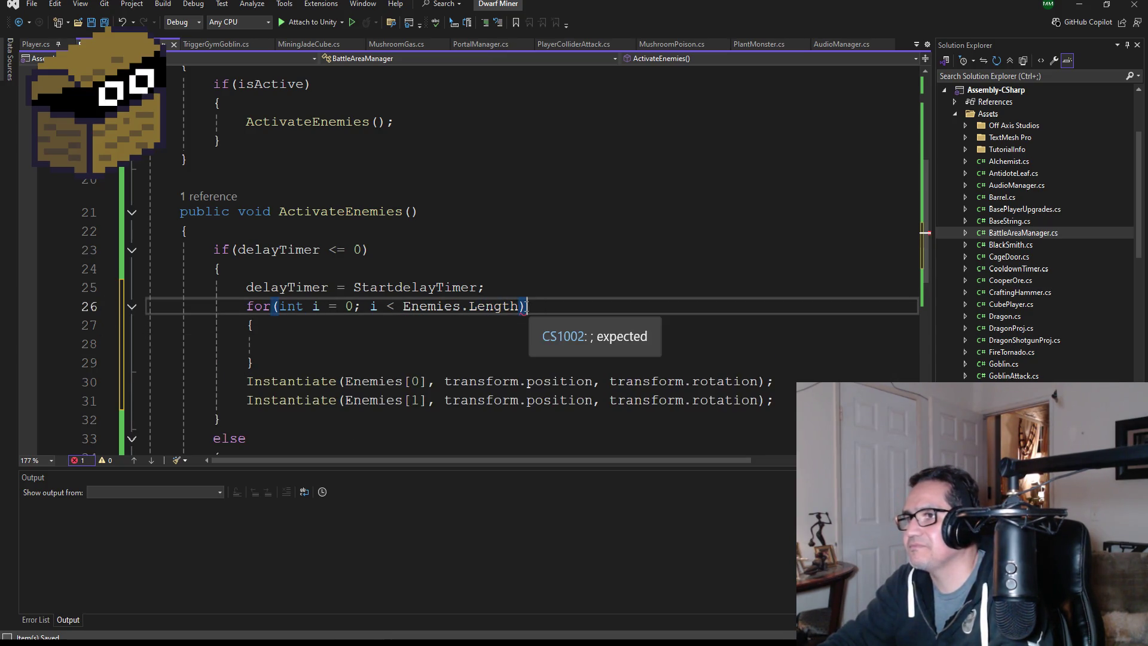
pyautogui.write(';')
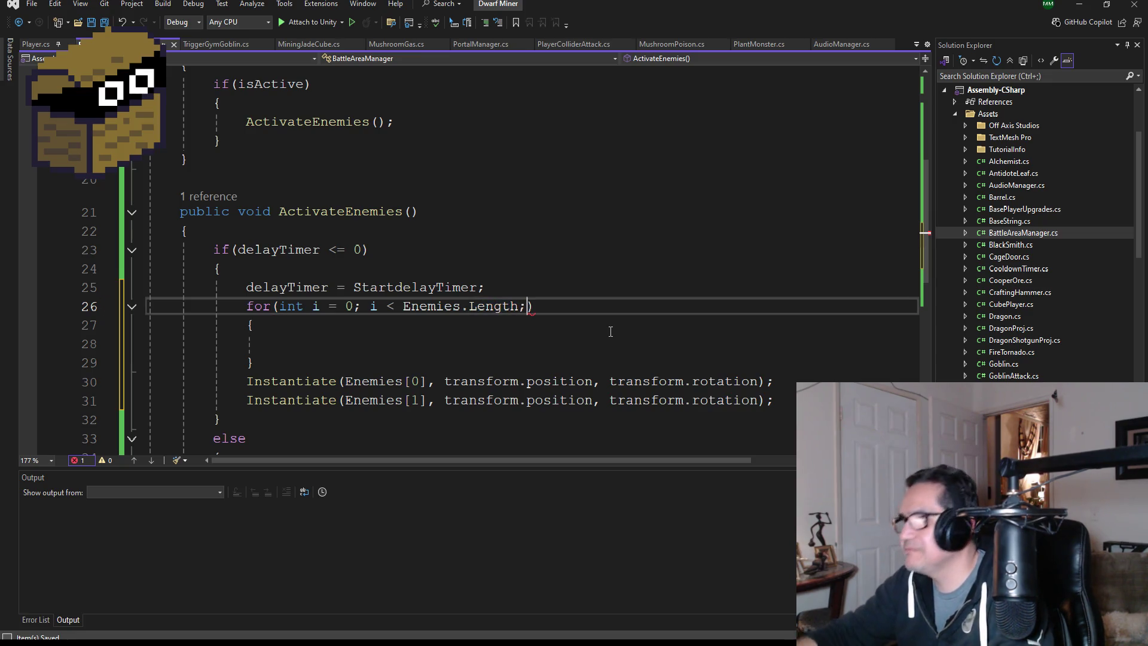
pyautogui.scroll(-2, 619, 307)
pyautogui.click(295, 231)
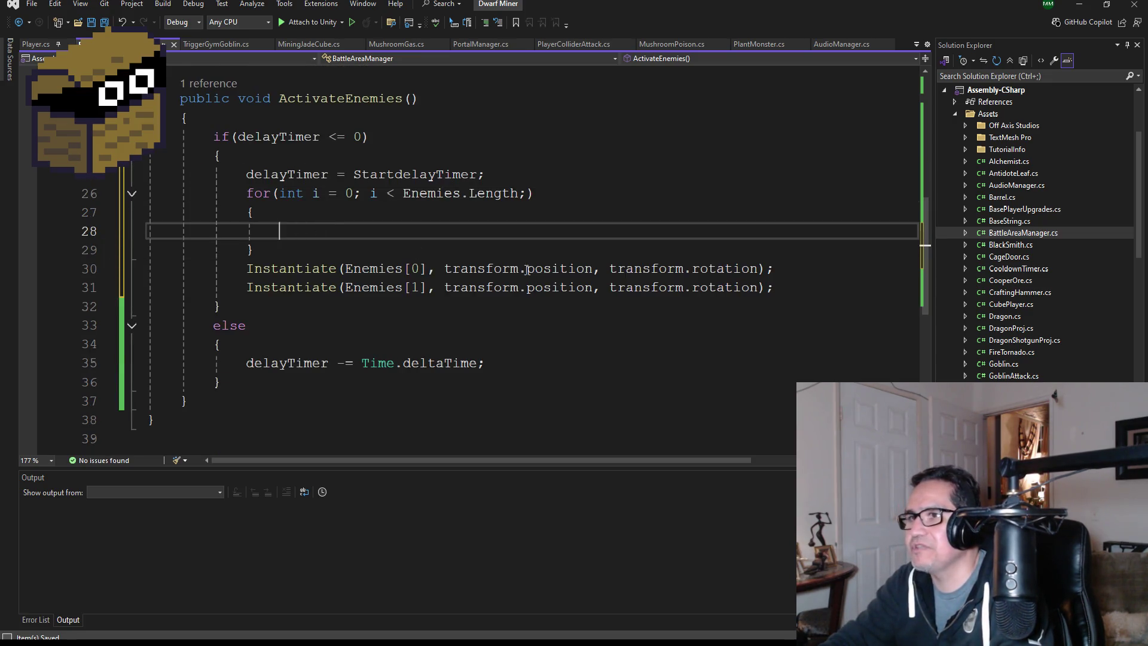
# Move both Instantiate lines into the loop body, add i++;, and save.
pyautogui.moveTo(774, 288); pyautogui.dragTo(96, 272)
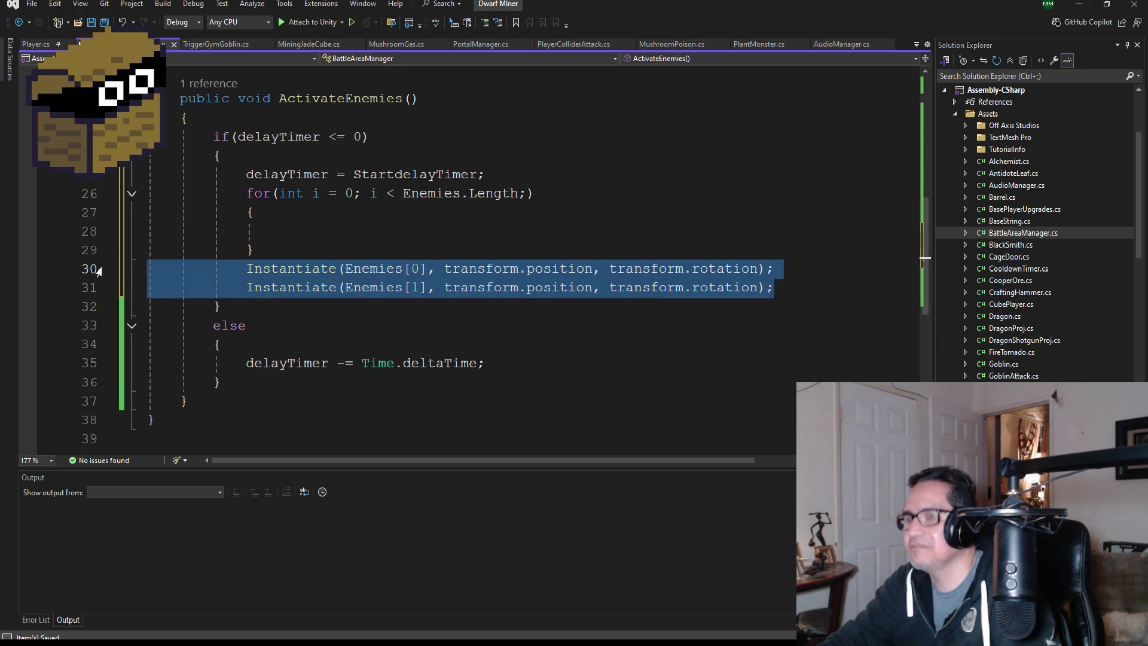
pyautogui.hotkey('ctrl', 'x')
pyautogui.click(299, 231)
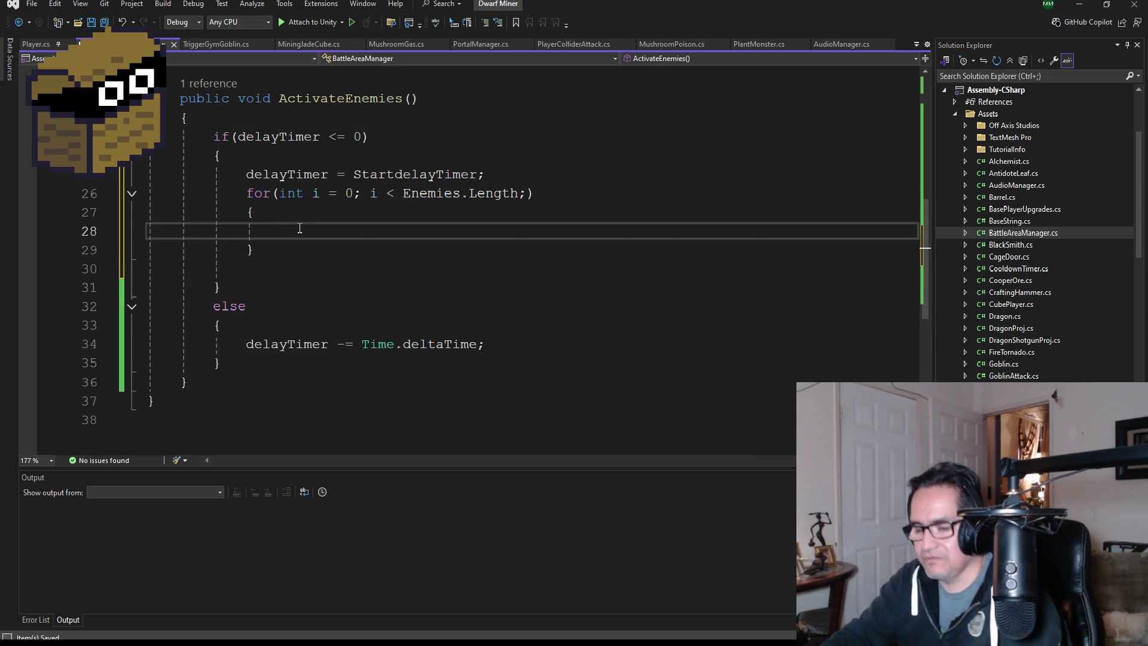
pyautogui.hotkey('ctrl', 'v')
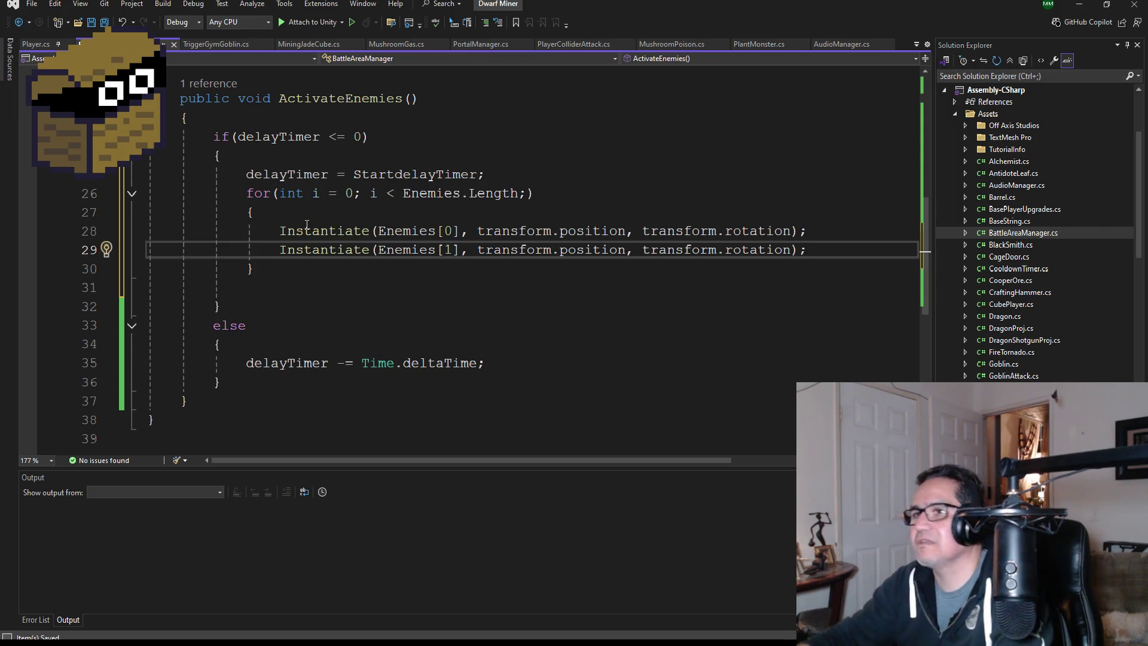
pyautogui.press('Return')
pyautogui.write('i')
pyautogui.press('Escape')
pyautogui.write('++;')
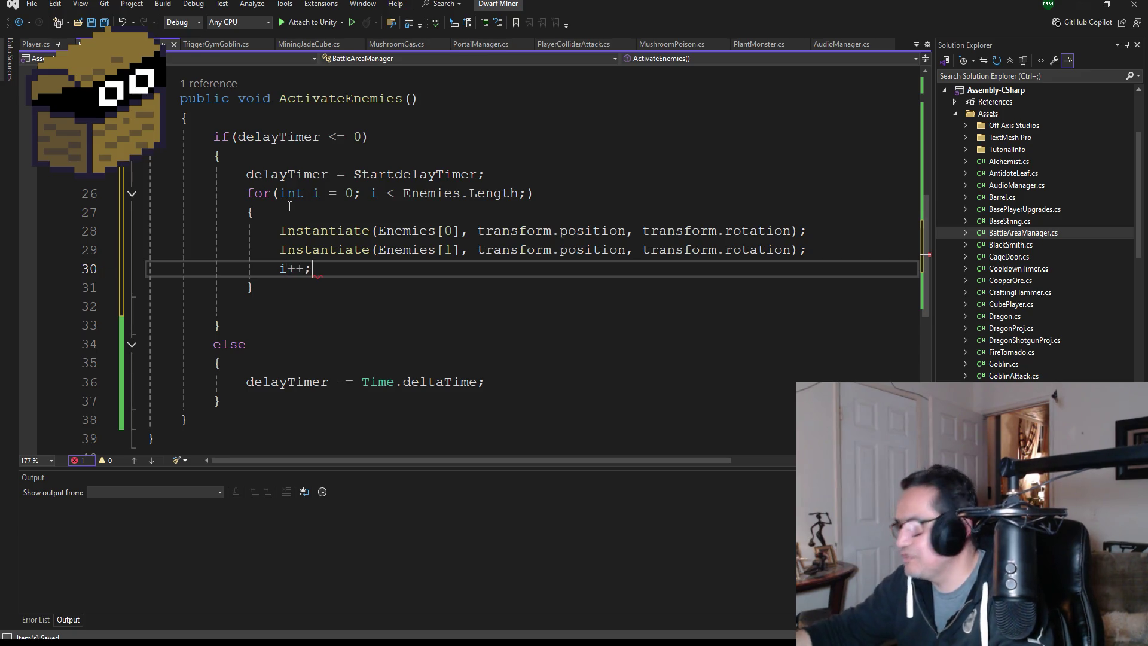
pyautogui.click(93, 21)
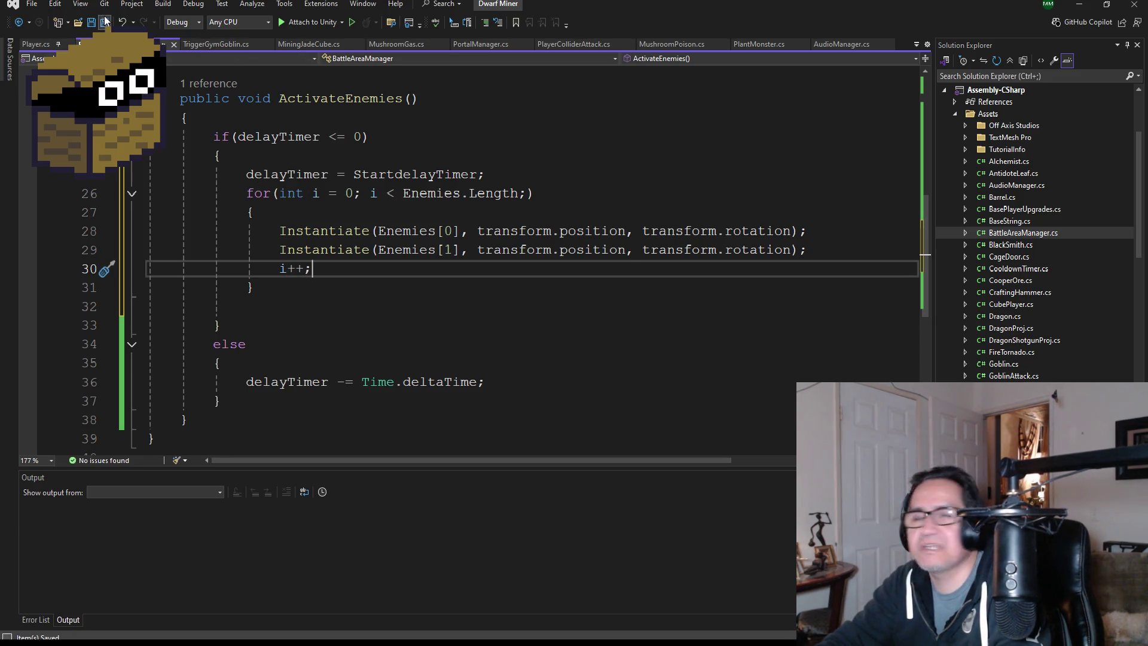
# Delete the Enemies[1] line, change Enemies[0] to Enemies[i], and save all files.
pyautogui.scroll(2, 391, 289)
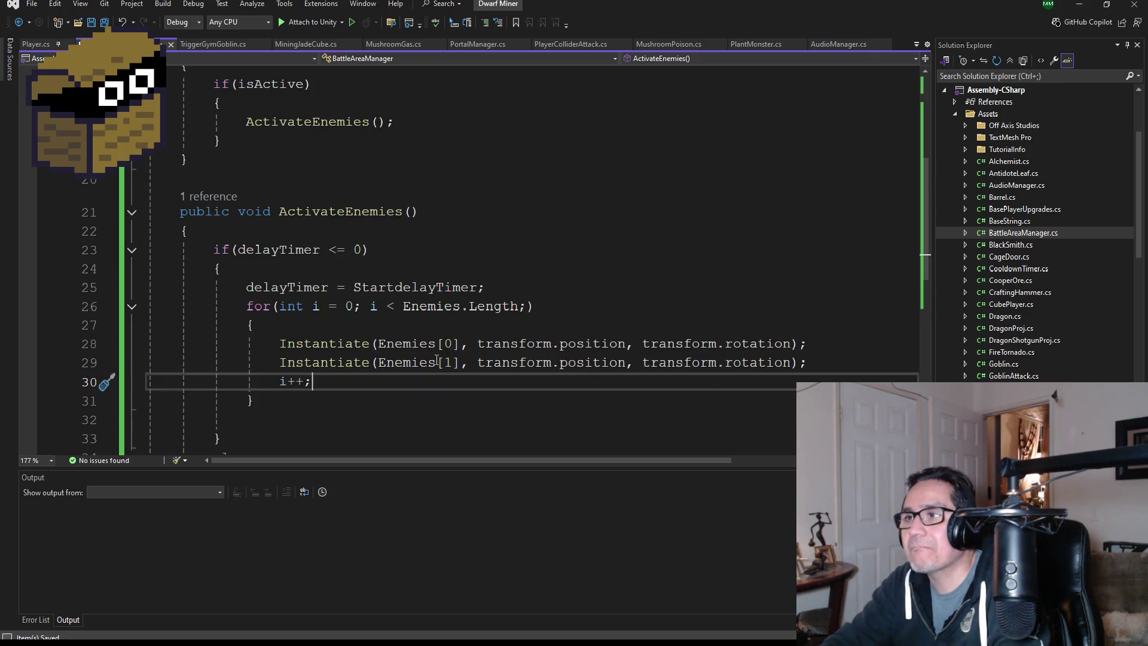
pyautogui.click(804, 363)
pyautogui.hotkey('shift', 'Home')
pyautogui.hotkey('shift', 'Home')
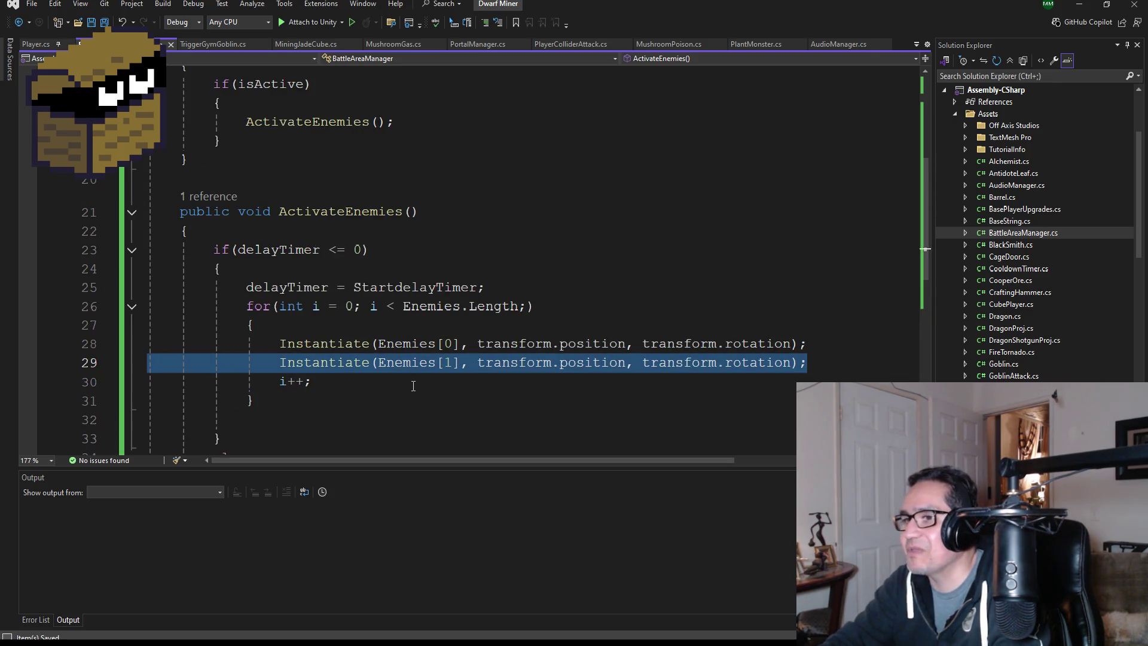
pyautogui.press('BackSpace')
pyautogui.press('BackSpace')
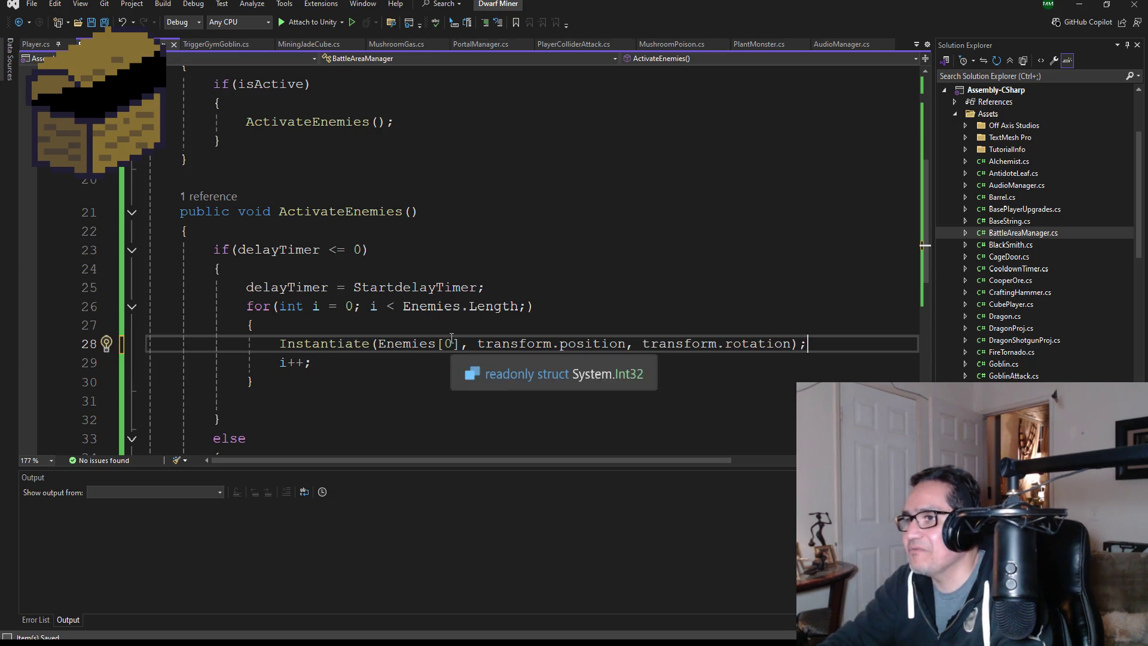
pyautogui.doubleClick(451, 338)
pyautogui.write('i')
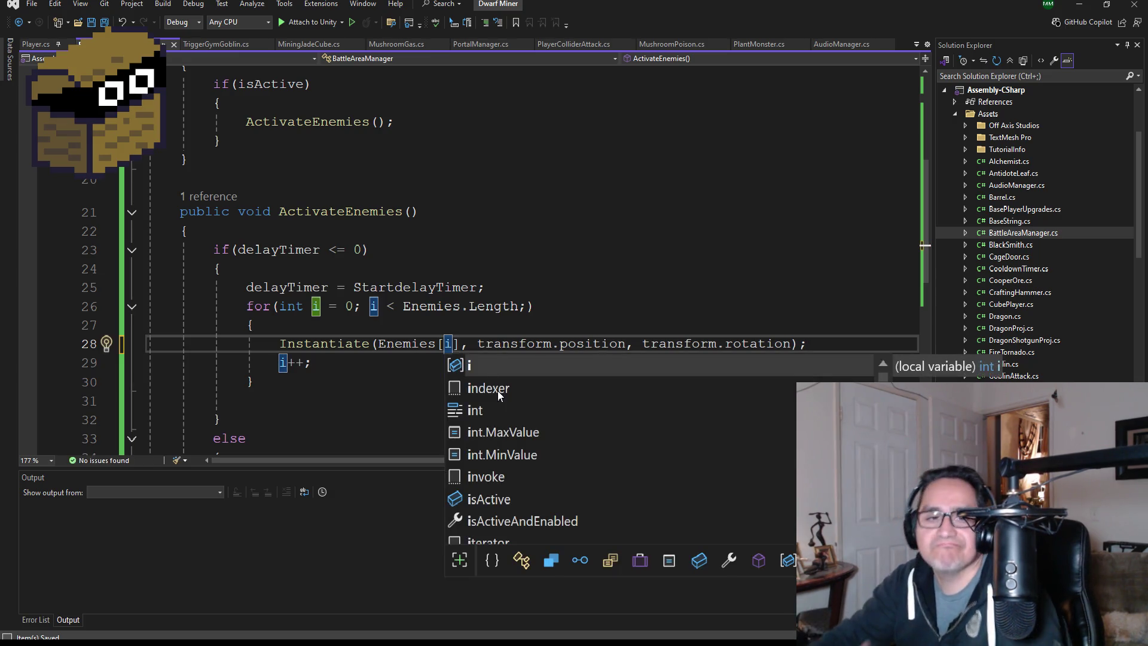
pyautogui.click(359, 269)
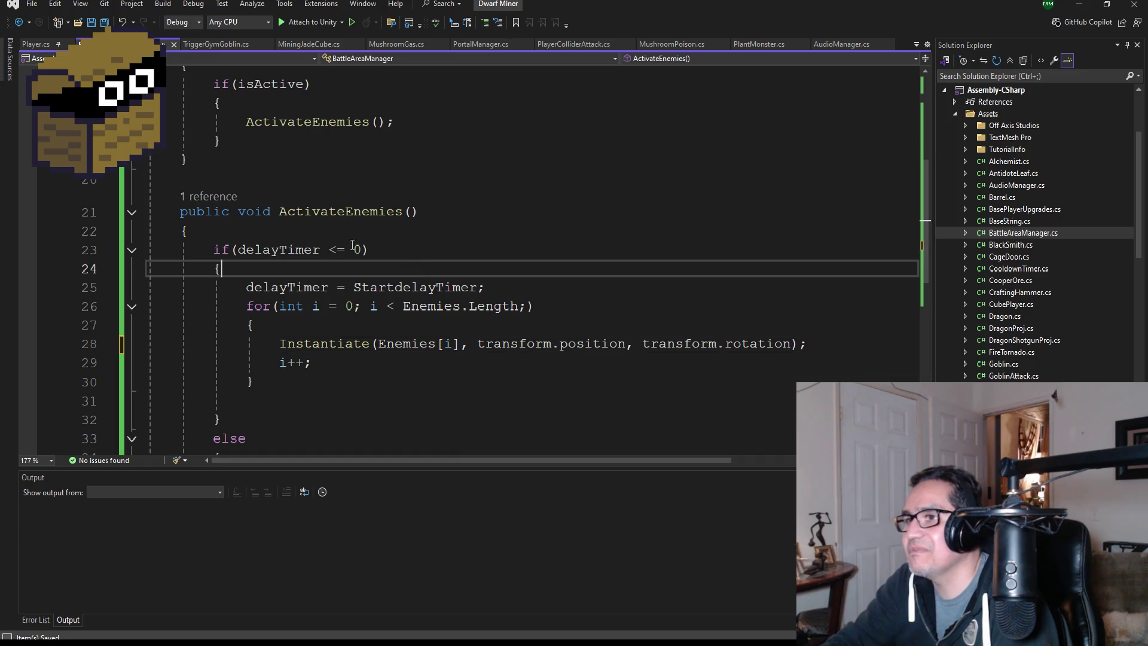
pyautogui.click(104, 23)
pyautogui.scroll(-1, 327, 259)
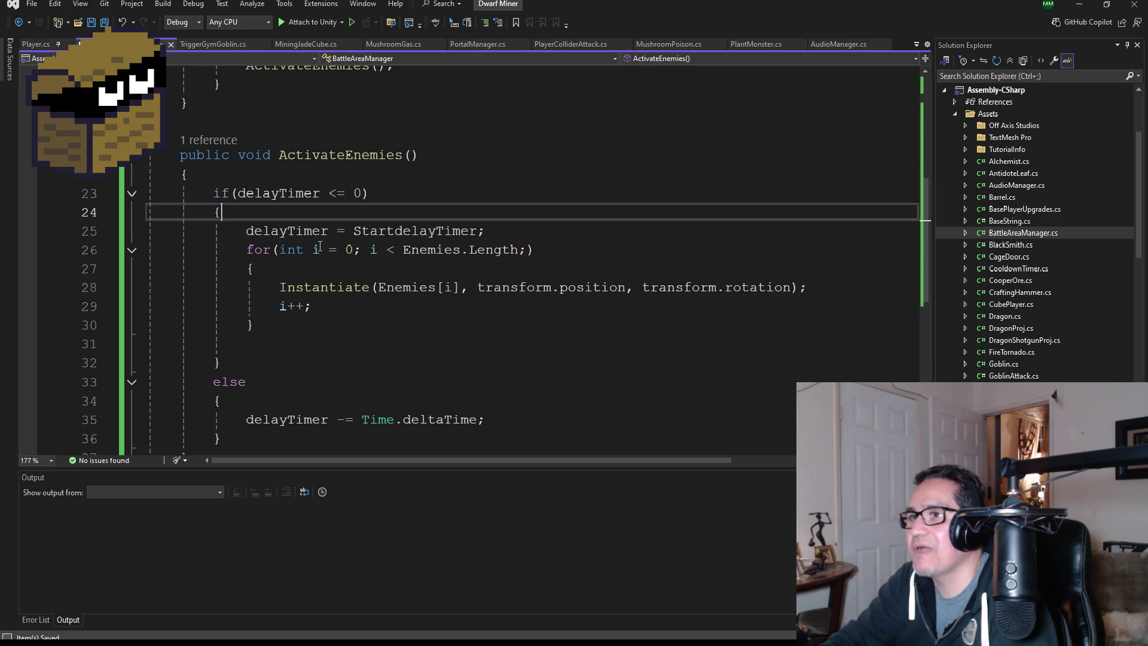
pyautogui.scroll(-1, 299, 305)
# Move the delayTimer = StartdelayTimer; line to just below the for loop's closing brace.
pyautogui.moveTo(522, 177); pyautogui.dragTo(247, 175)
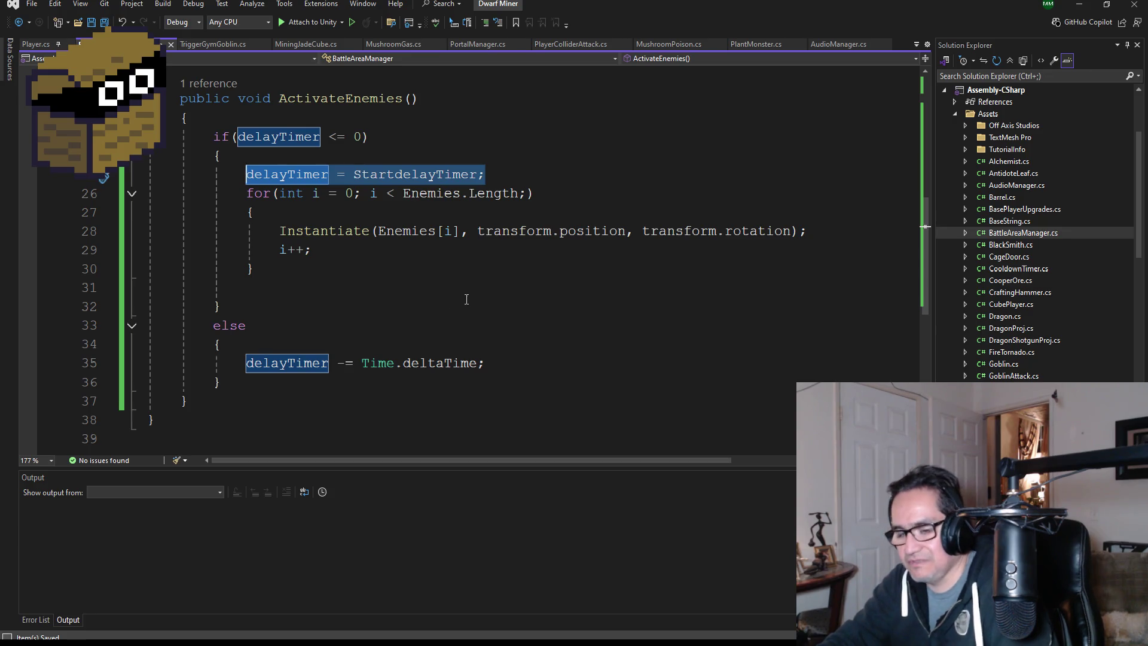
pyautogui.press('Delete')
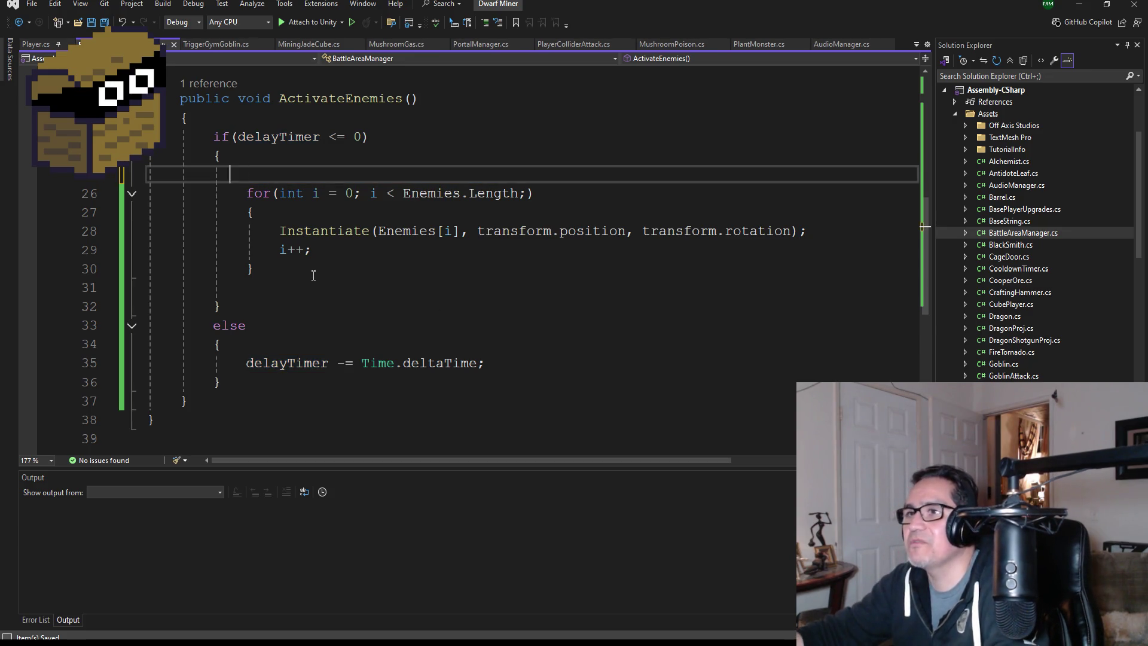
pyautogui.press('BackSpace')
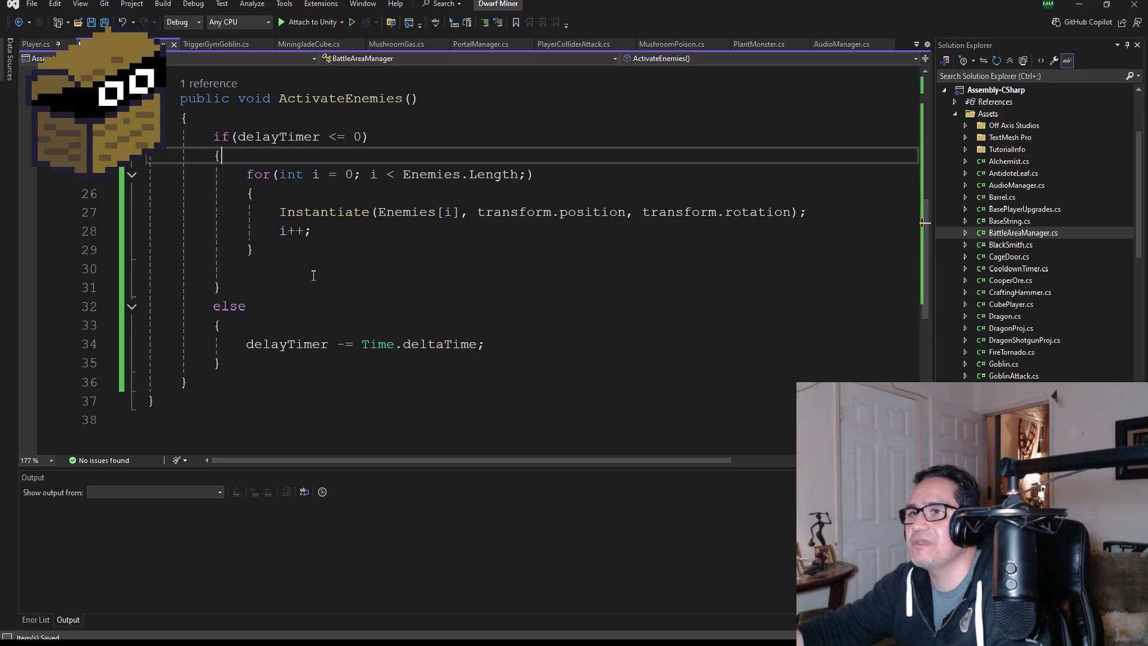
pyautogui.click(289, 250)
pyautogui.click(285, 266)
pyautogui.hotkey('ctrl', 'v')
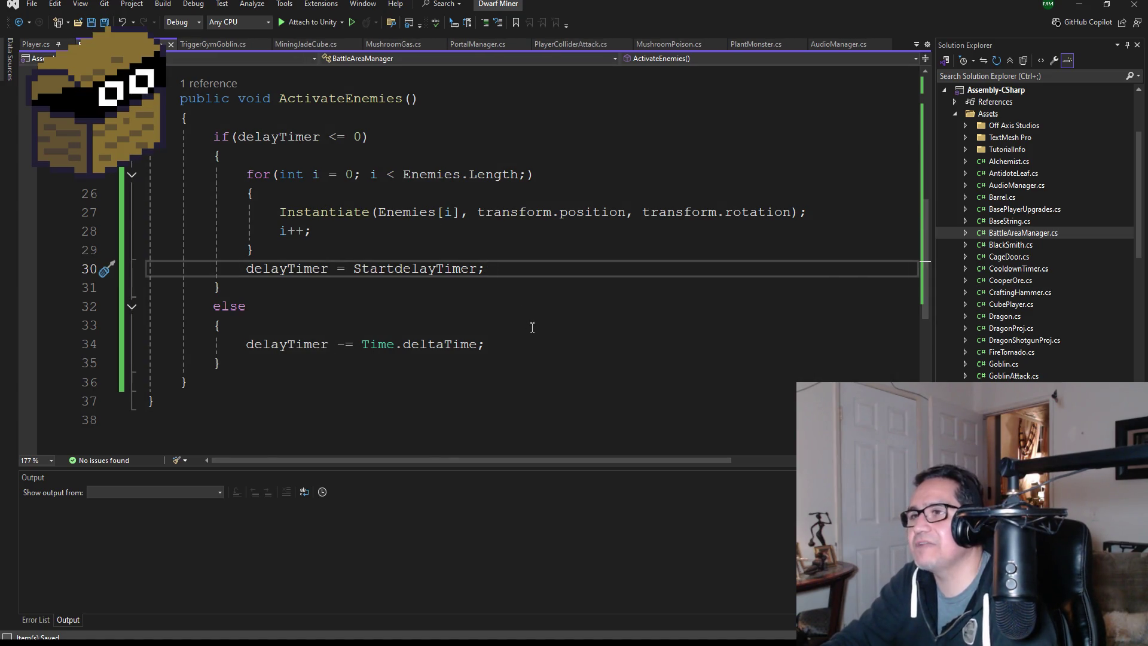
pyautogui.scroll(2, 560, 327)
pyautogui.scroll(-1, 560, 327)
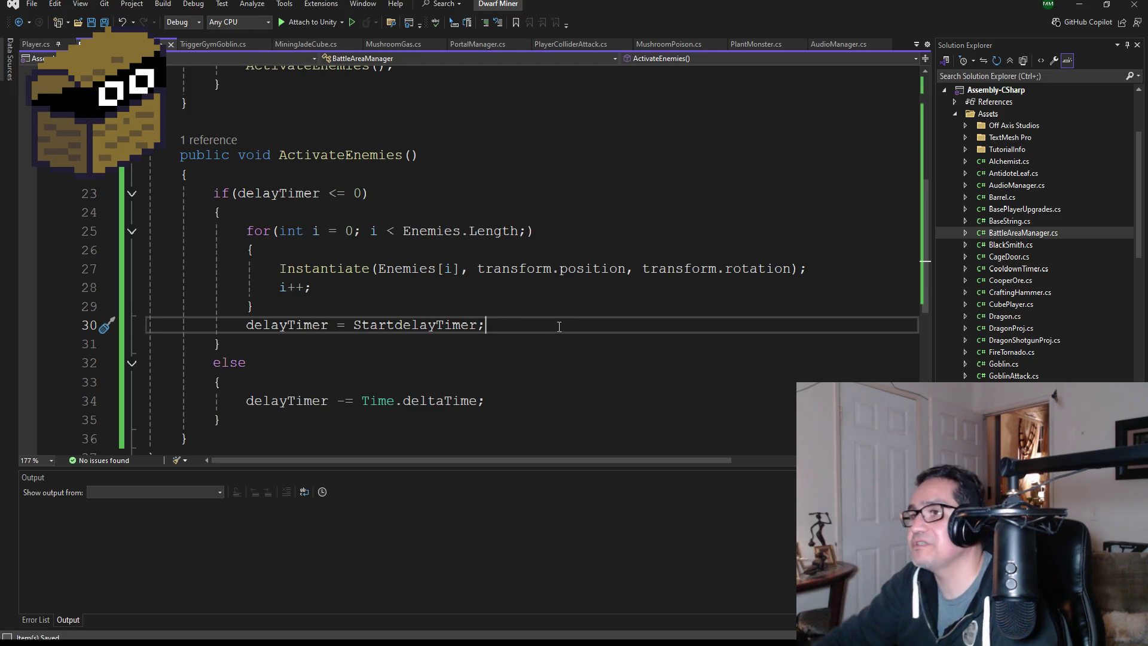
pyautogui.scroll(5, 560, 327)
# Delete the pos2 field and turn pos1 into a Transform[] array named pos.
pyautogui.scroll(1, 422, 297)
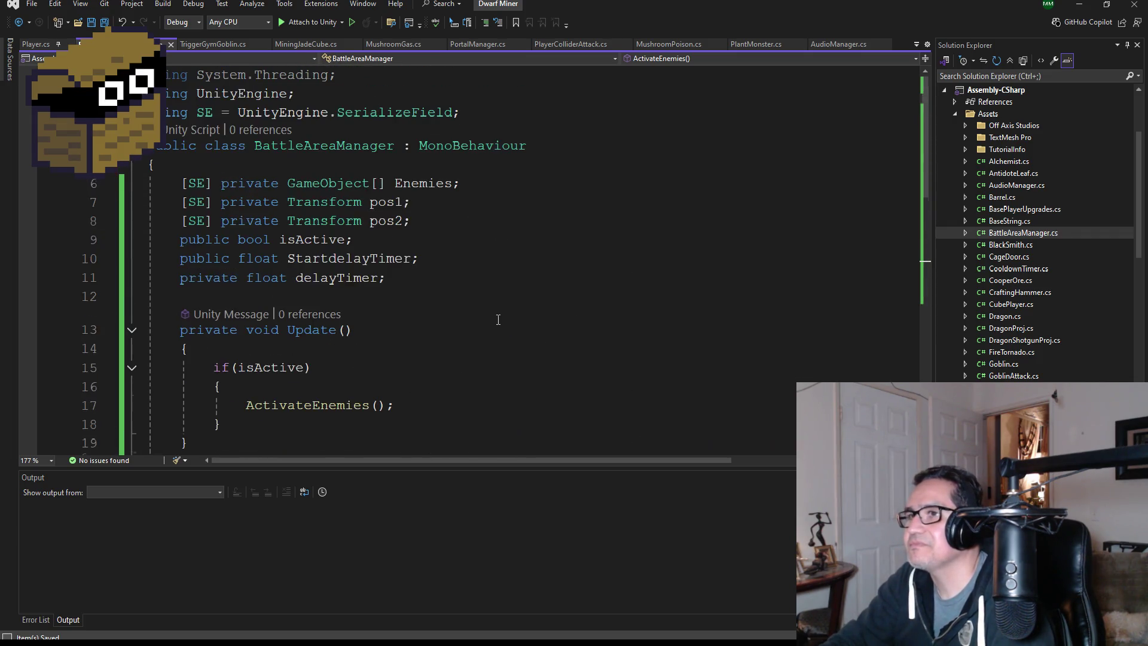
pyautogui.scroll(-5, 490, 249)
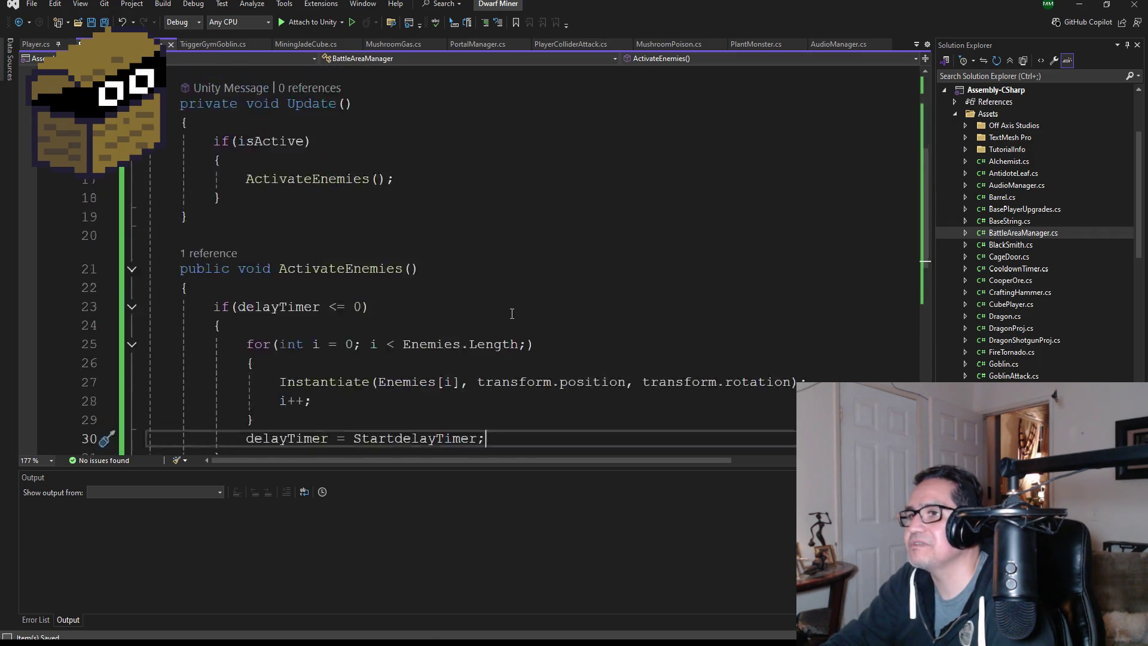
pyautogui.doubleClick(509, 326)
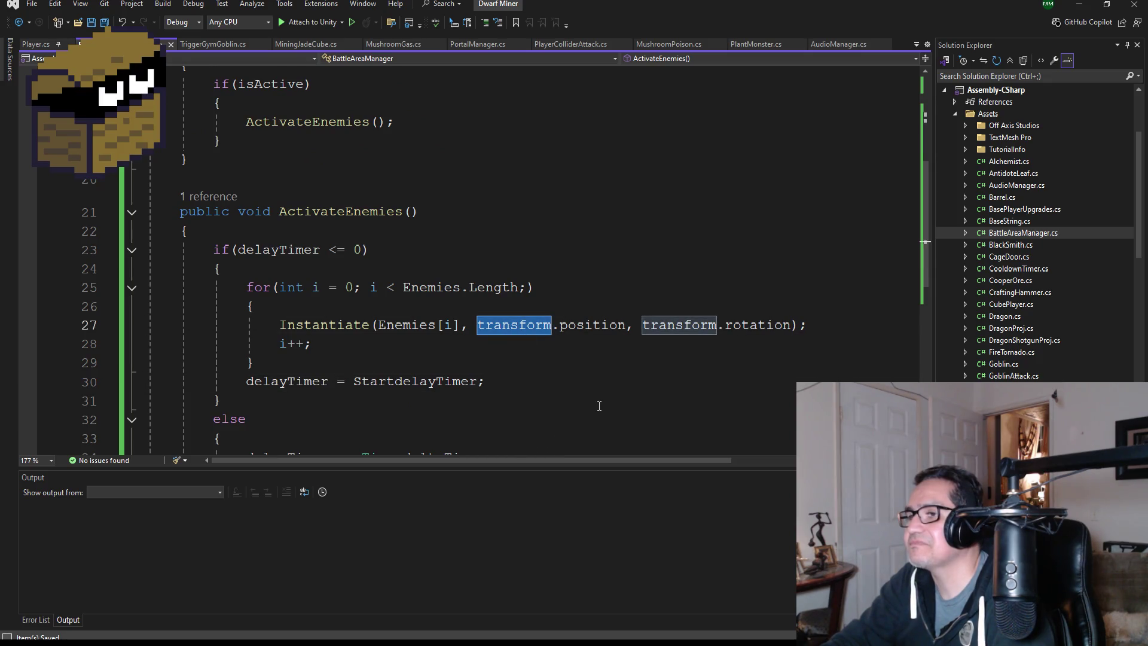
pyautogui.scroll(3, 598, 409)
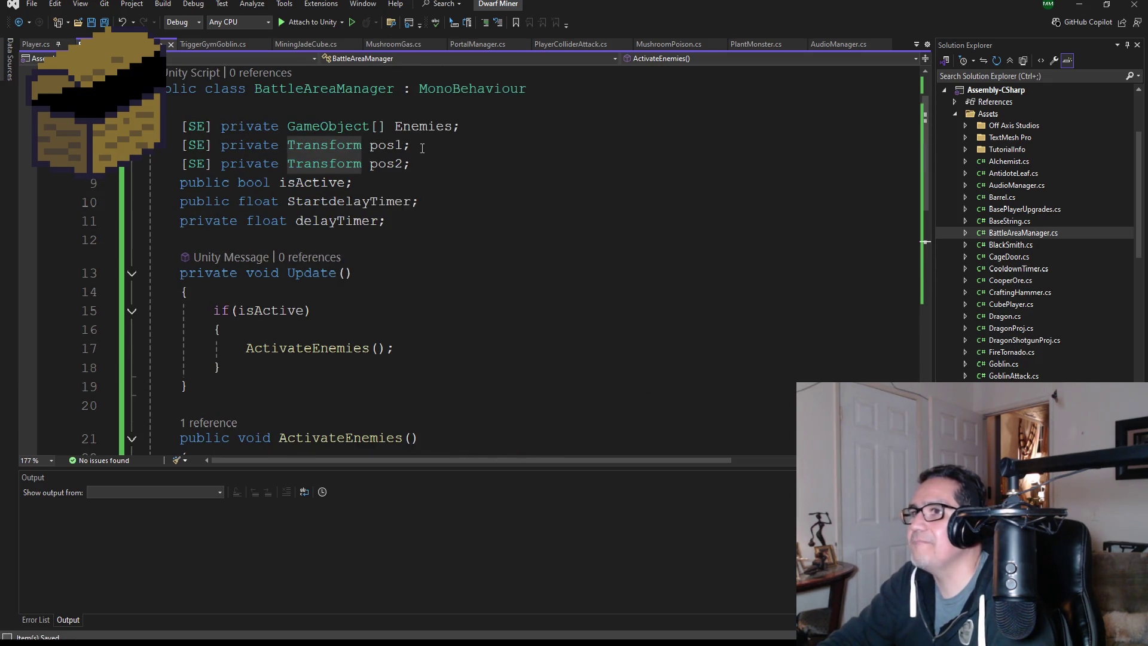
pyautogui.click(433, 167)
pyautogui.moveTo(434, 166)
pyautogui.mouseDown()
pyautogui.moveTo(148, 165)
pyautogui.moveTo(175, 145)
pyautogui.moveTo(148, 166)
pyautogui.mouseUp()
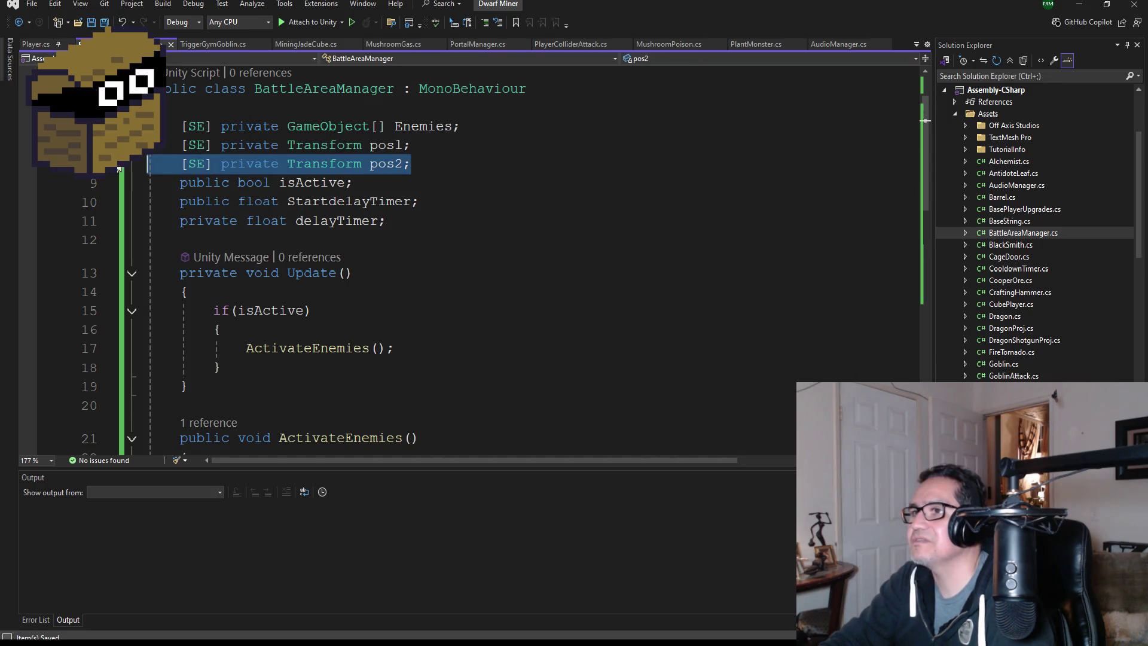
pyautogui.press('BackSpace')
pyautogui.press('BackSpace')
pyautogui.press('Left')
pyautogui.press('Left')
pyautogui.press('Left')
pyautogui.write('[]')
pyautogui.press('Right')
pyautogui.press('Right')
pyautogui.press('Right')
pyautogui.press('BackSpace')
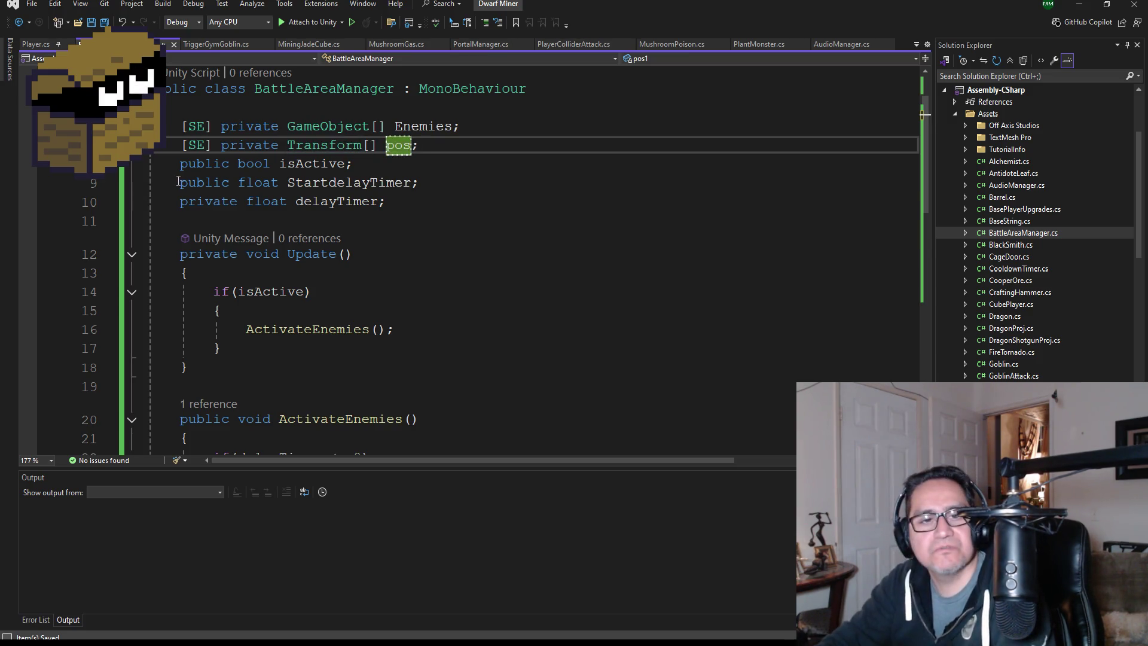